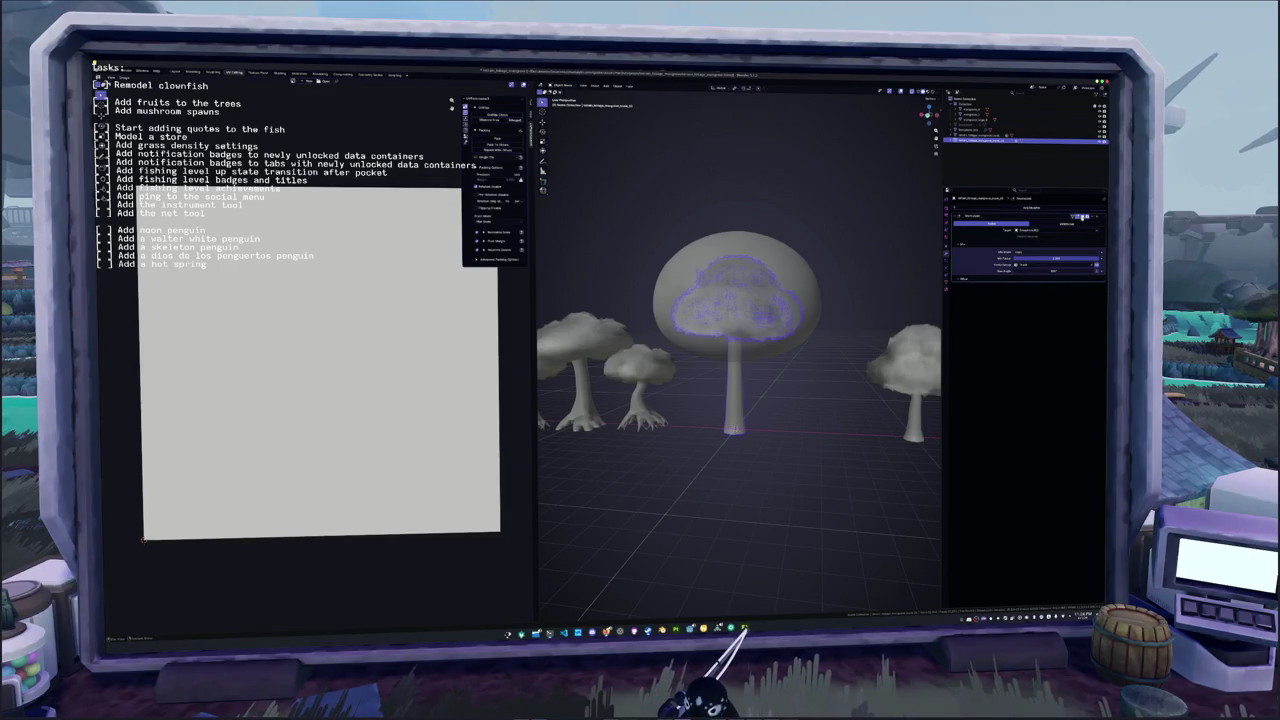
Select the mushroom cap object, discarding a trial duplicate of it
click(984, 278)
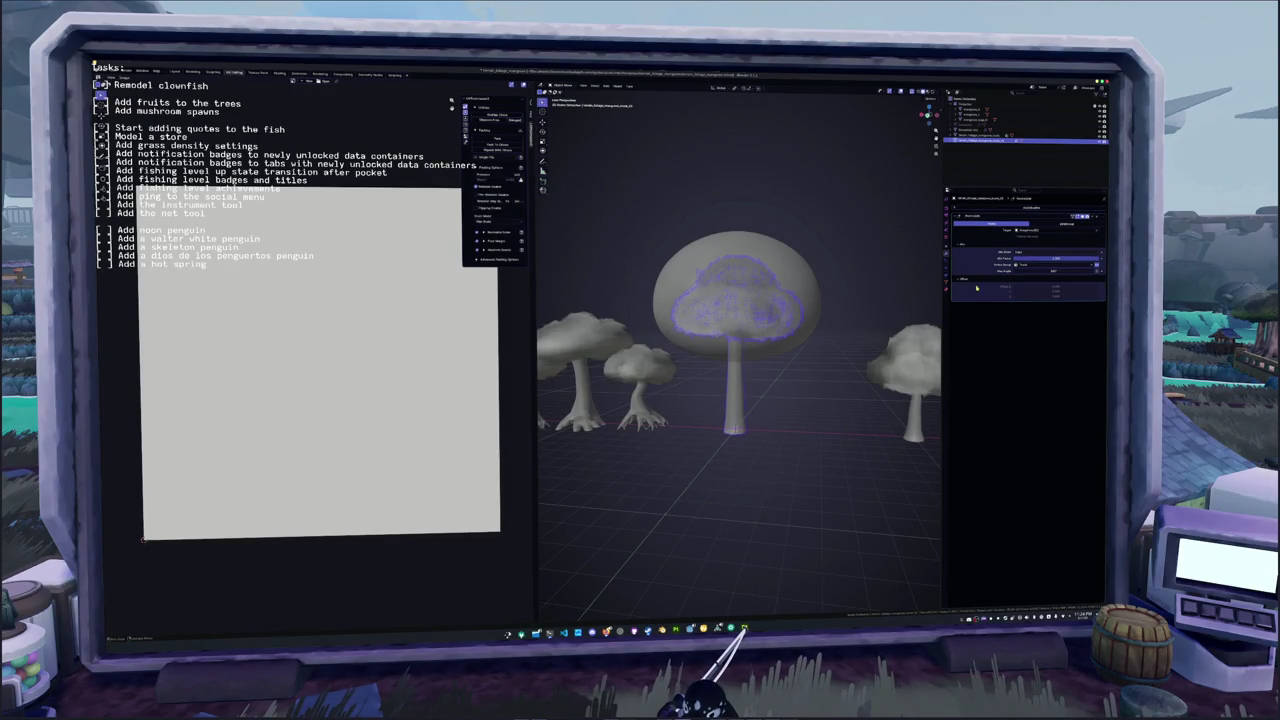
click(765, 355)
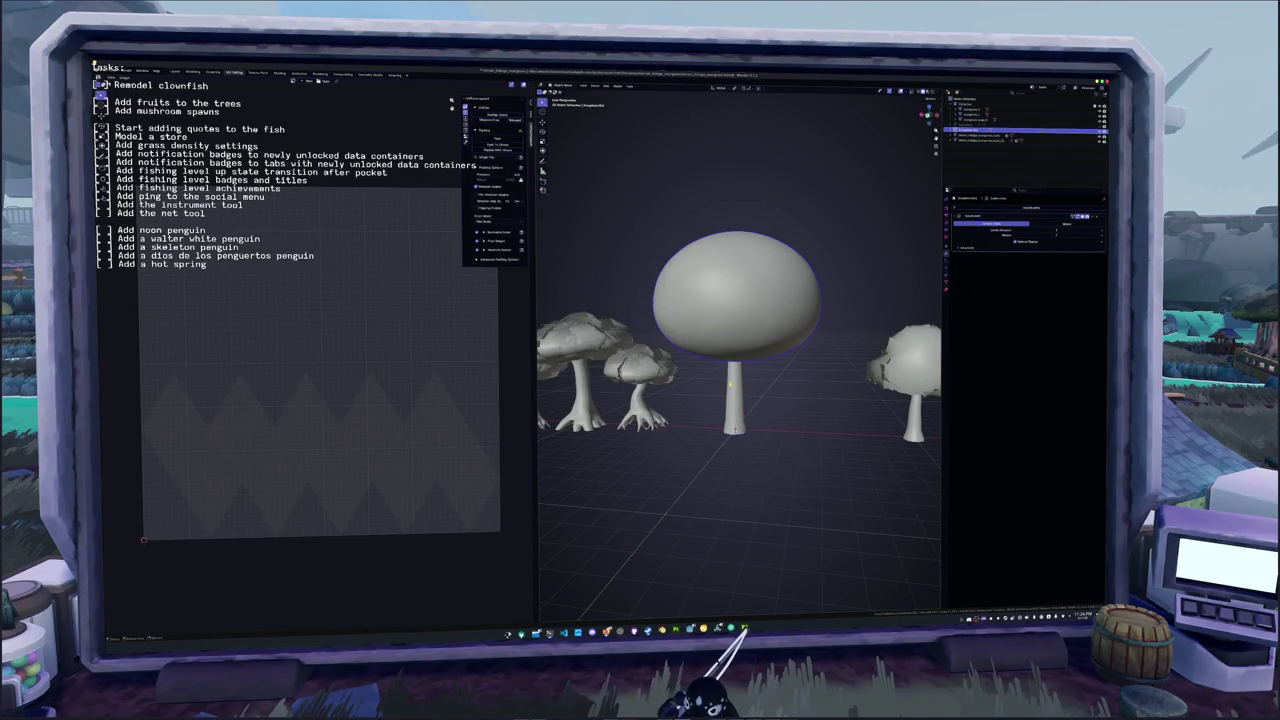
key(shift+d)
key(z)
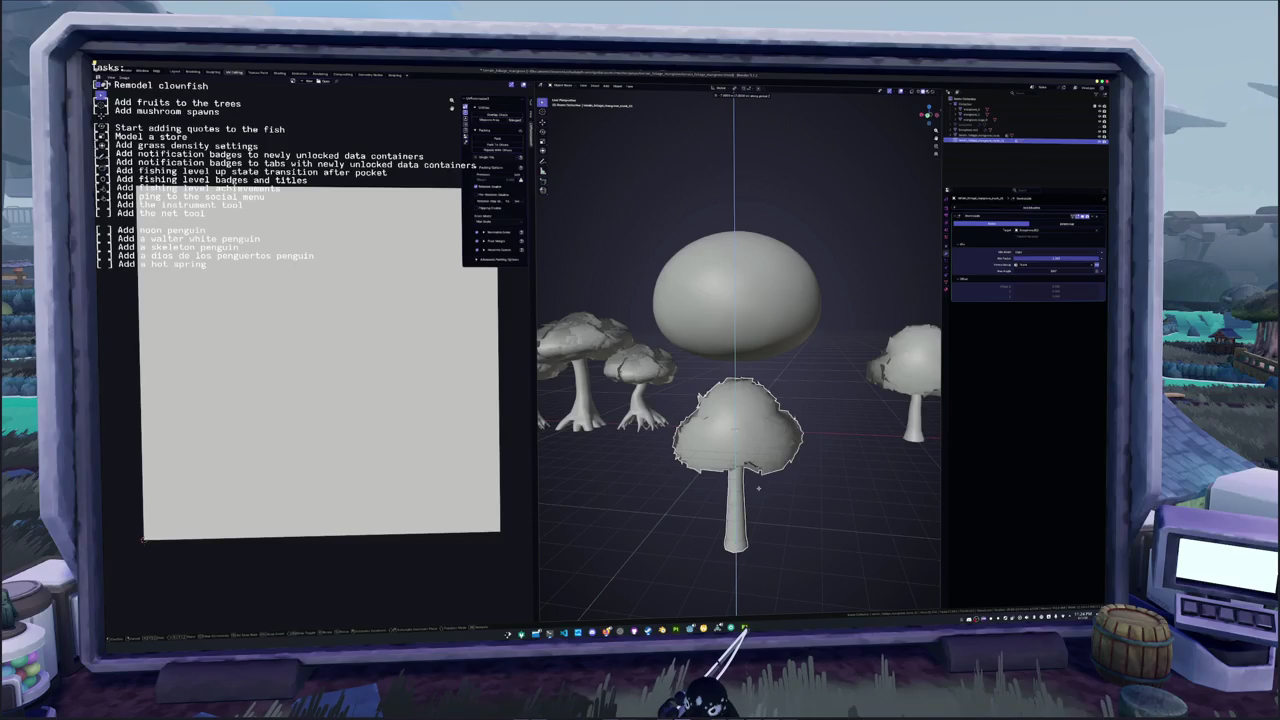
click(758, 488)
scroll(771, 366, down, 3)
key(ctrl+z)
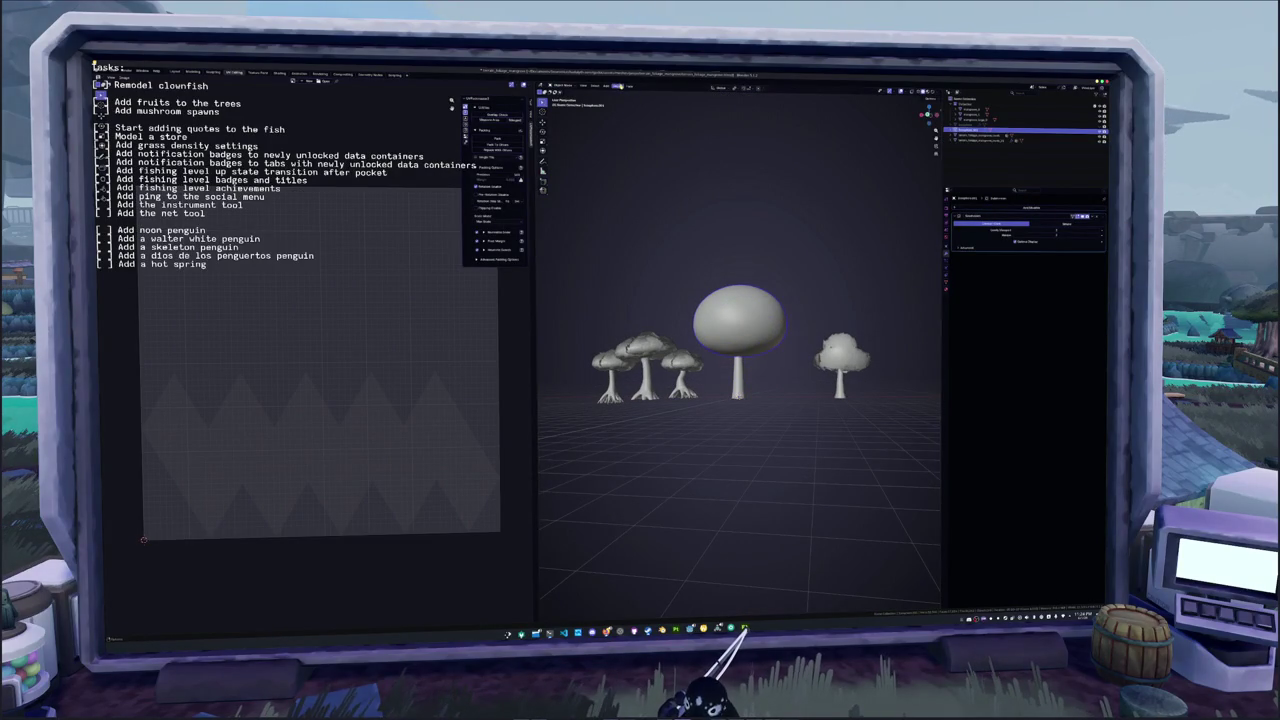
Reset the mushroom cap's origin with Object > Set Origin
click(617, 86)
click(688, 100)
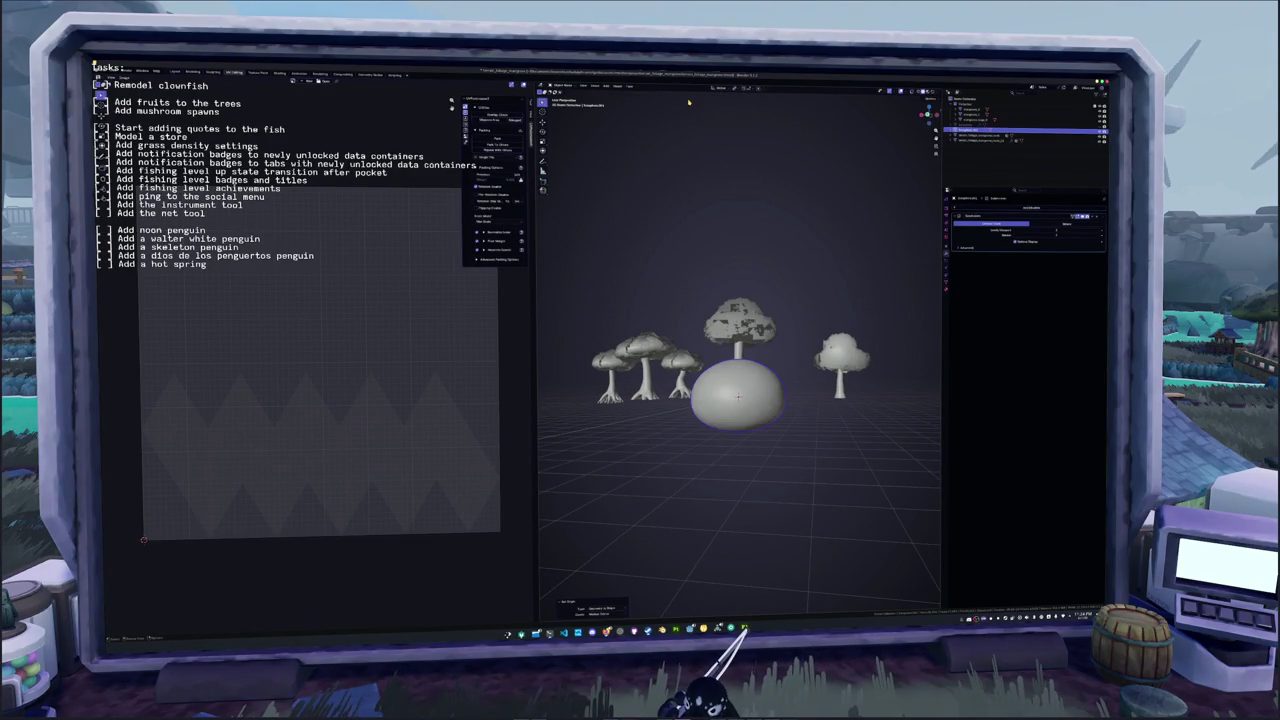
key(ctrl+z)
click(632, 87)
mouse_move(648, 97)
click(688, 122)
scroll(760, 300, up, 2)
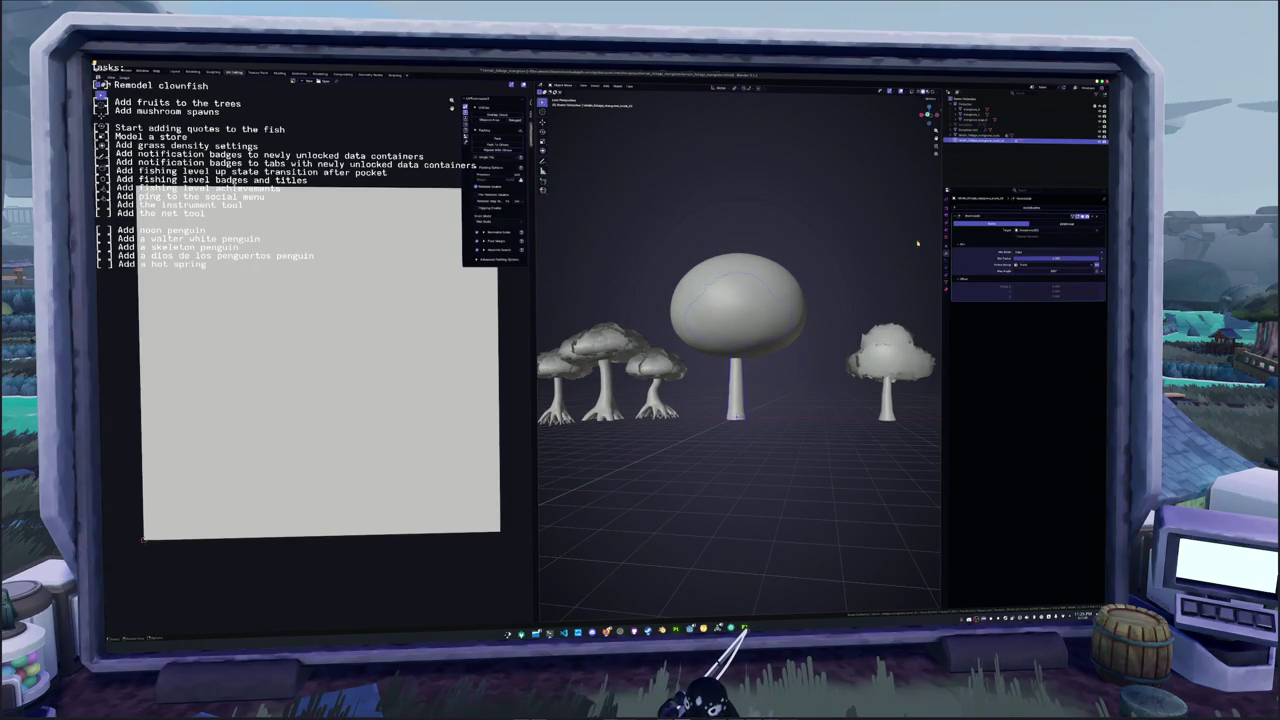
Hide the right tree's modifier in the outliner and remove the mushroom's modifier
click(1102, 127)
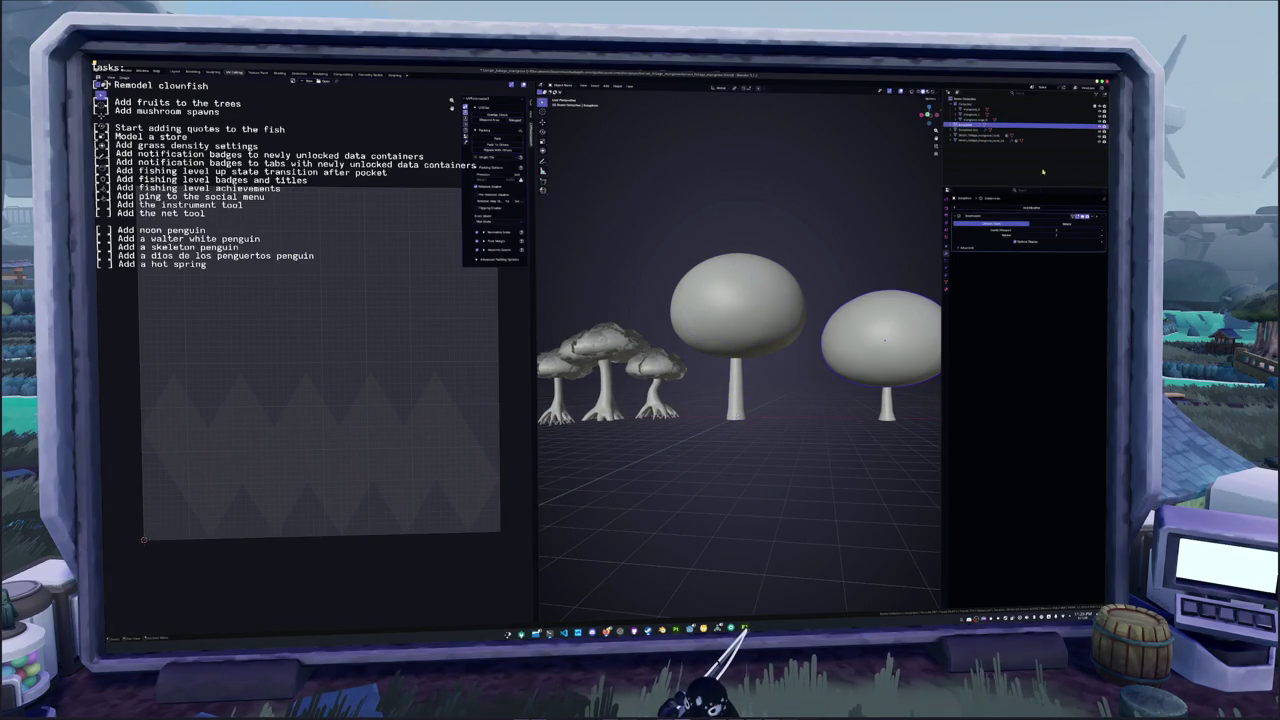
click(1100, 130)
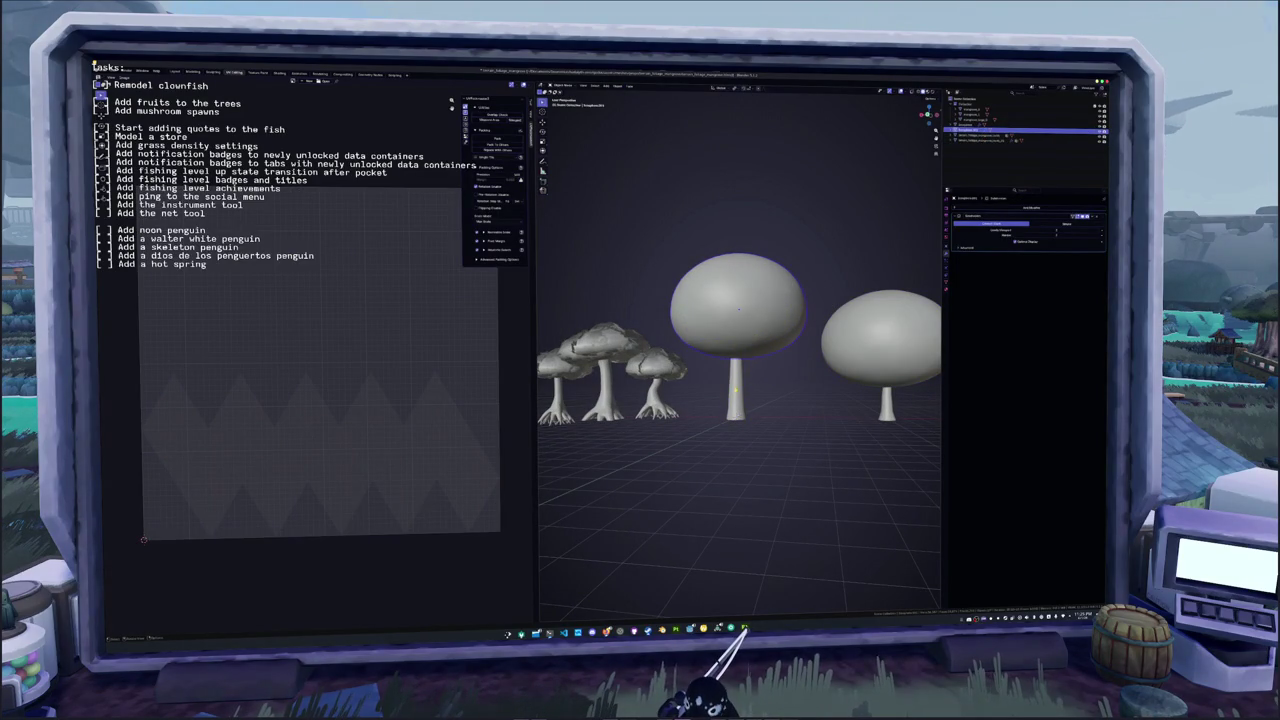
click(1000, 141)
key(ctrl+a)
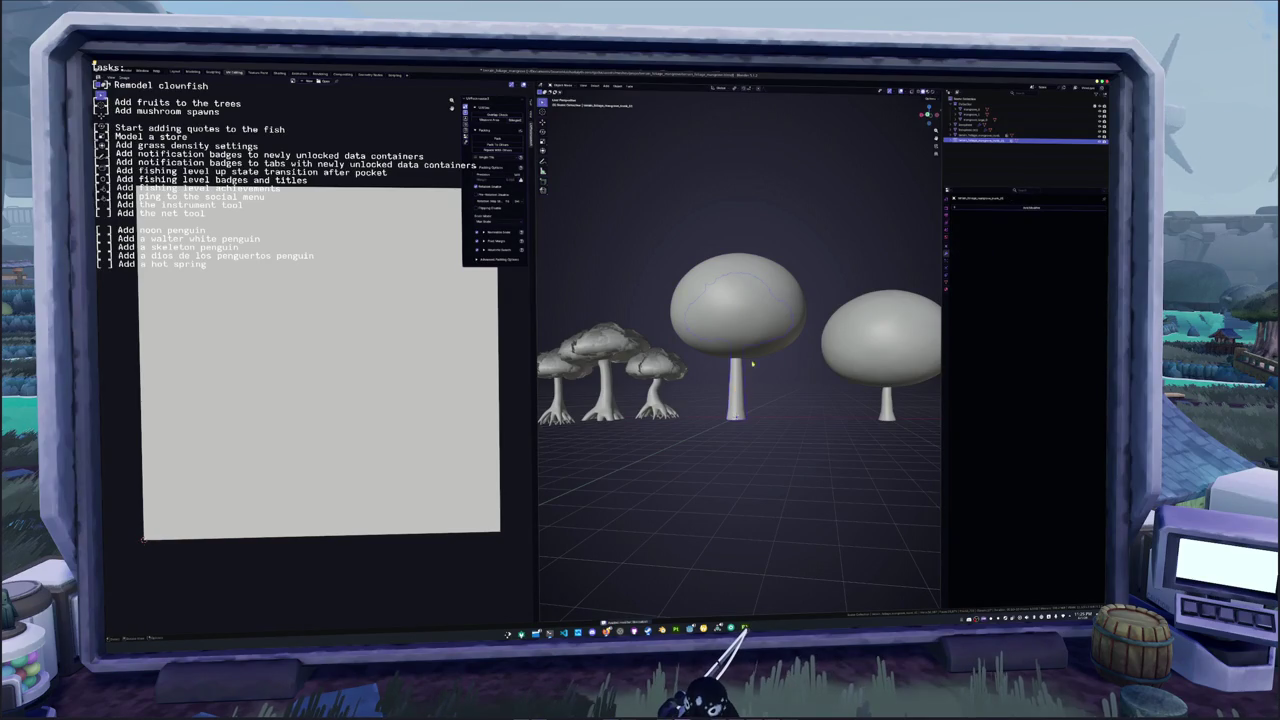
click(97, 70)
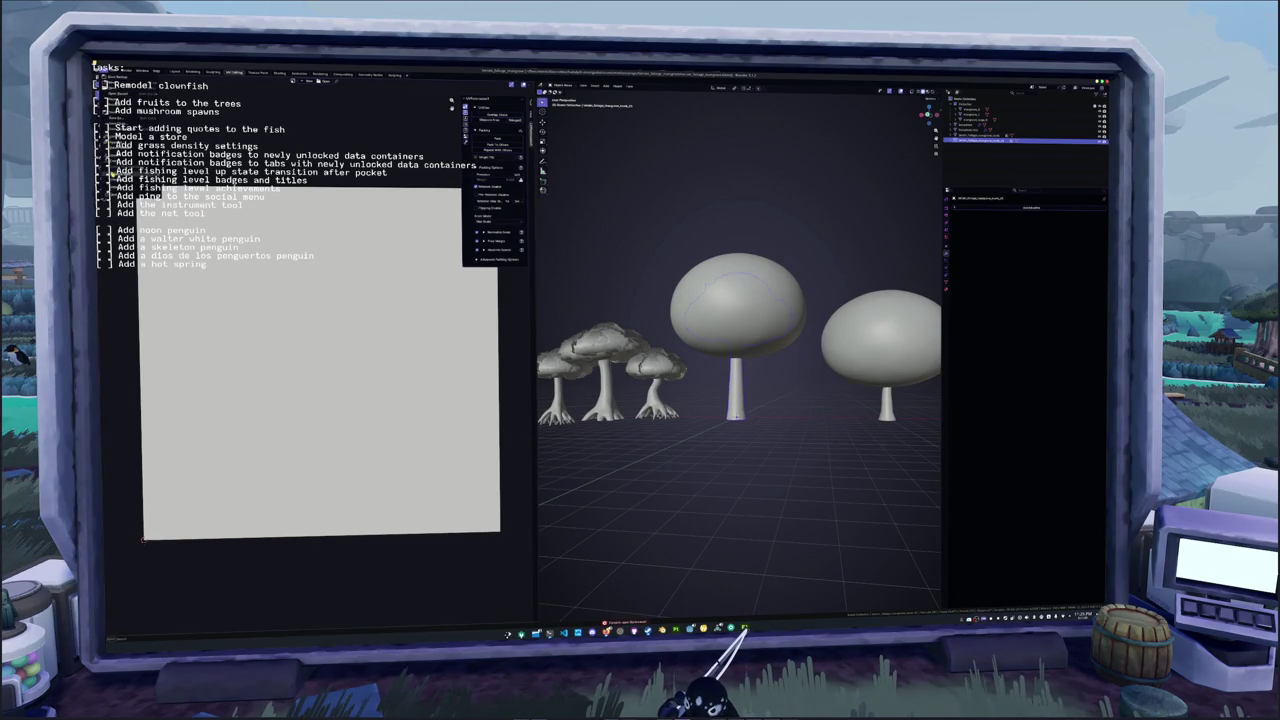
Open the mushroom .blend file and switch over to the Godot editor
key(ctrl+o)
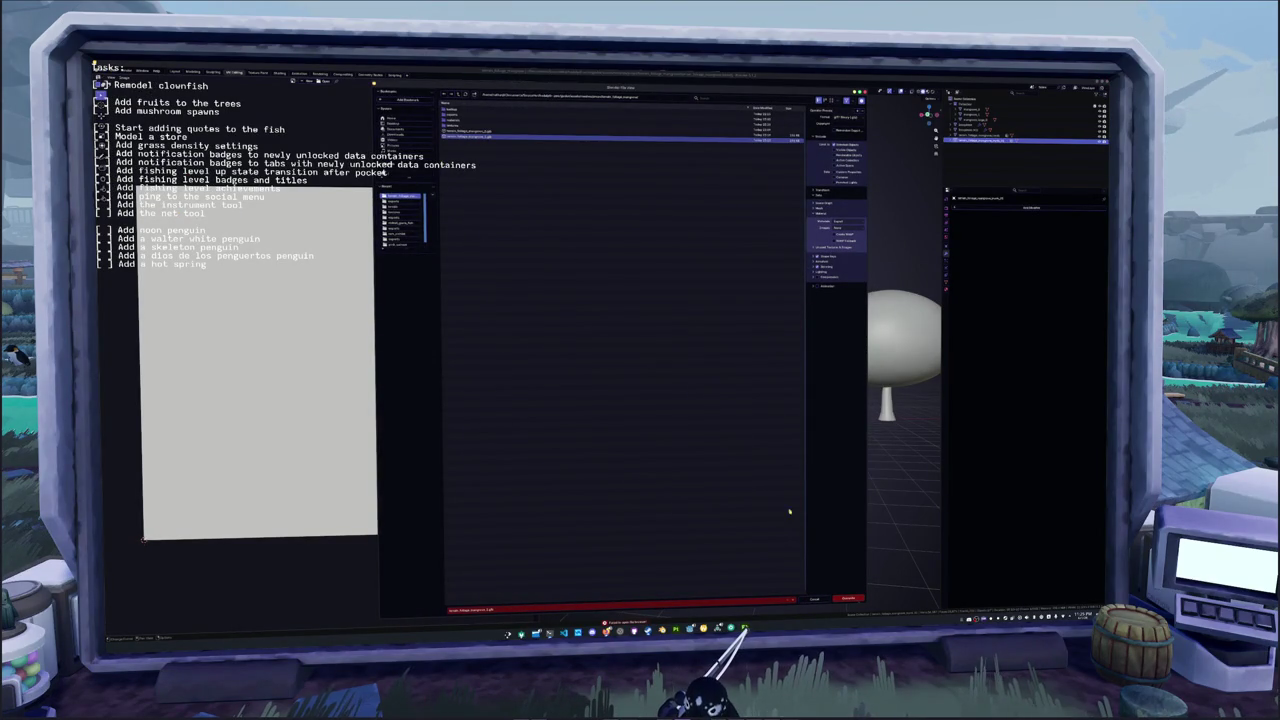
key(Return)
key(alt+Tab)
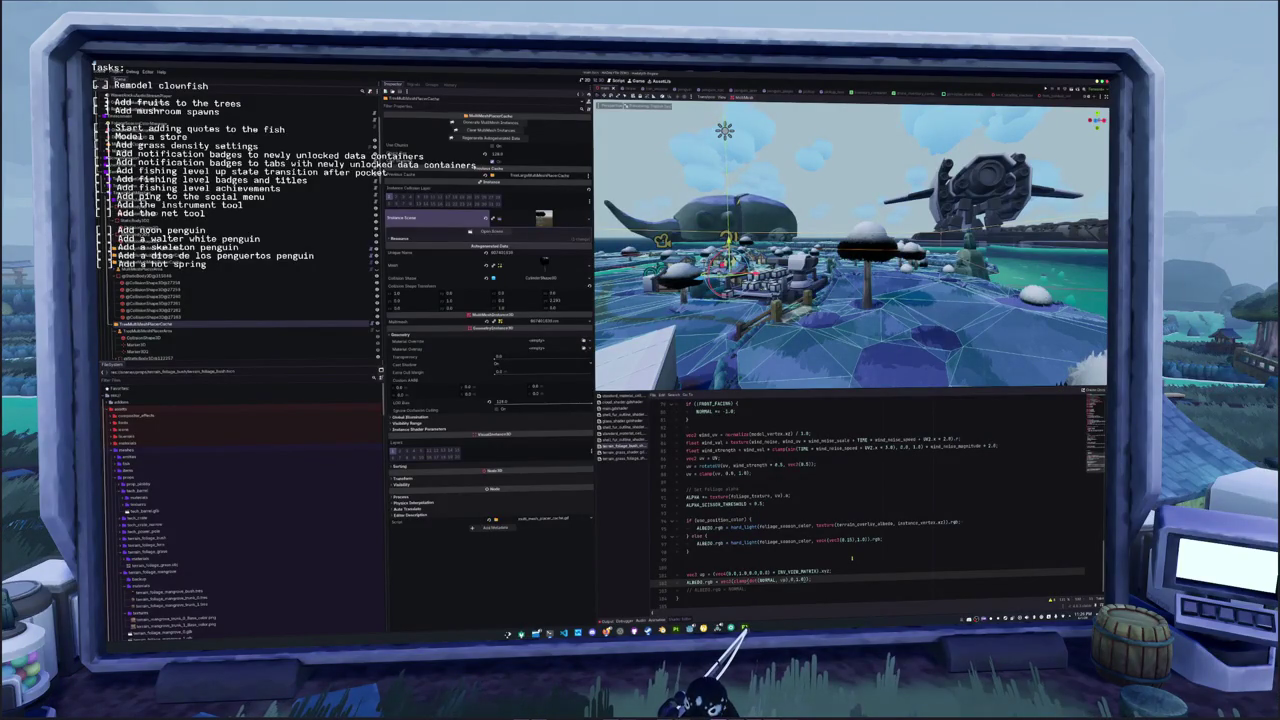
Add float fresnel = clamp(dot(VIEW, NORMAL), 0.0, 1.0) and ALBEDO.rgb = vec3(fresnel) to fragment()
key(Down)
key(Down)
key(Down)
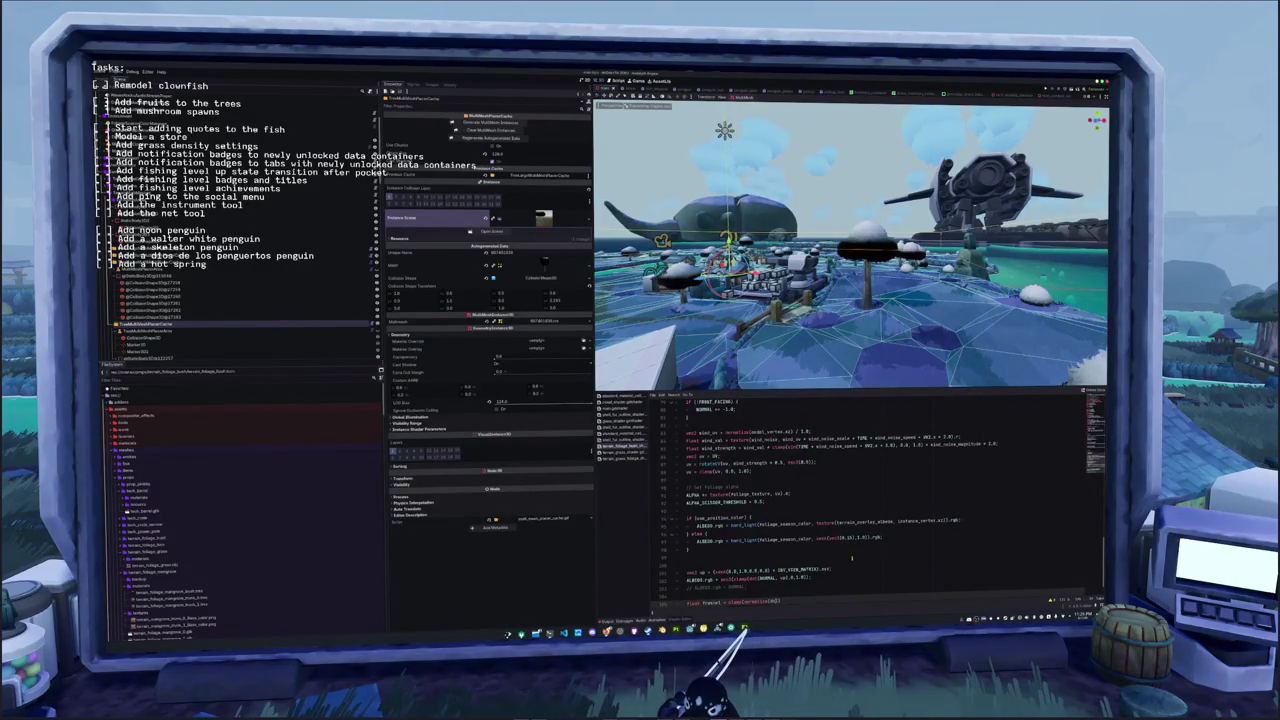
text(, NORMAL)
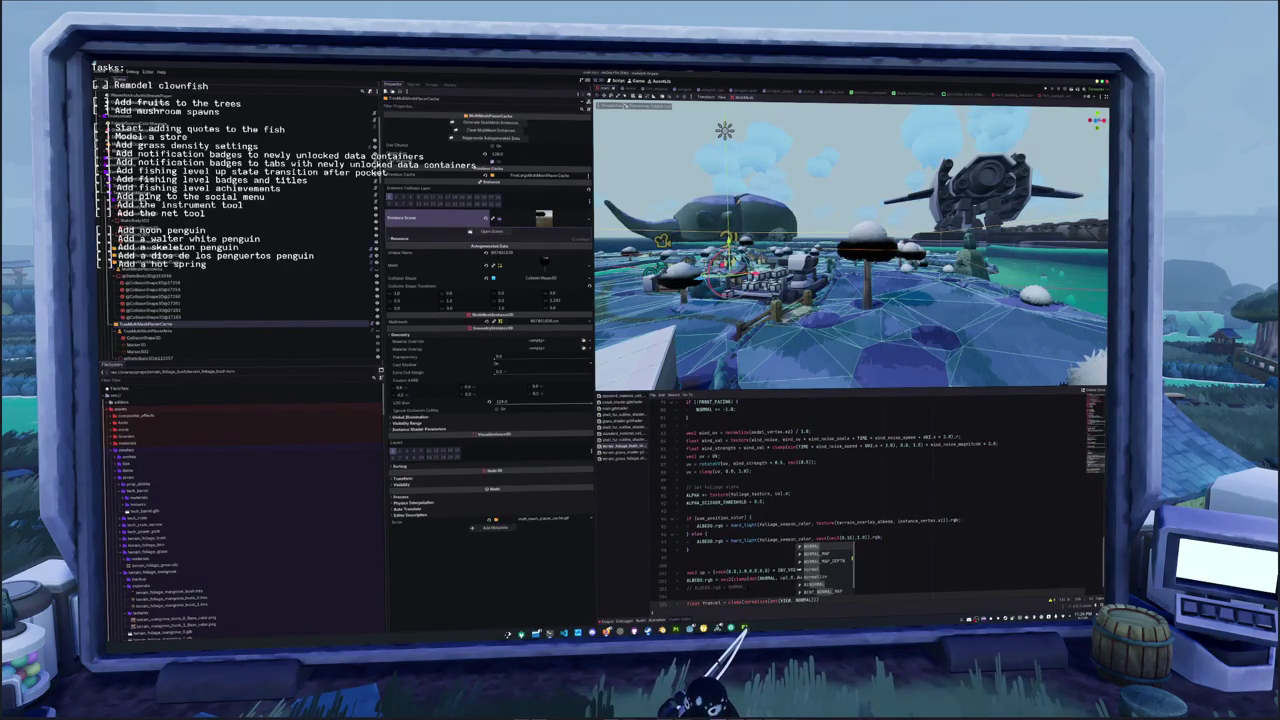
key(Return)
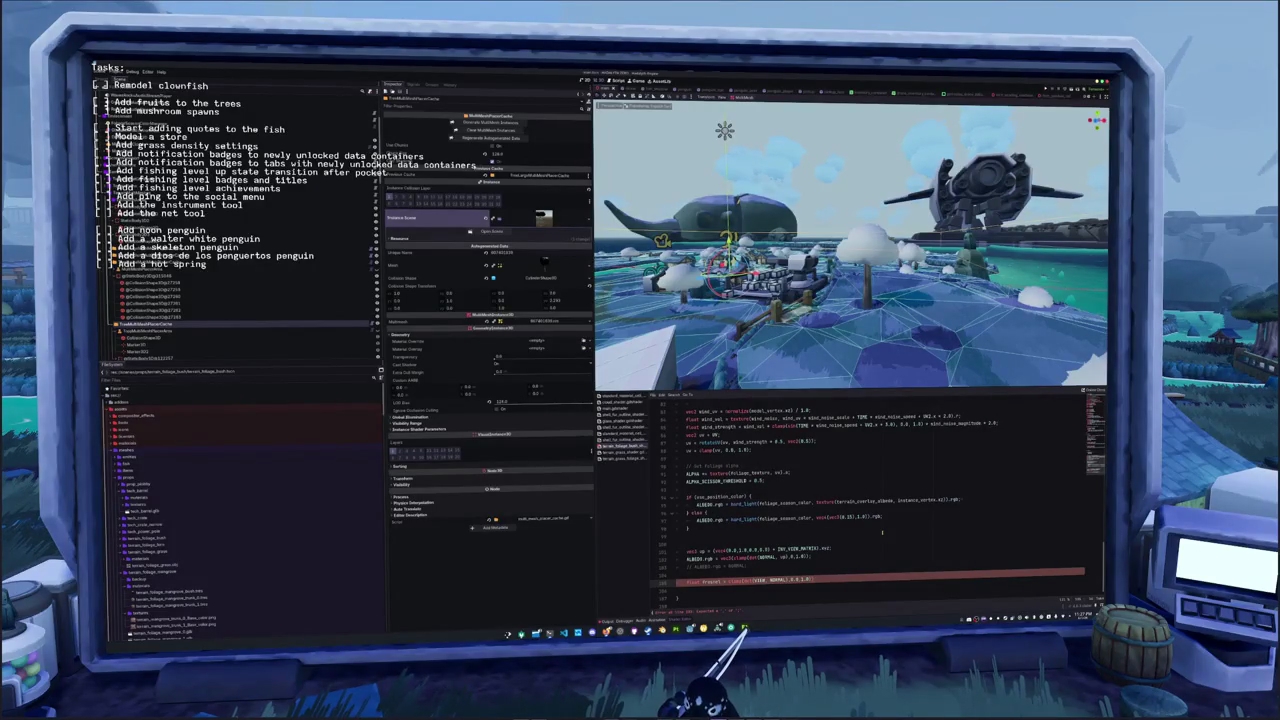
key(Return)
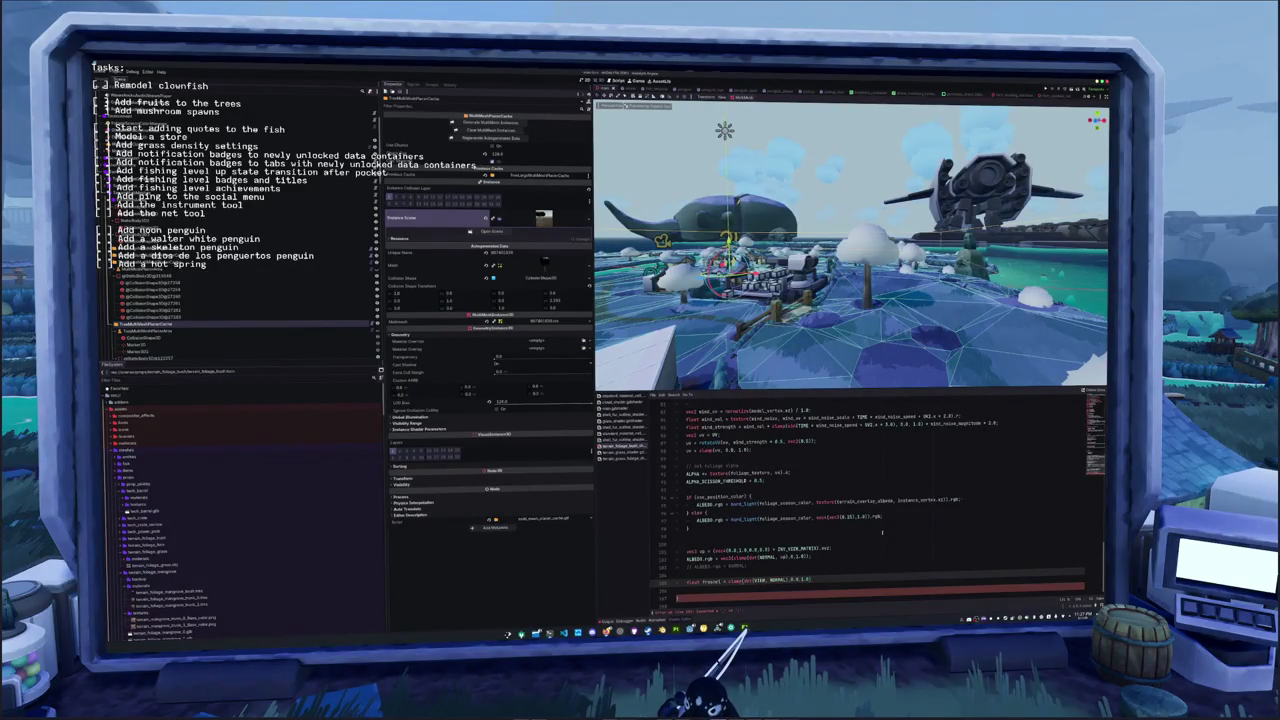
text(ALB)
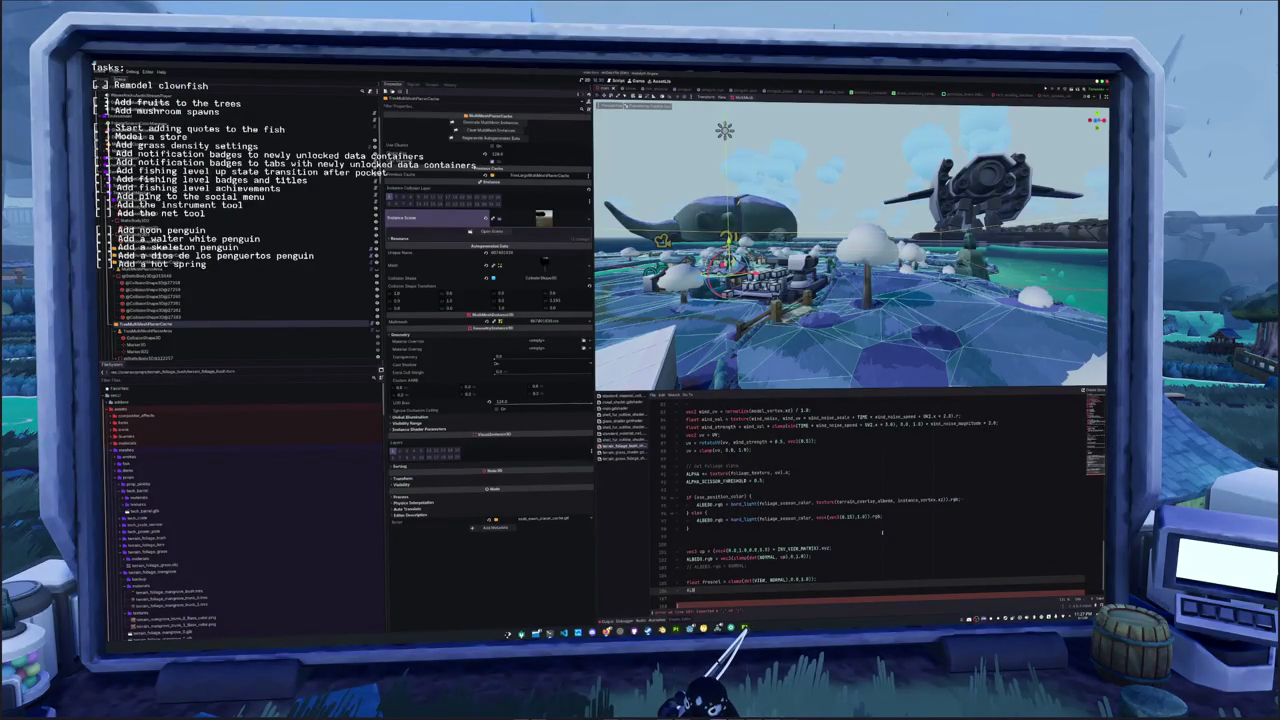
text(EDO.rgb = fre)
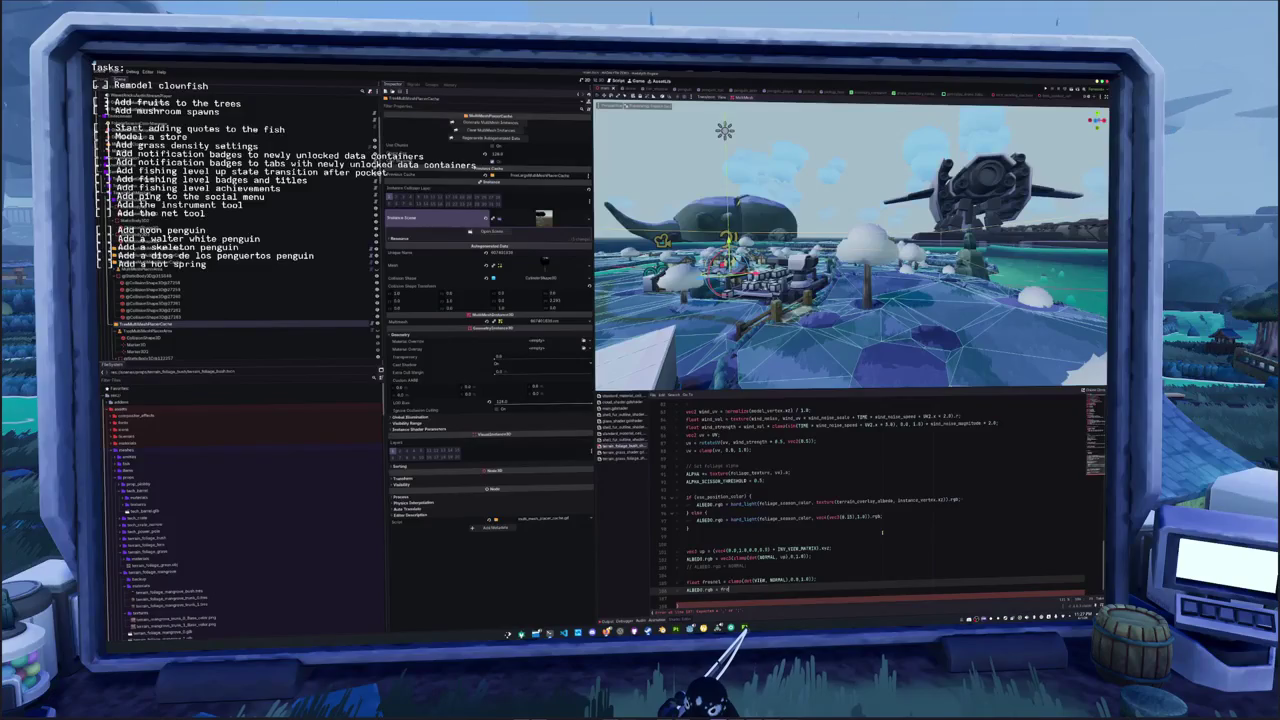
text(snel)
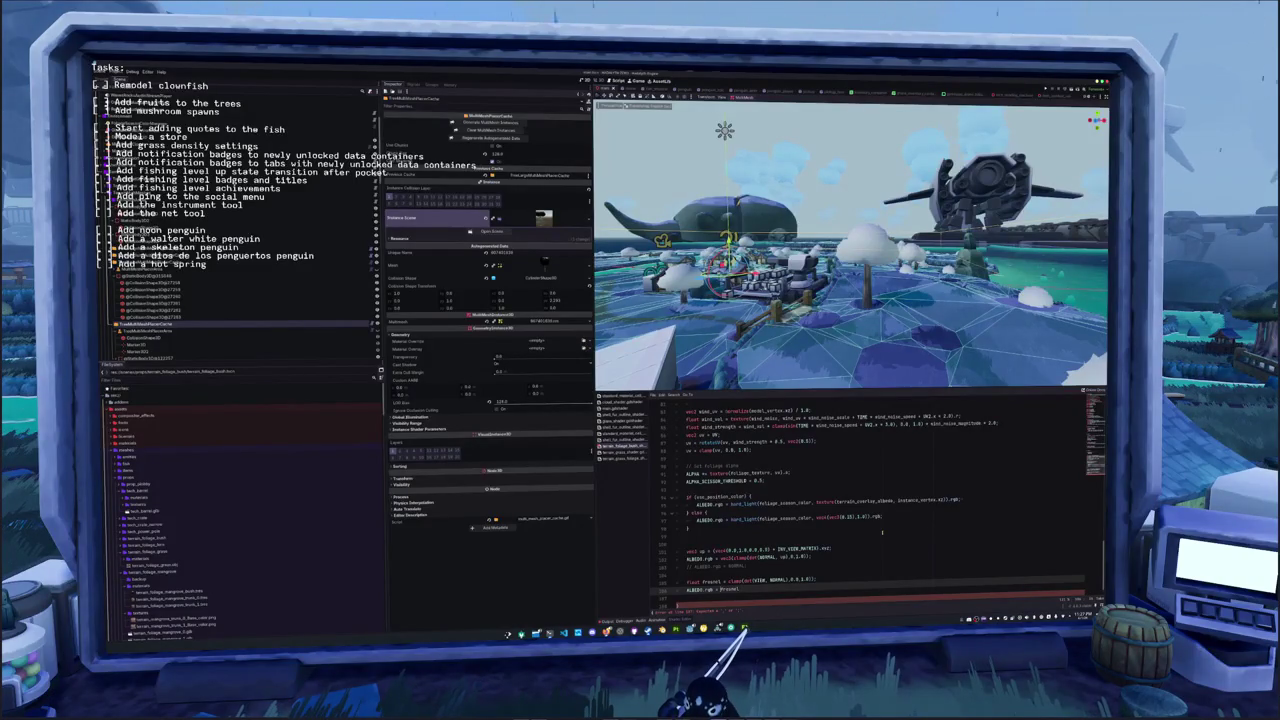
key(ctrl+Left)
text(vec3()
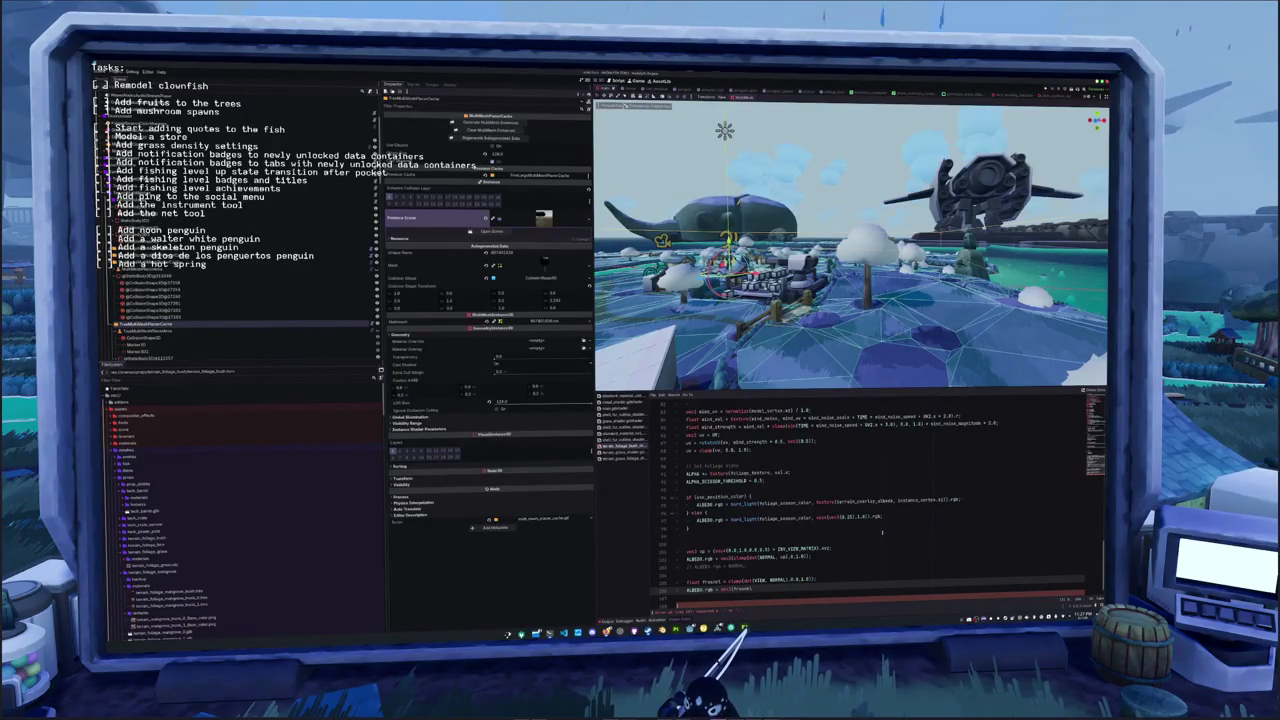
text(;)
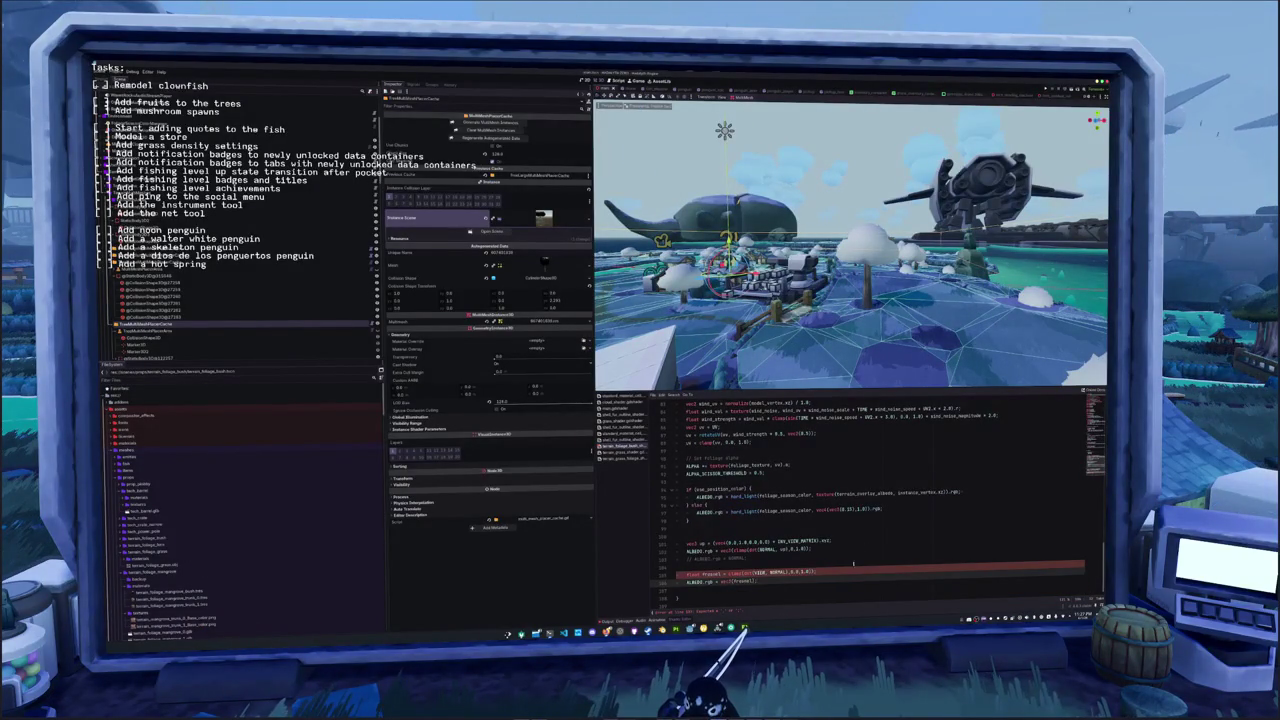
Delete the old ALBEDO NORMAL debug line above the fresnel code
click(825, 572)
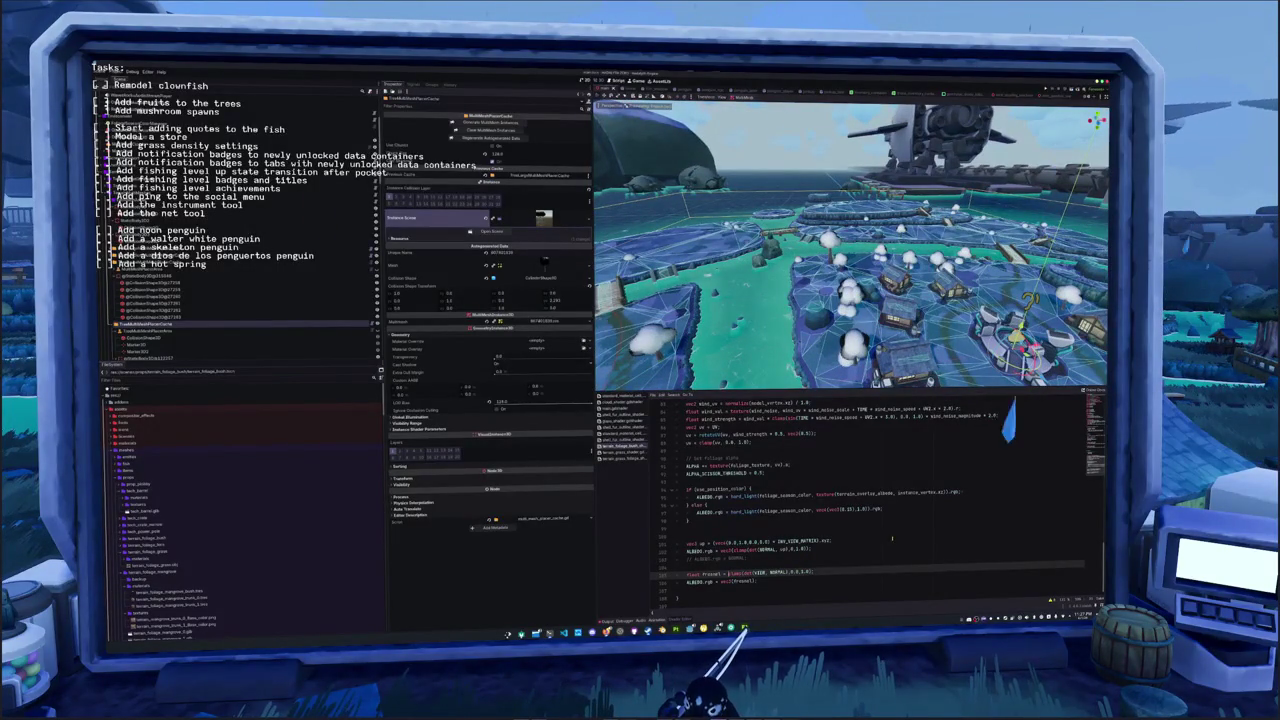
click(724, 566)
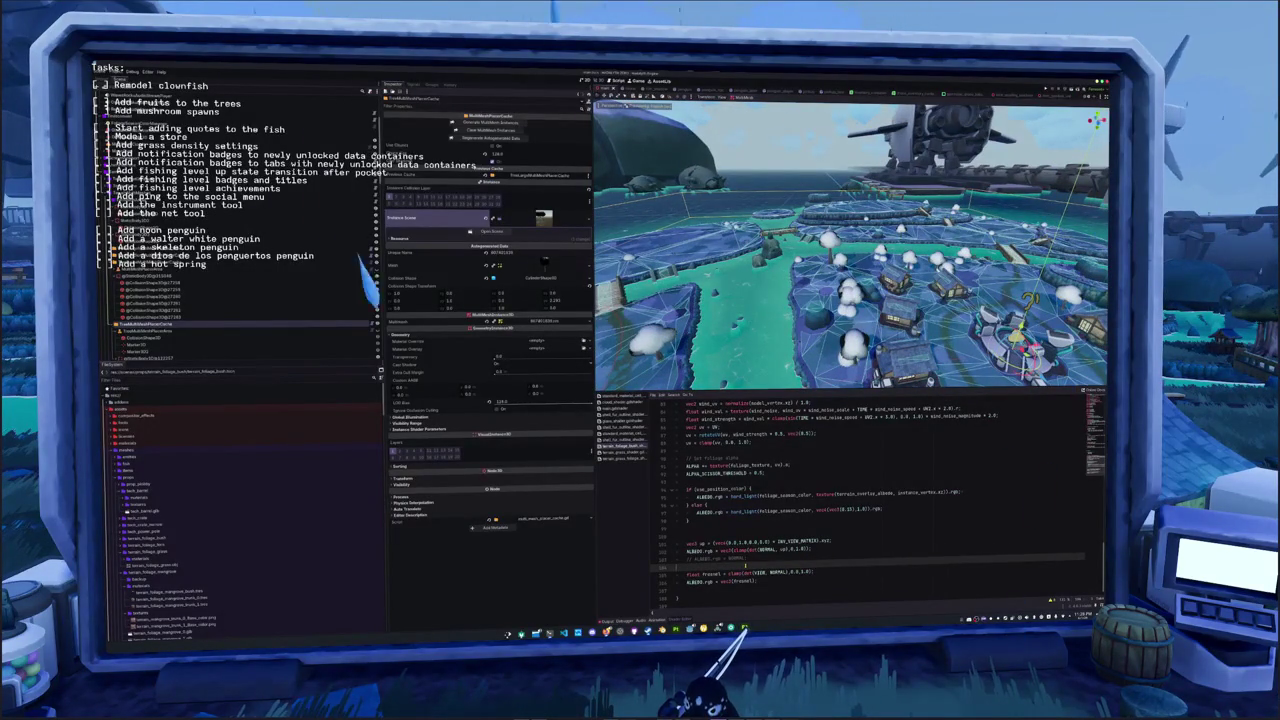
key(shift+Up)
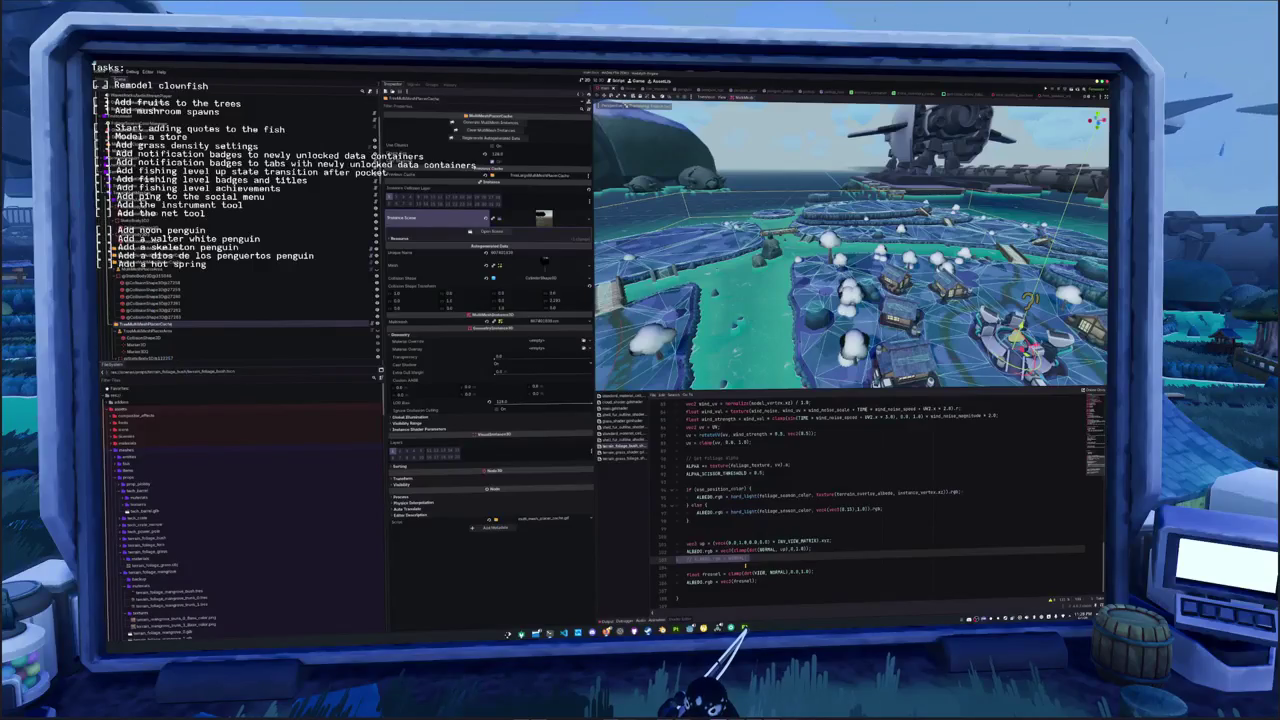
key(ctrl+k)
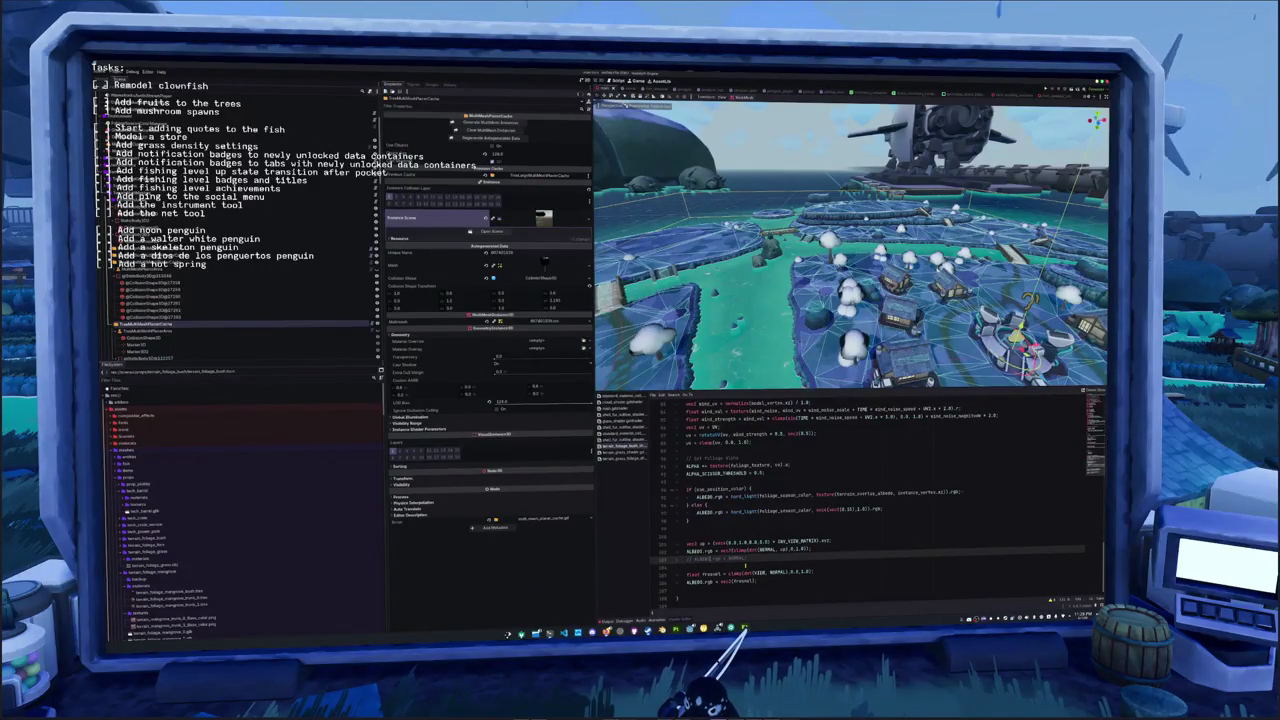
key(ctrl+shift+k)
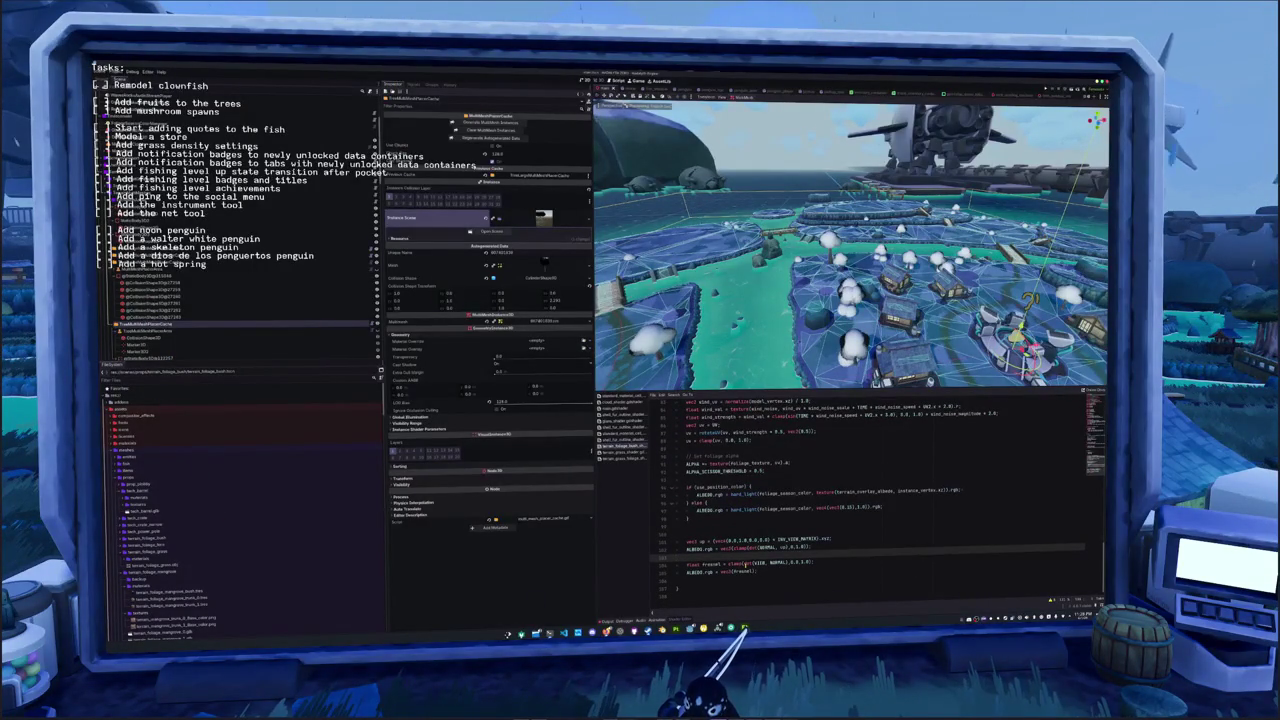
Wrap the fresnel expression in pow(..., 2.0) and trim the extra term so it compiles
click(743, 563)
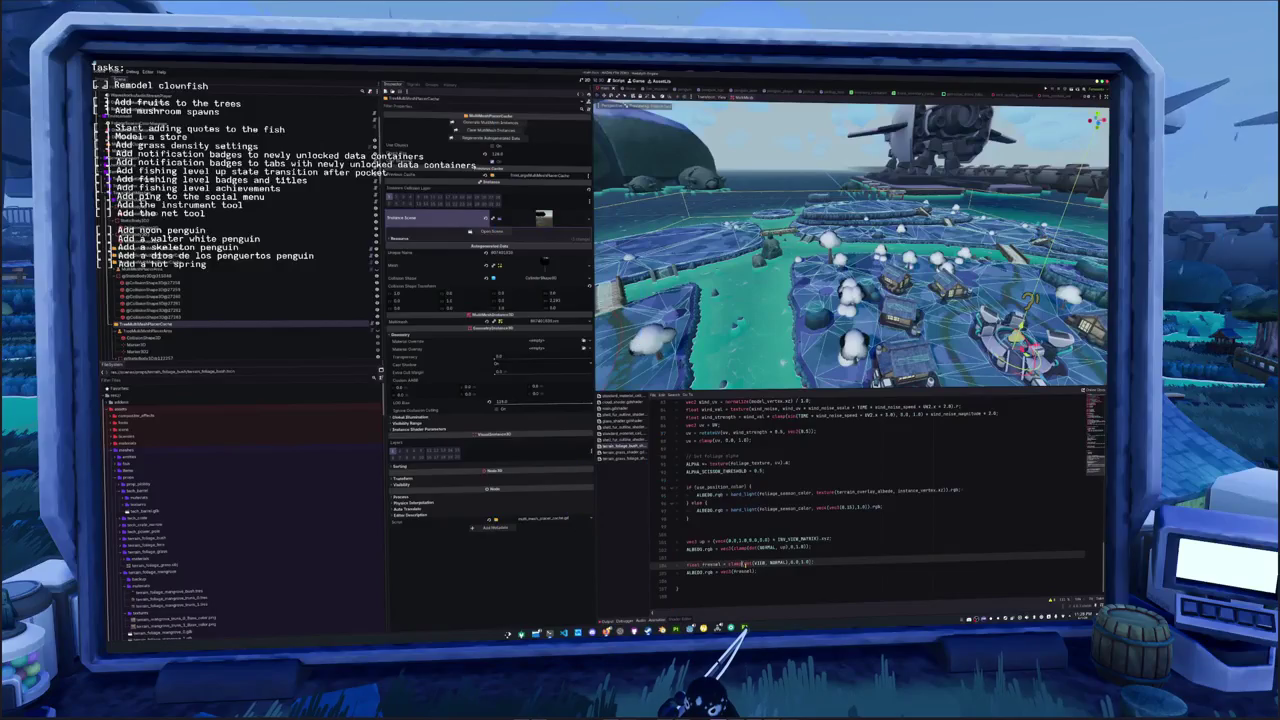
text(1.0 -)
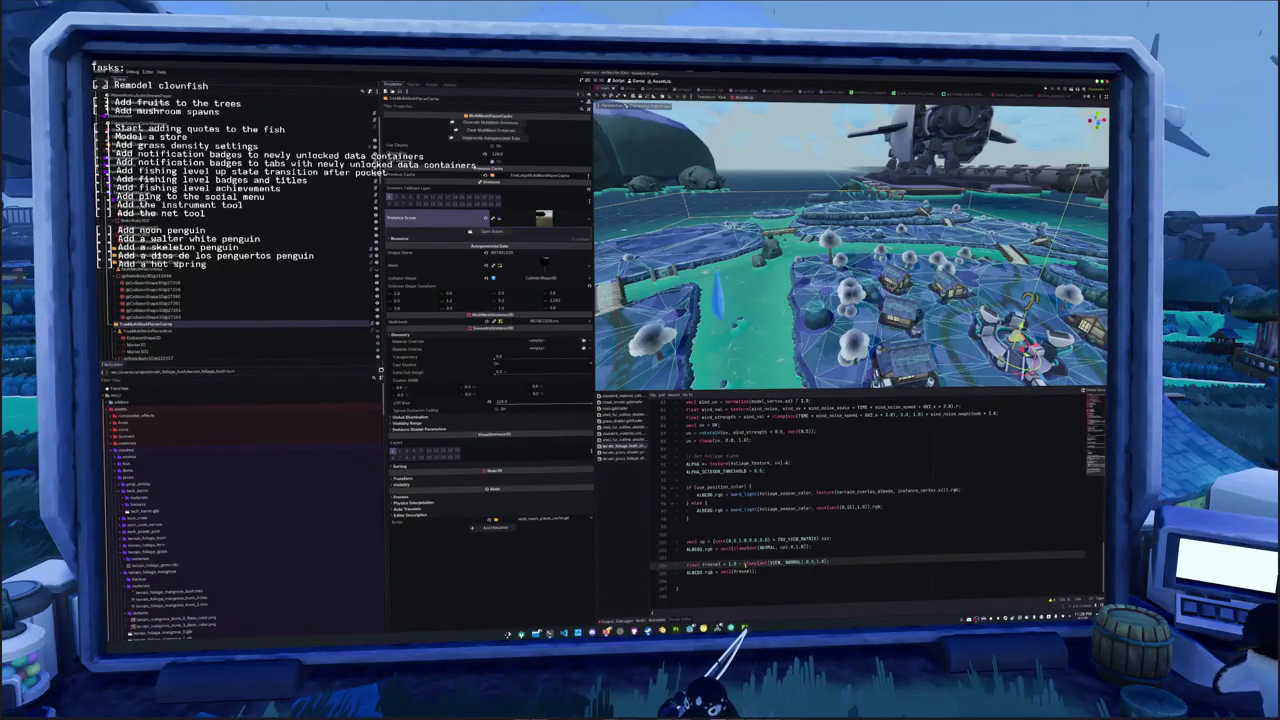
text(pow()
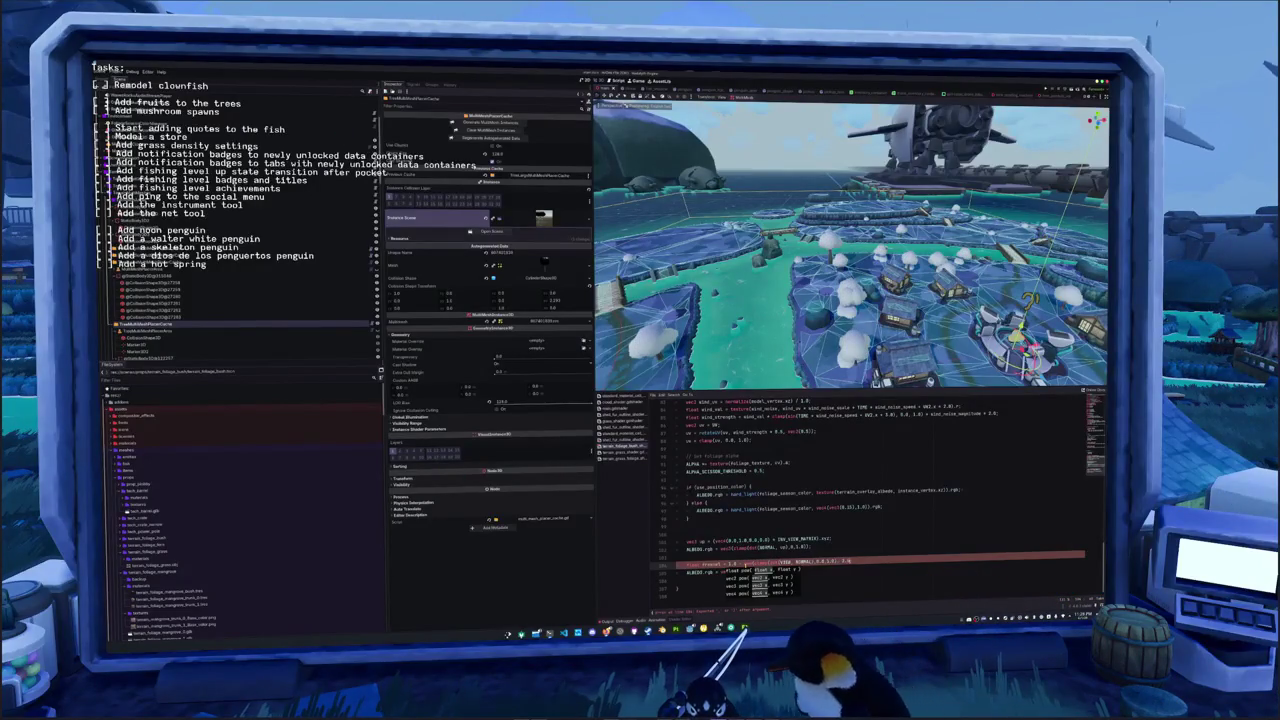
key(Escape)
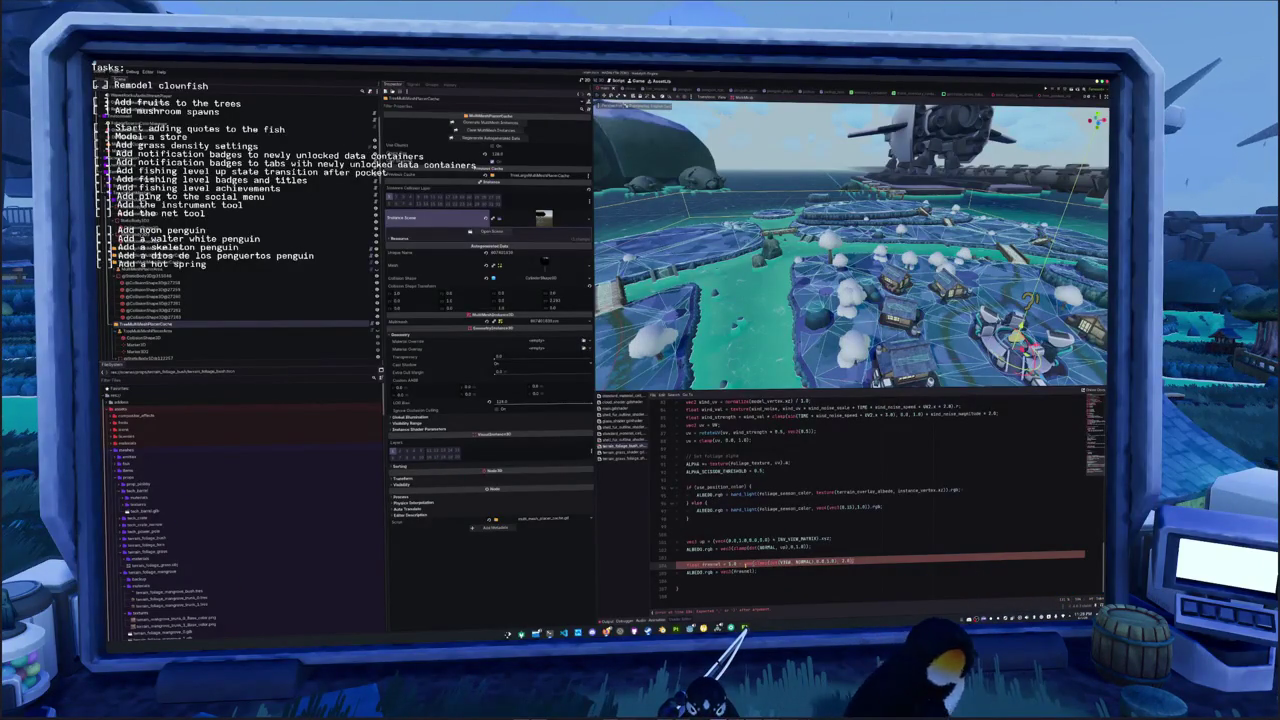
text(, 2.0))
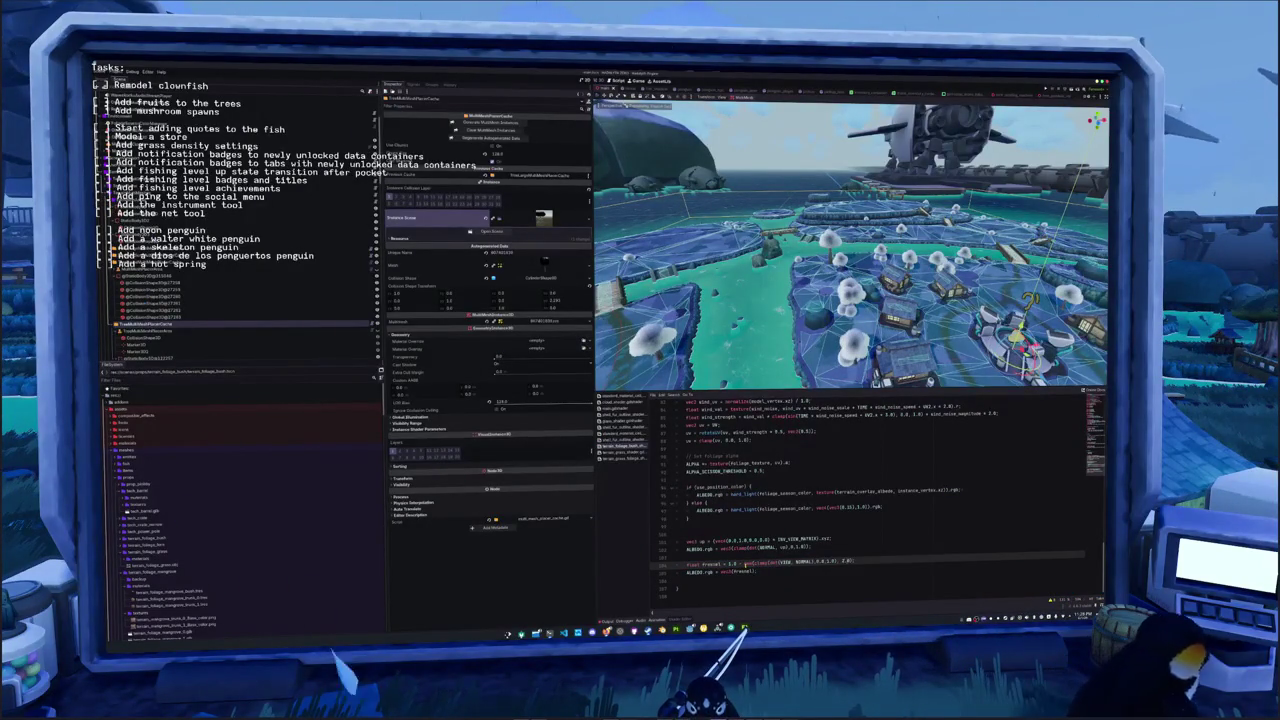
text(4)
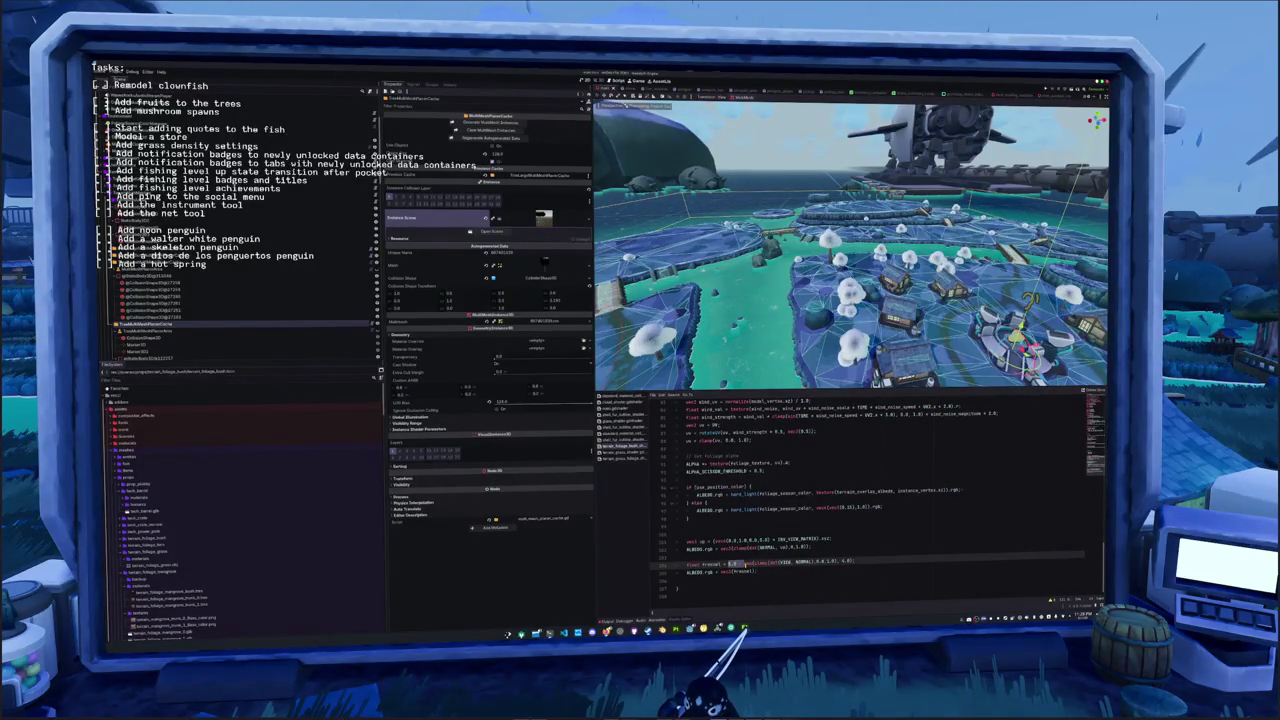
click(743, 565)
key(BackSpace)
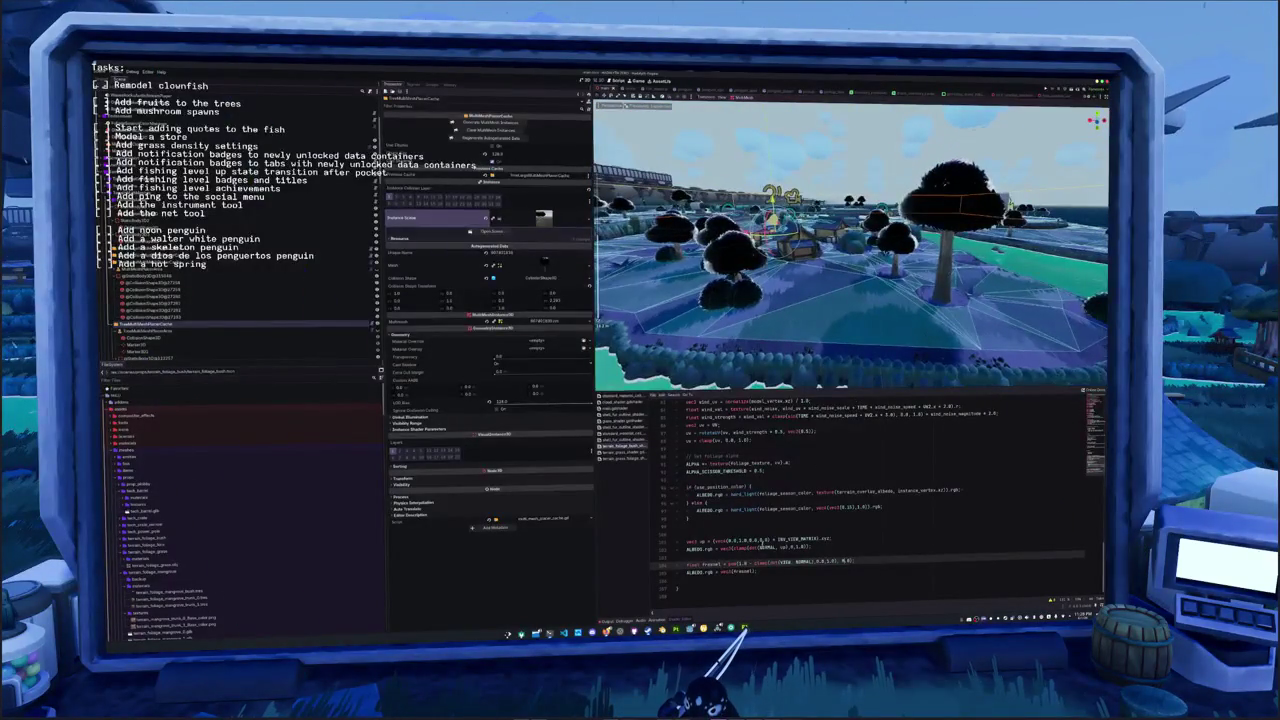
Paste a hard_light ALBEDO line and comment out the two older ALBEDO lines
click(720, 571)
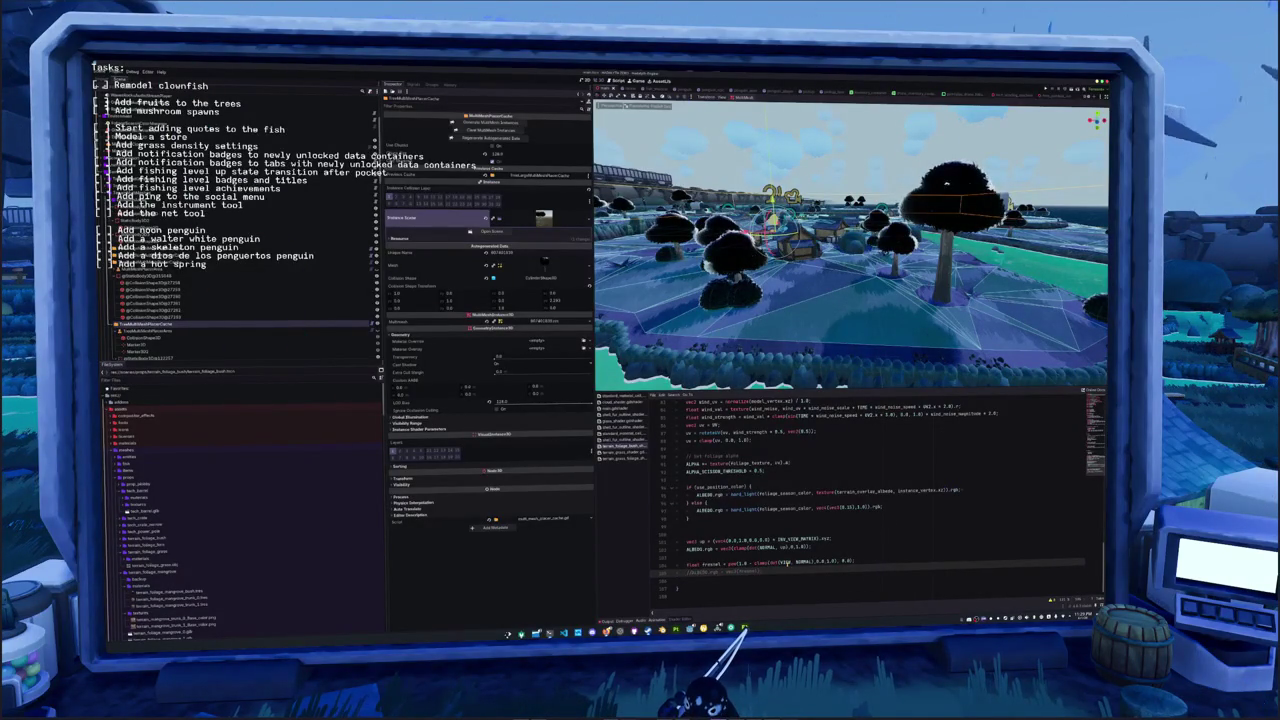
key(Up)
key(Home)
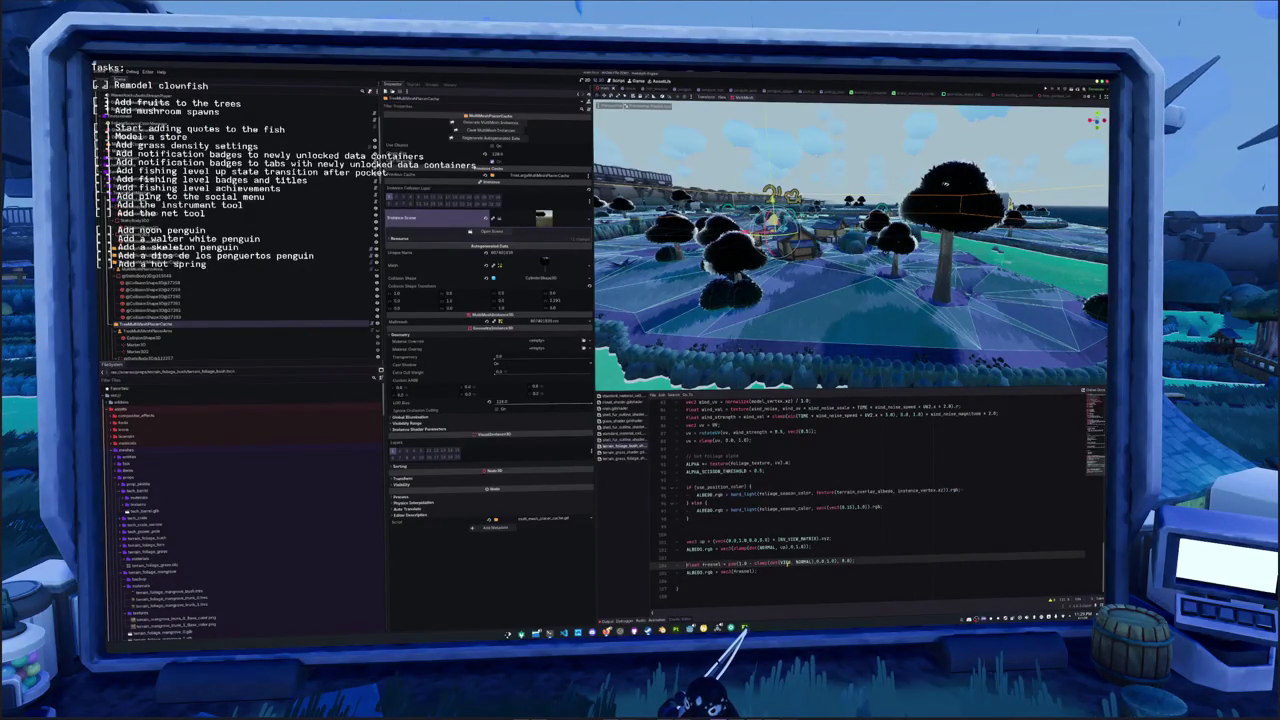
key(Up)
key(Up)
key(Up)
key(Down)
key(Down)
key(Down)
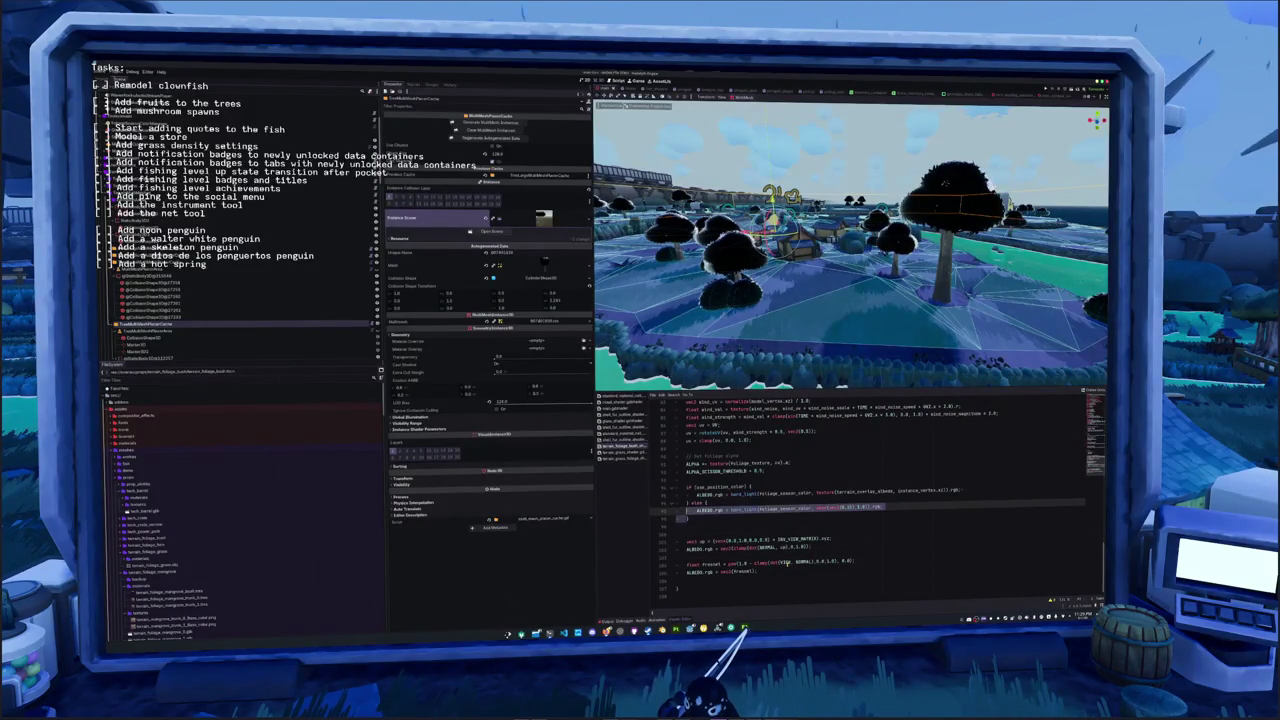
key(ctrl+v)
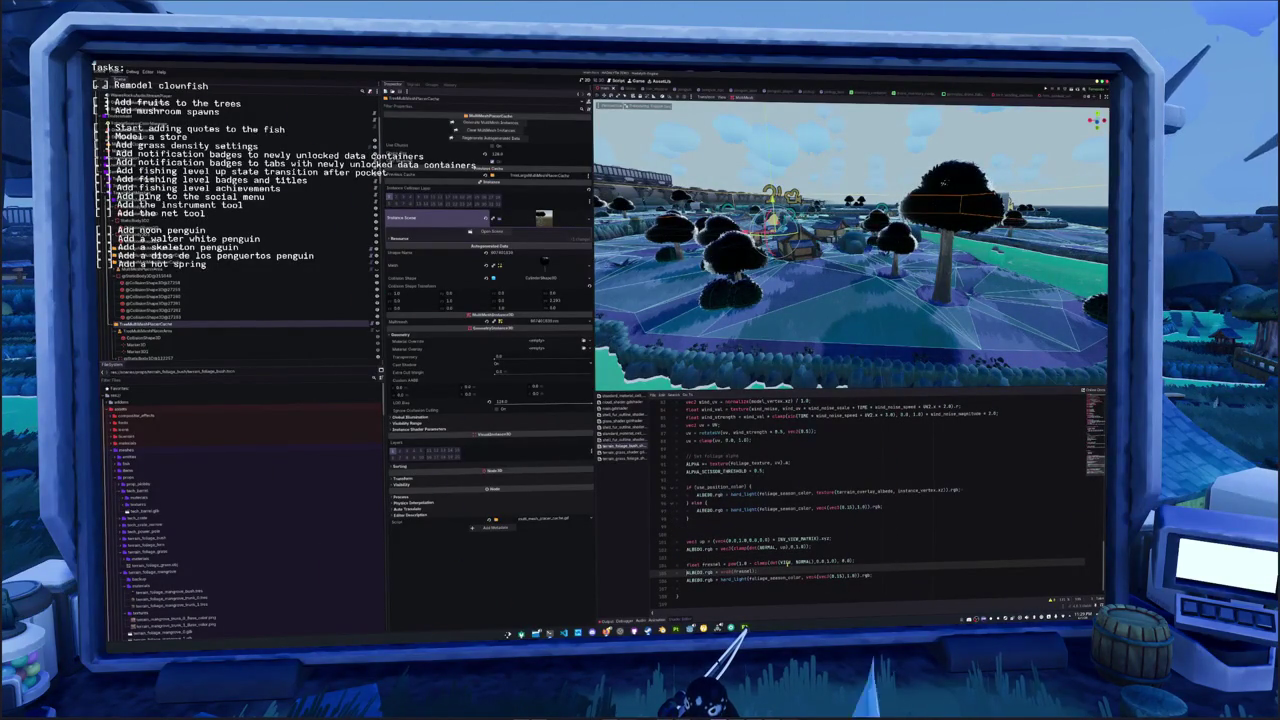
key(ctrl+k)
key(Up)
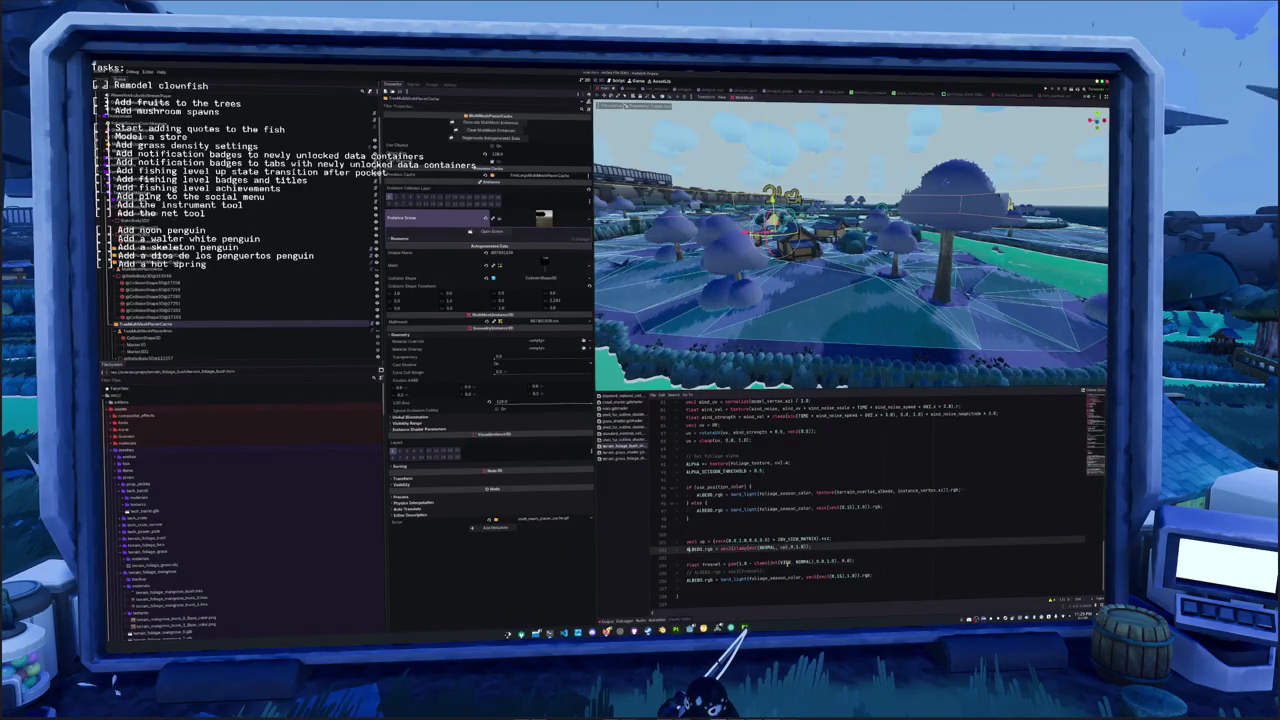
key(ctrl+k)
Complete the hard_light call's arguments with ALBEDO.rgb, vec3(1.0) and fresnel
key(Down)
key(Down)
key(Down)
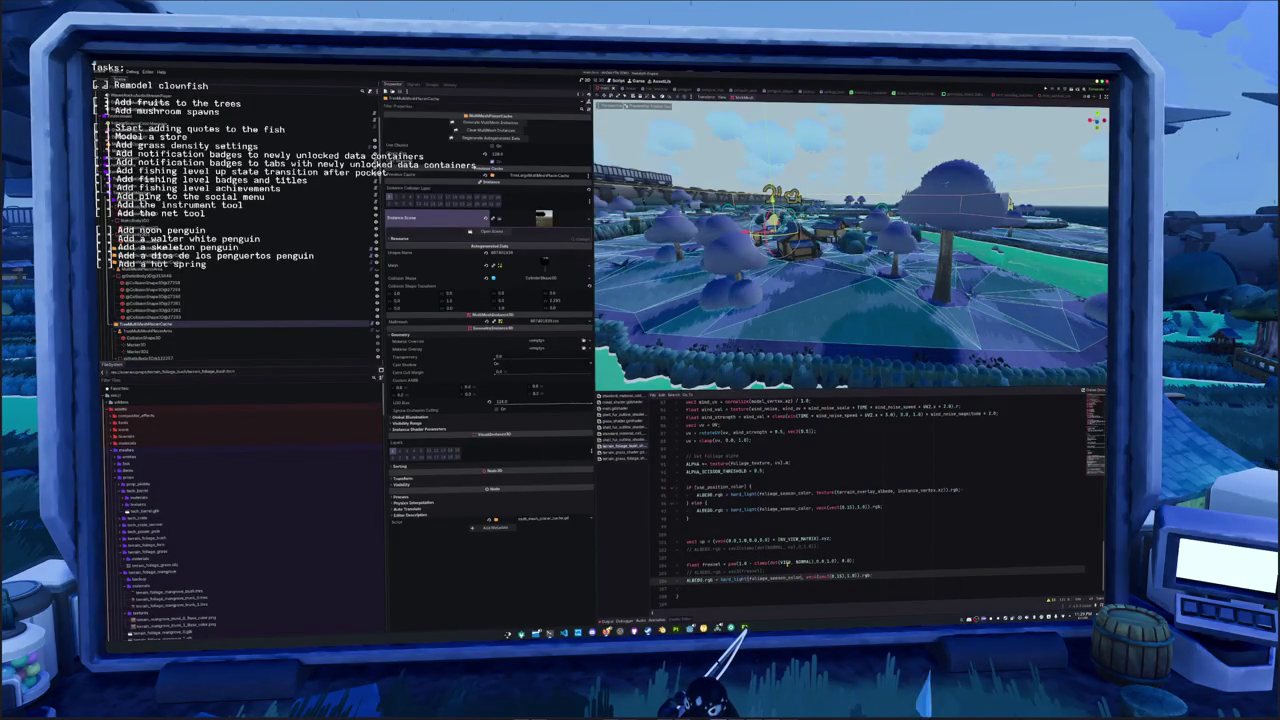
text(ALBEDO)
key(Return)
text(.rgb)
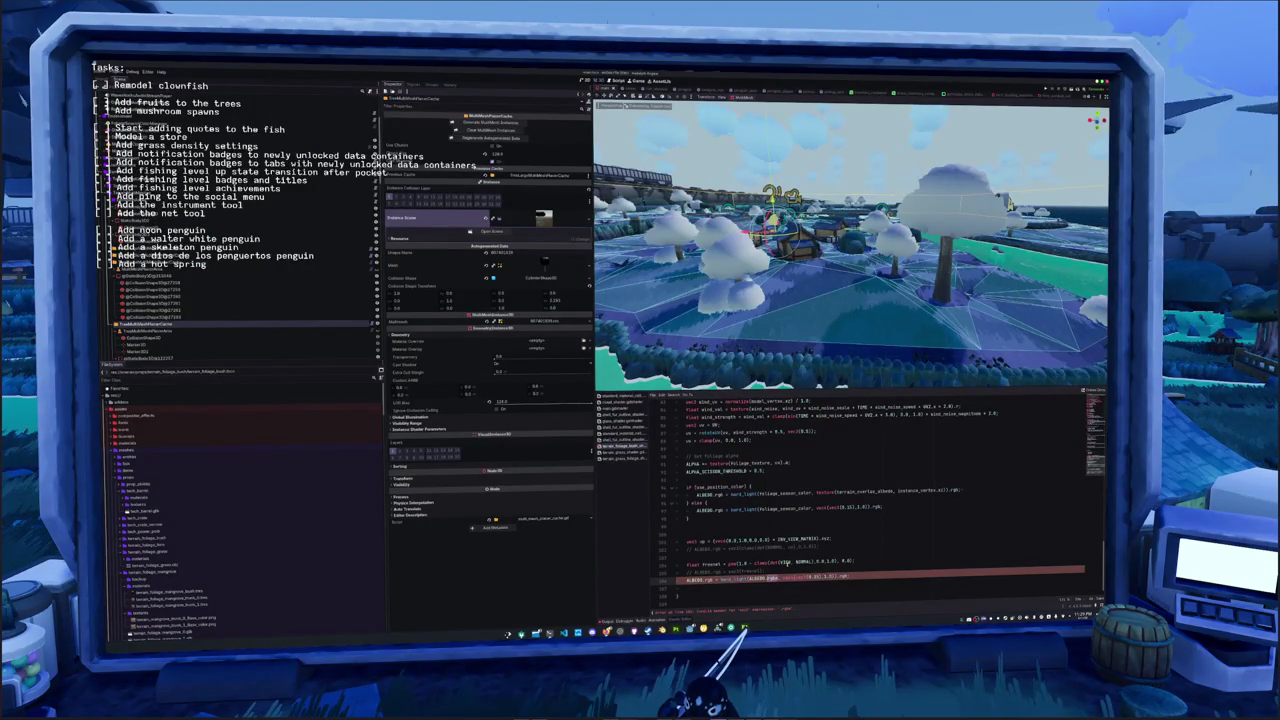
text(9)
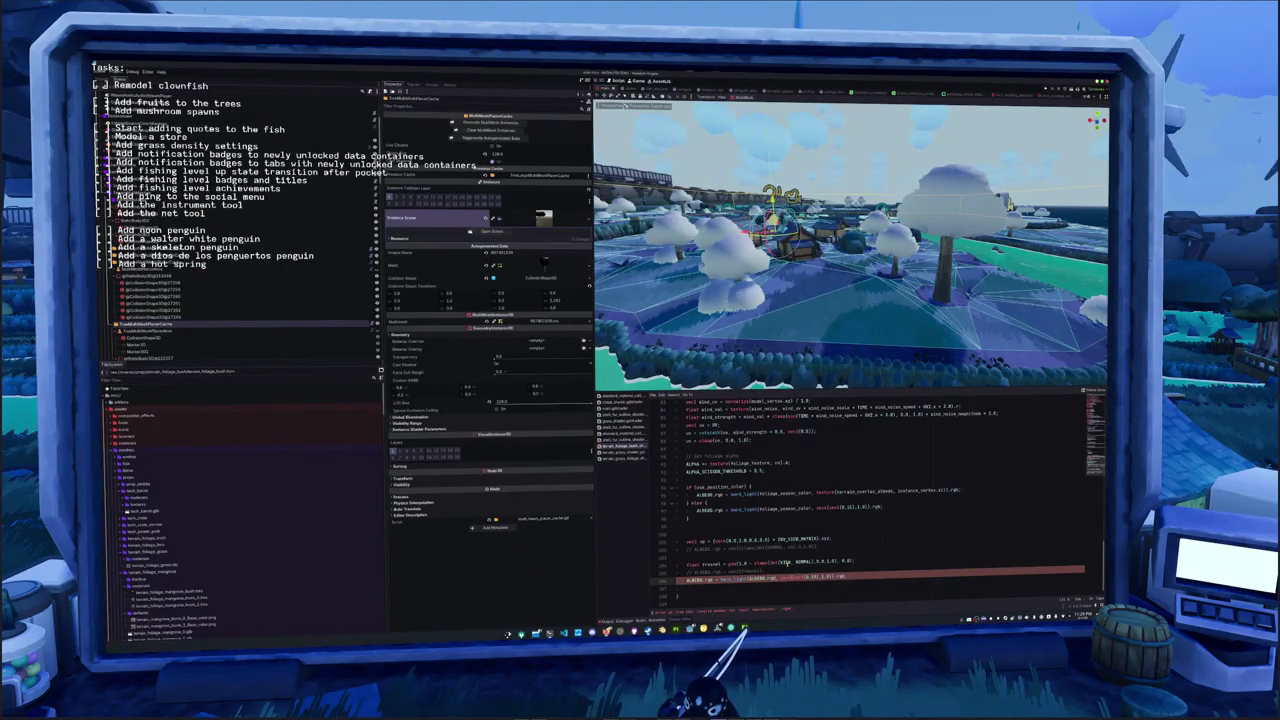
text(c)
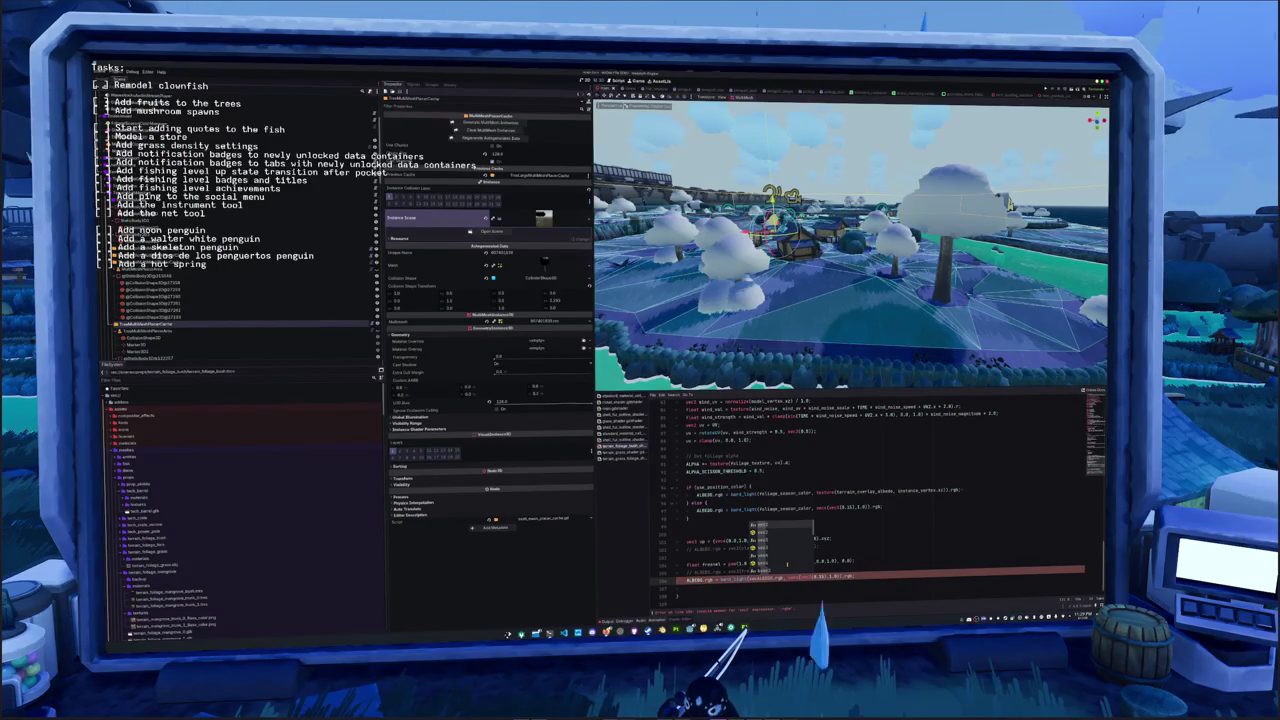
text(ec3()
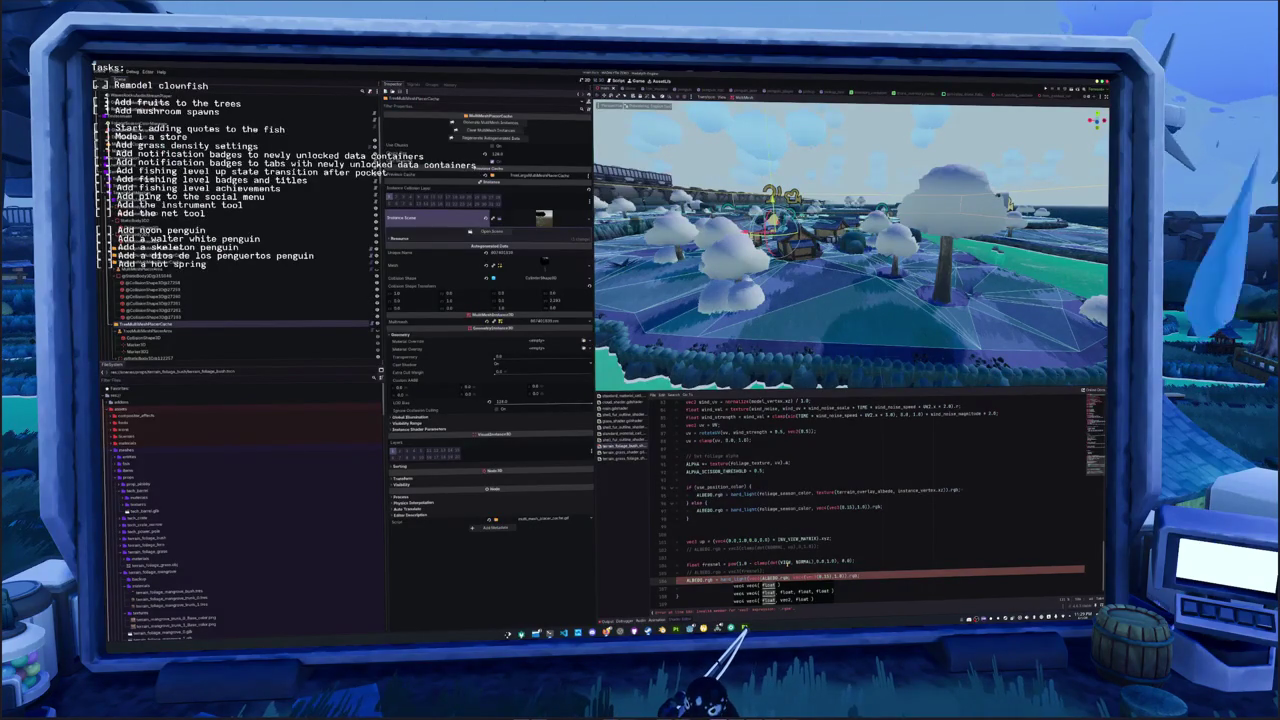
text(1.0),)
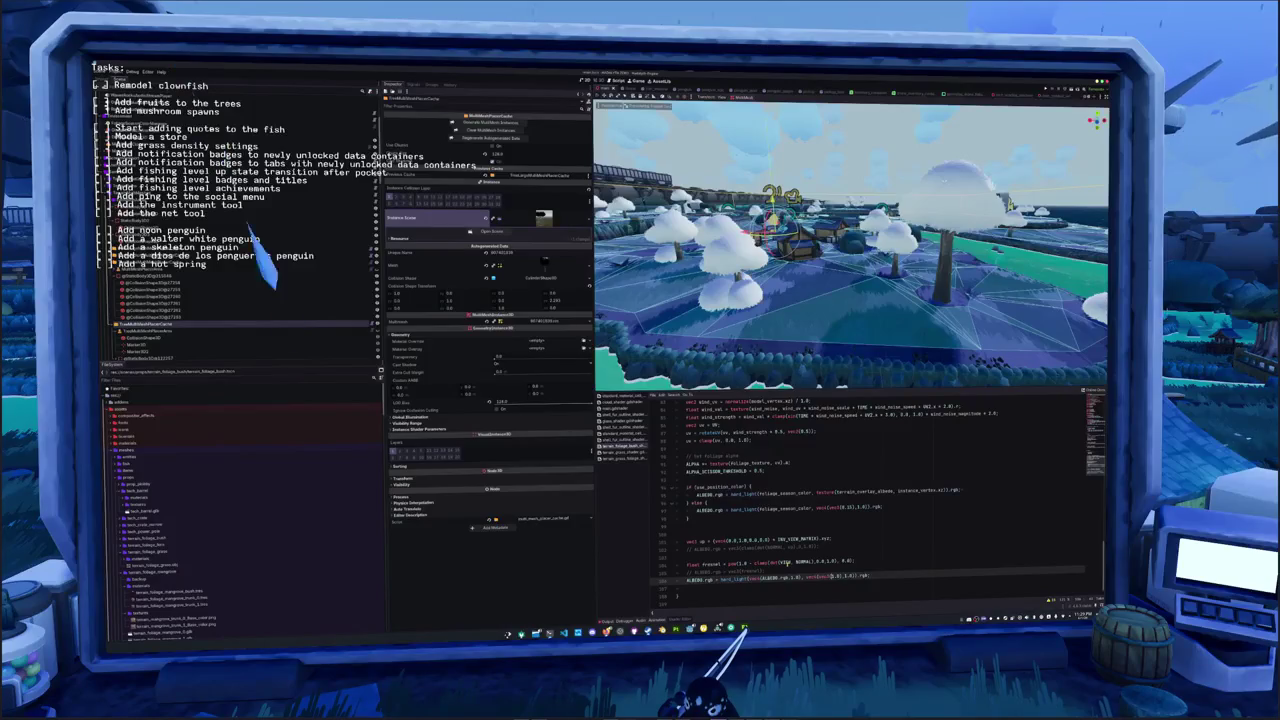
text(fresnel)
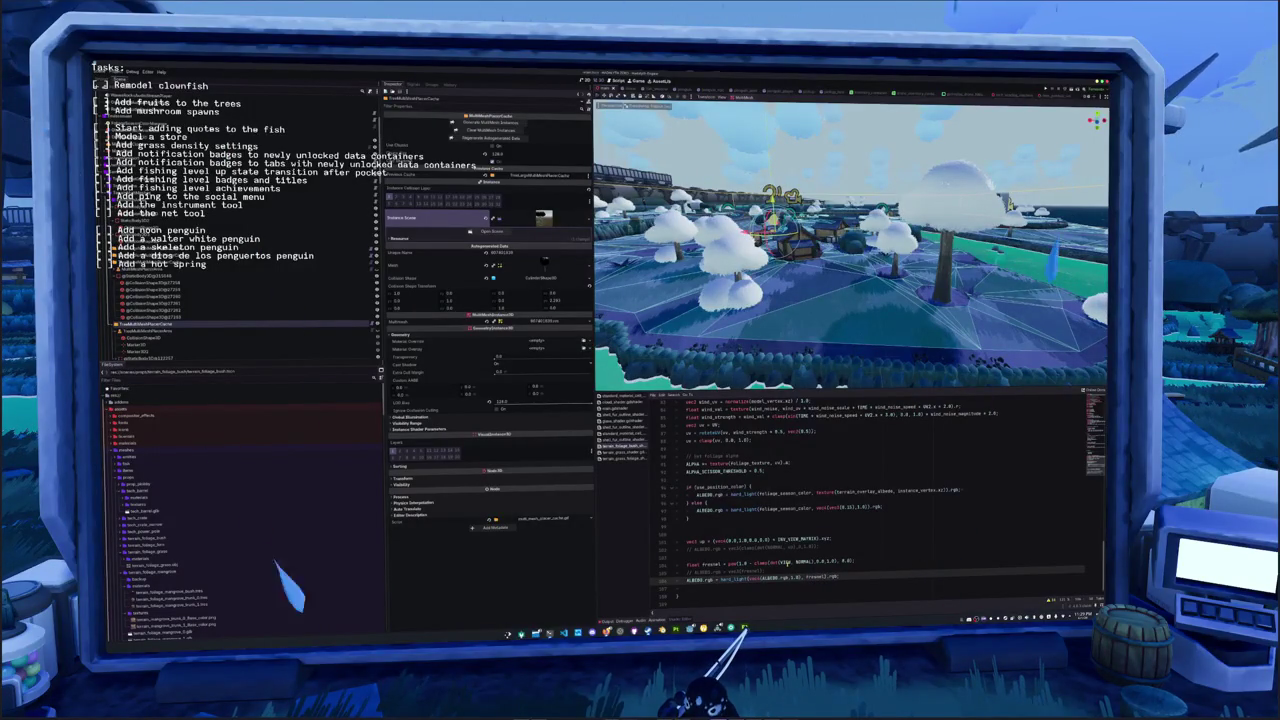
text(vec3)
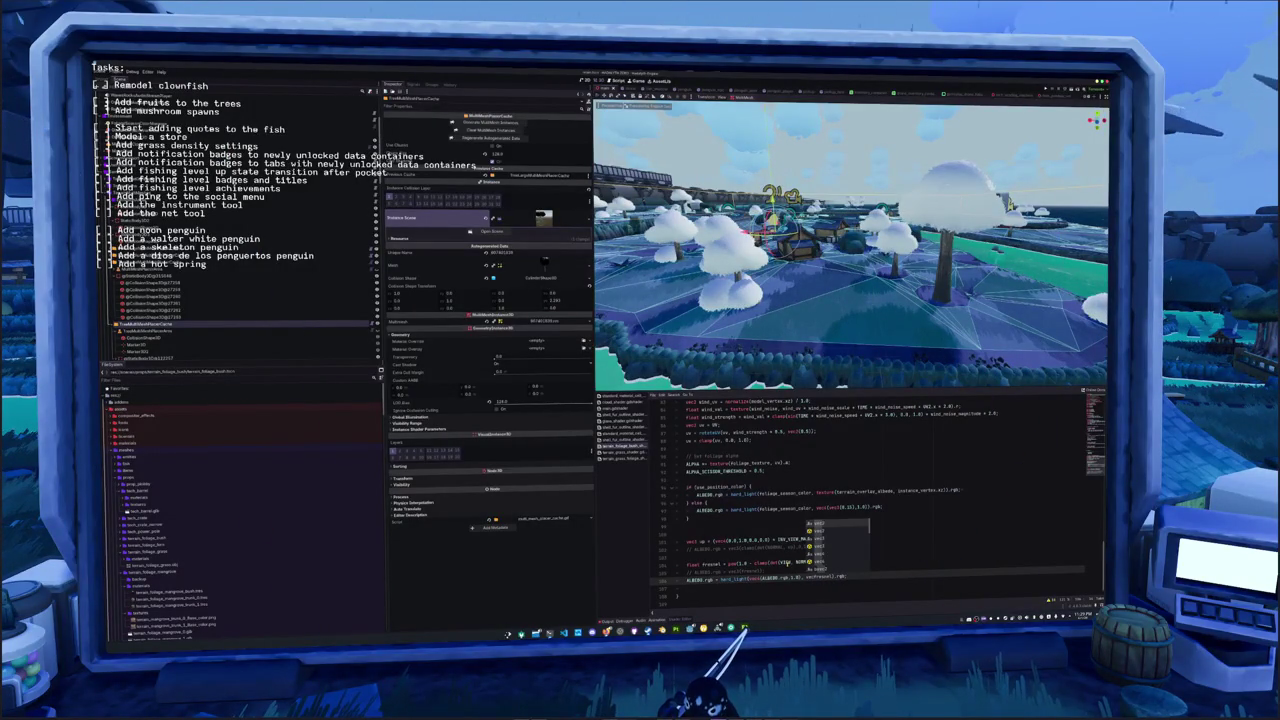
text(()
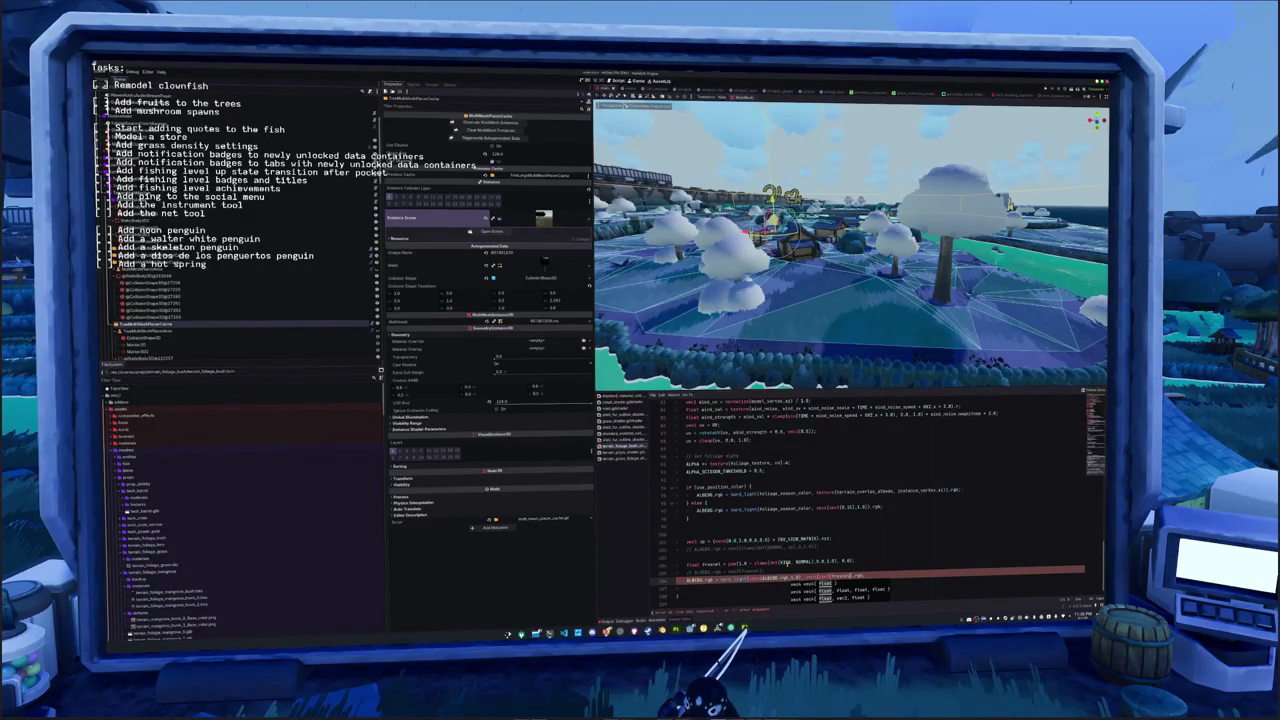
text()).rgb;)
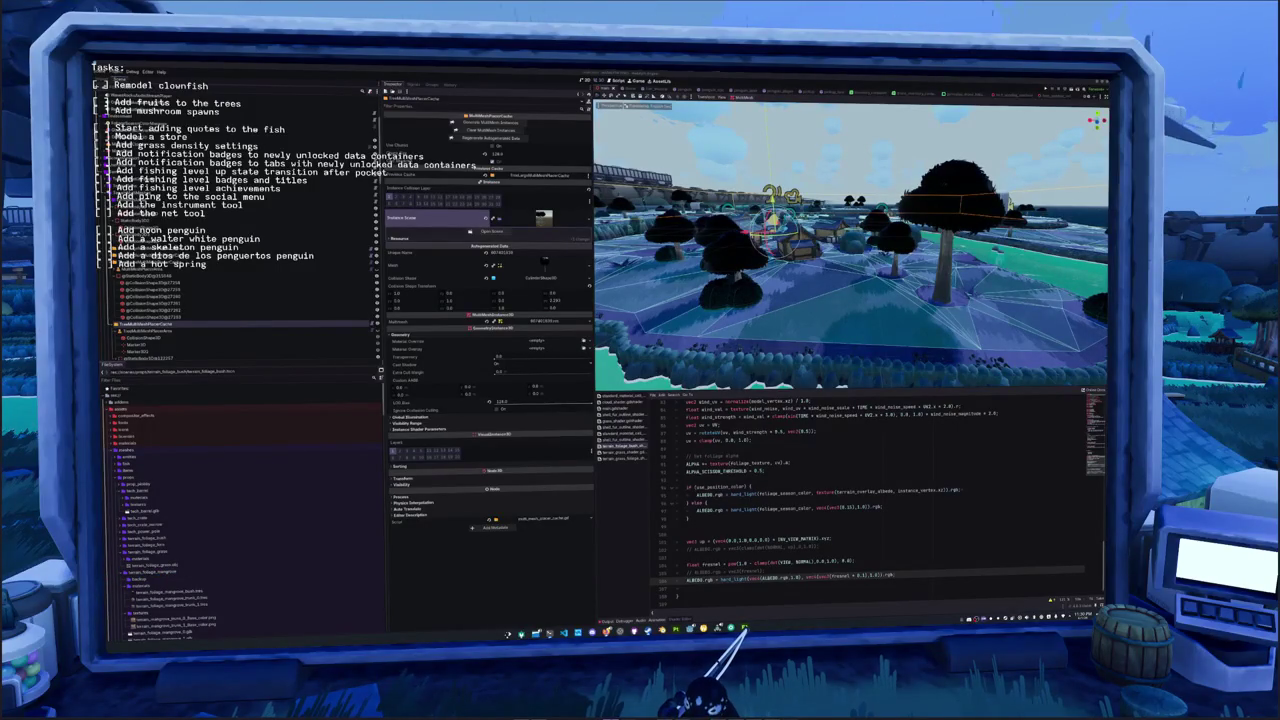
Paste a screen(vec3 base, vec3 blend) function below overlay() in the shader
scroll(870, 500, up, 9)
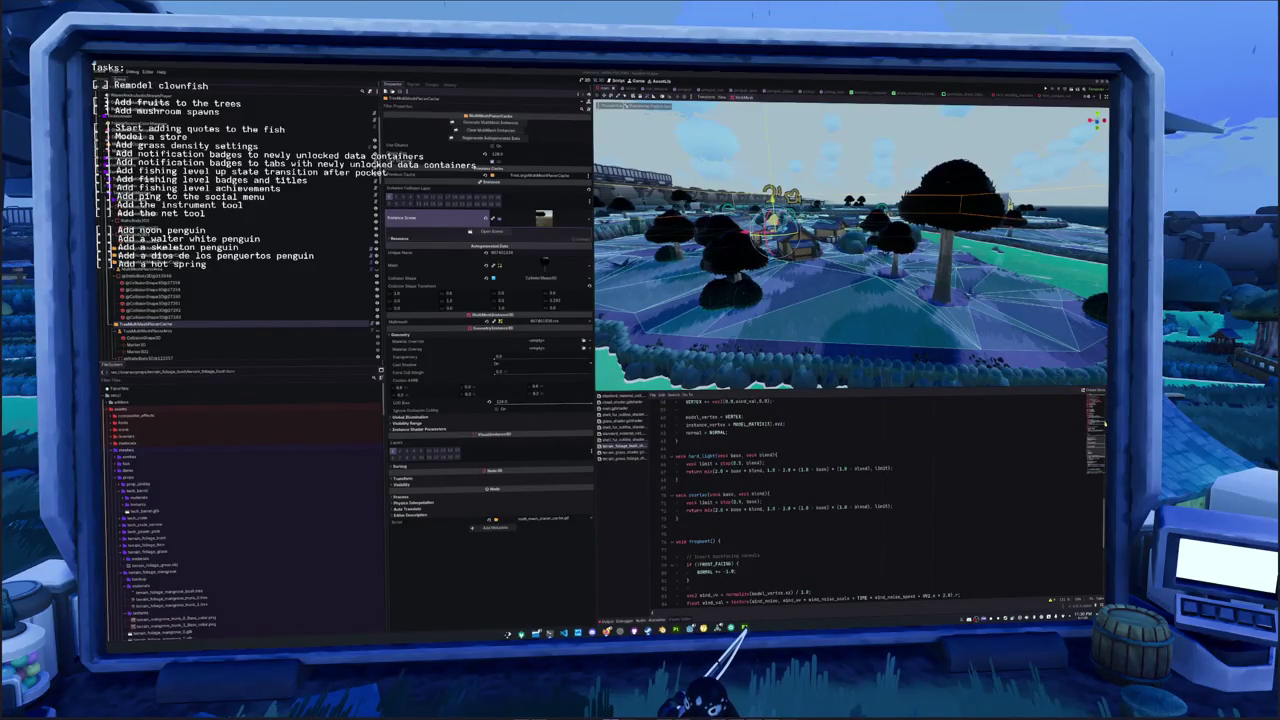
key(ctrl+v)
click(690, 494)
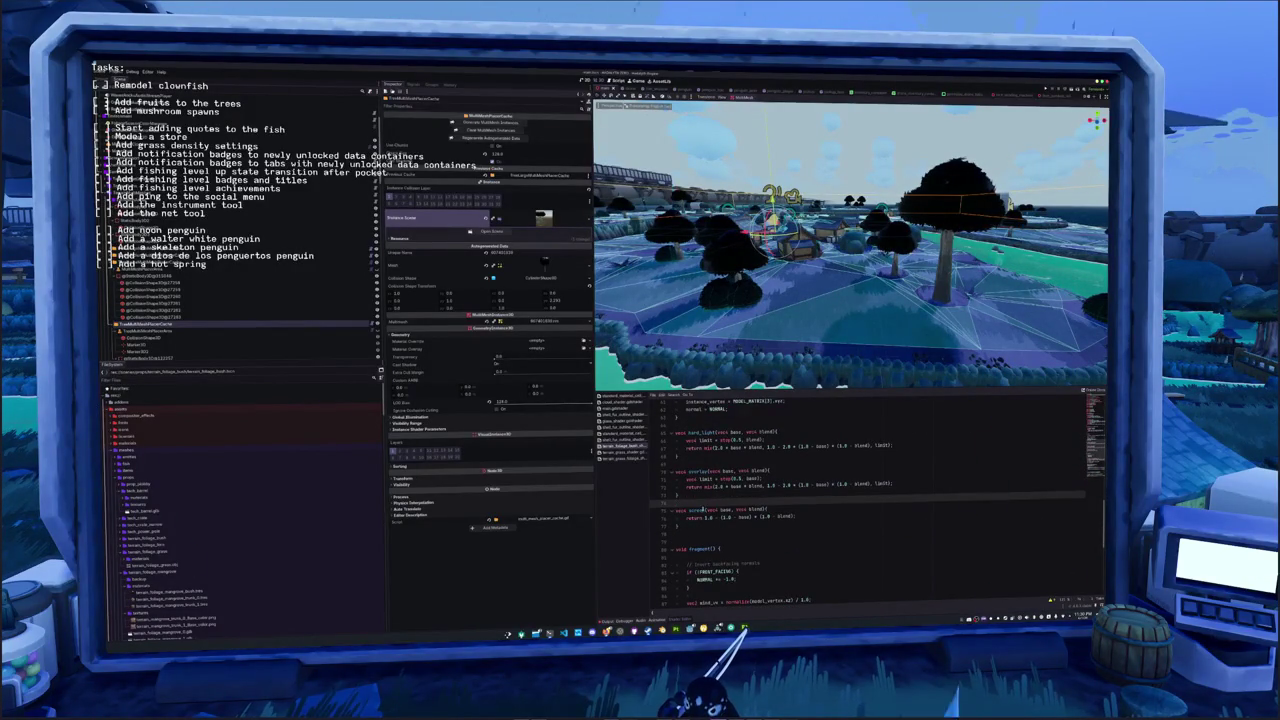
scroll(701, 516, down, 5)
scroll(701, 516, down, 3)
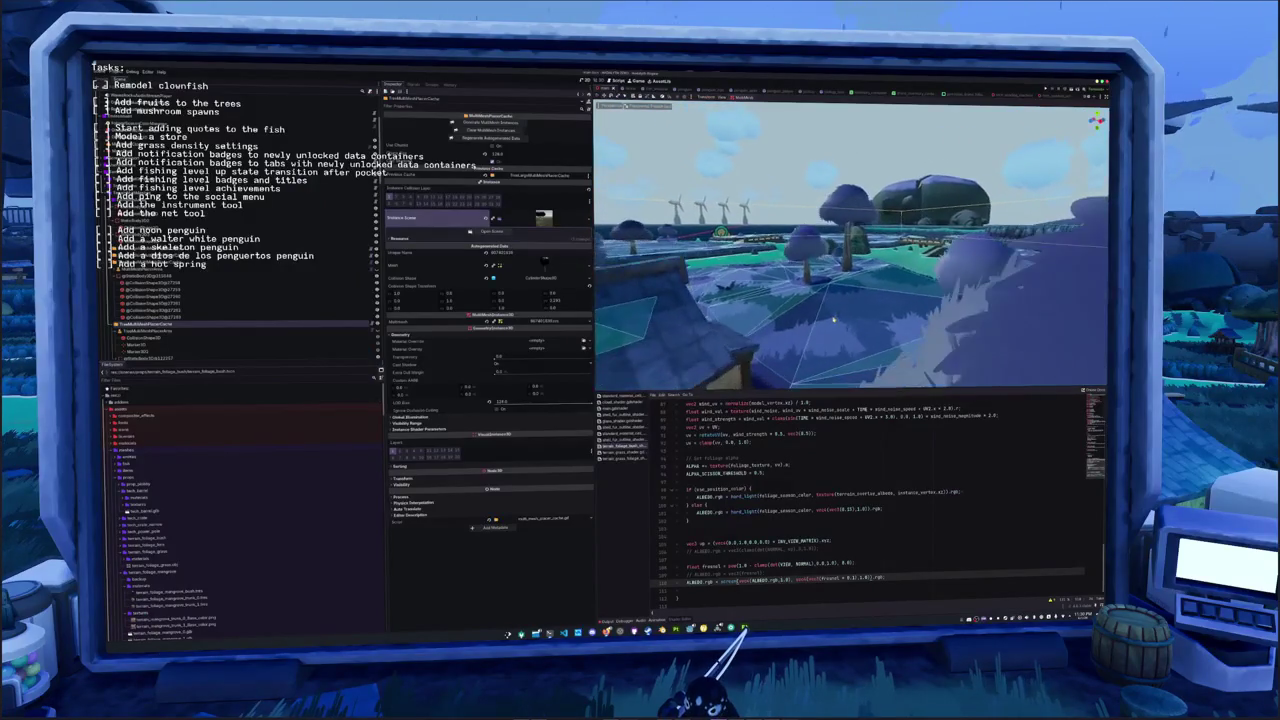
Raise the fresnel exponent to 16.0 and add the missing parenthesis after 0.85
key(Up)
key(Up)
text(16.0)
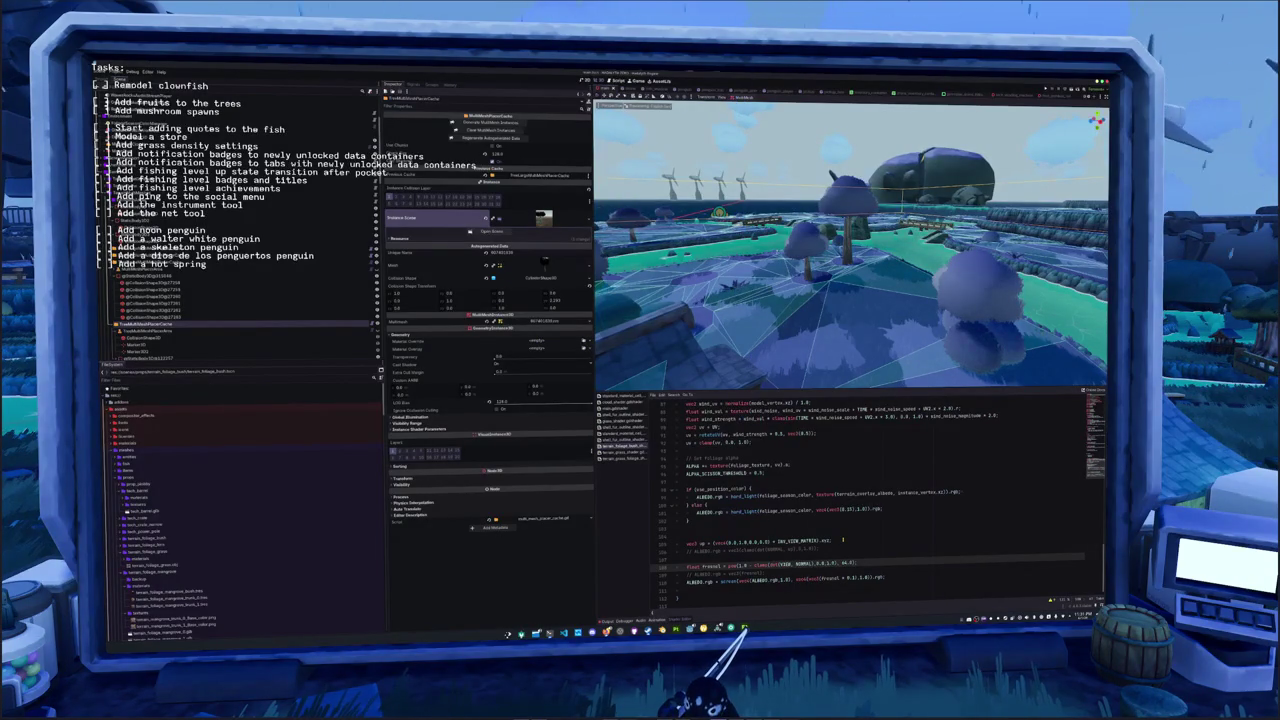
mouse_move(826, 290)
mouse_down()
mouse_move(826, 345)
mouse_move(909, 327)
mouse_up()
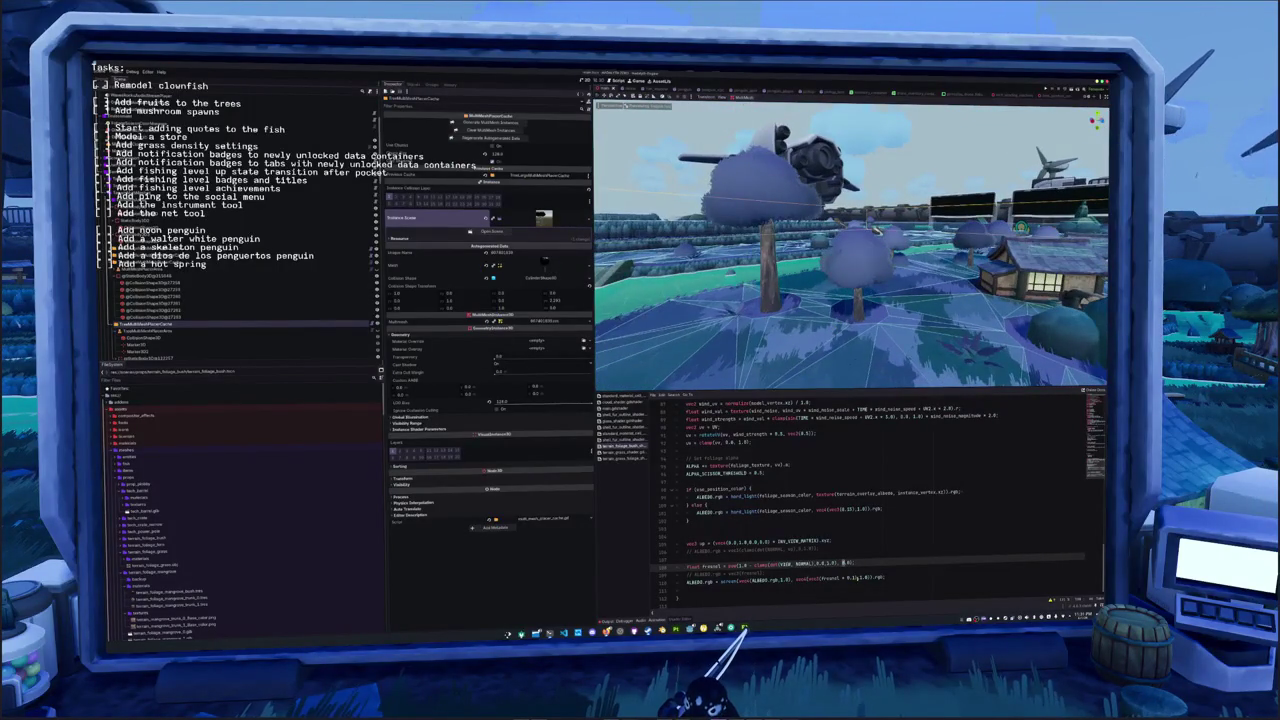
key(Down)
key(Down)
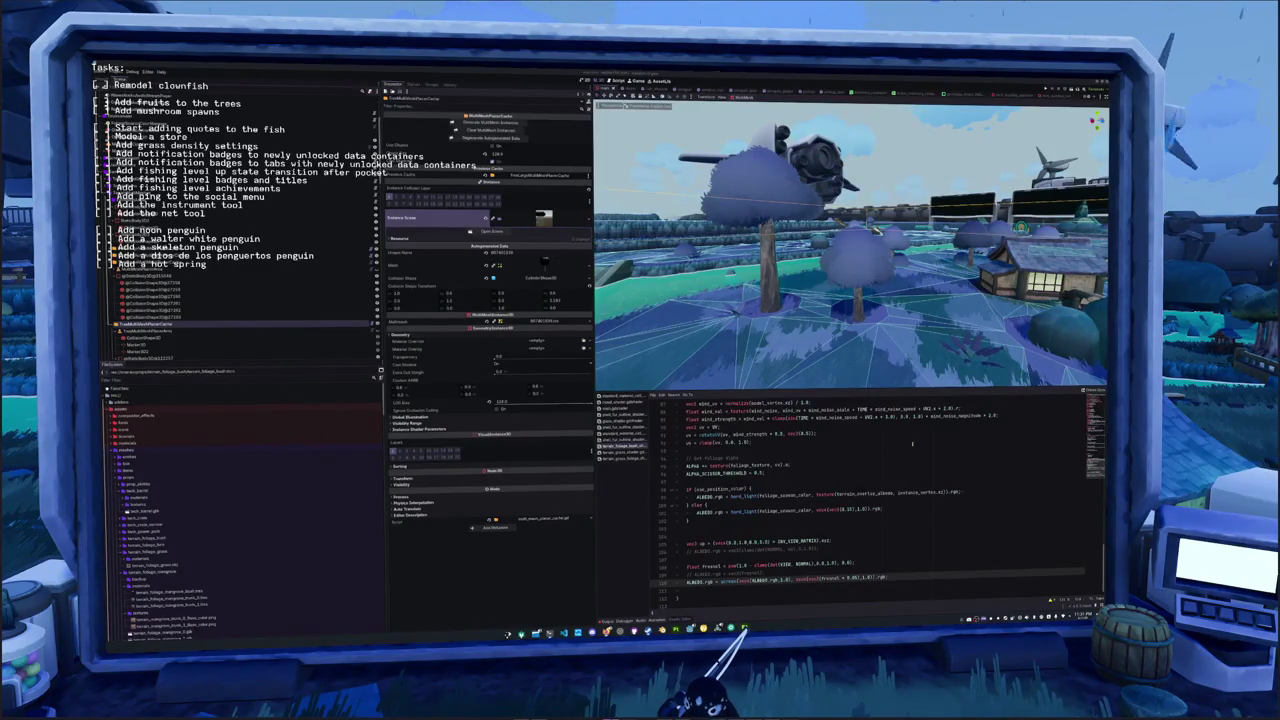
click(862, 577)
text())
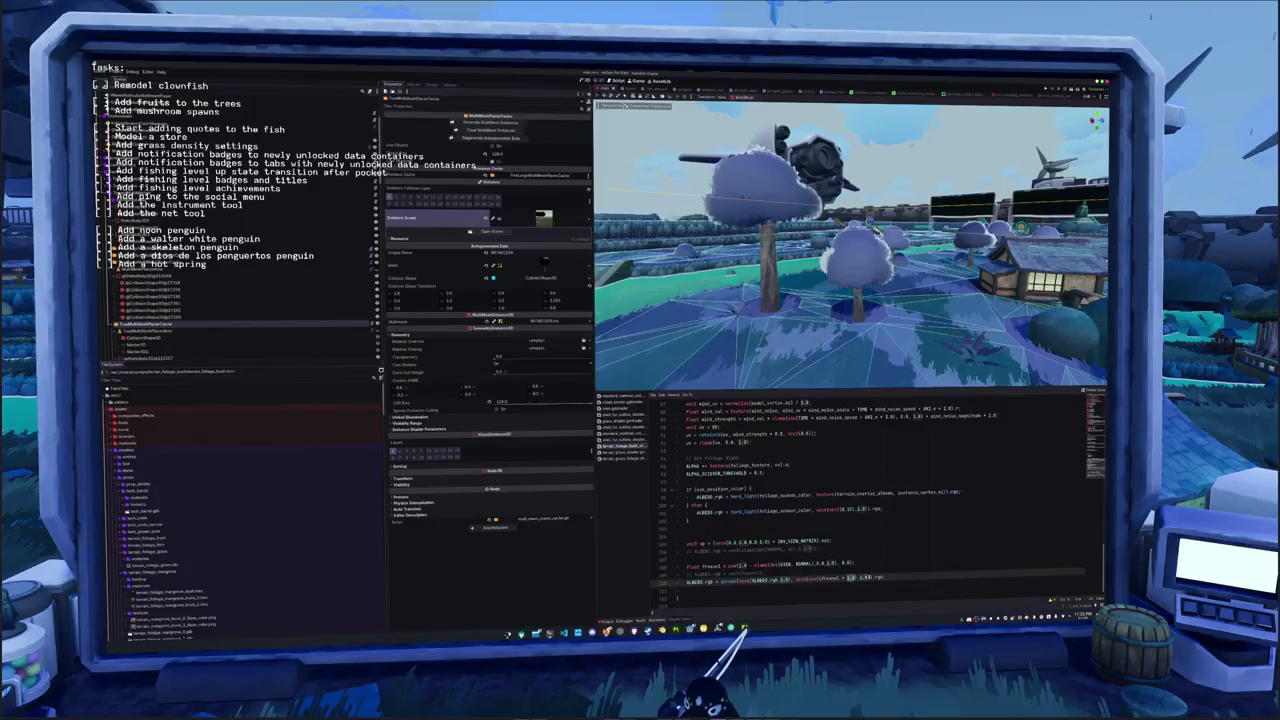
Insert an rgb_to_hsv conversion of the foliage colour below the commented ALBEDO line
click(720, 573)
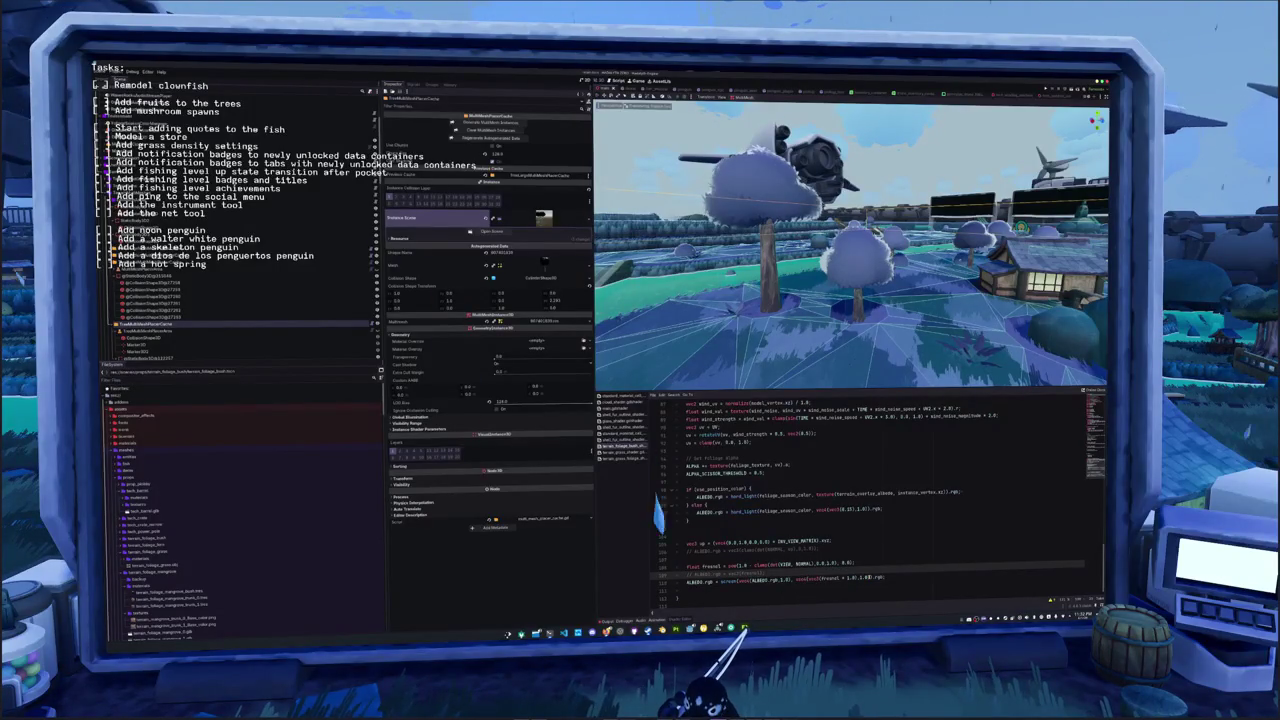
key(Return)
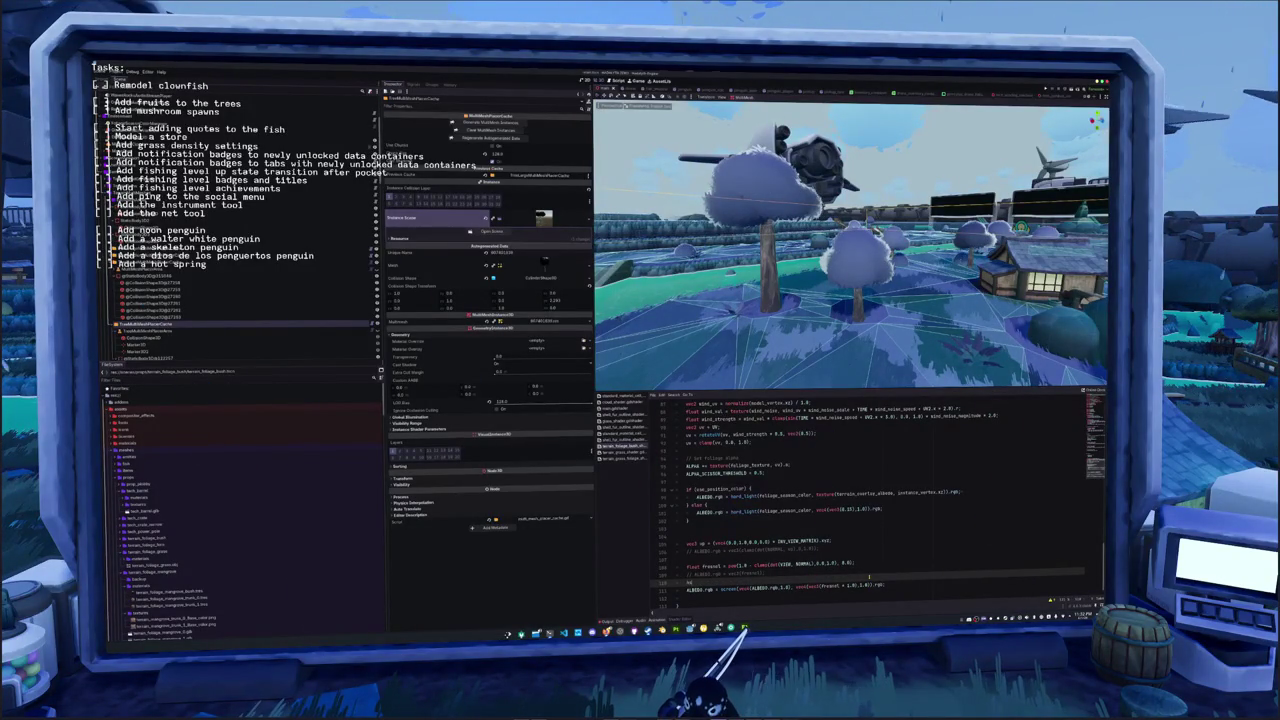
key(Return)
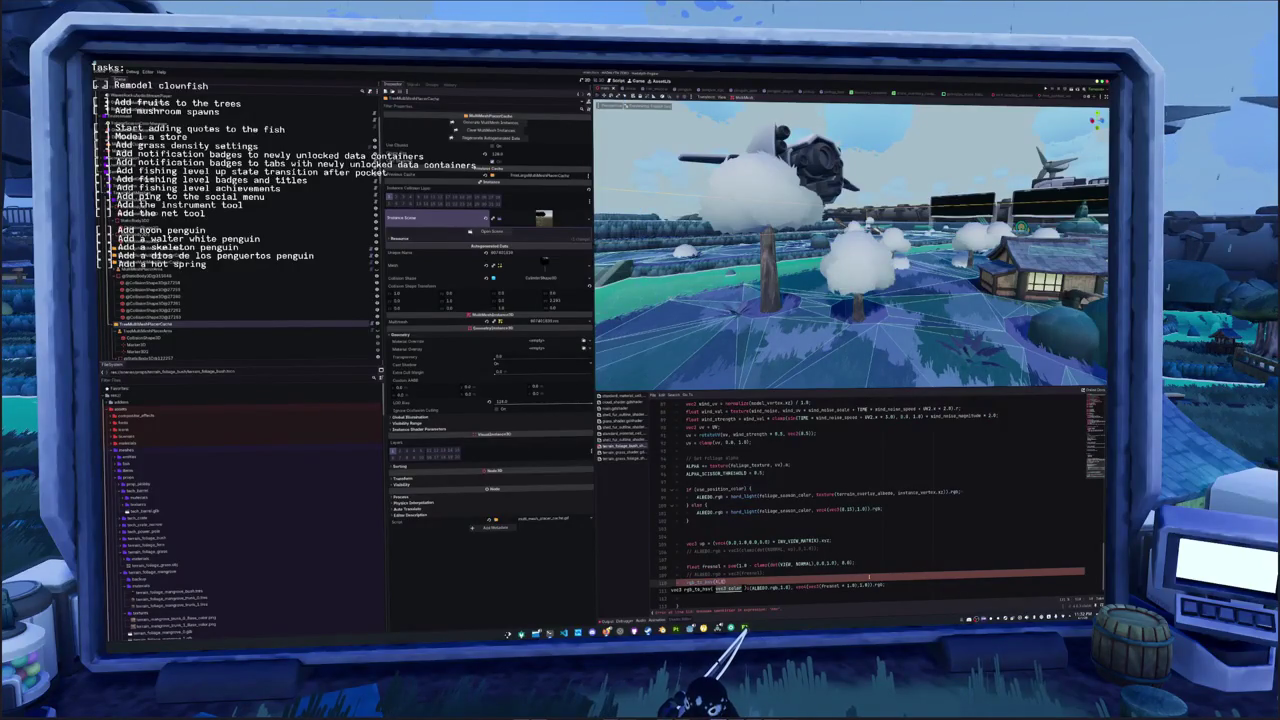
key(ctrl+z)
key(ctrl+z)
key(ctrl+z)
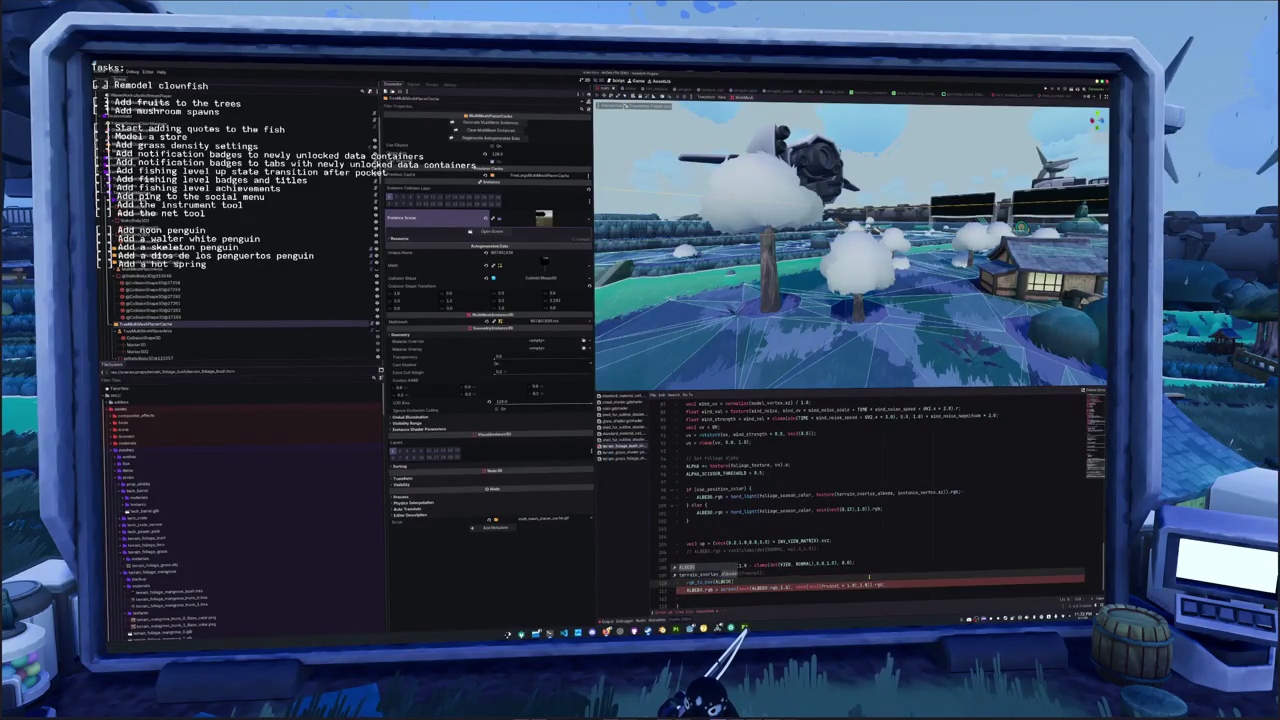
key(ctrl+z)
key(ctrl+z)
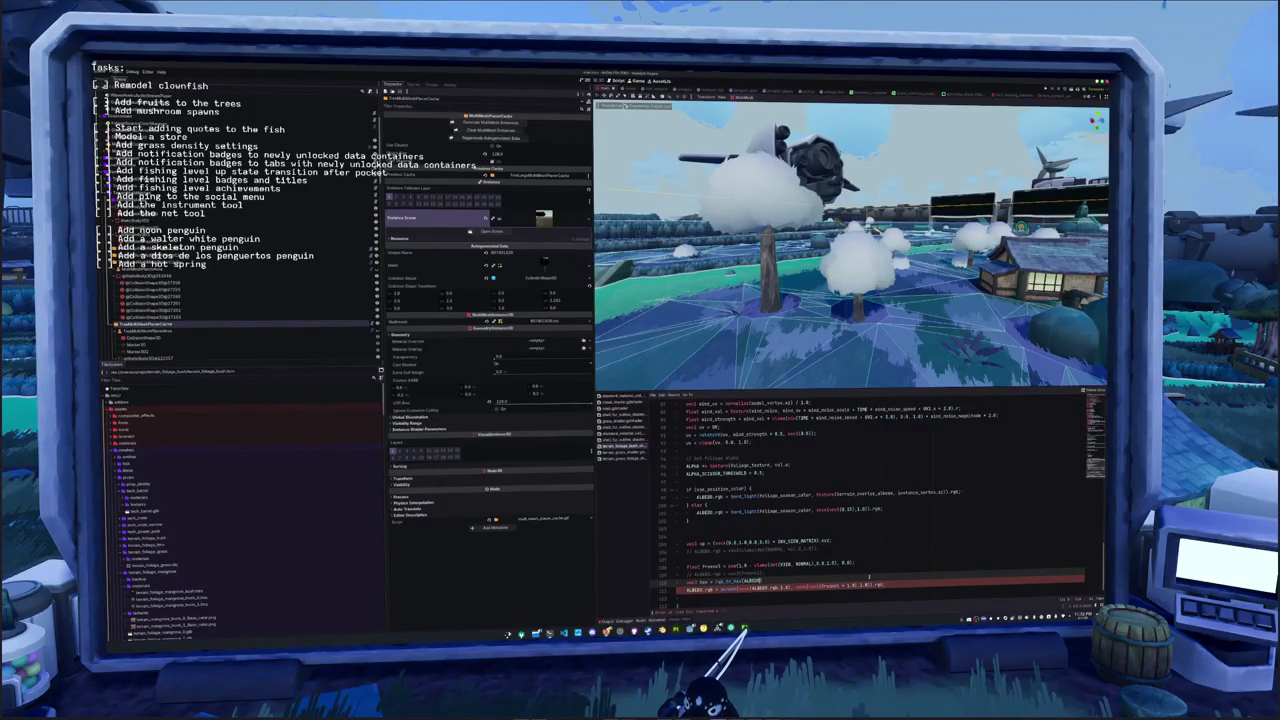
Add hsv.z += fresnel * factor and ALBEDO.rgb = hsv_to_rgb(hsv), commenting out the screen-blend line
key(Return)
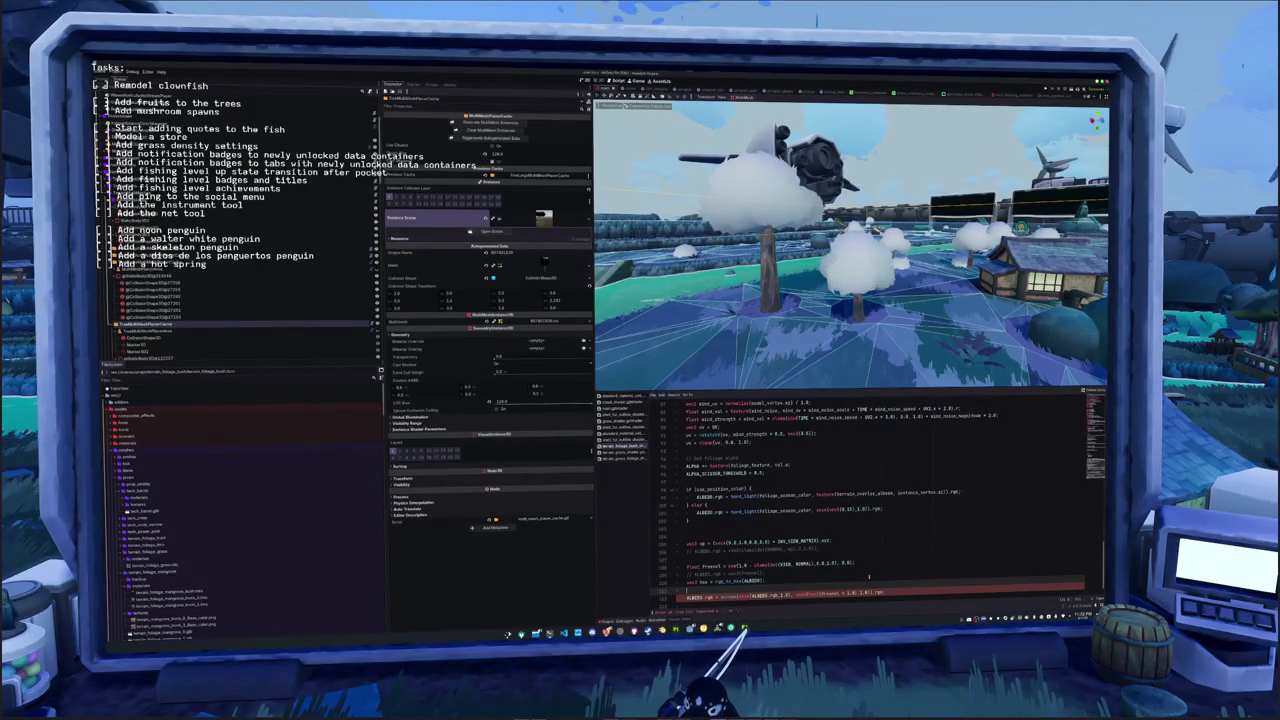
text(hsv)
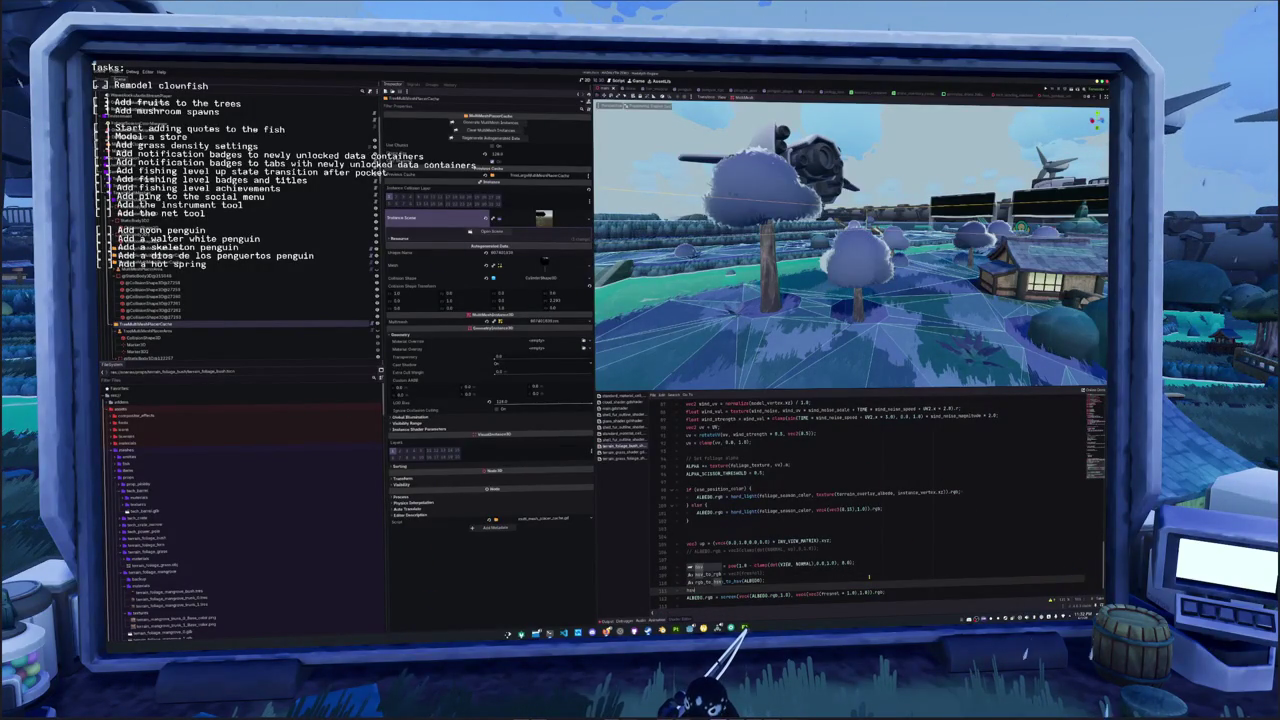
text(.z)
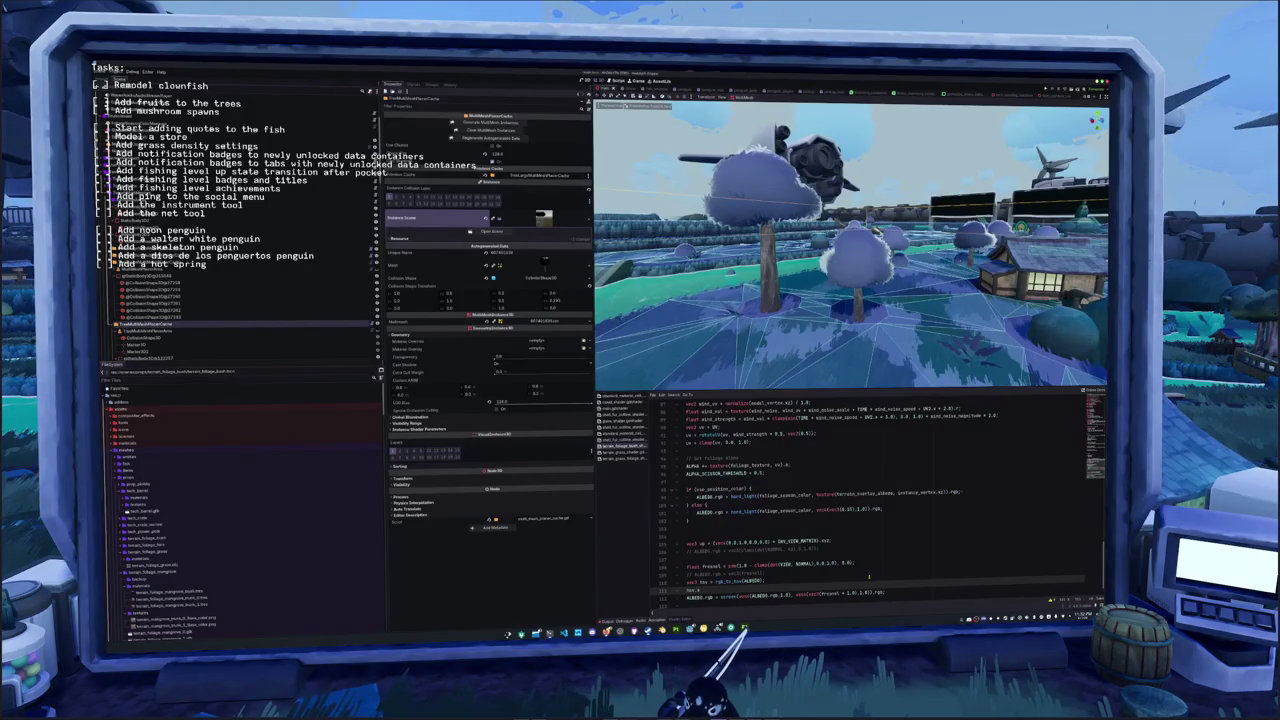
text(fre)
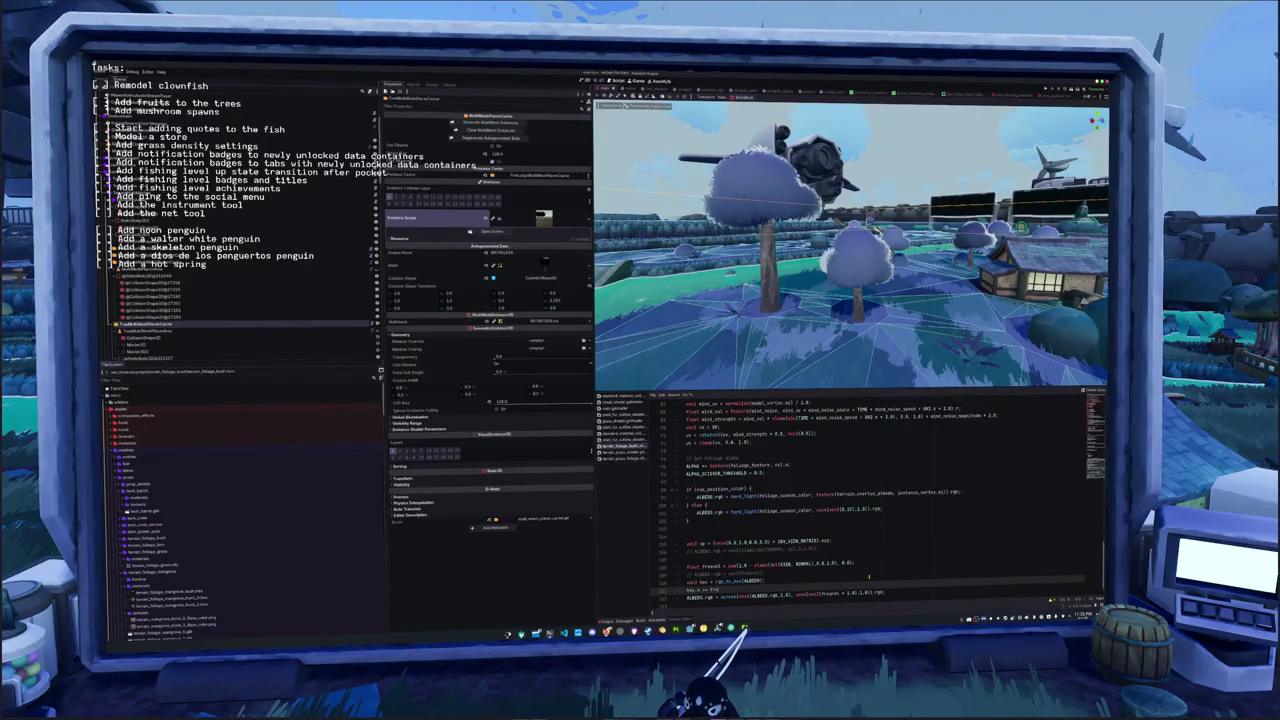
text( 0.1;)
key(Return)
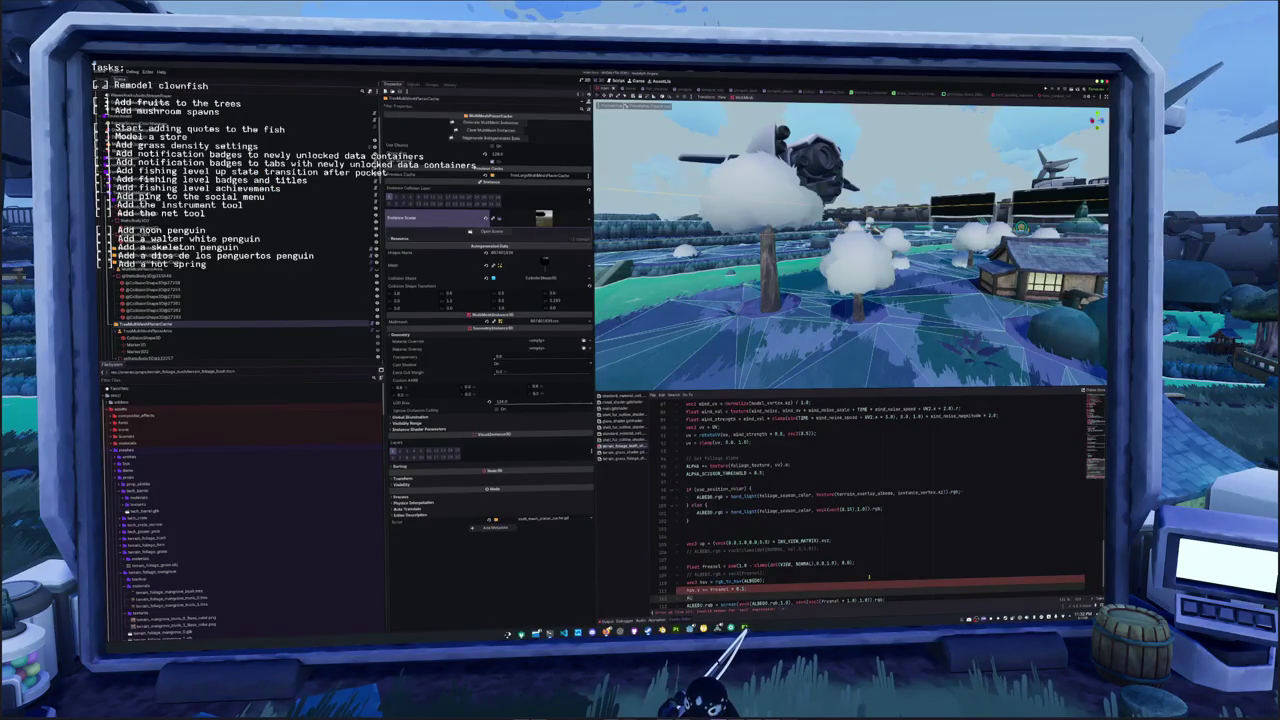
text(= h)
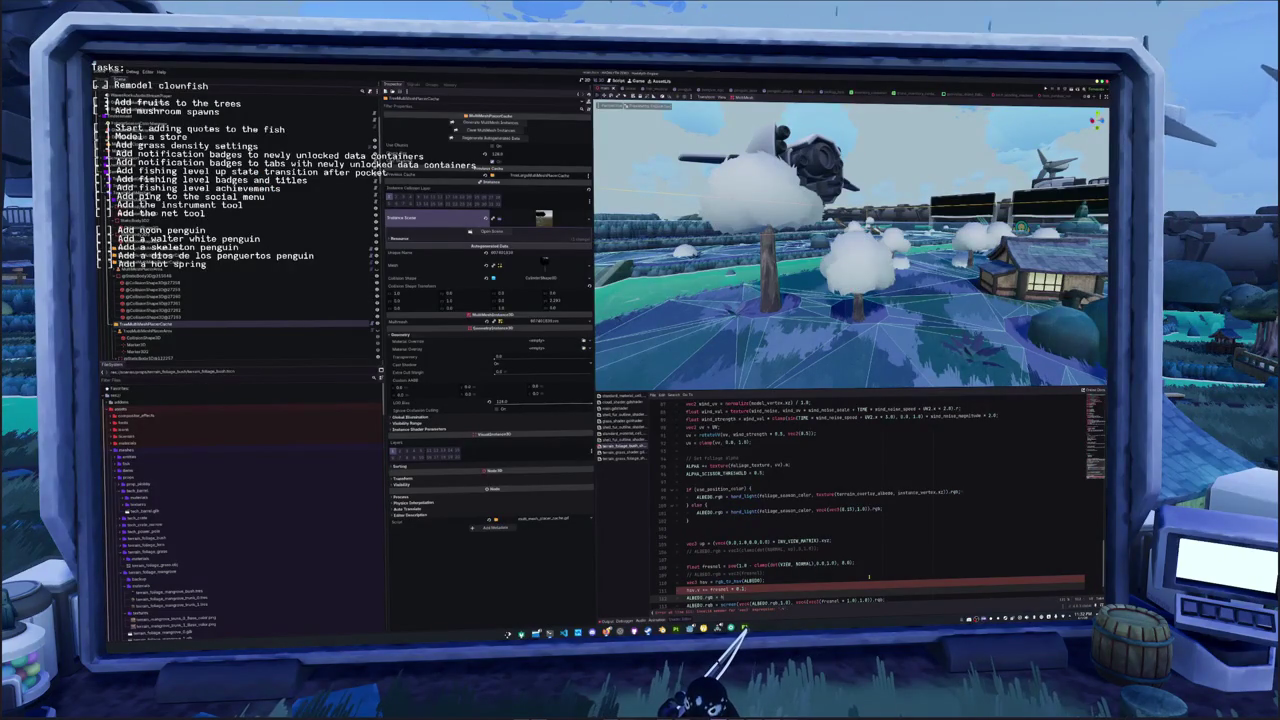
text(sv_to_rgb()
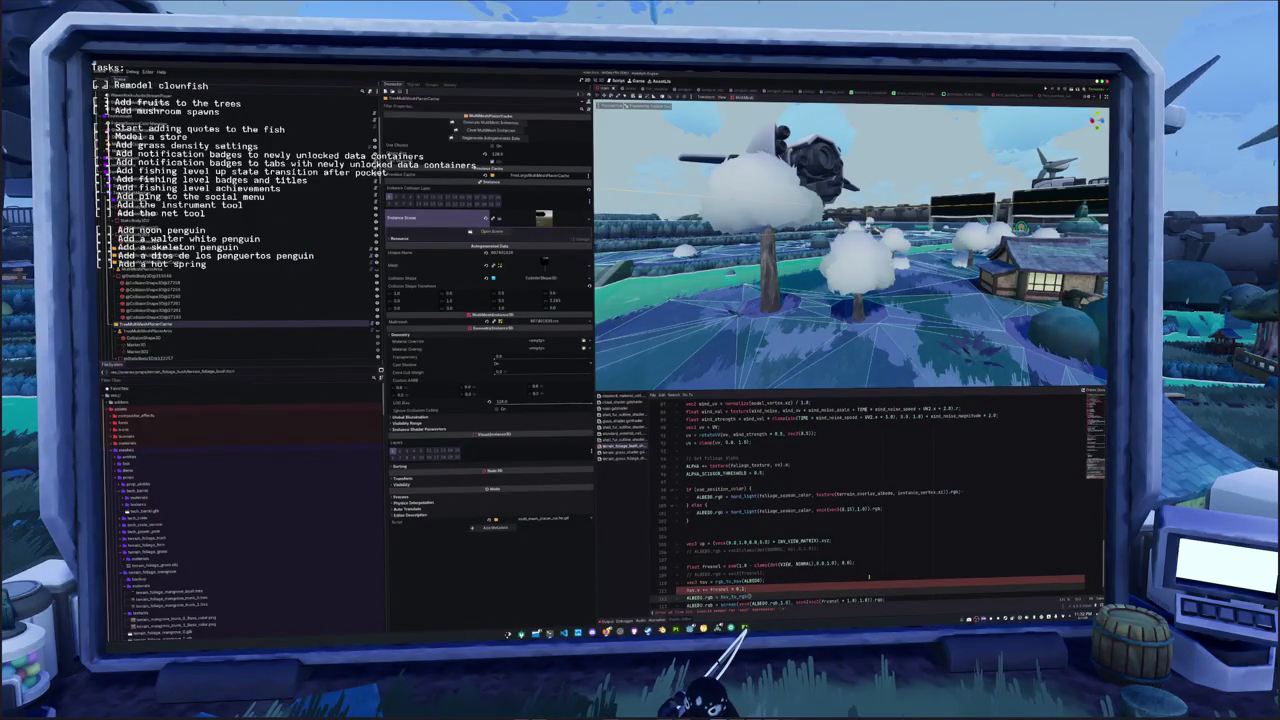
text(hsv);)
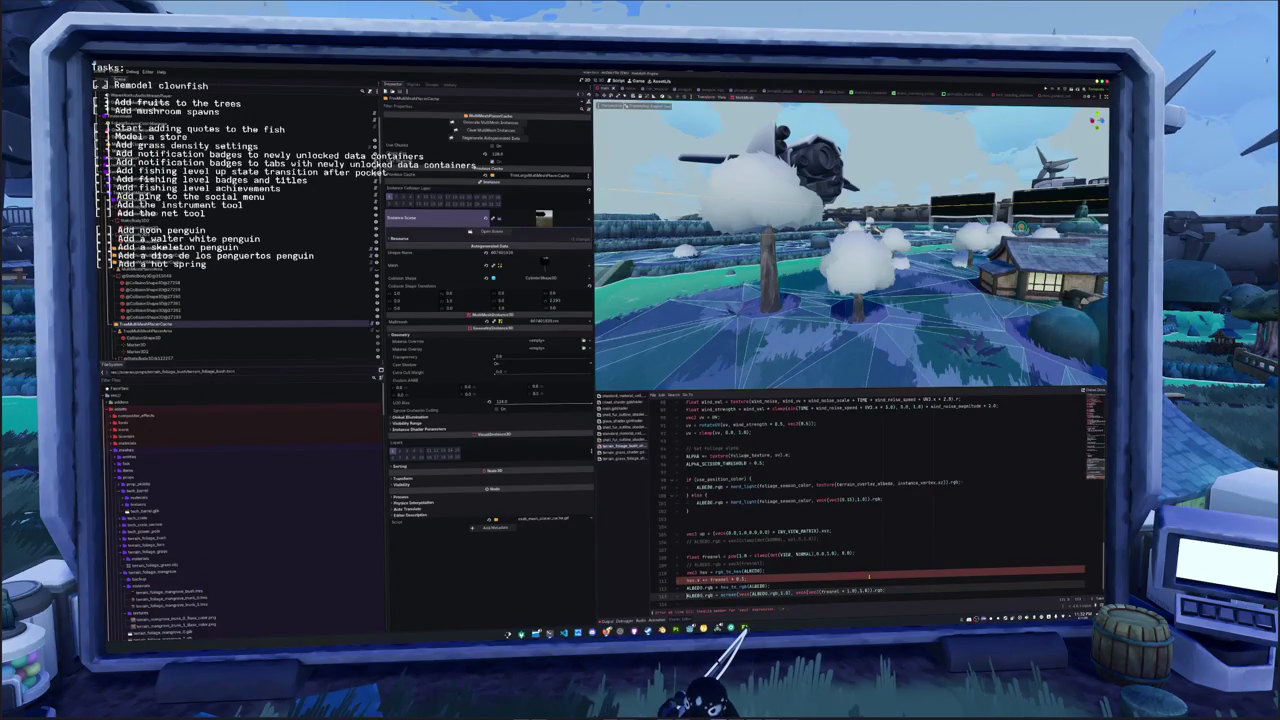
key(ctrl+k)
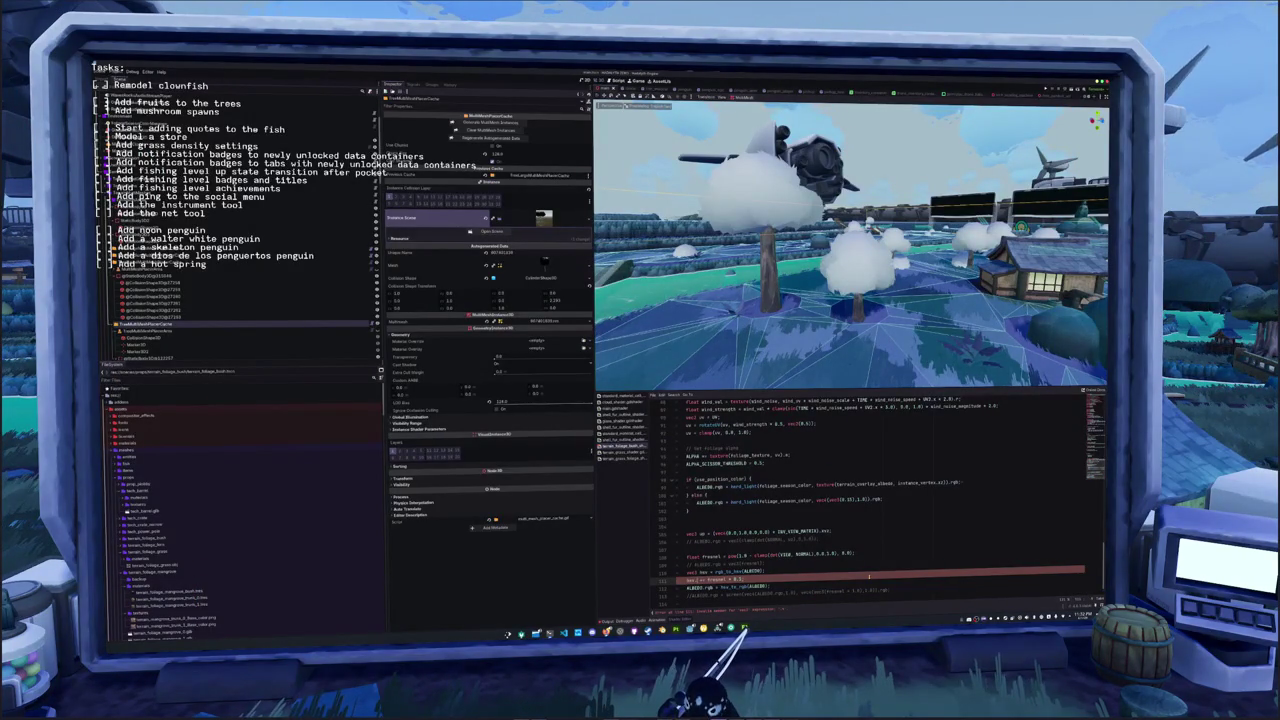
key(Down)
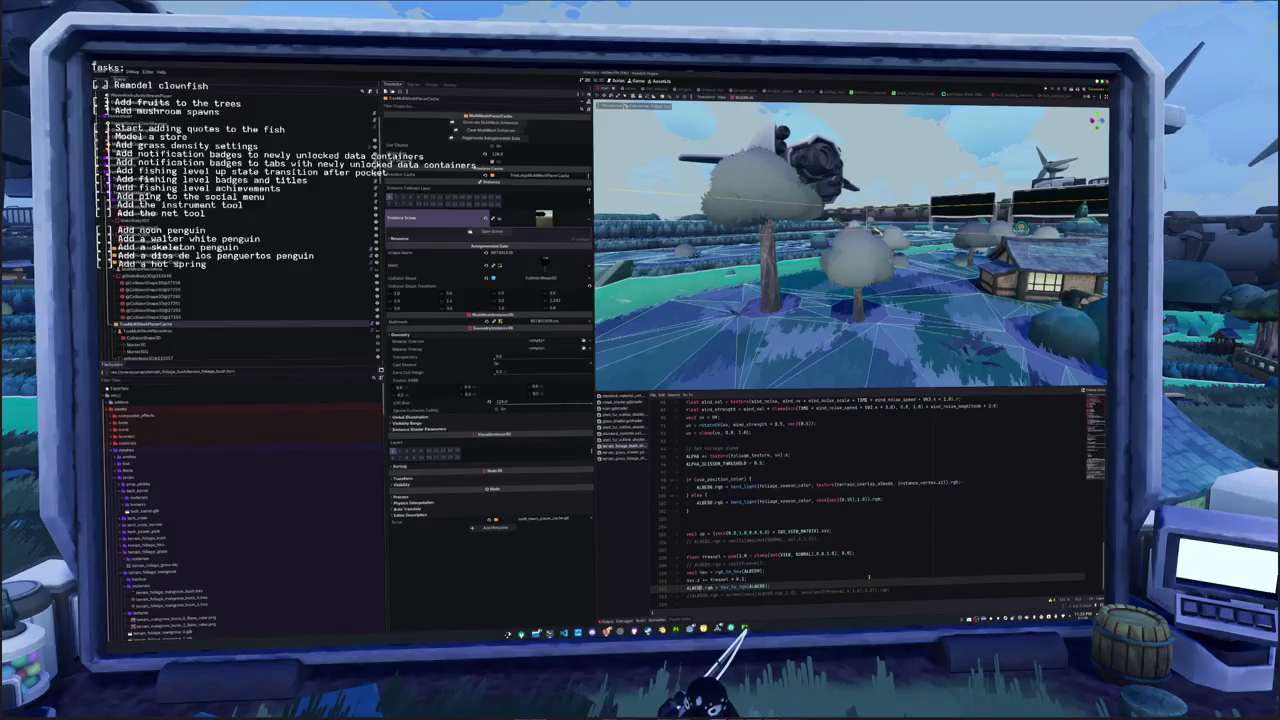
key(Up)
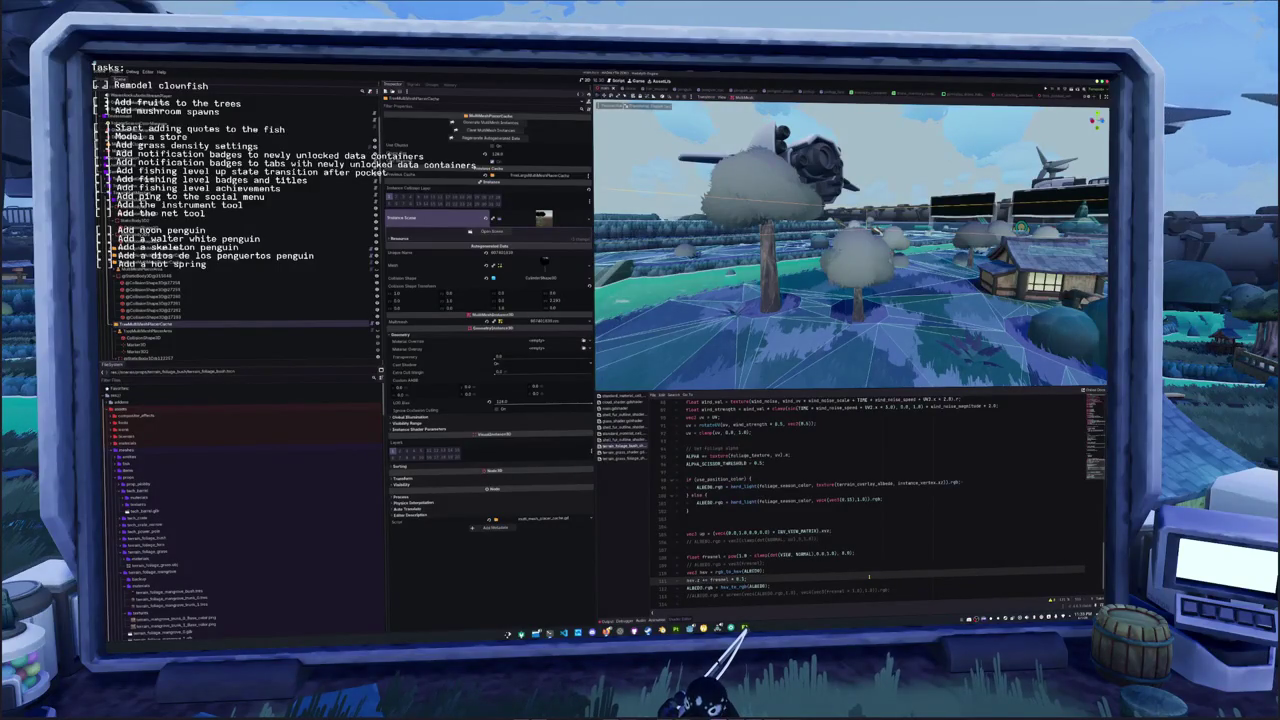
key(Down)
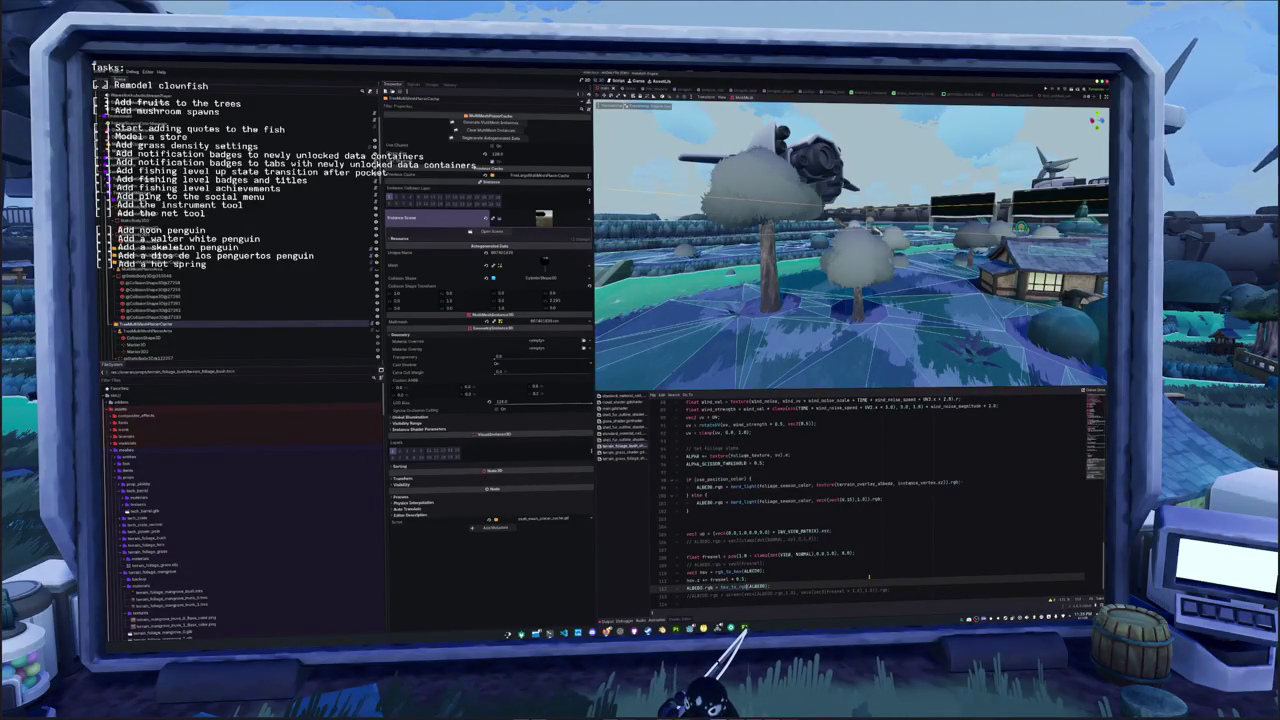
key(ctrl+shift+Left)
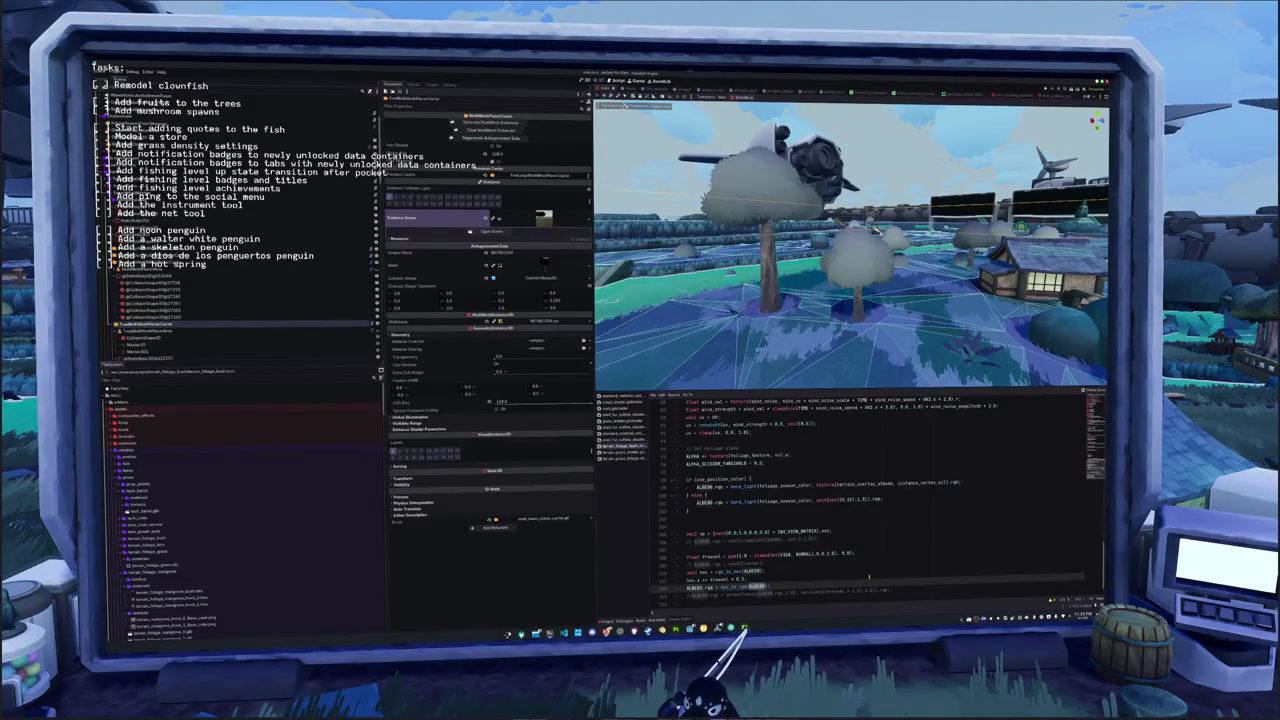
text(hsv)
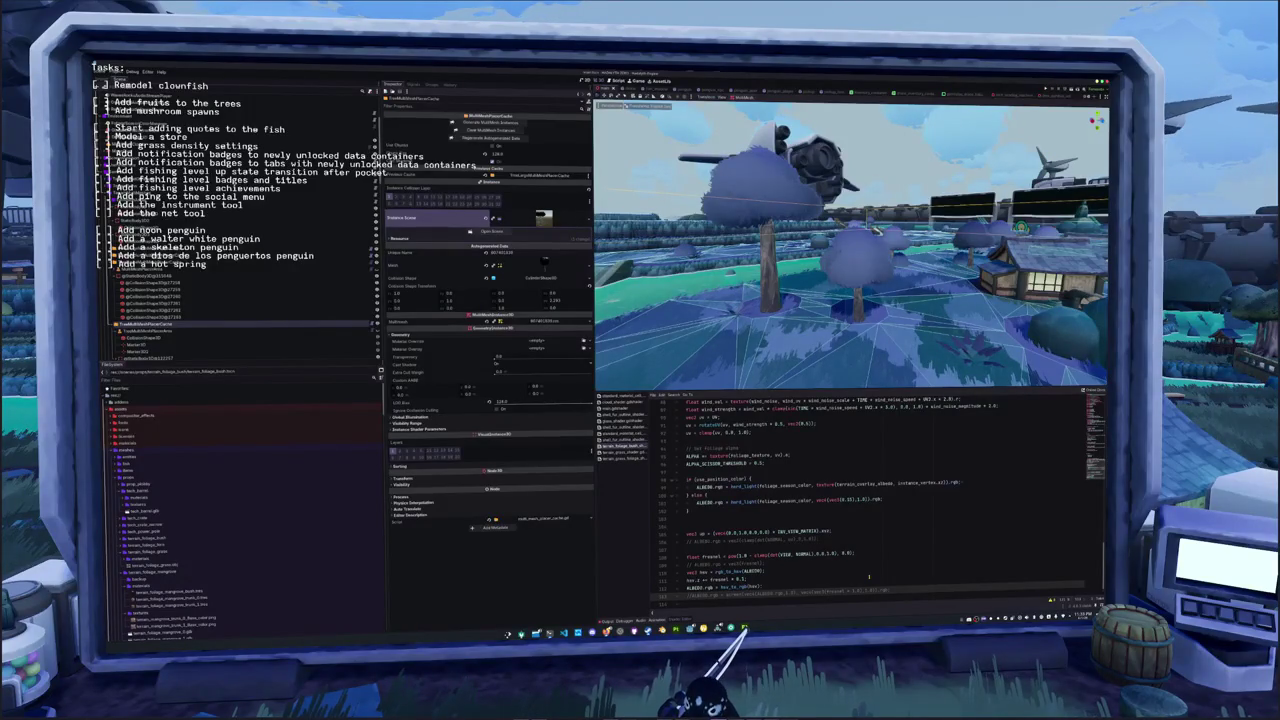
Try other fresnel brightness factors, revert to 0.5, and save the shader
key(Up)
key(Left)
key(Left)
text(2)
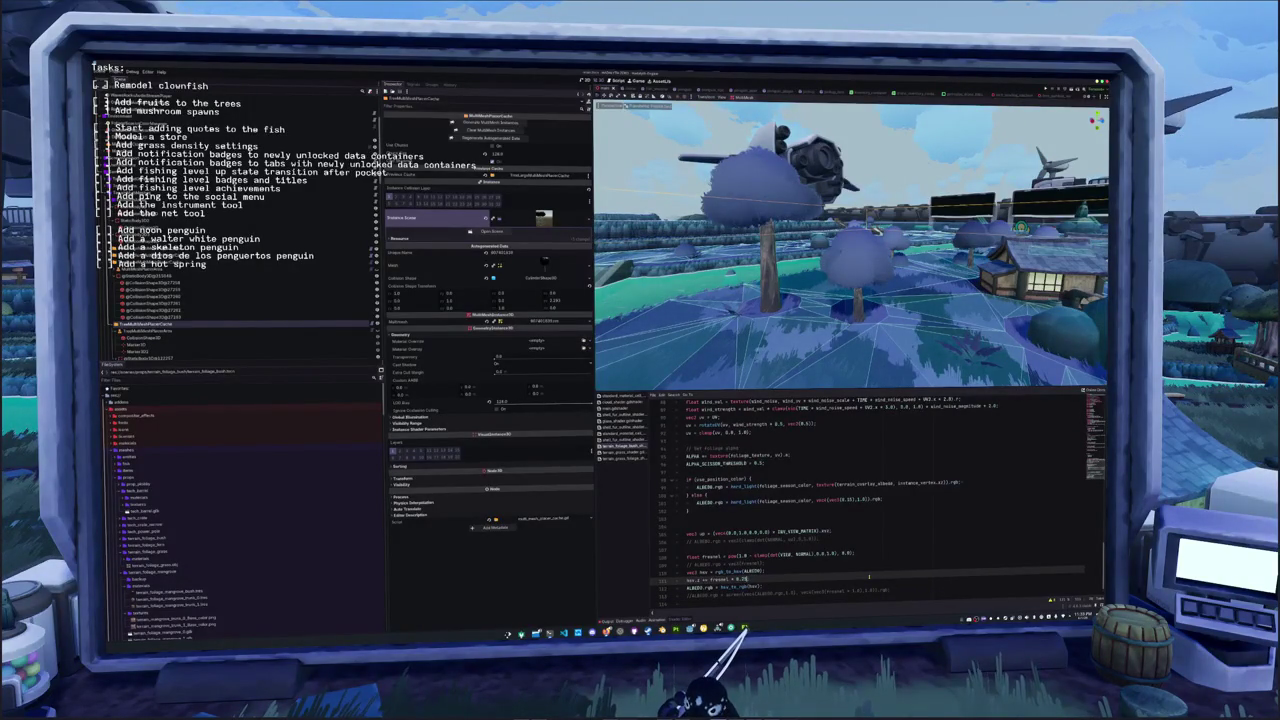
key(ctrl+z)
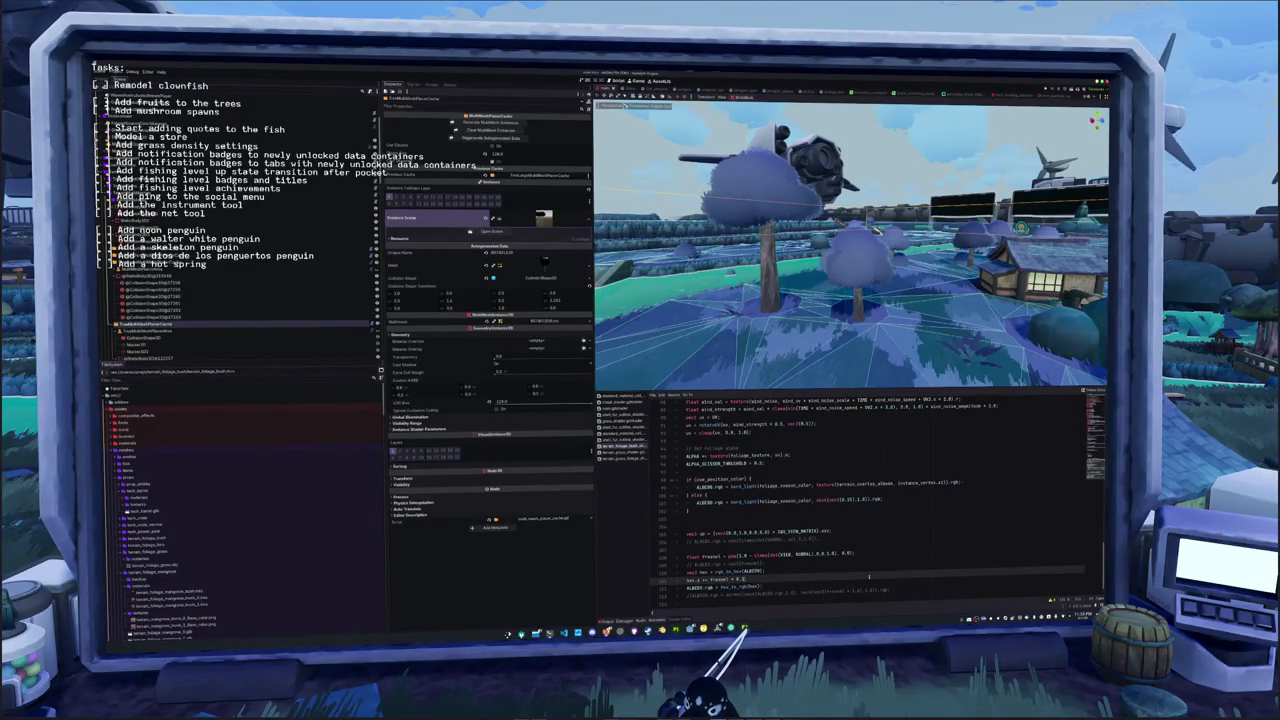
text(12)
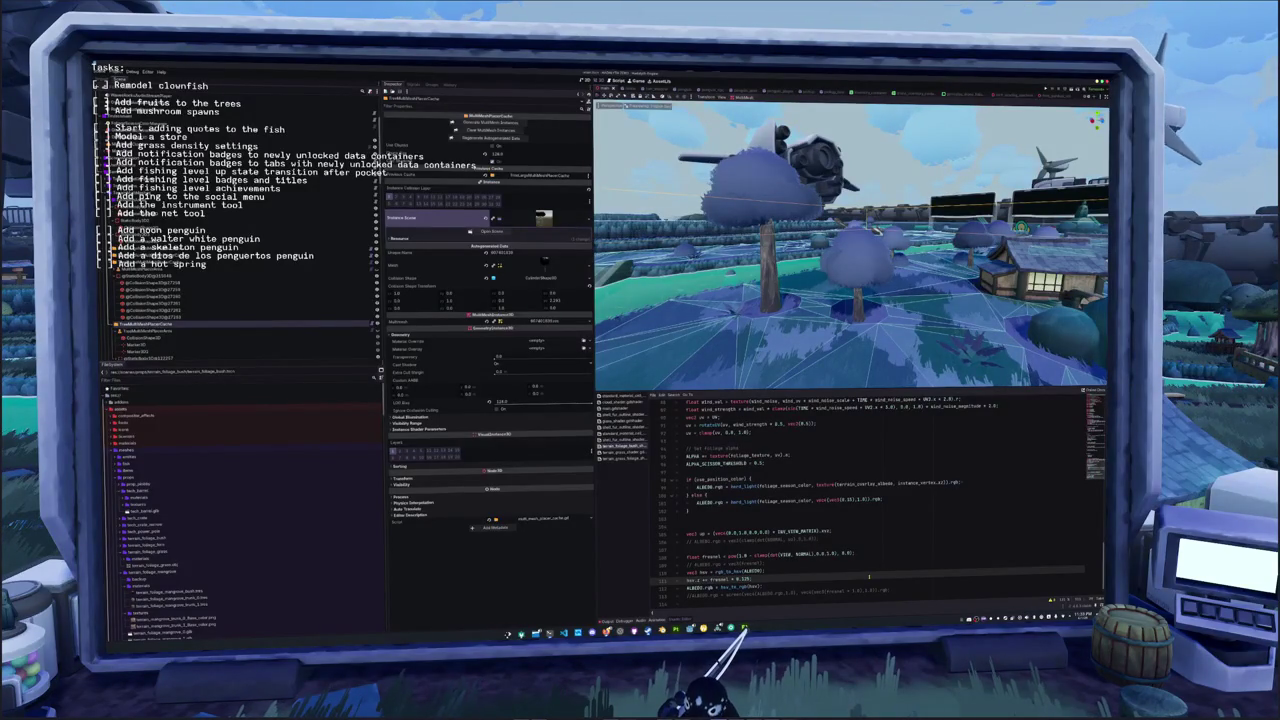
key(ctrl+z)
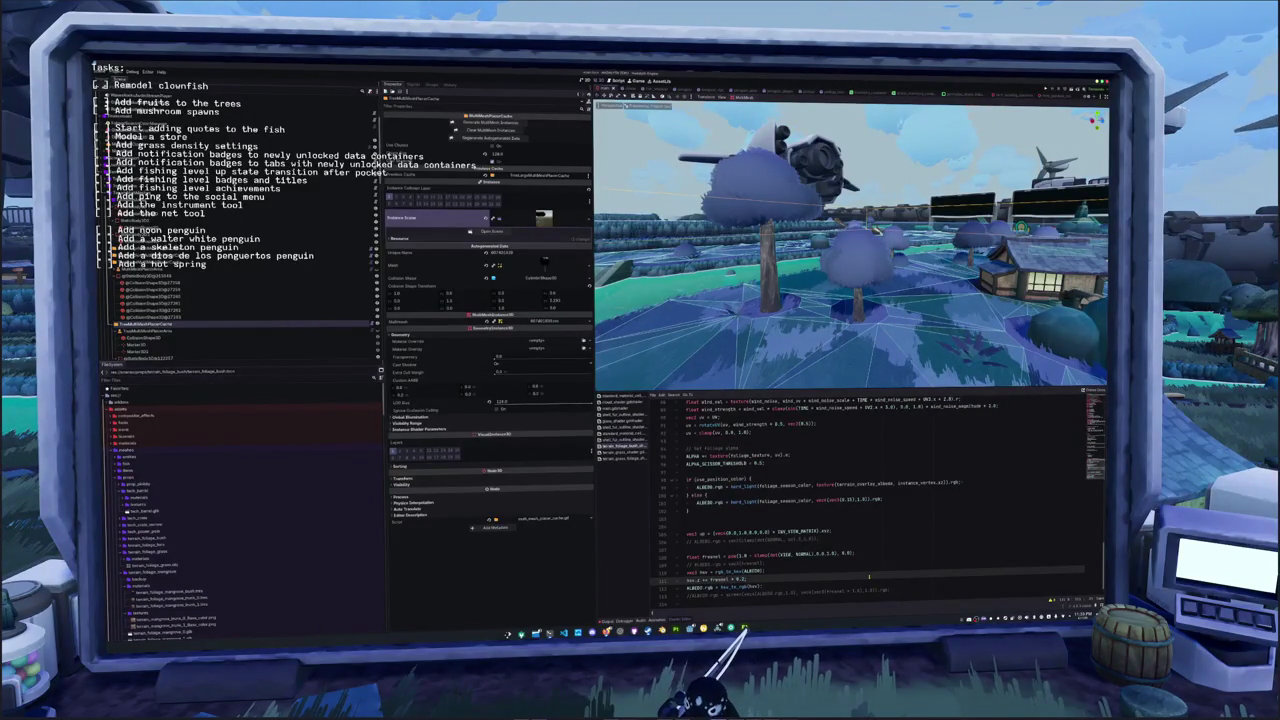
key(ctrl+s)
Delete the leftover commented ALBEDO line and add a blank line above the HSV conversion
key(Down)
key(Down)
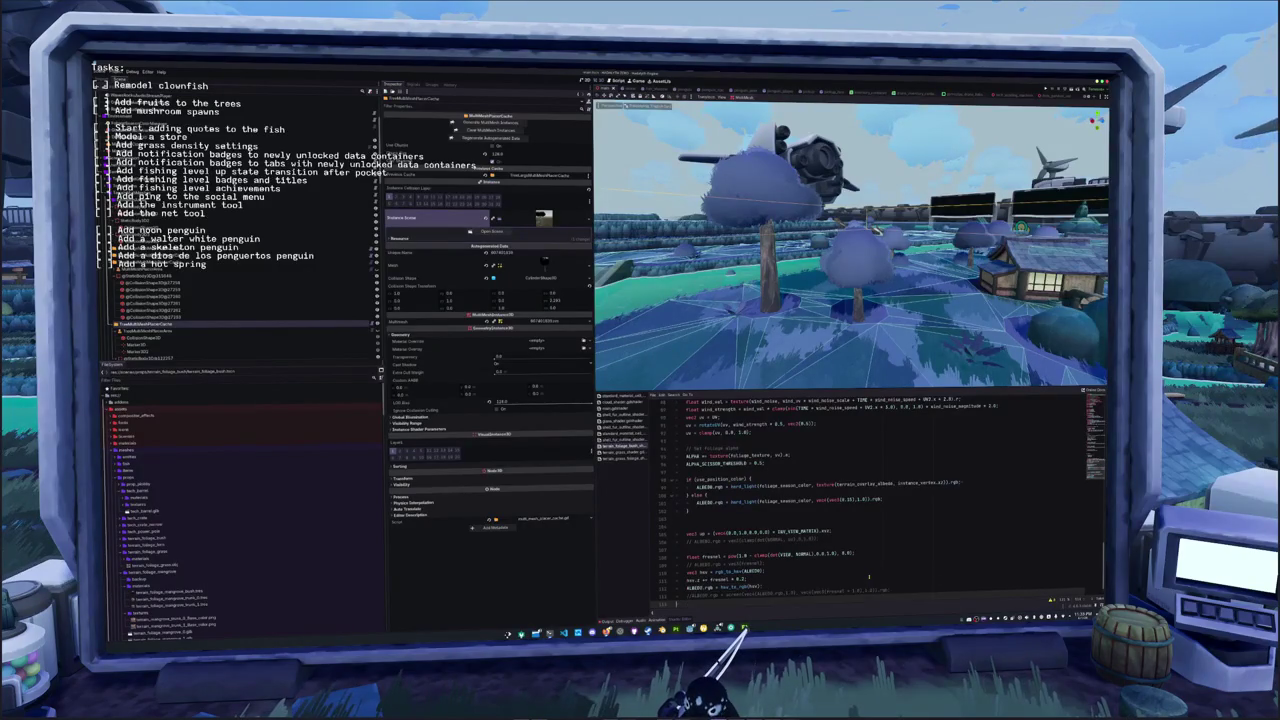
key(ctrl+shift+k)
key(Up)
key(Up)
key(Up)
key(Return)
key(Up)
key(Up)
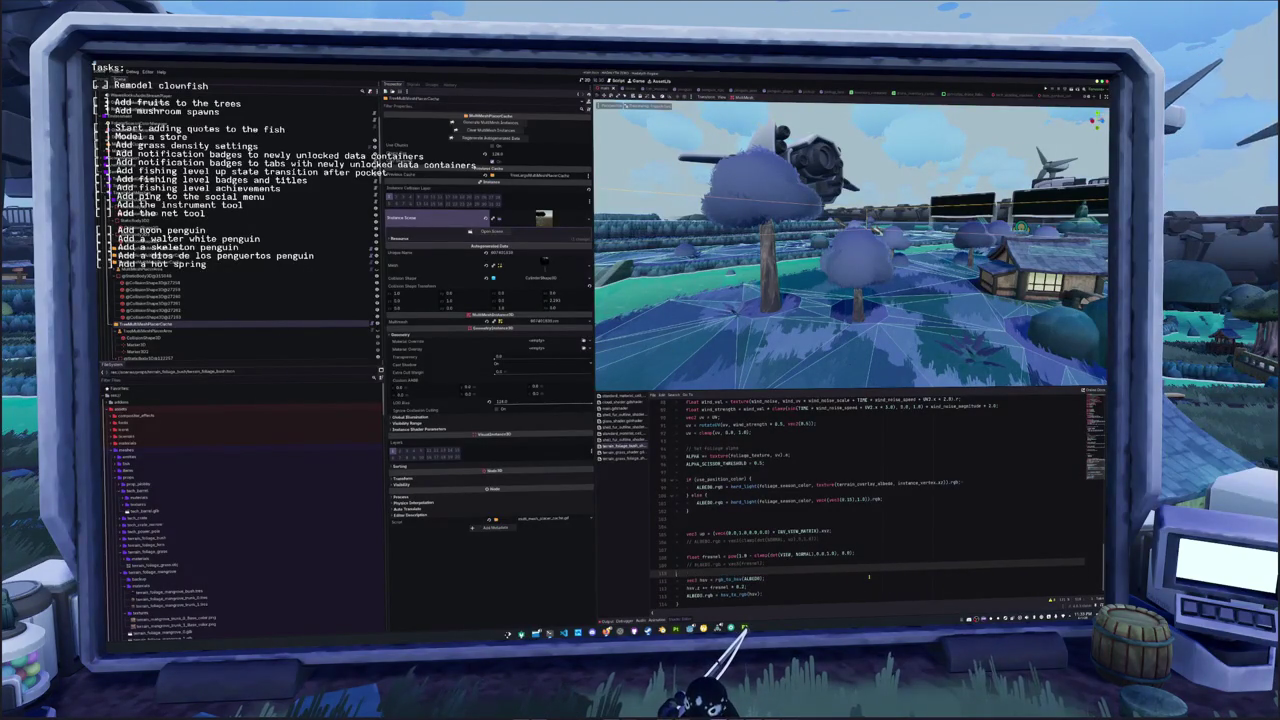
Remove the commented fresnel debug line and add hsv.z += d.y * 0.1 below the HSV conversion
key(ctrl+shift+k)
key(alt+Down)
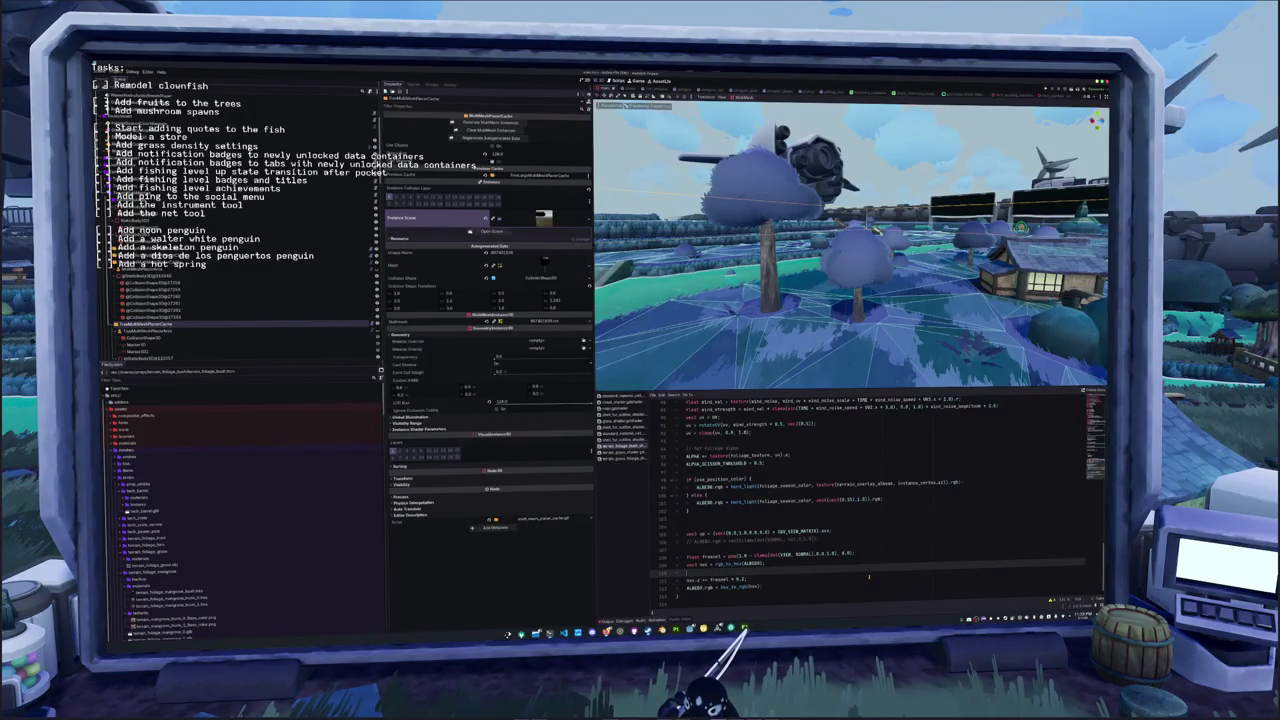
text(hsv.z)
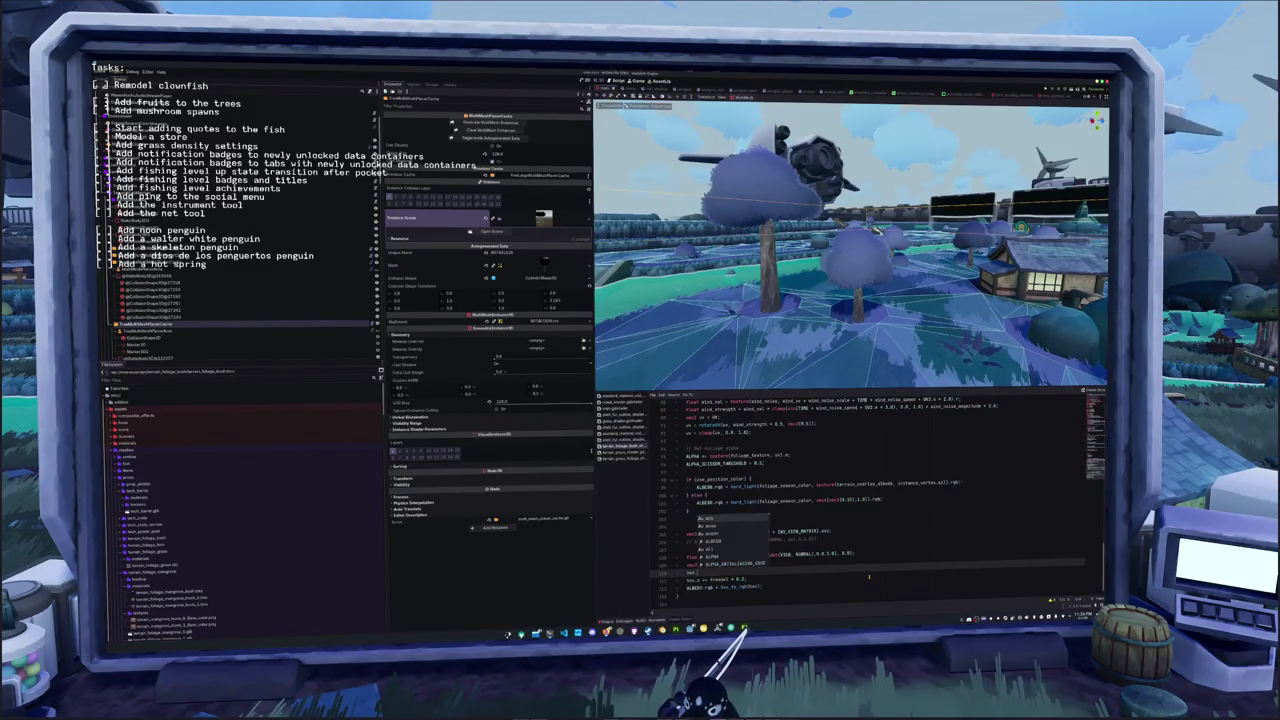
text( += d)
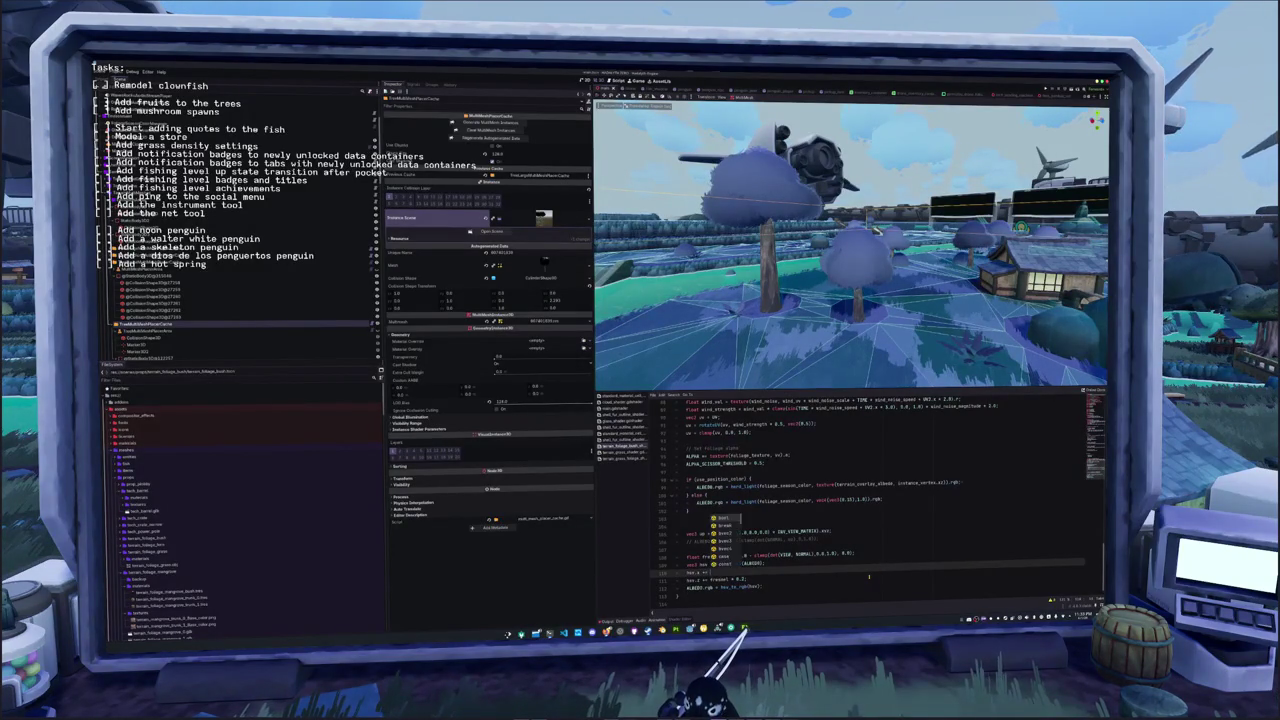
text(.y * 0.1;)
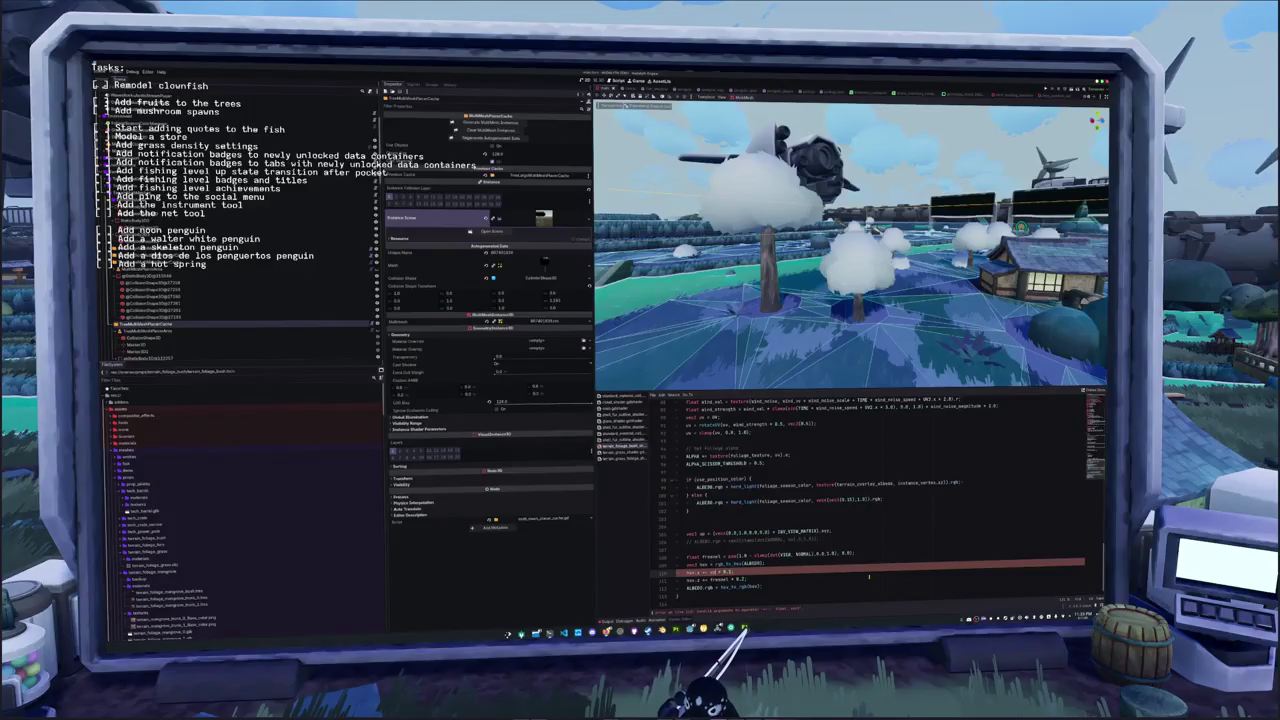
Re-enable the up-vector calculation and rename the clashing variable to dot_up
key(Up)
key(Up)
key(Up)
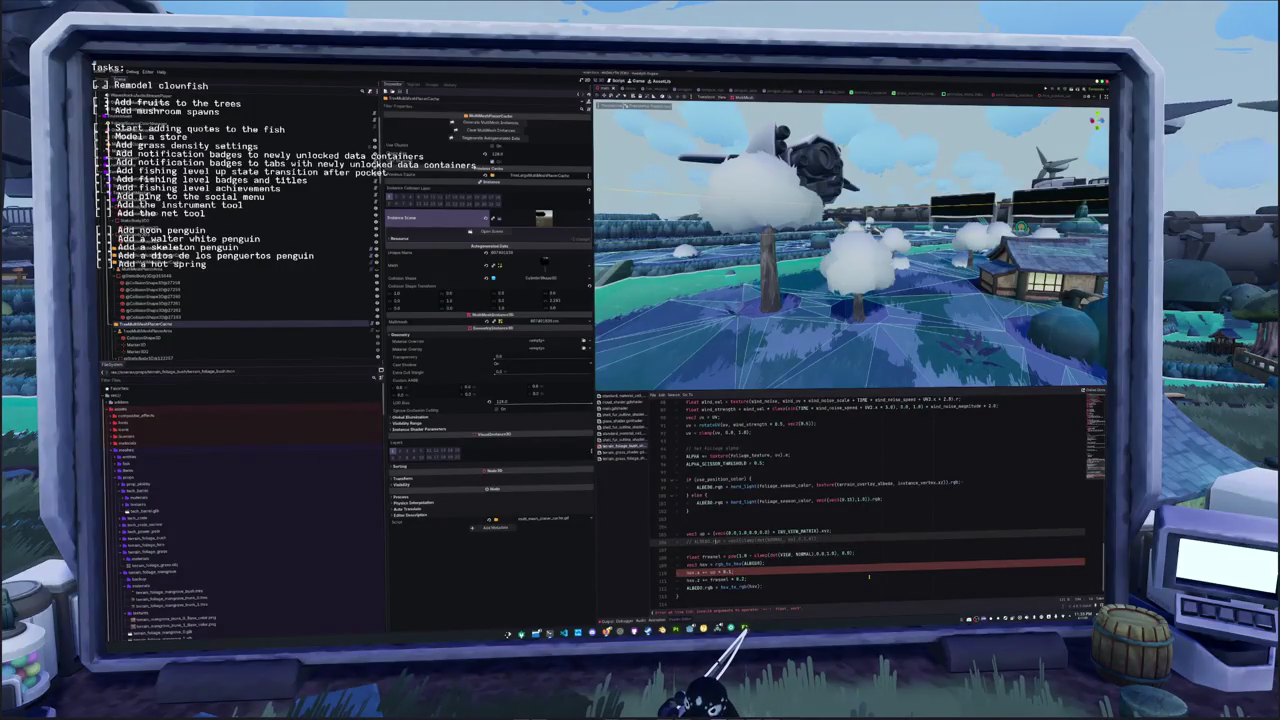
key(ctrl+k)
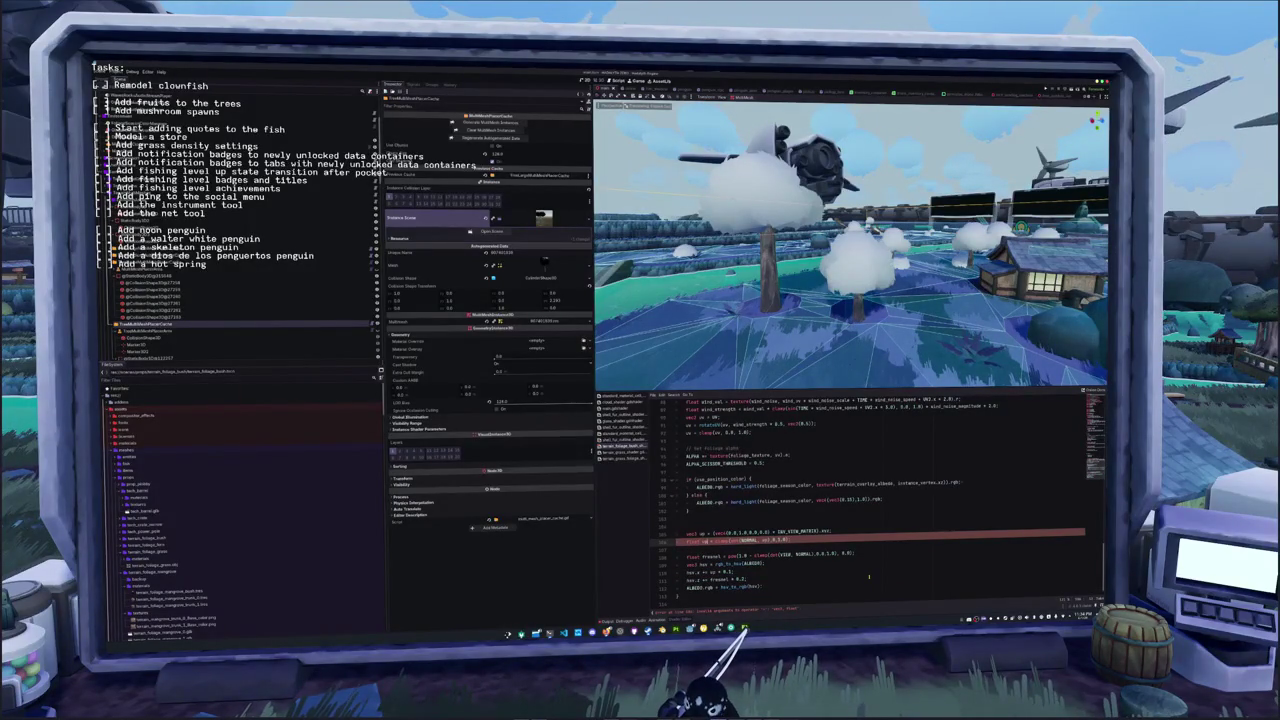
text(dot()
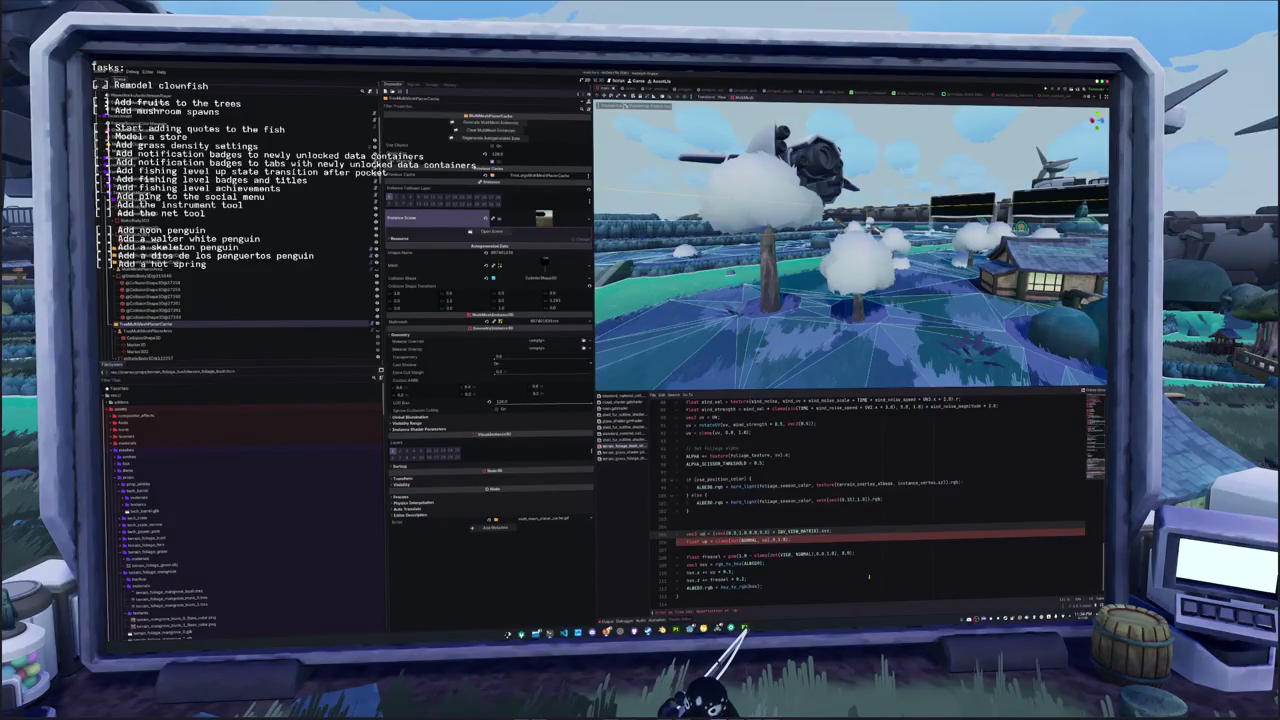
text(dot_)
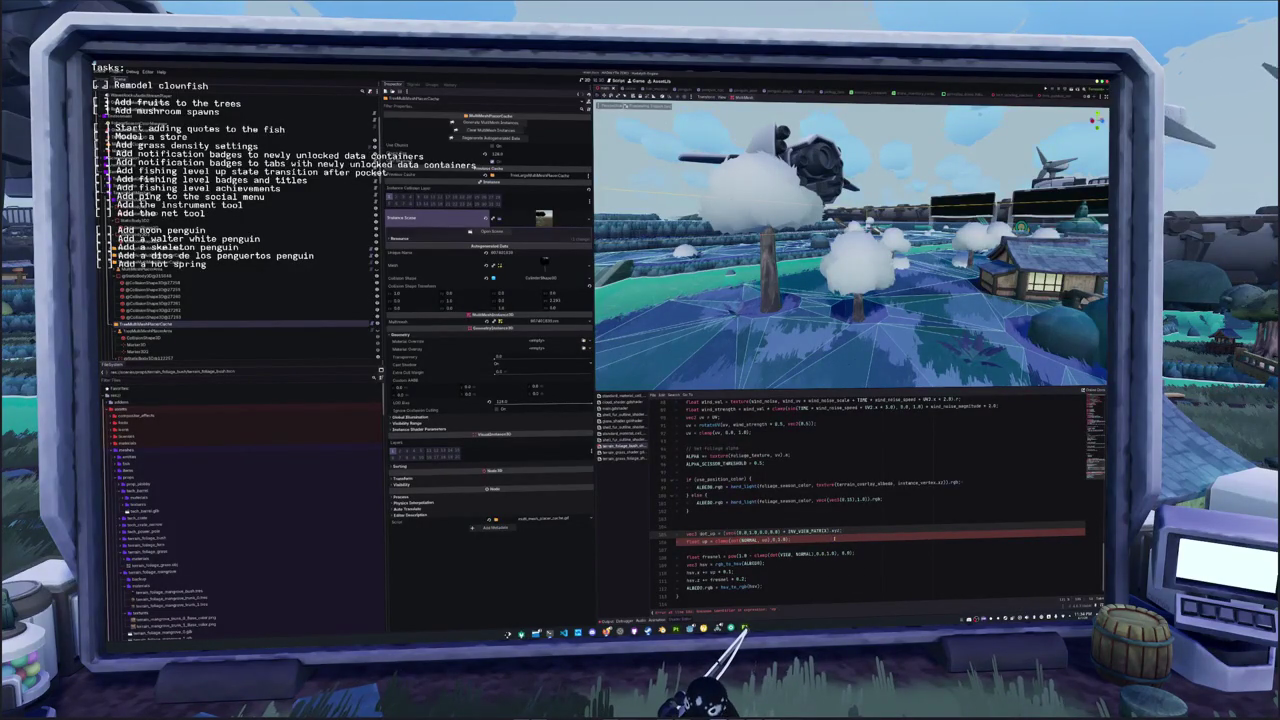
double_click(705, 532)
text(dot_up)
text(dot_up)
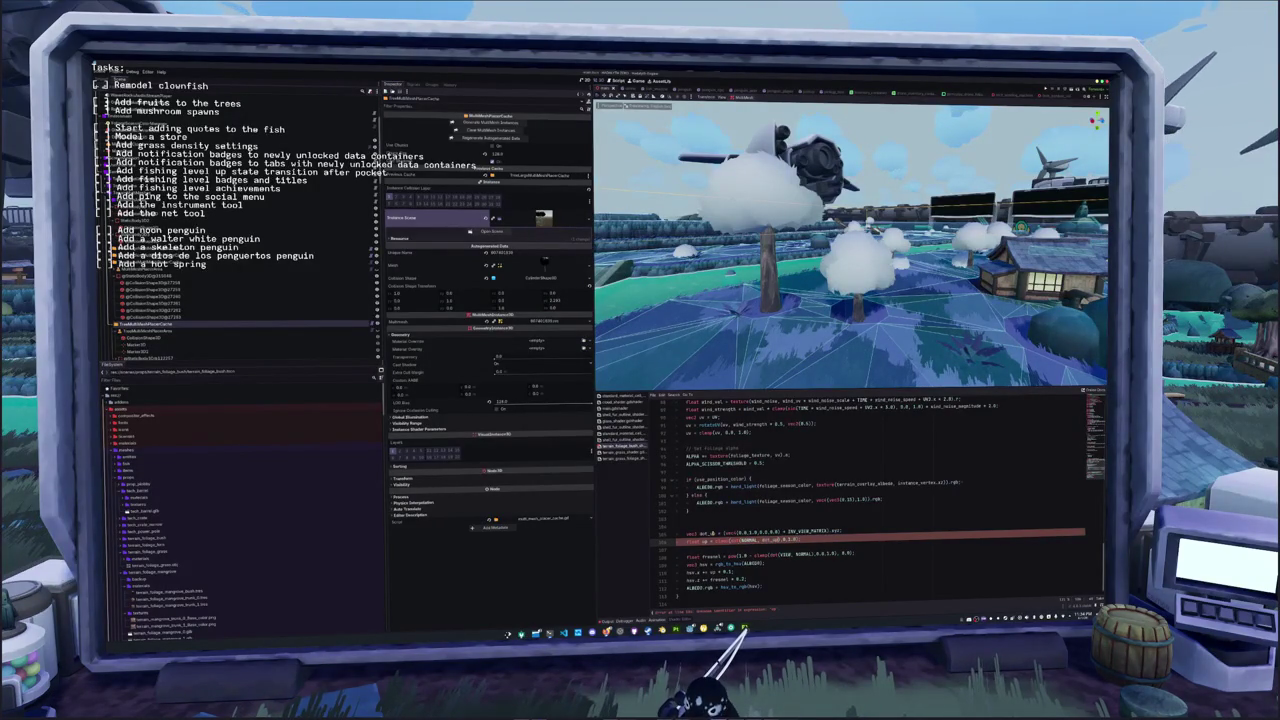
drag(700, 300, 760, 352)
click(781, 571)
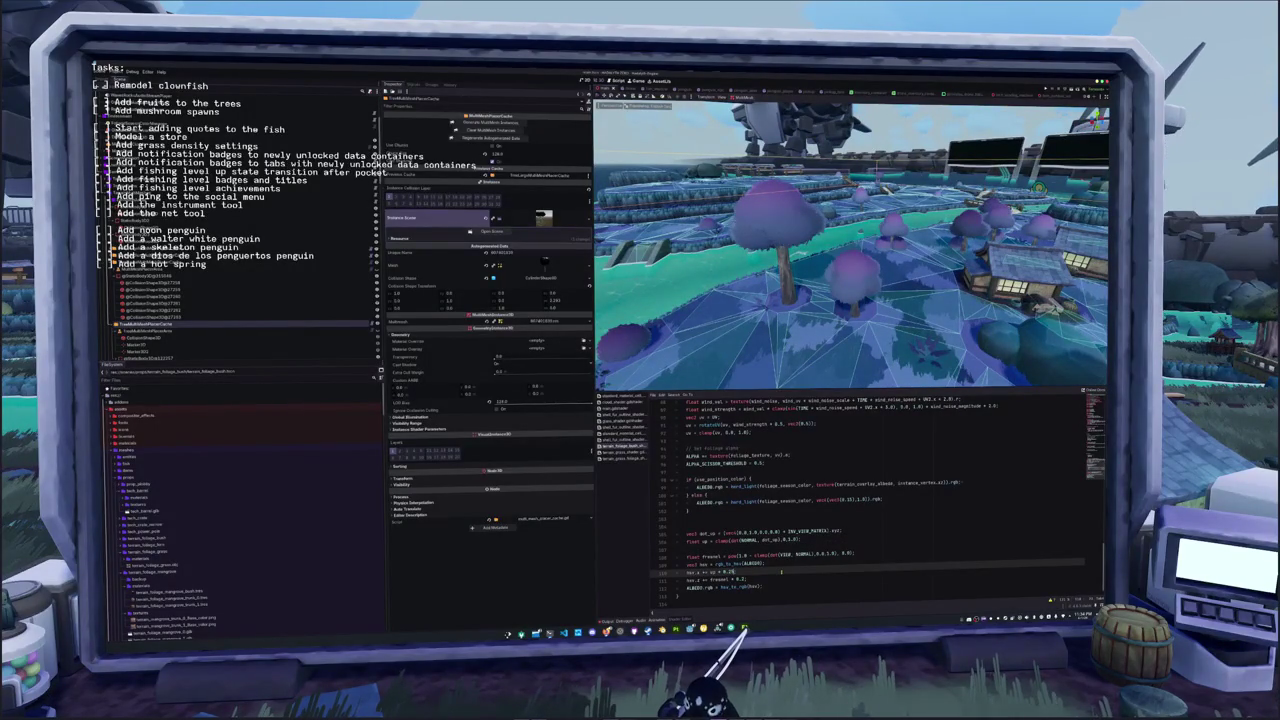
Add hsv.x = fract(hsv.x), hsv.z += fresnel * 0.2 and ALBEDO.rgb = hsv_to_rgb(hsv) after the hue offset
mouse_move(905, 335)
mouse_down()
mouse_move(827, 318)
mouse_move(746, 378)
mouse_move(749, 302)
mouse_move(836, 360)
mouse_up()
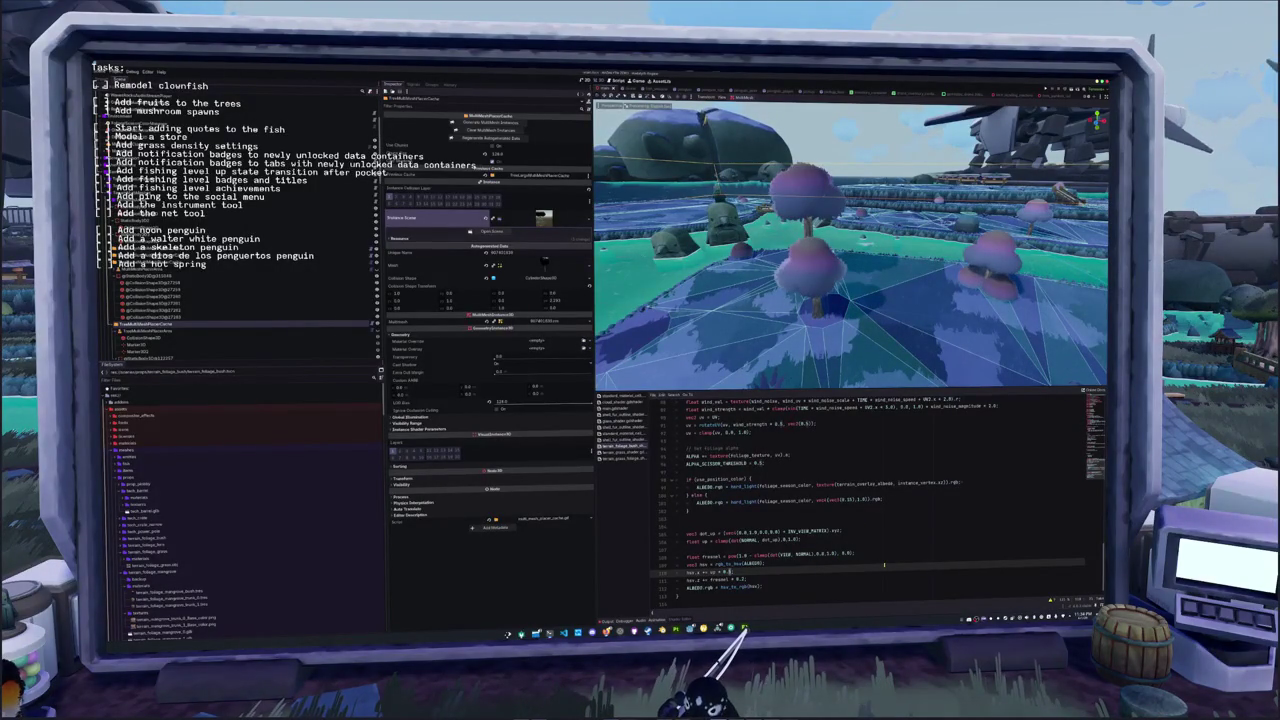
key(Return)
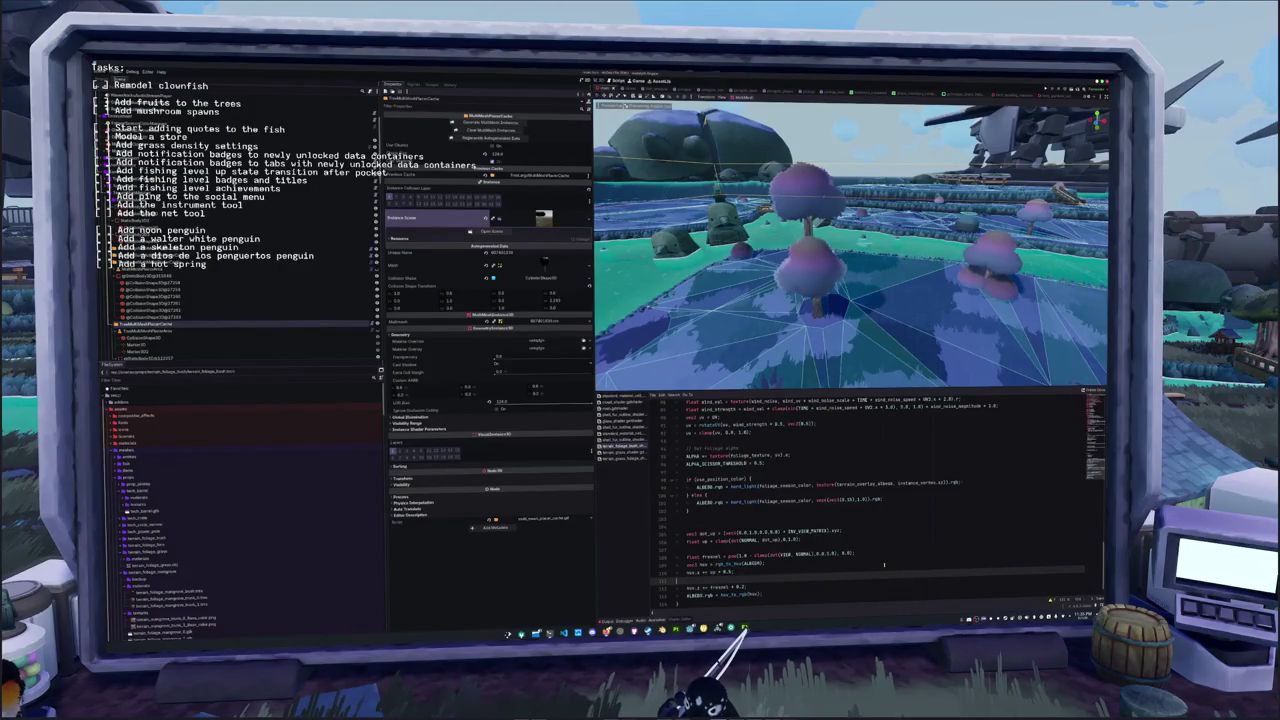
text(hsv.x = )
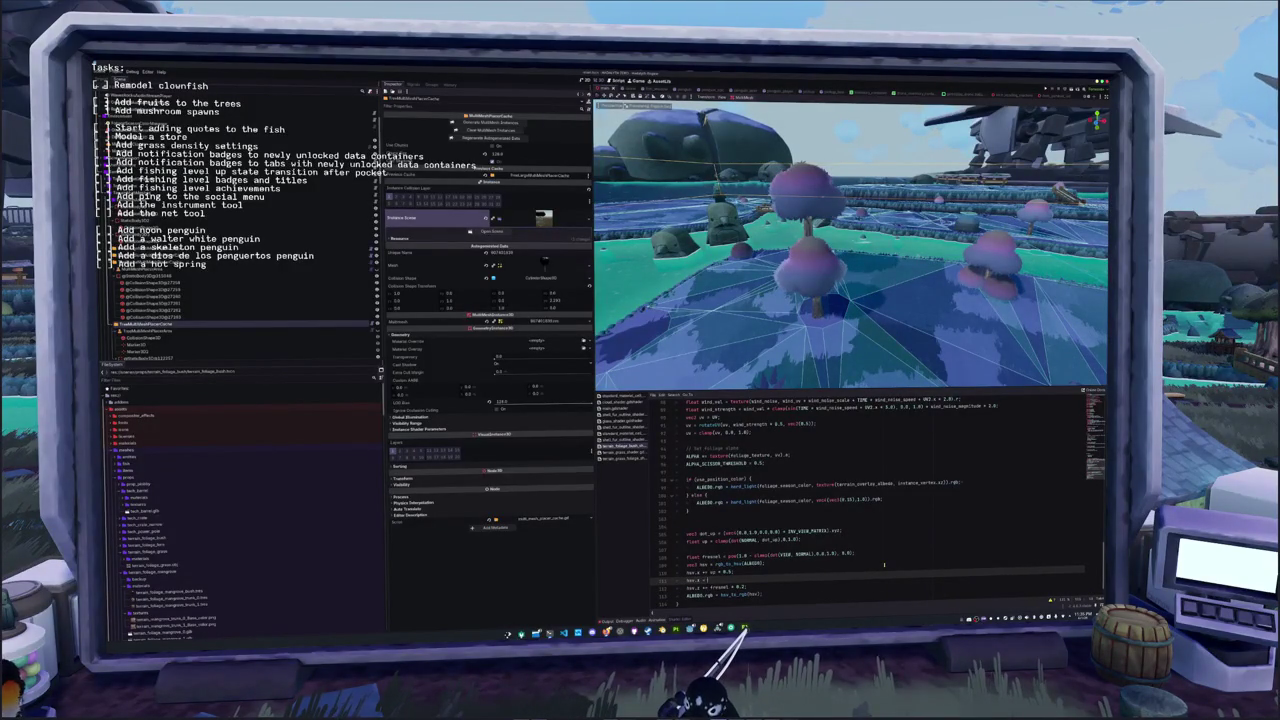
text(fract()
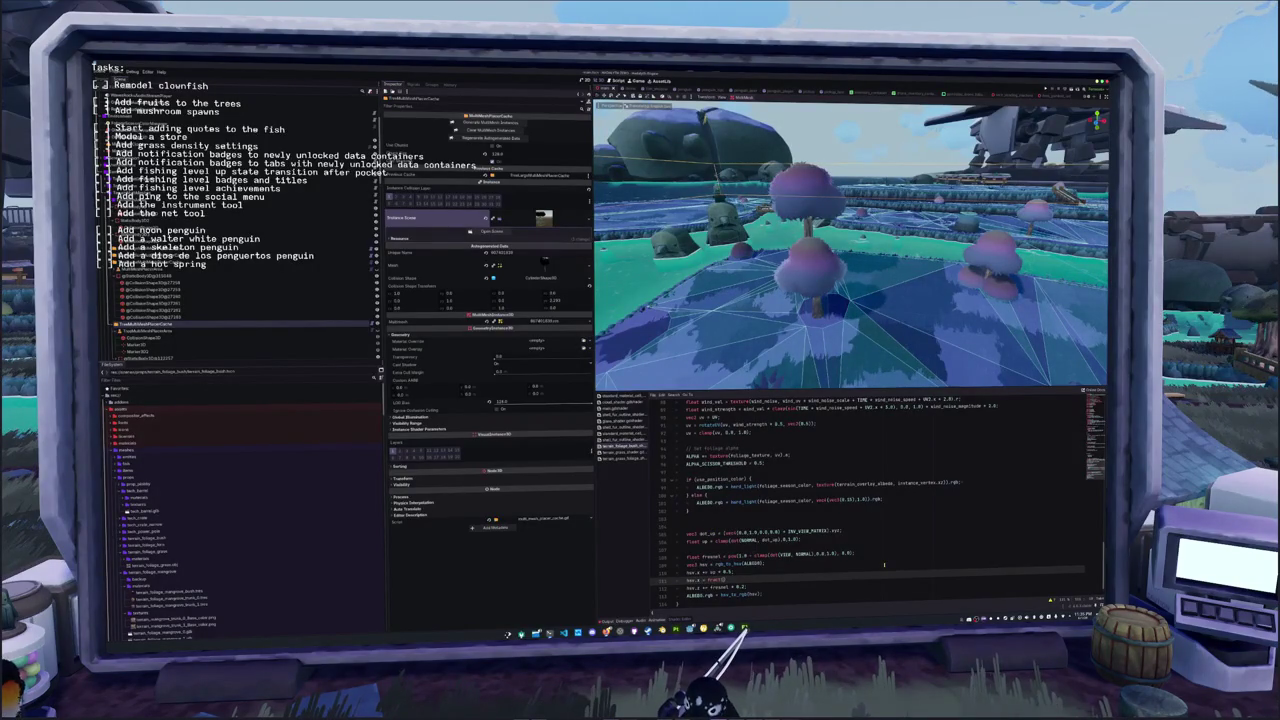
text(hsv.x); hsv.z += fresnel * 0.2; ALBEDO.rgb = hsv_to_rgb(hsv);)
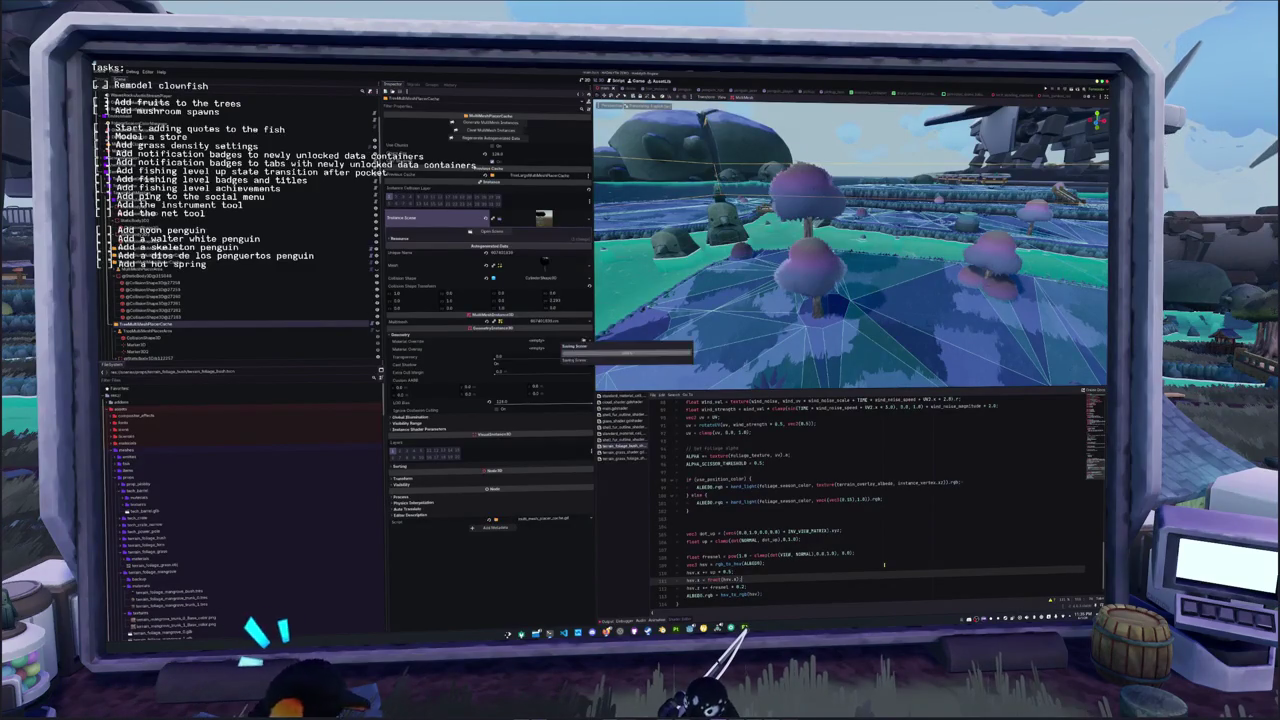
Space out the fresnel and HSV conversion lines with blank lines
scroll(884, 565, down, 1)
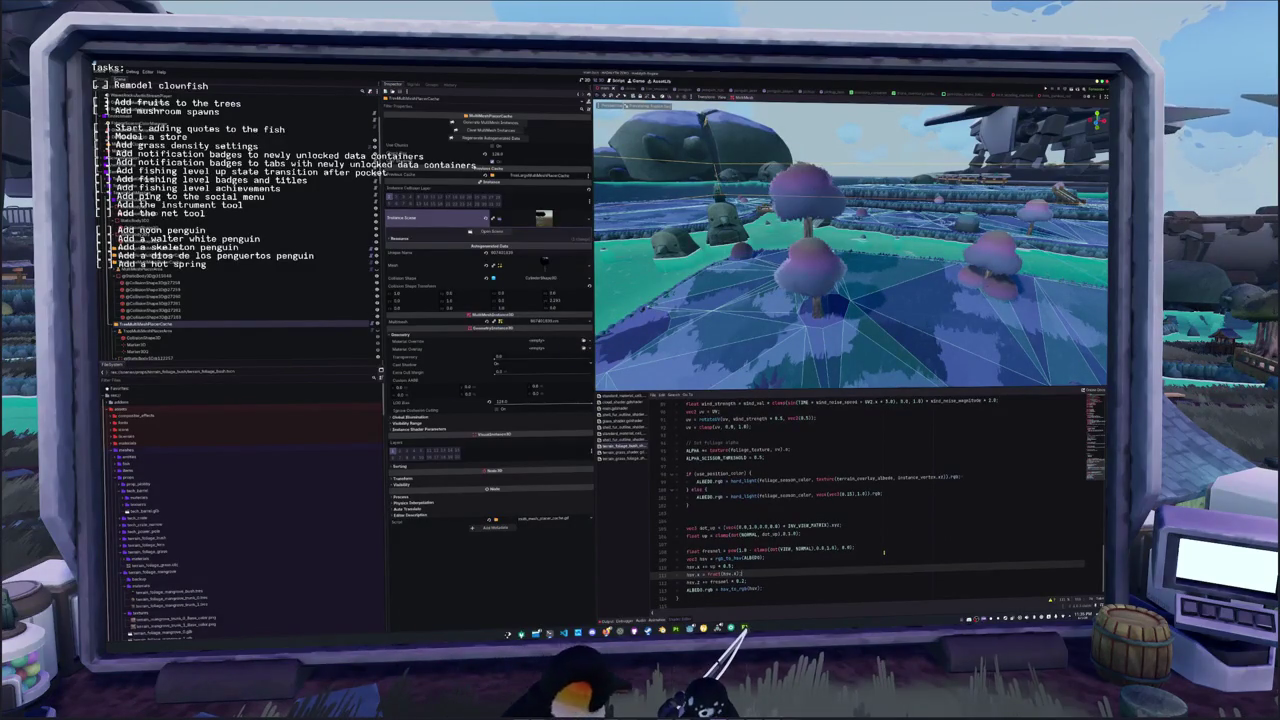
key(Return)
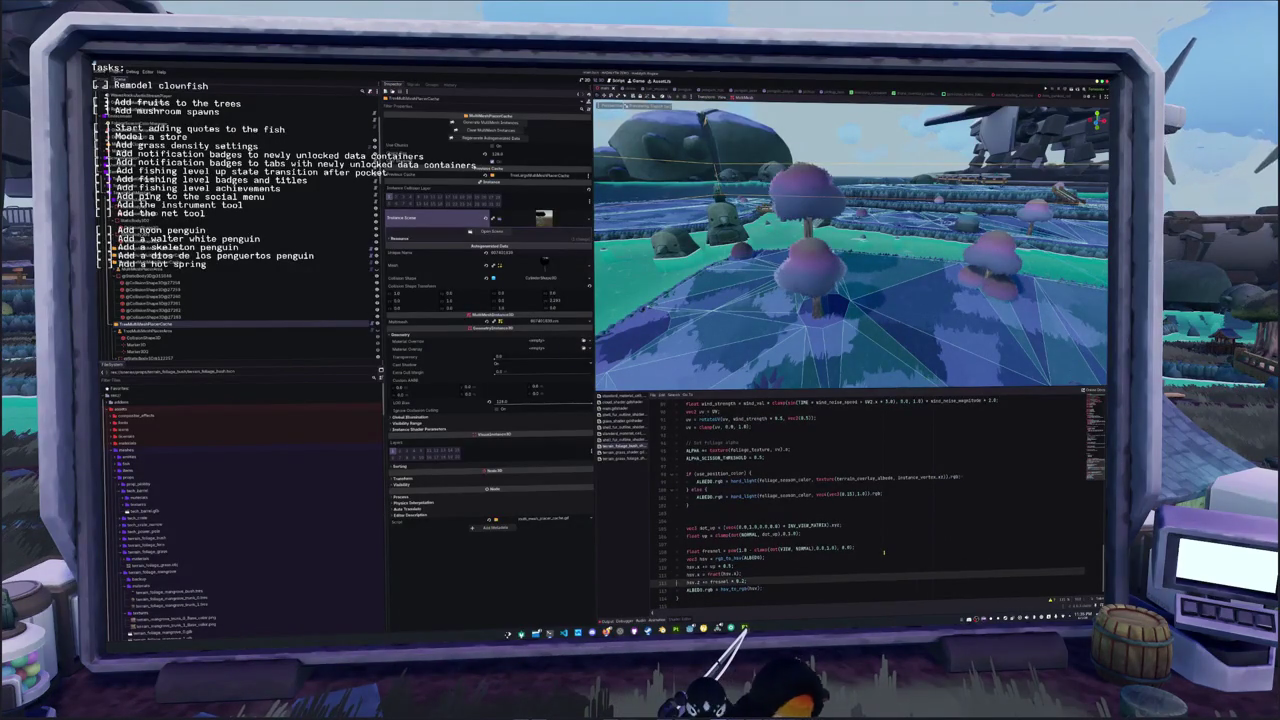
key(Up)
key(Up)
key(Up)
key(Return)
scroll(884, 553, down, 1)
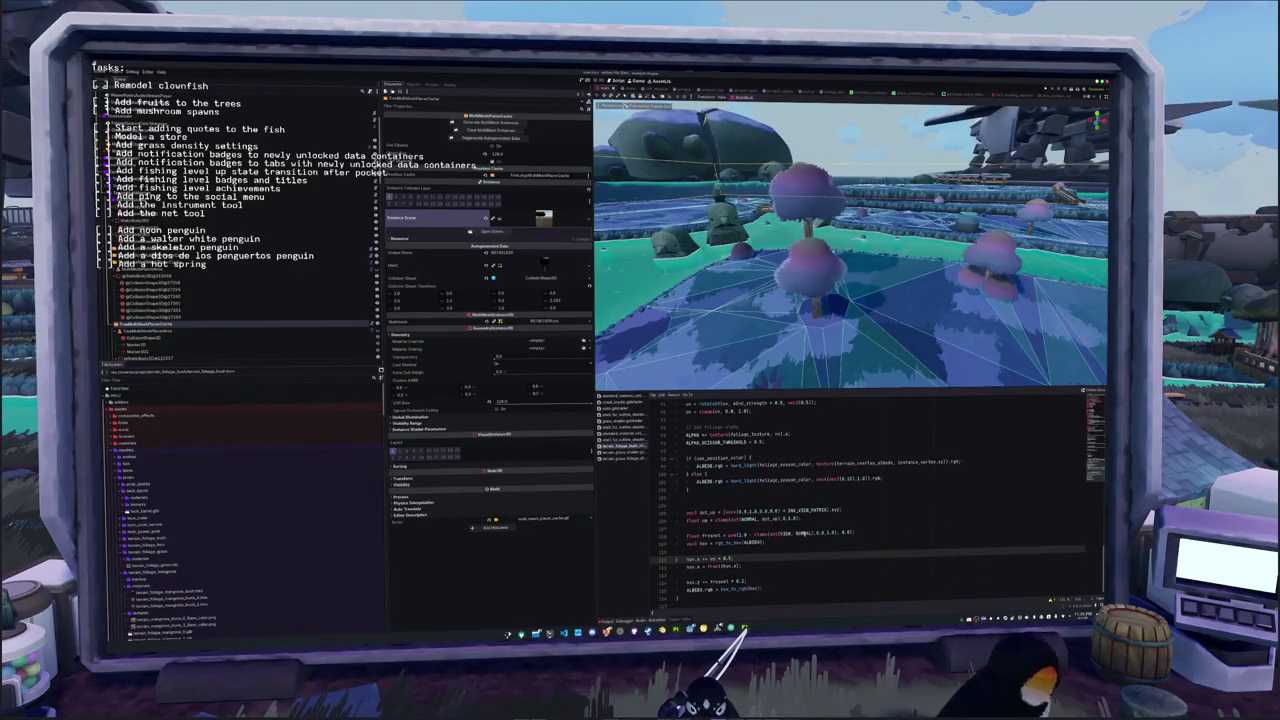
scroll(884, 553, down, 1)
key(Return)
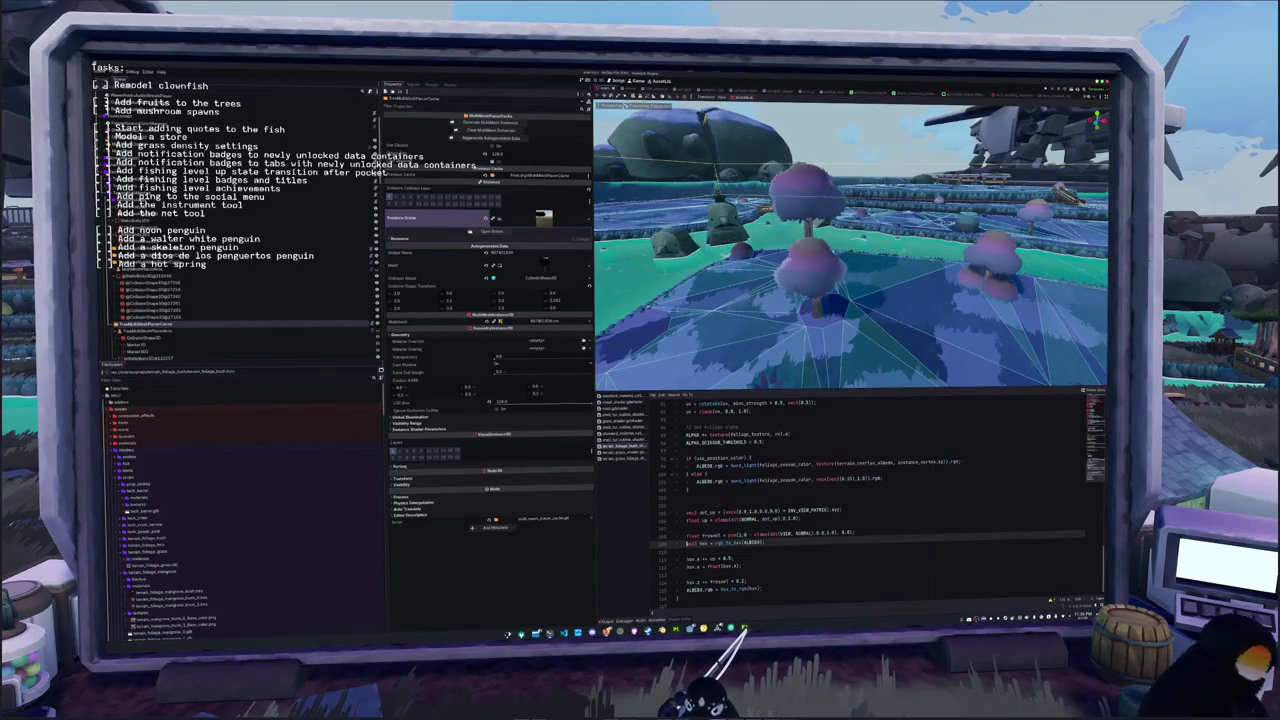
scroll(688, 527, down, 1)
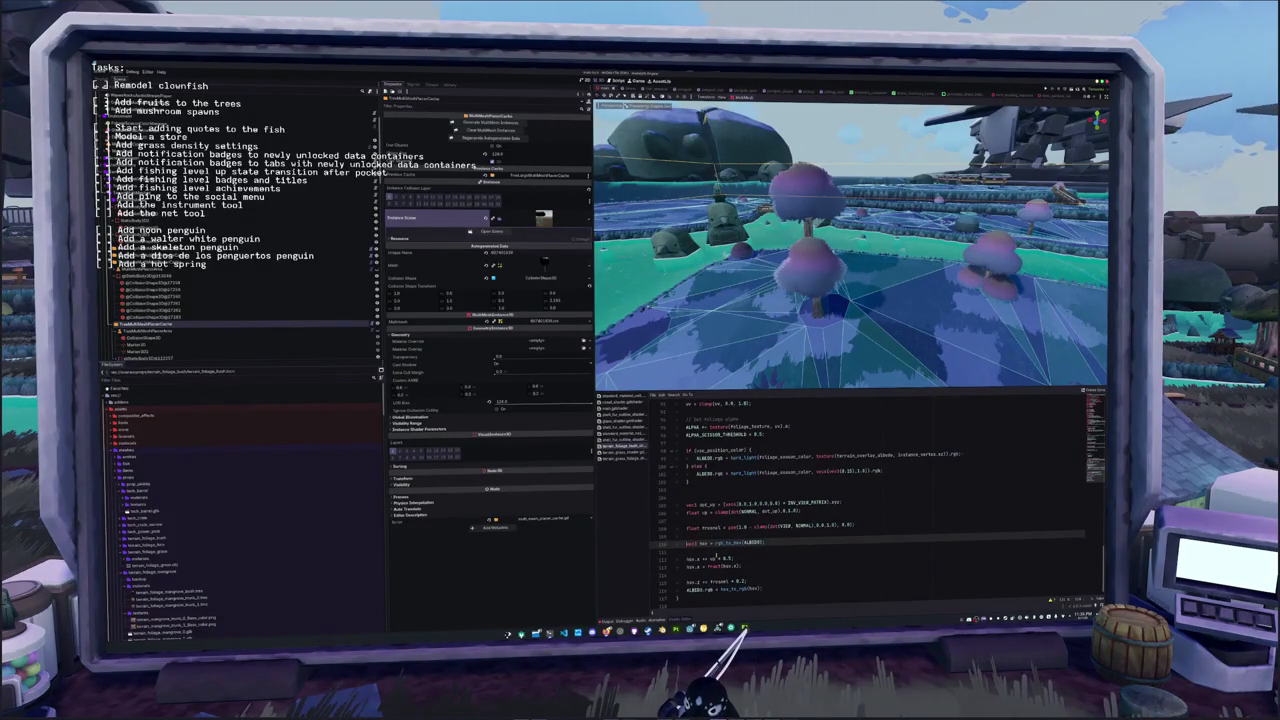
click(729, 558)
text(13)
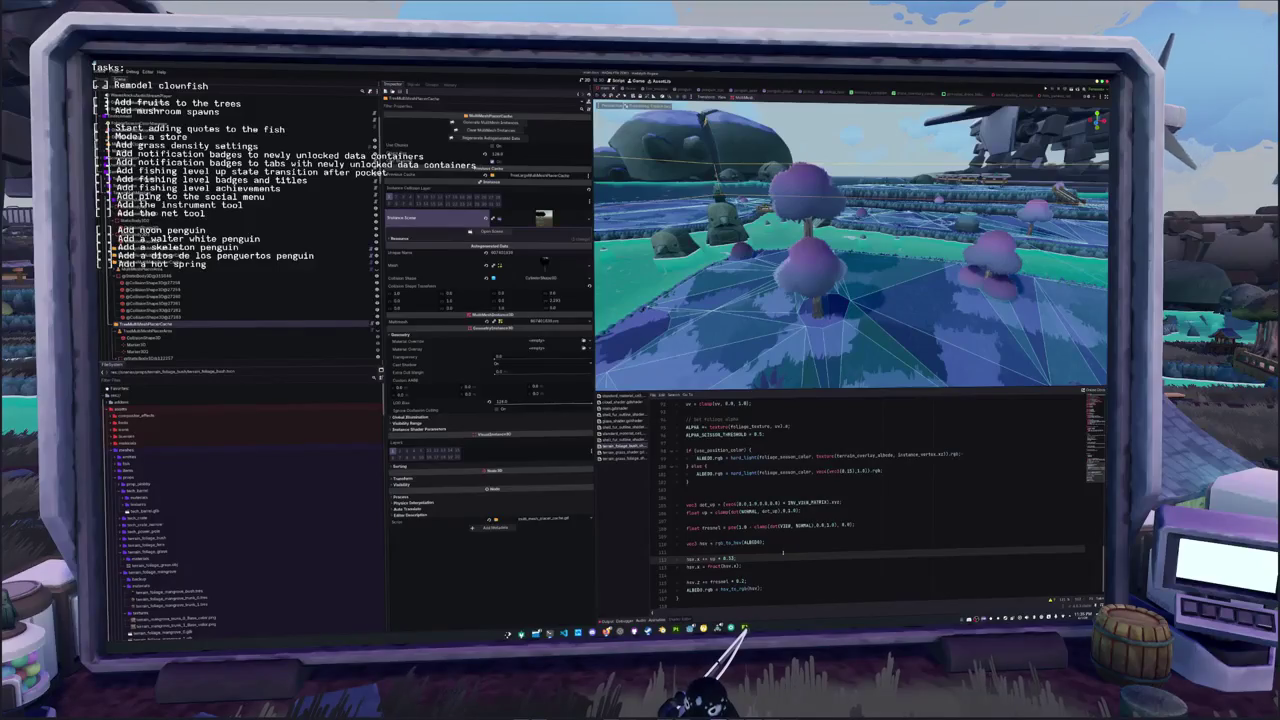
click(300, 127)
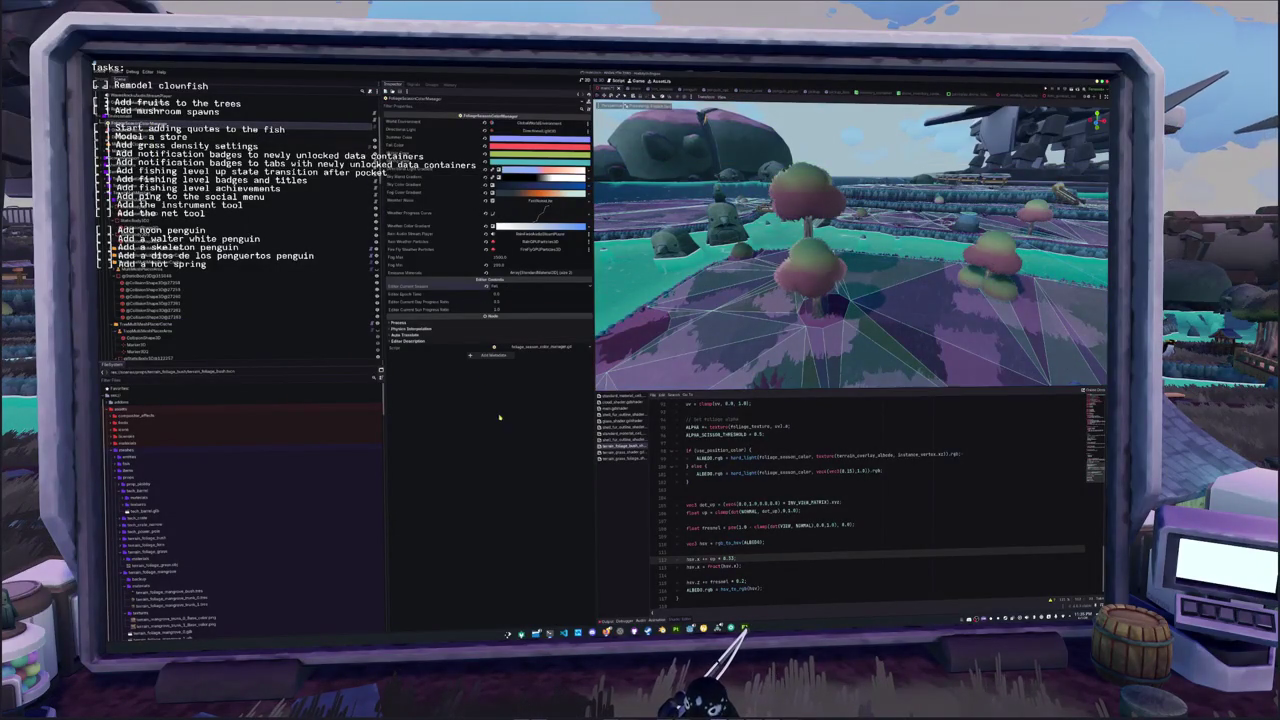
Preview the trees in Winter, Spring and Summer, then save the shader with hue variation 0.15
drag(635, 372, 738, 336)
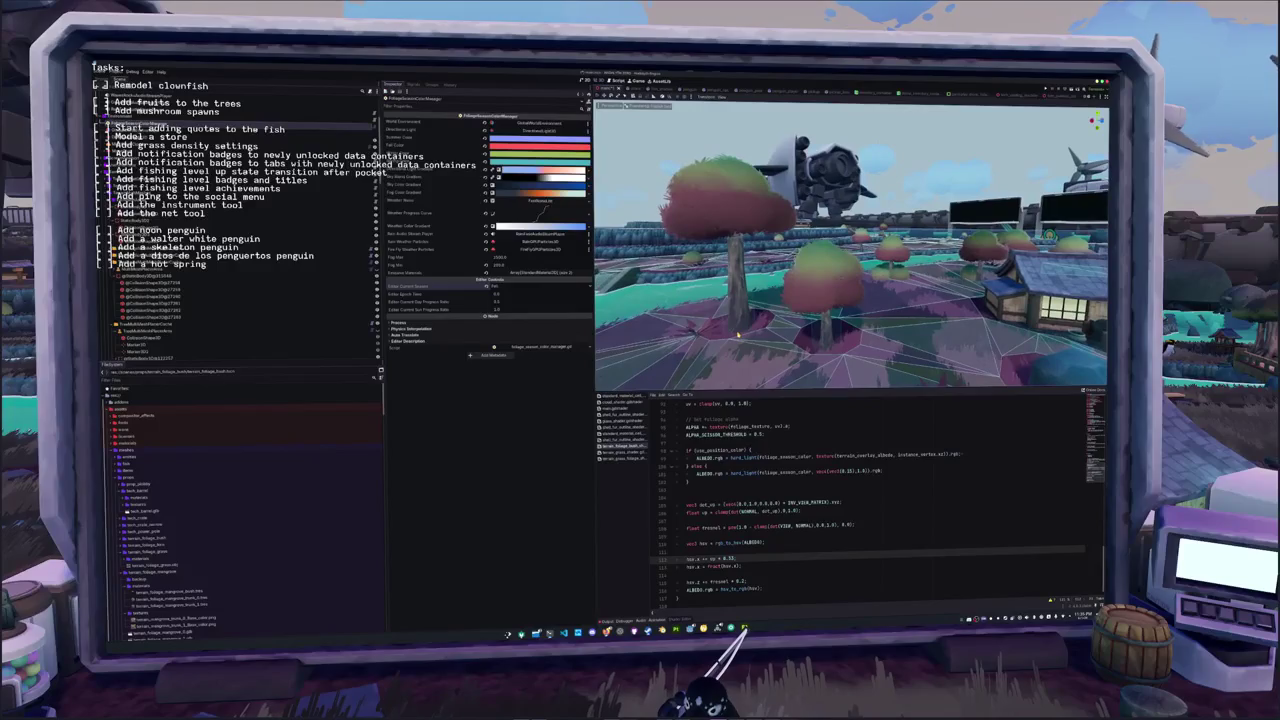
click(488, 287)
click(500, 309)
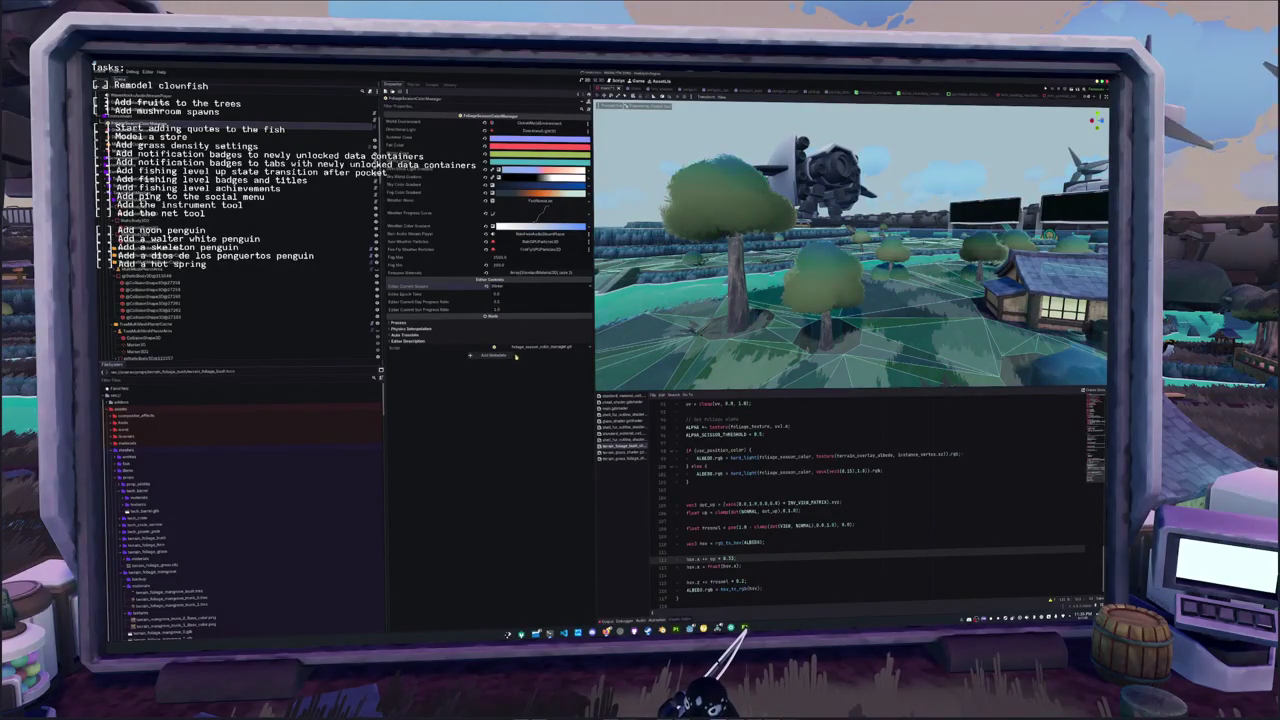
click(495, 287)
click(500, 314)
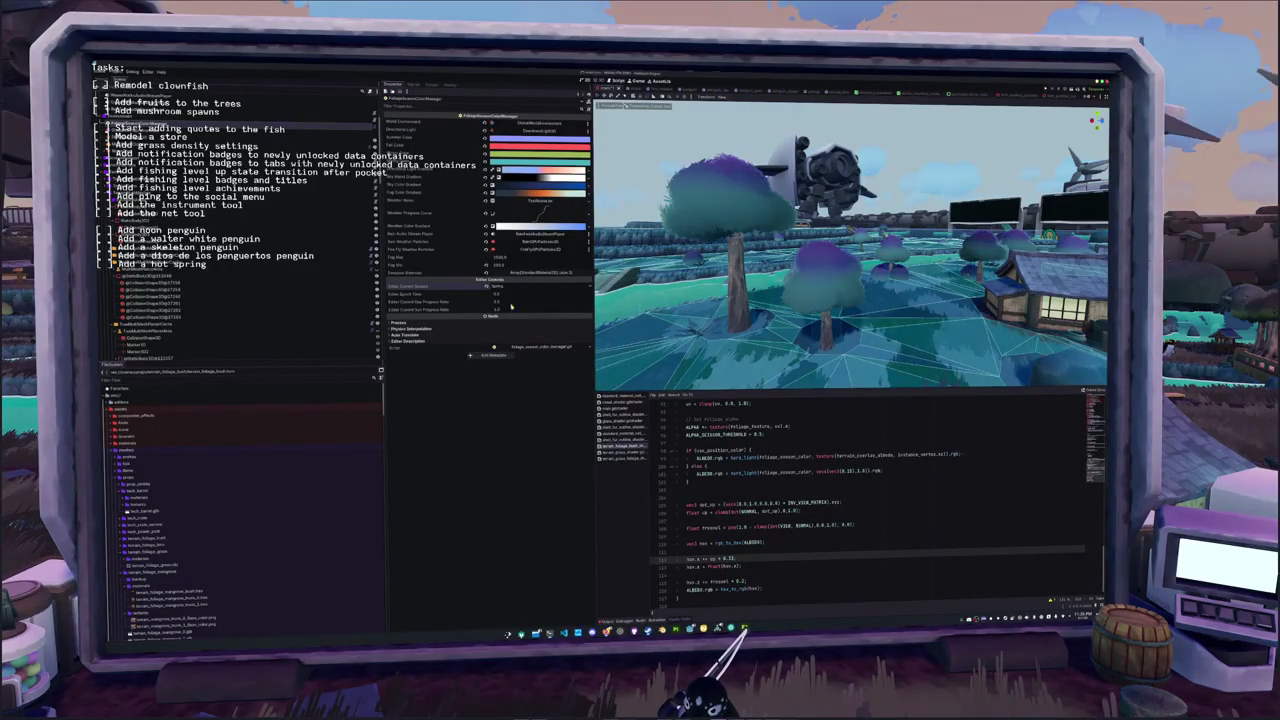
click(517, 286)
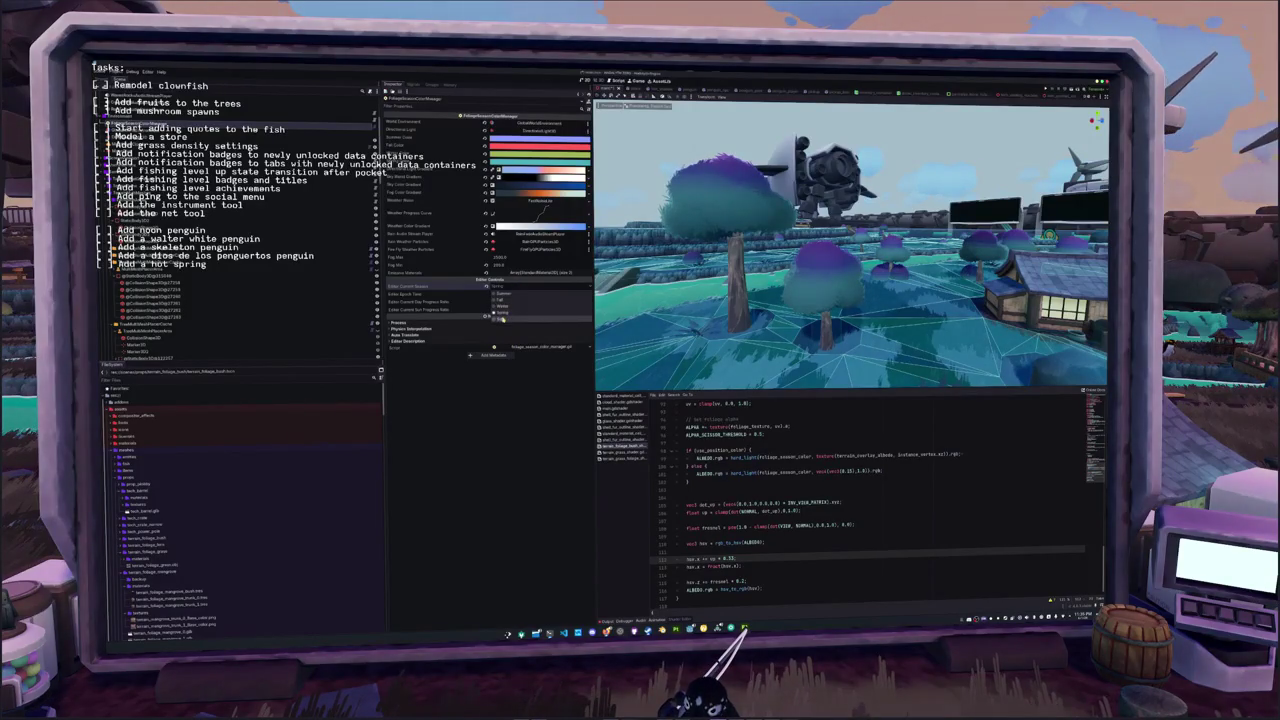
click(509, 297)
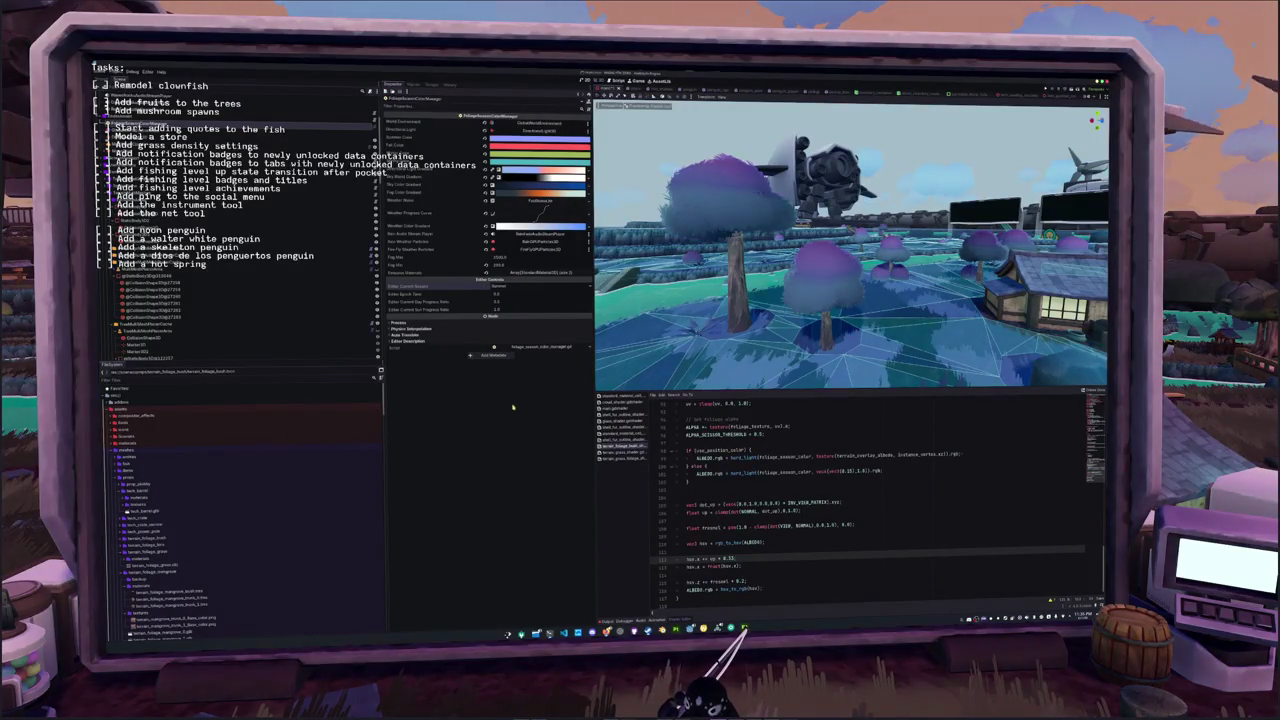
drag(760, 340, 787, 347)
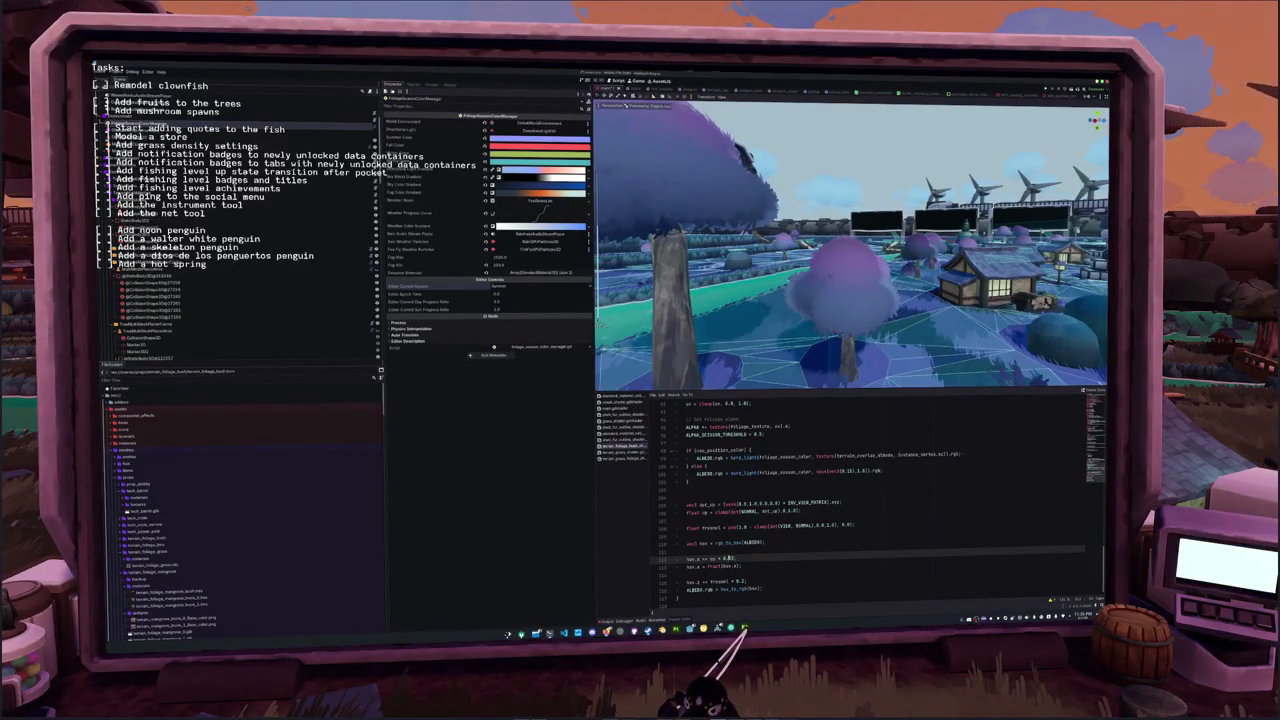
key(ctrl+s)
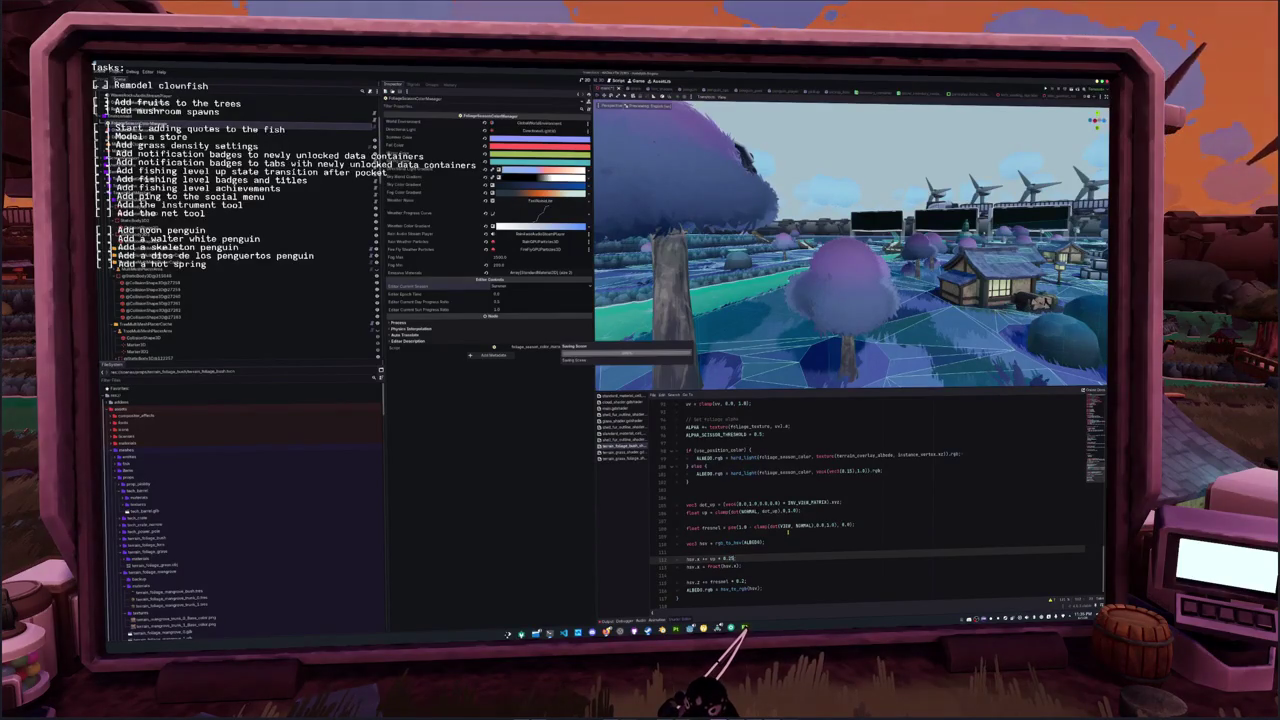
Recheck the trees in Fall, Winter, Spring and Summer, then run the game with F5
click(514, 287)
click(514, 303)
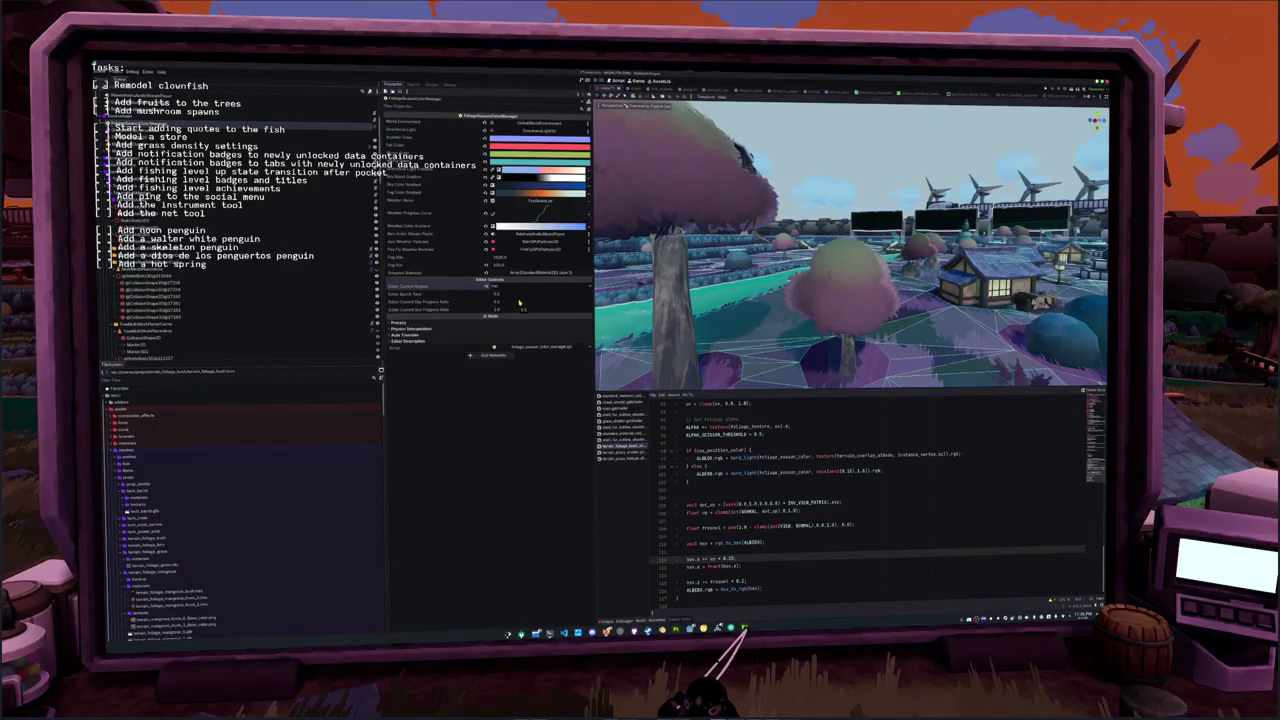
click(514, 287)
click(510, 303)
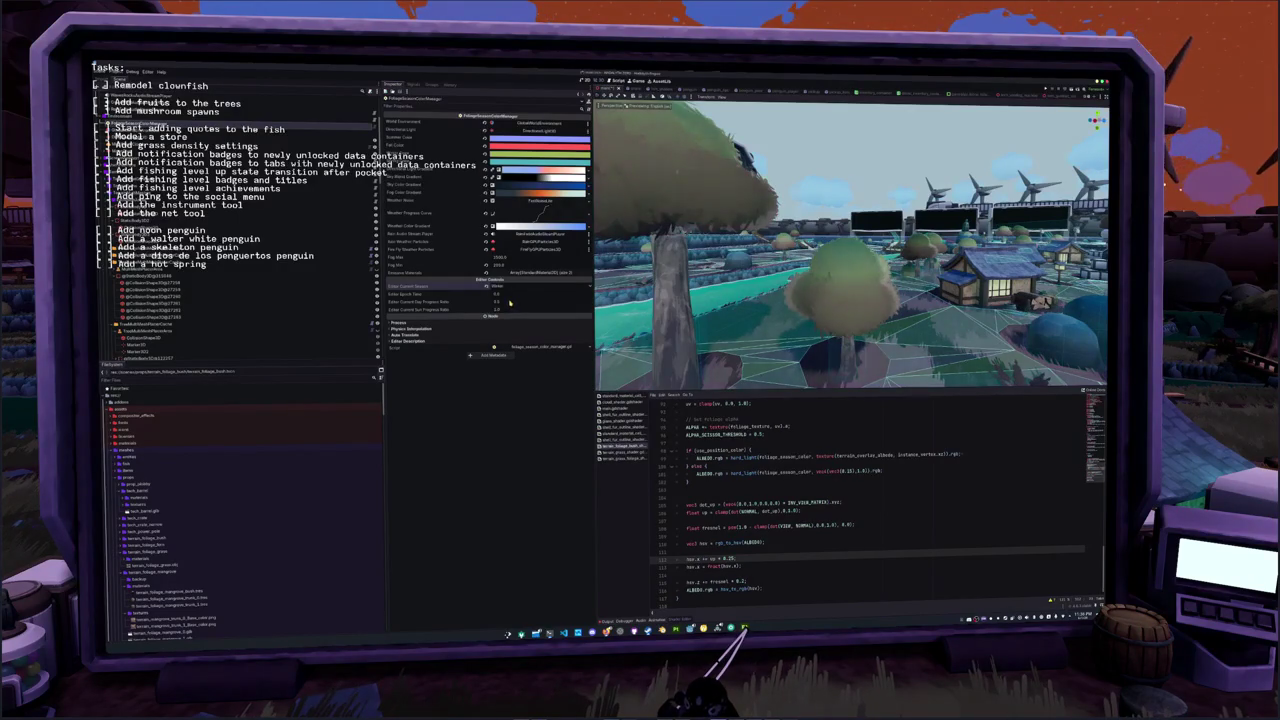
click(505, 287)
click(502, 313)
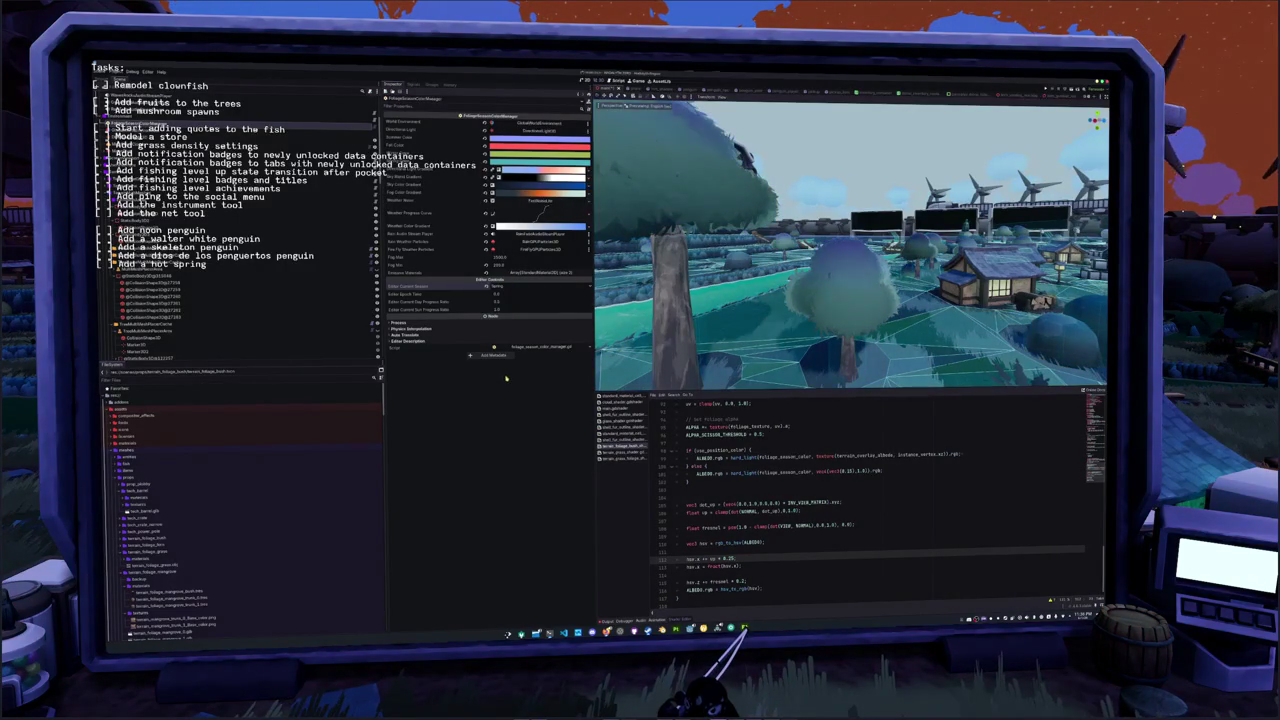
scroll(695, 348, down, 5)
drag(695, 348, 645, 323)
click(505, 287)
click(502, 305)
scroll(710, 316, up, 2)
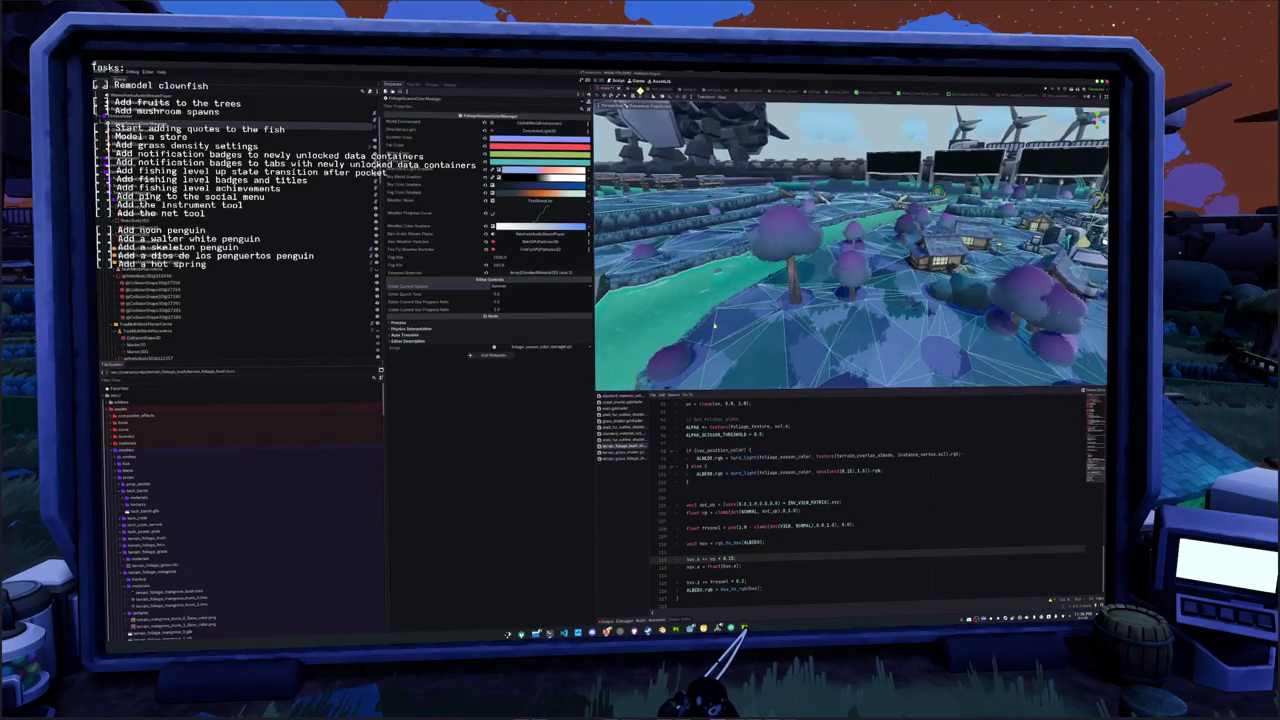
scroll(716, 325, up, 2)
key(F5)
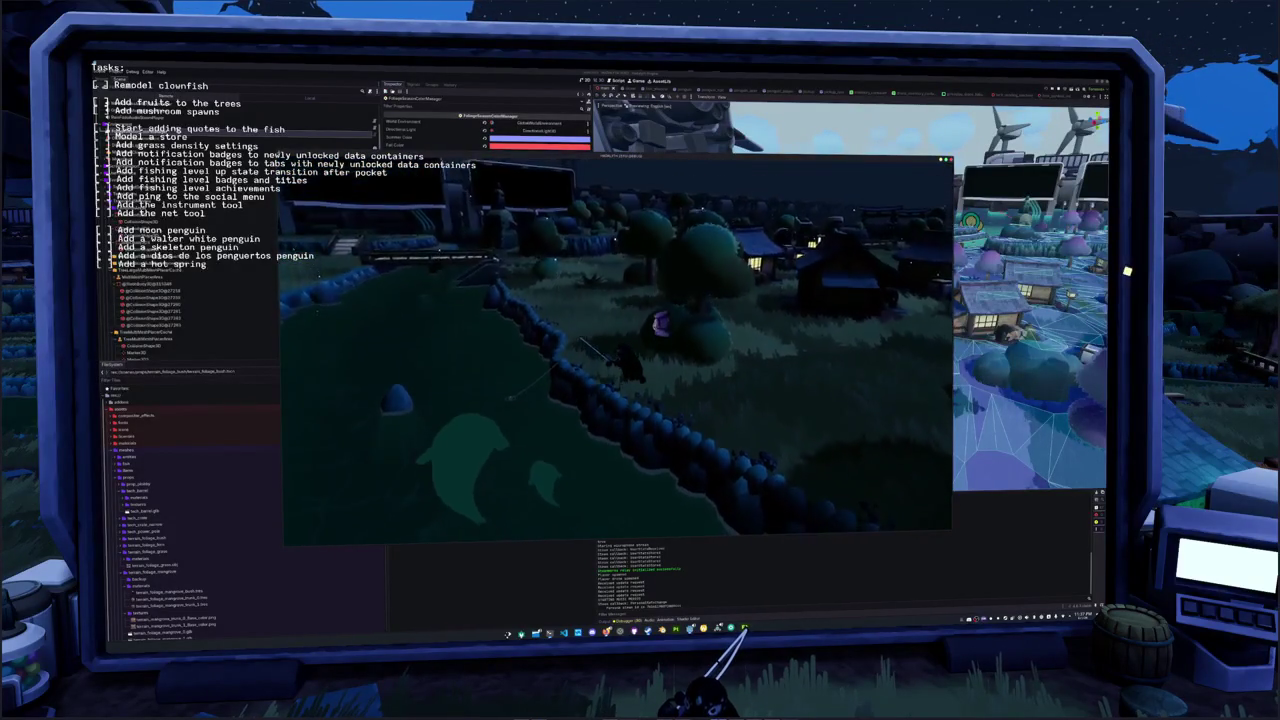
Start a screenshot region capture over the running game with the Print key
key(Print)
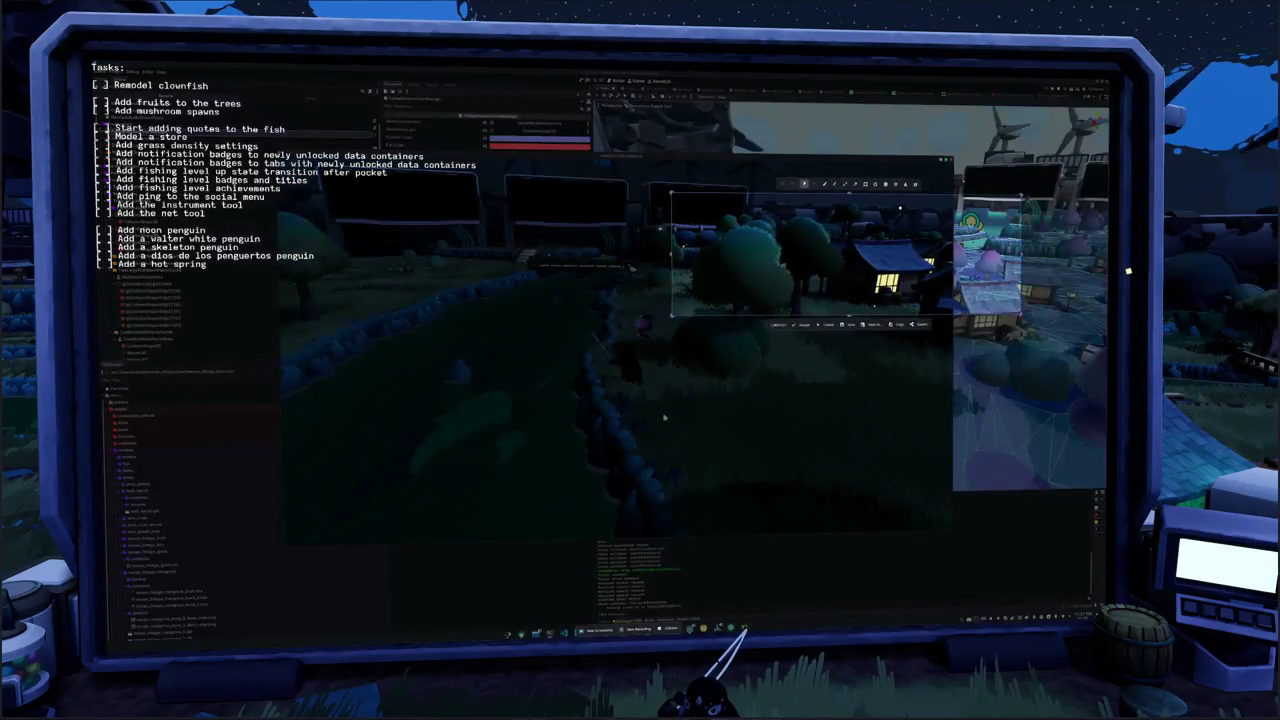
Capture the region showing the night-time trees and bring the game window back
drag(640, 420, 876, 192)
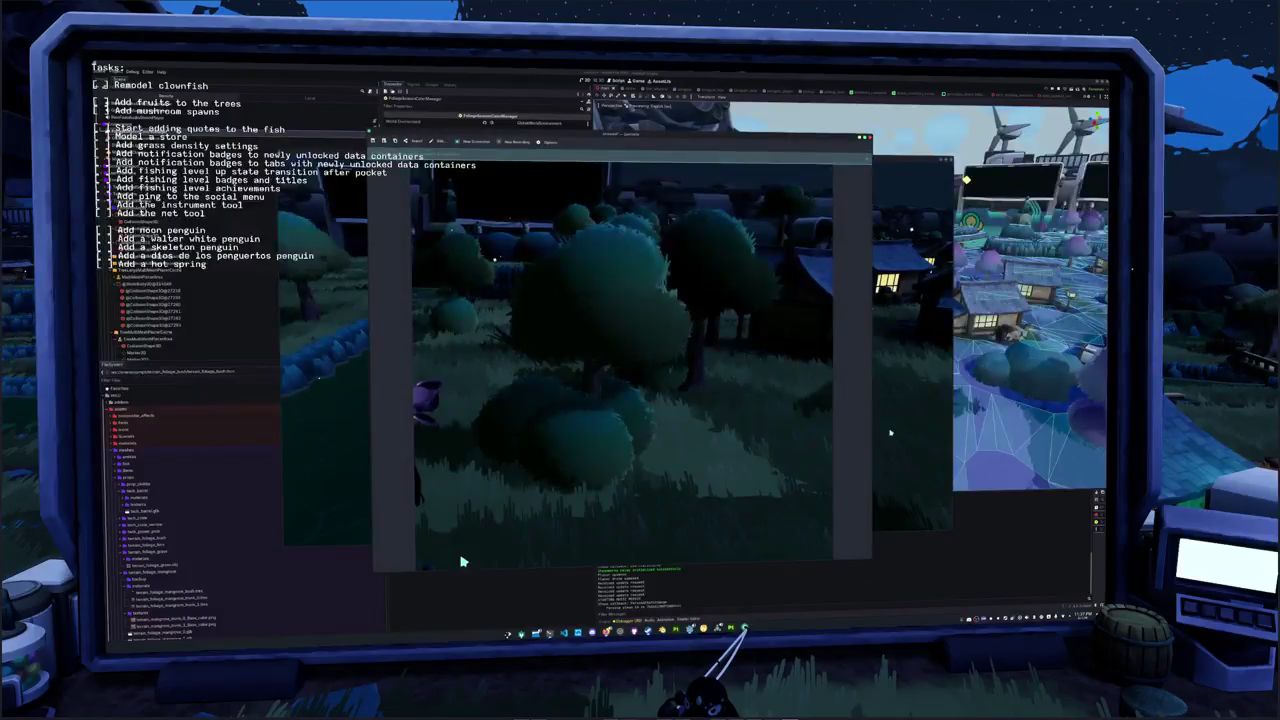
click(879, 433)
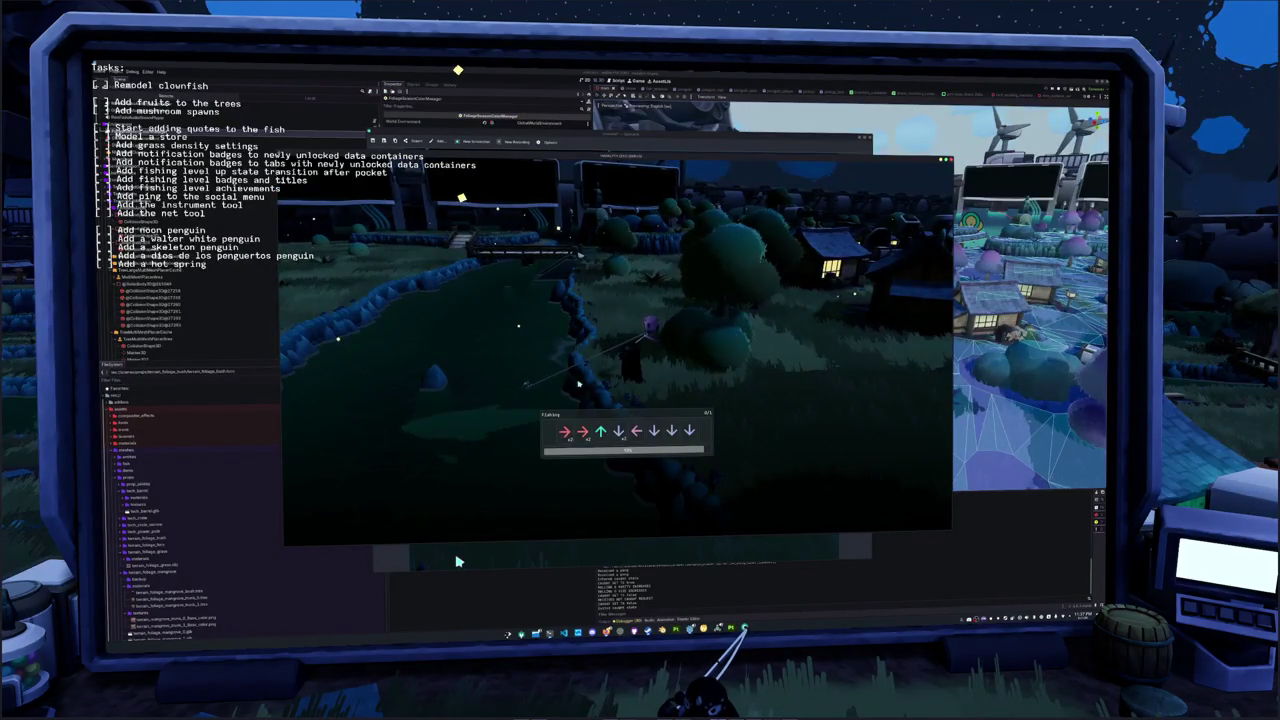
Finish the Right, Down fishing prompts, dismiss the catch card, and walk up the path
key(Right)
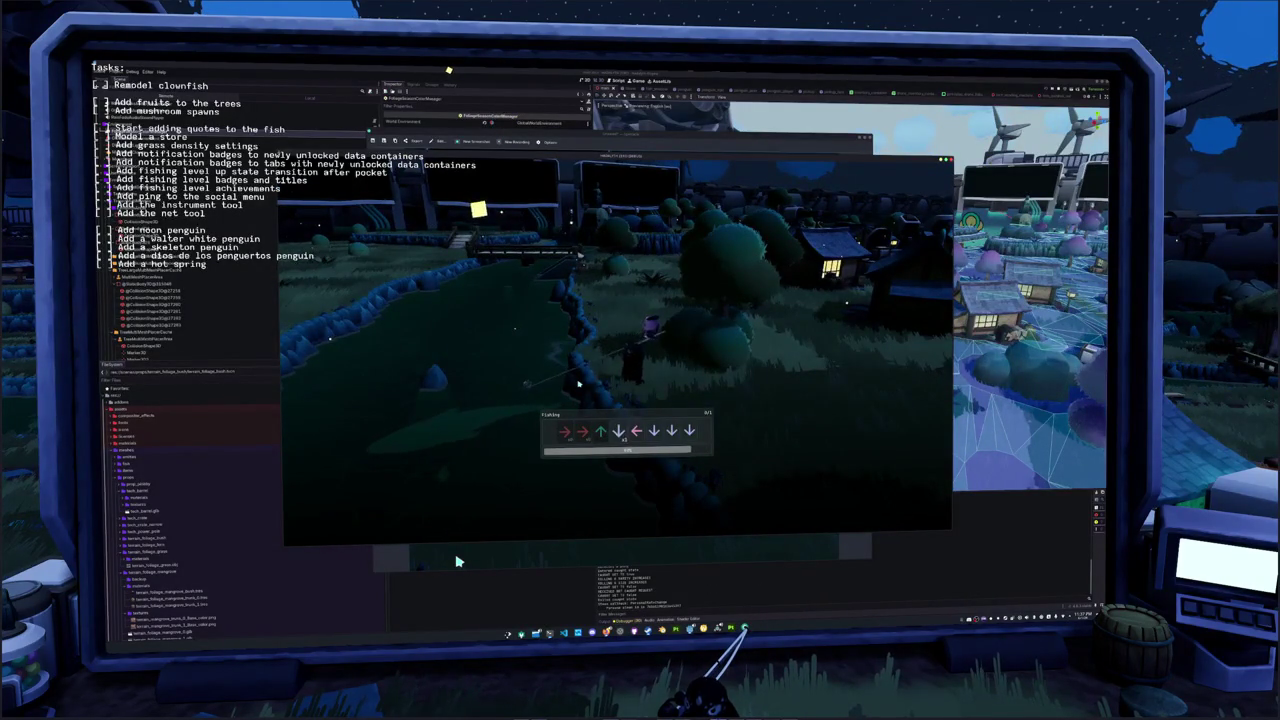
key(Down)
key(Down)
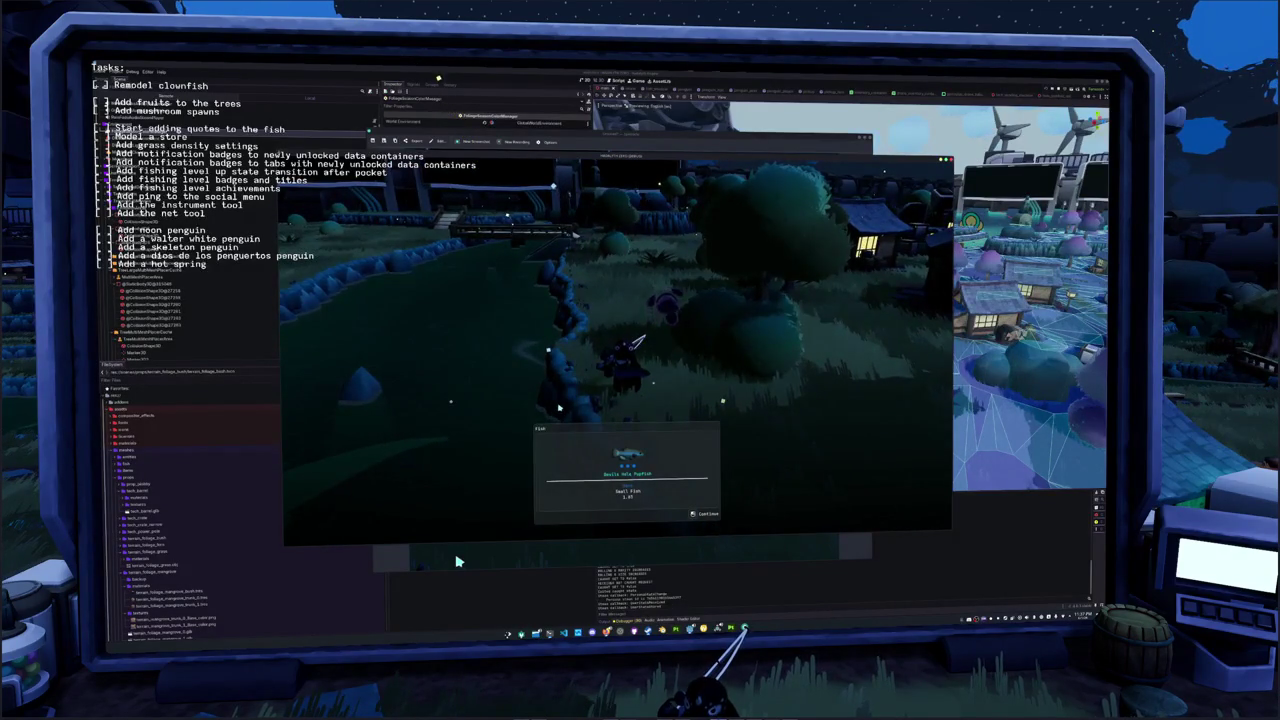
key(space)
key(w)
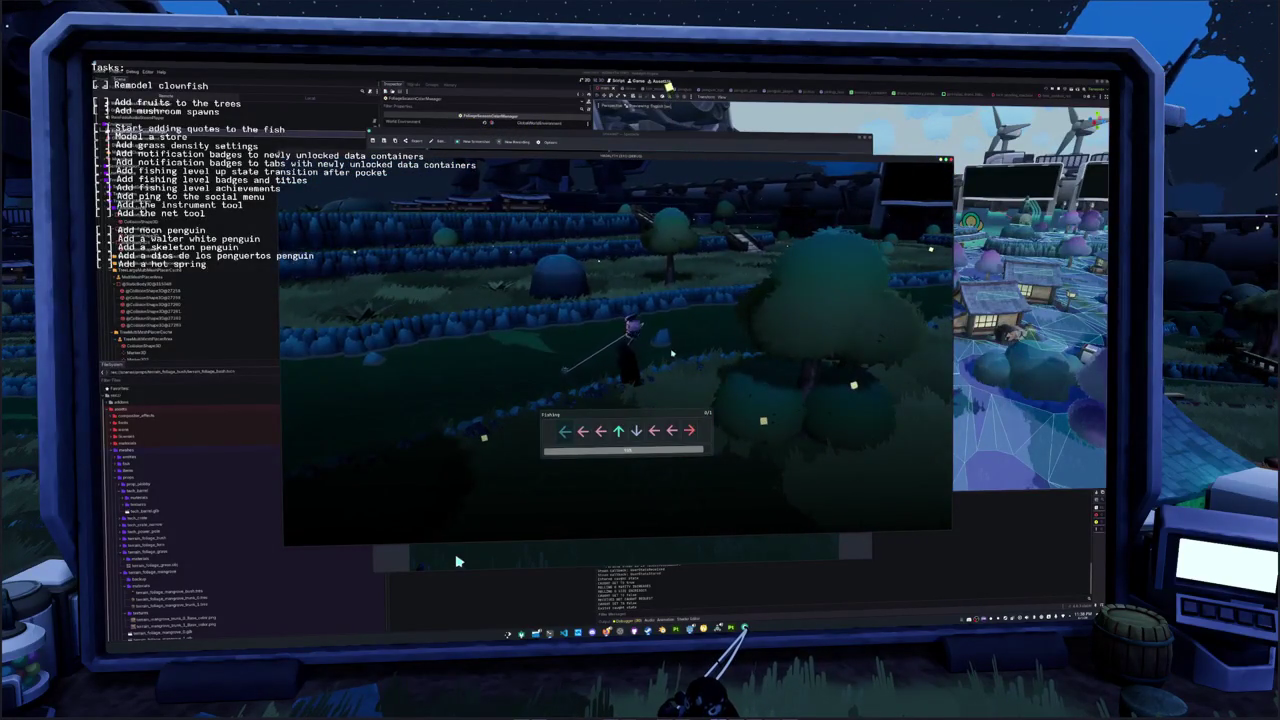
Enter the Left, Up, Down, Left, Right fishing sequence, dismiss the catch, and switch to OBS
key(Left)
key(Up)
key(Down)
key(Left)
key(Left)
key(Right)
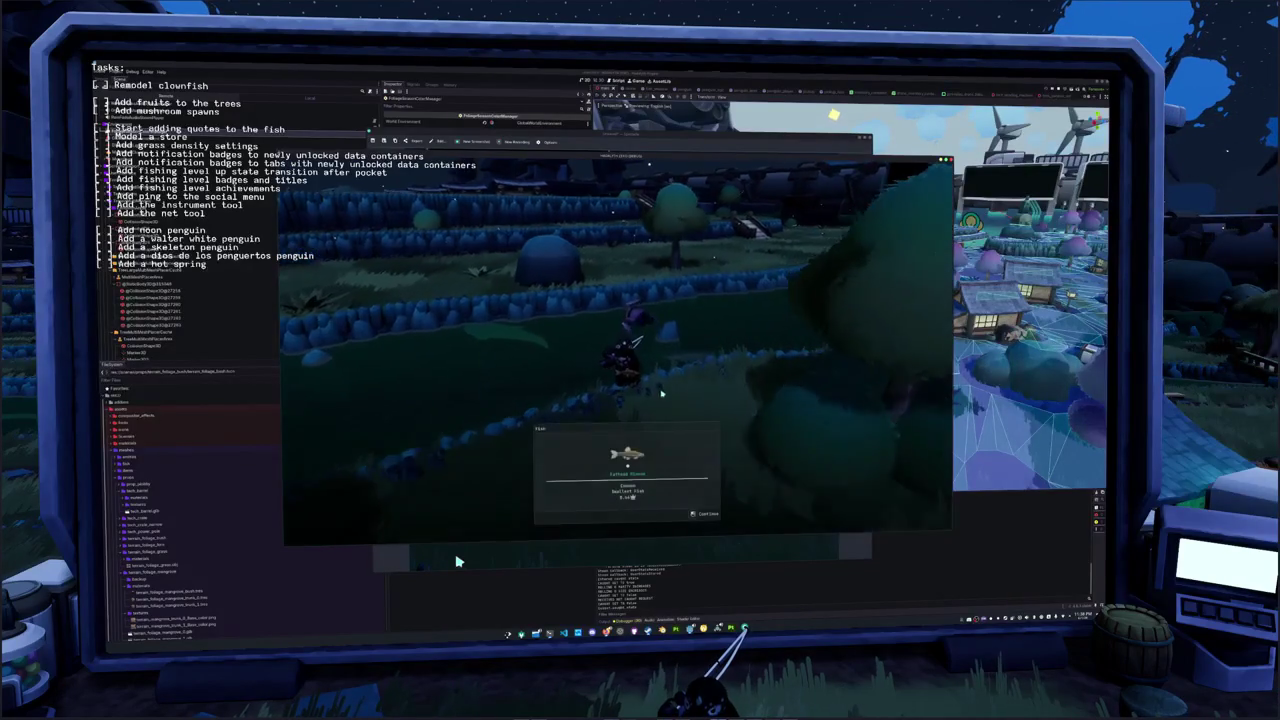
key(space)
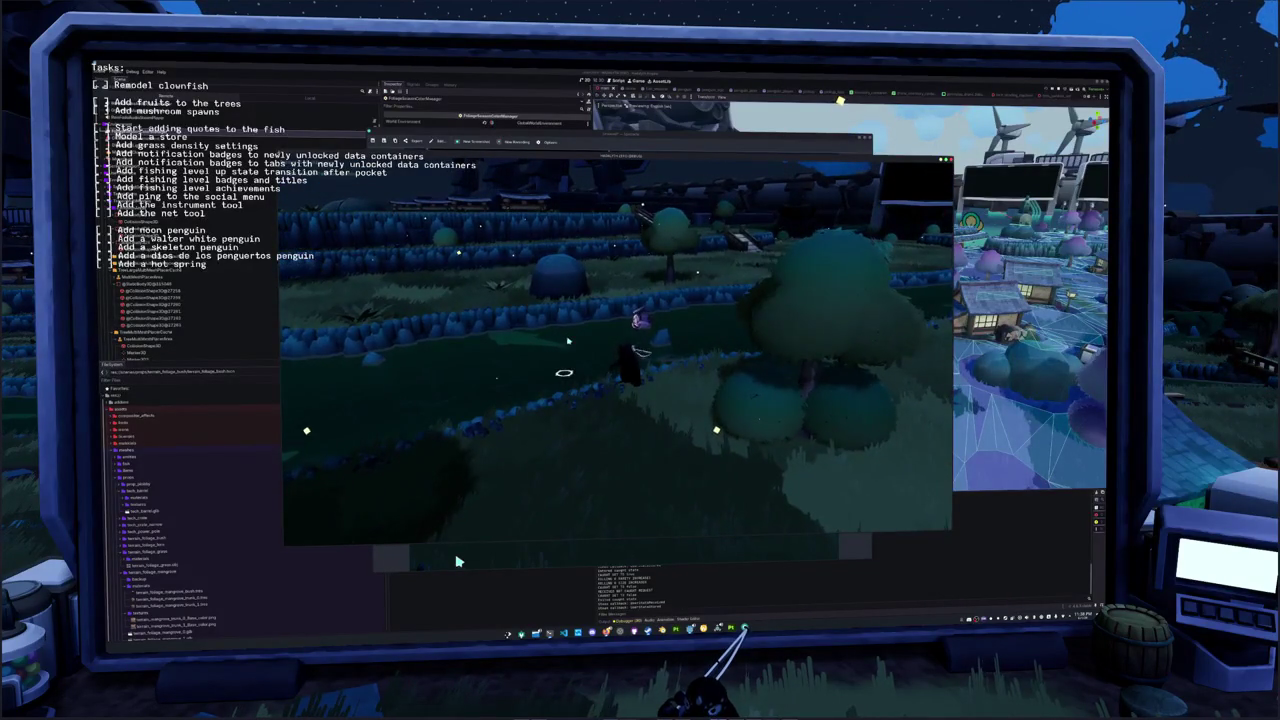
key(alt+Tab)
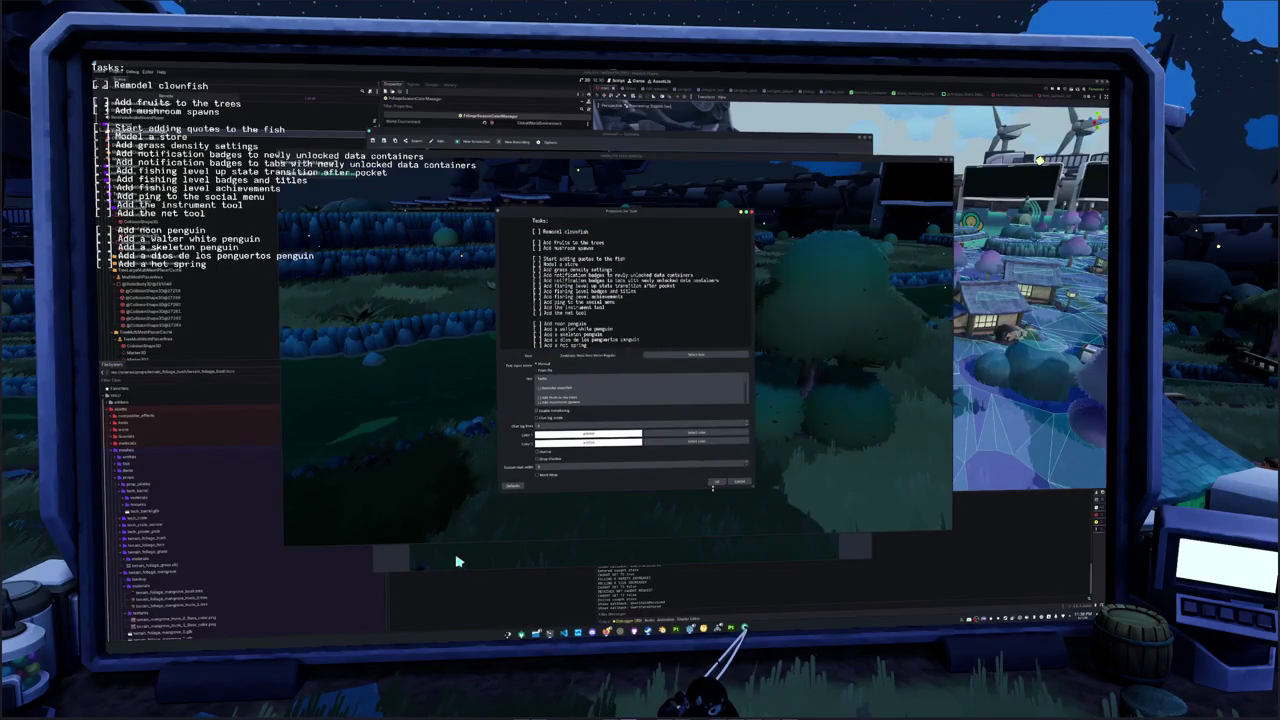
Confirm the Tasks text Properties with OK and return to the running game
click(714, 484)
click(687, 512)
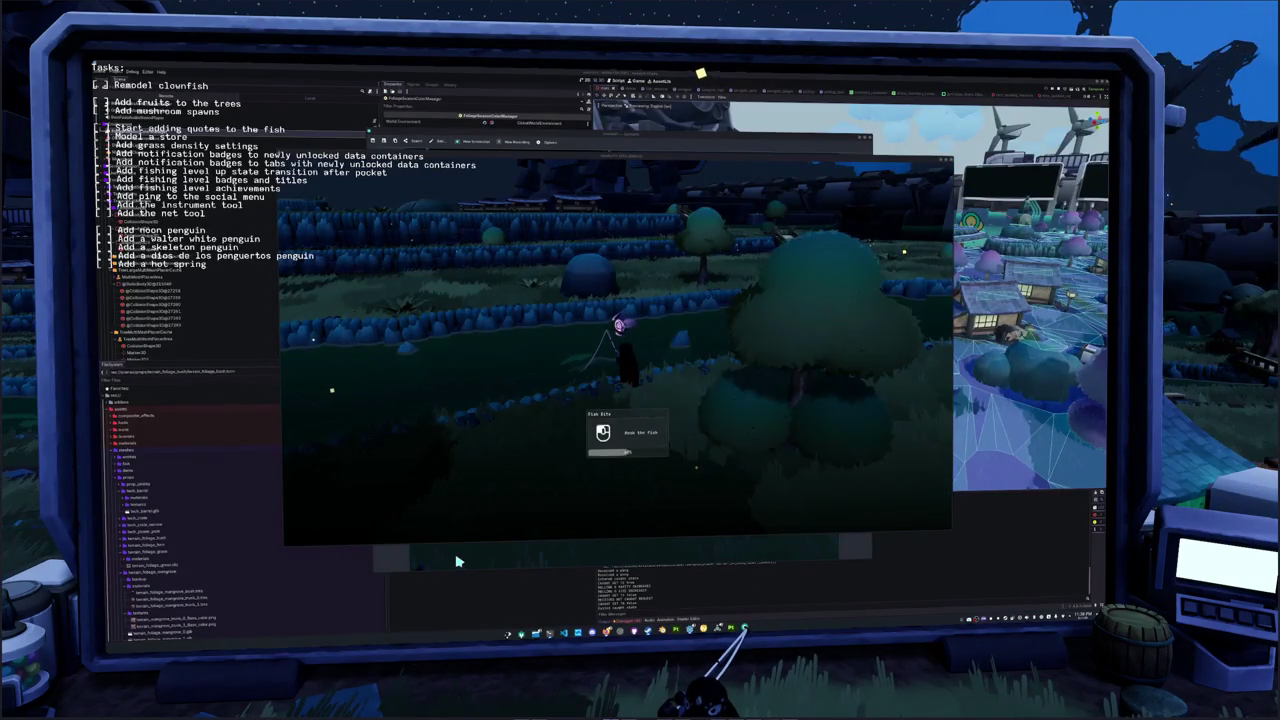
Hook the biting fish and enter the first Right, Up, Left, Up, Left arrow sequence
click(812, 420)
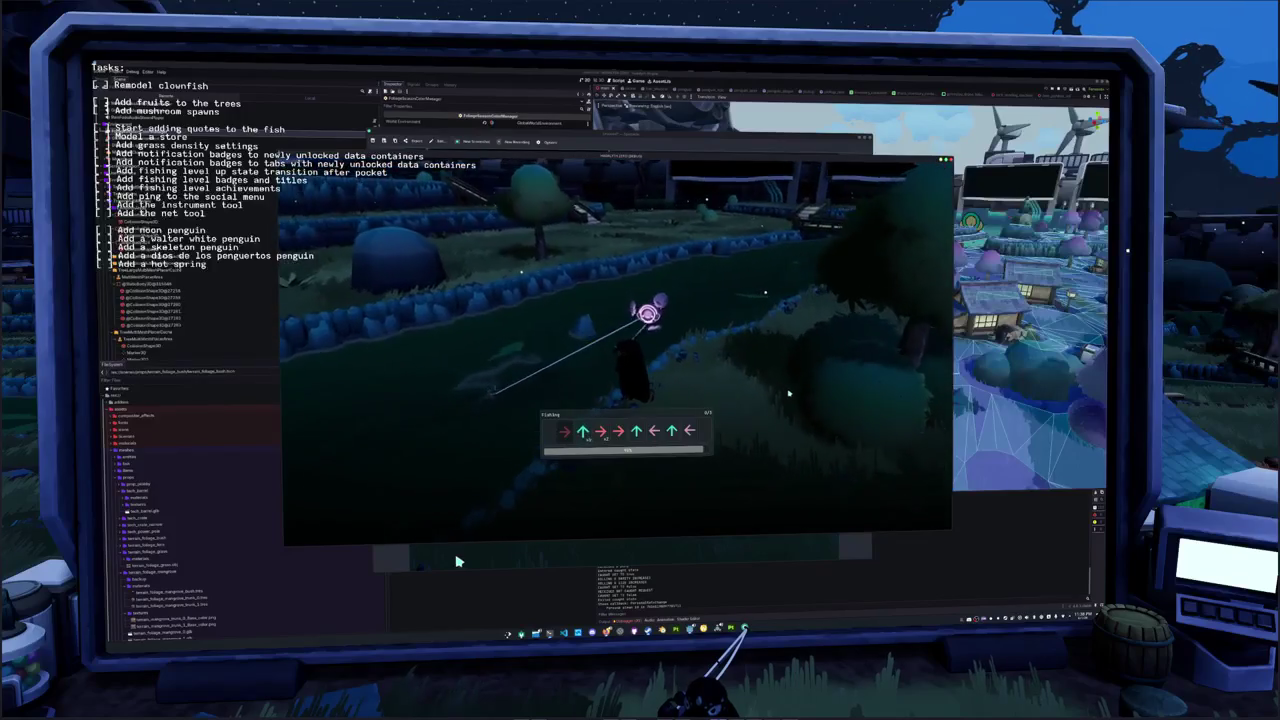
key(Right)
key(Up)
key(Left)
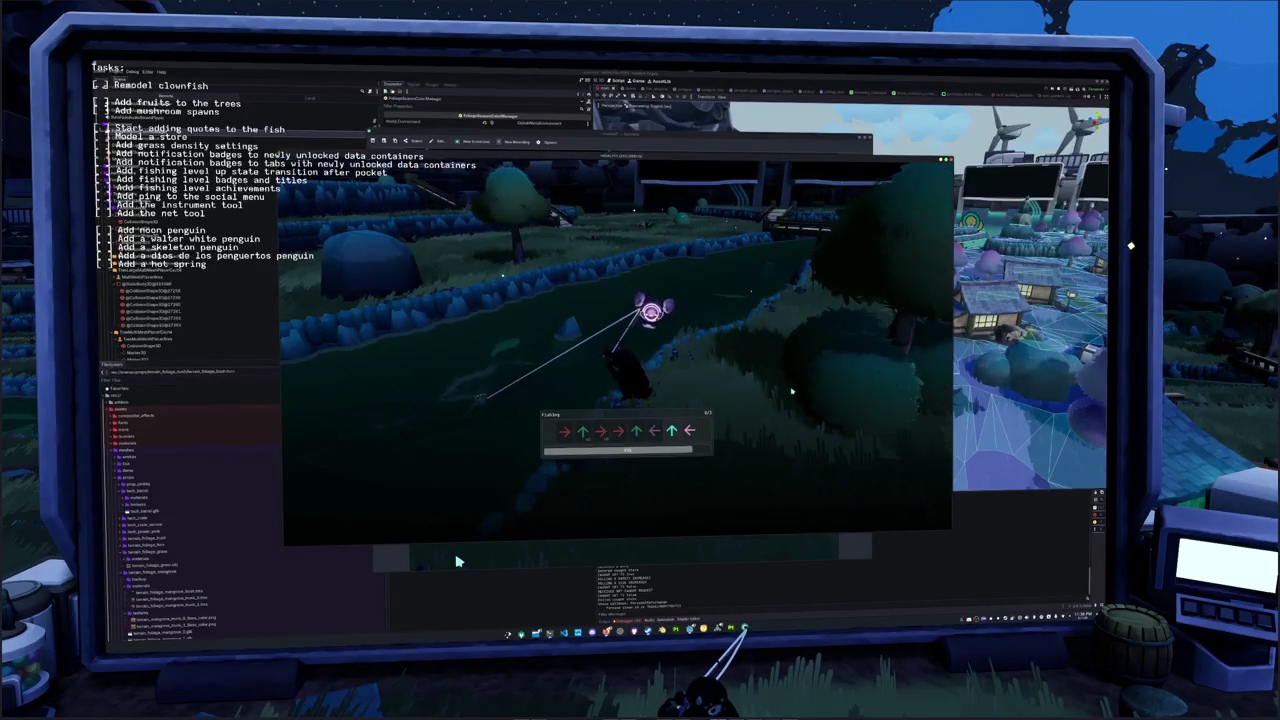
key(Up)
key(Left)
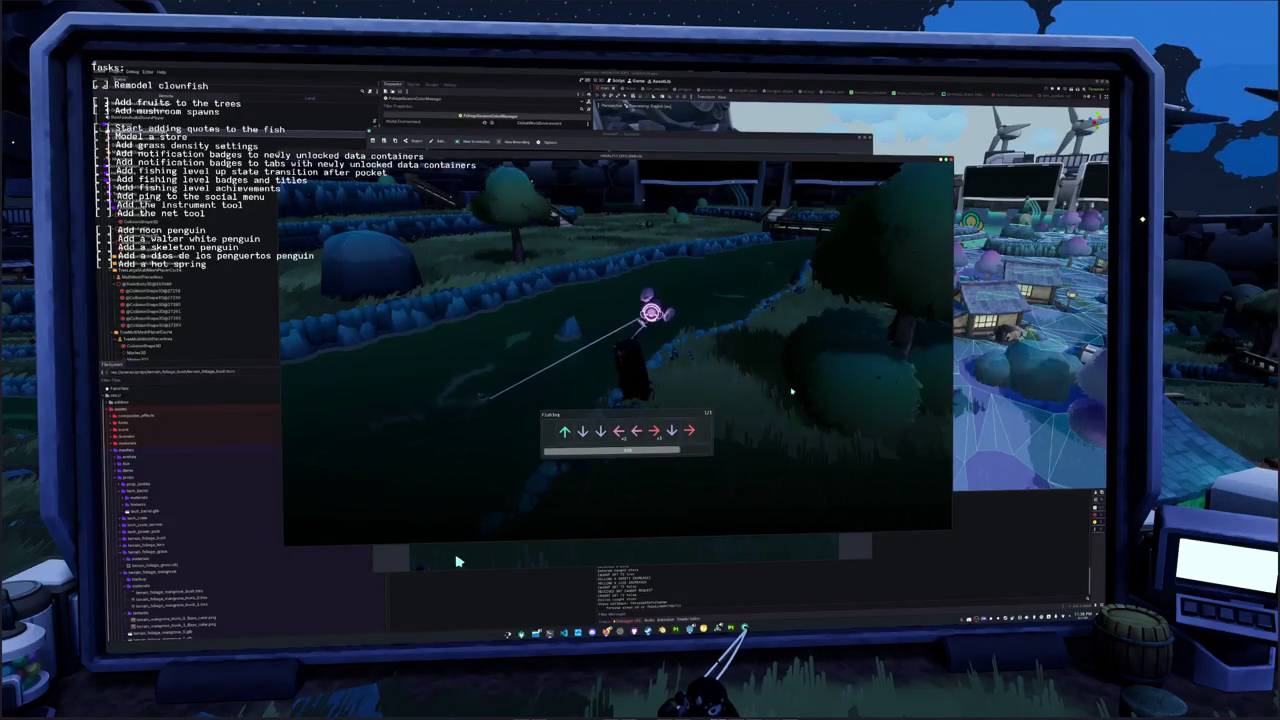
Enter the second fishing arrow sequence of Up, Down, Left, Right, Down, Left, Right
key(Up)
key(Down)
key(Down)
key(Left)
key(Left)
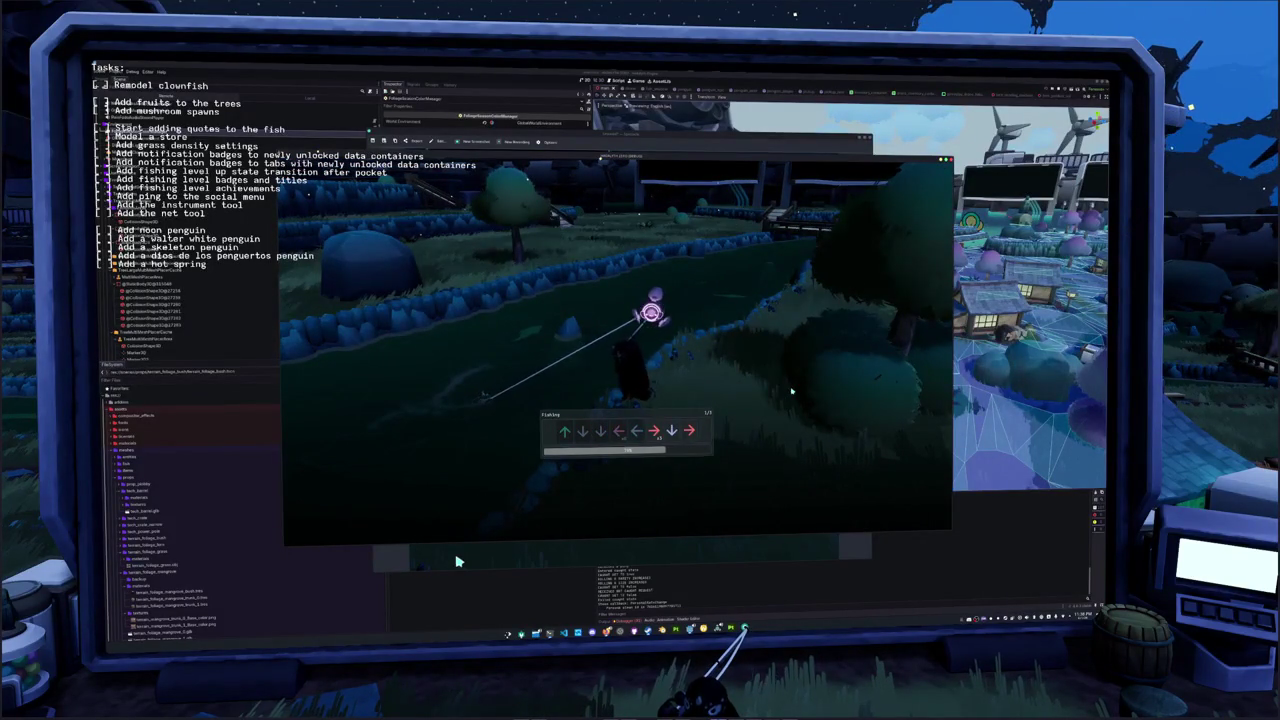
key(Right)
key(Down)
key(Right)
key(Left)
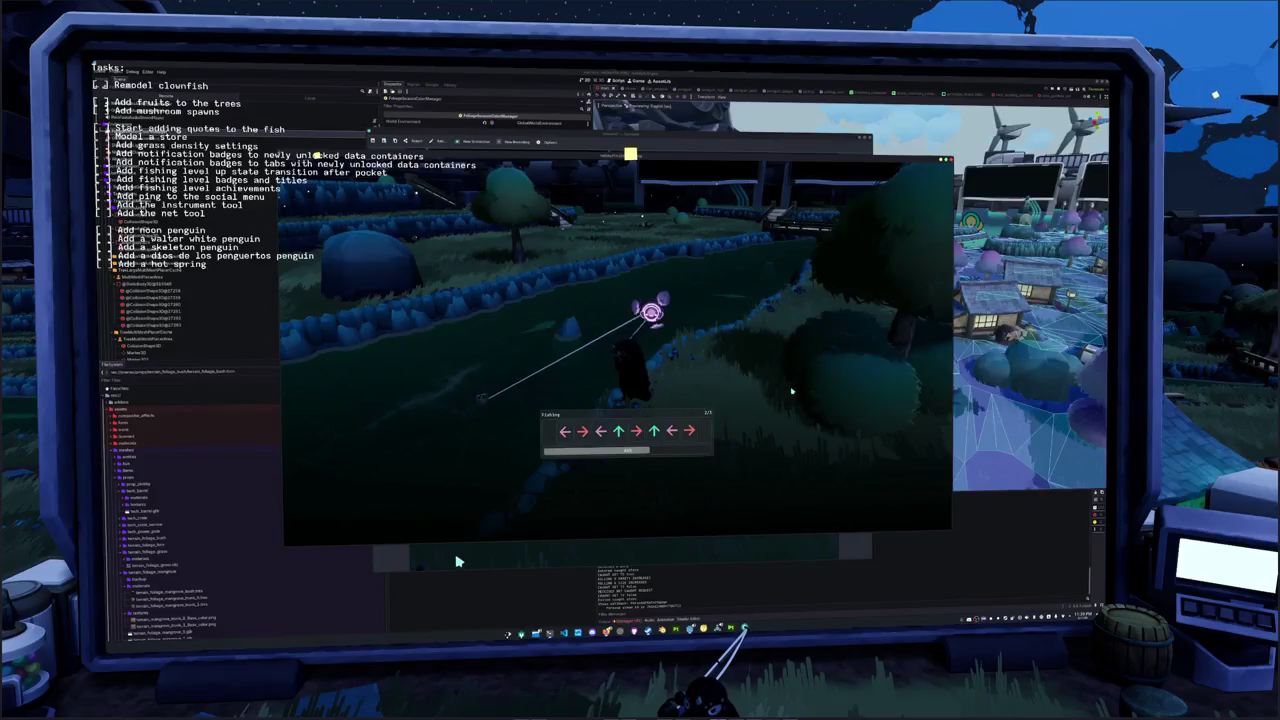
Enter the final arrows to land the large fish, then quit the game with F8
key(Right)
key(Left)
key(Up)
key(Right)
key(Up)
key(Left)
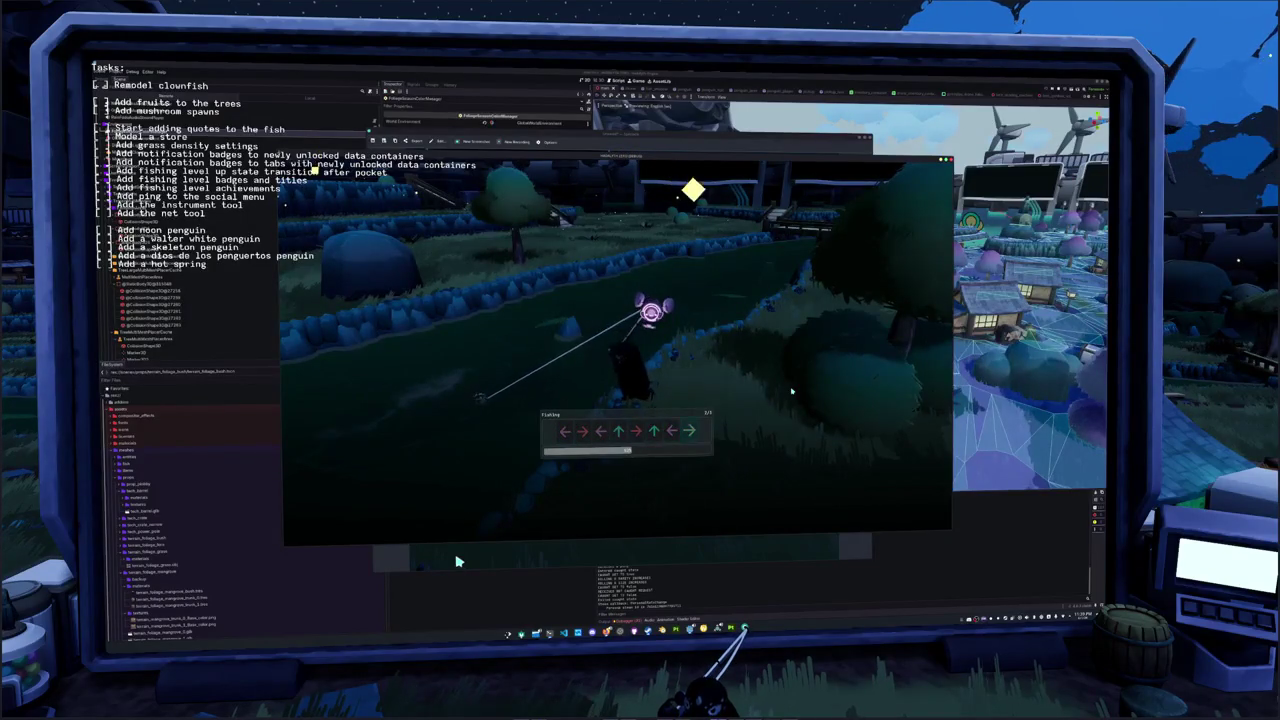
key(Right)
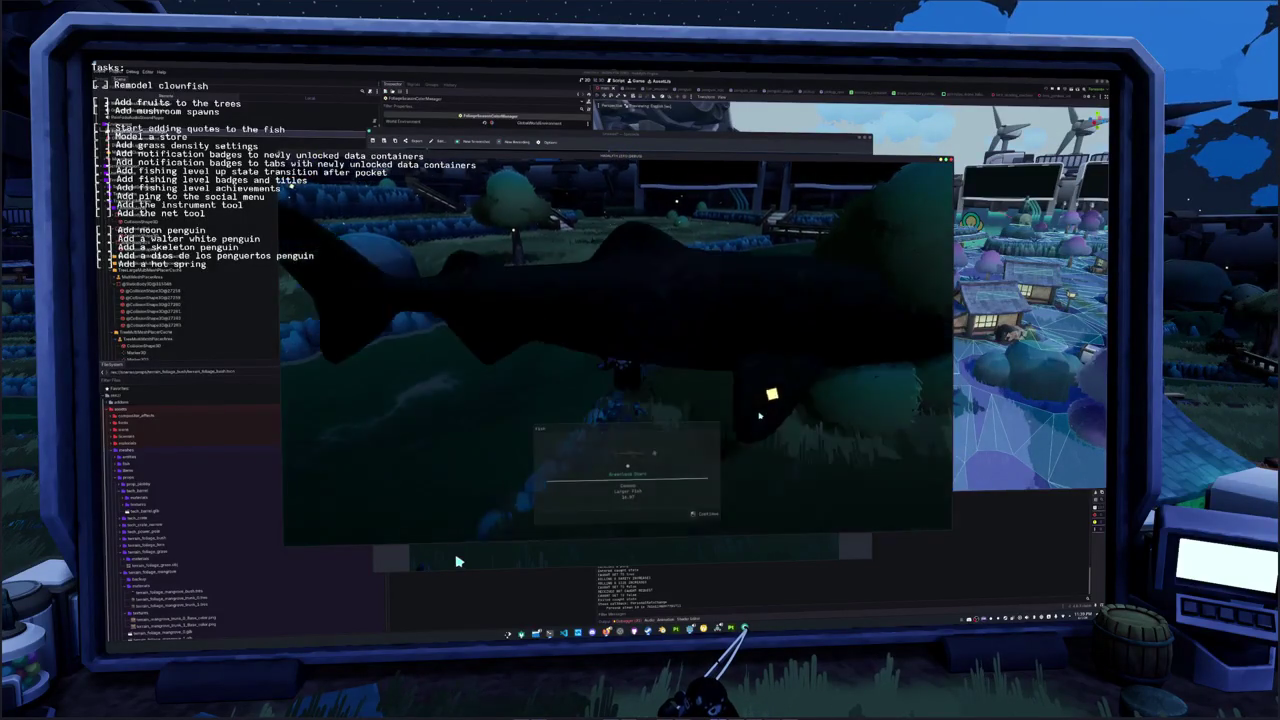
key(F8)
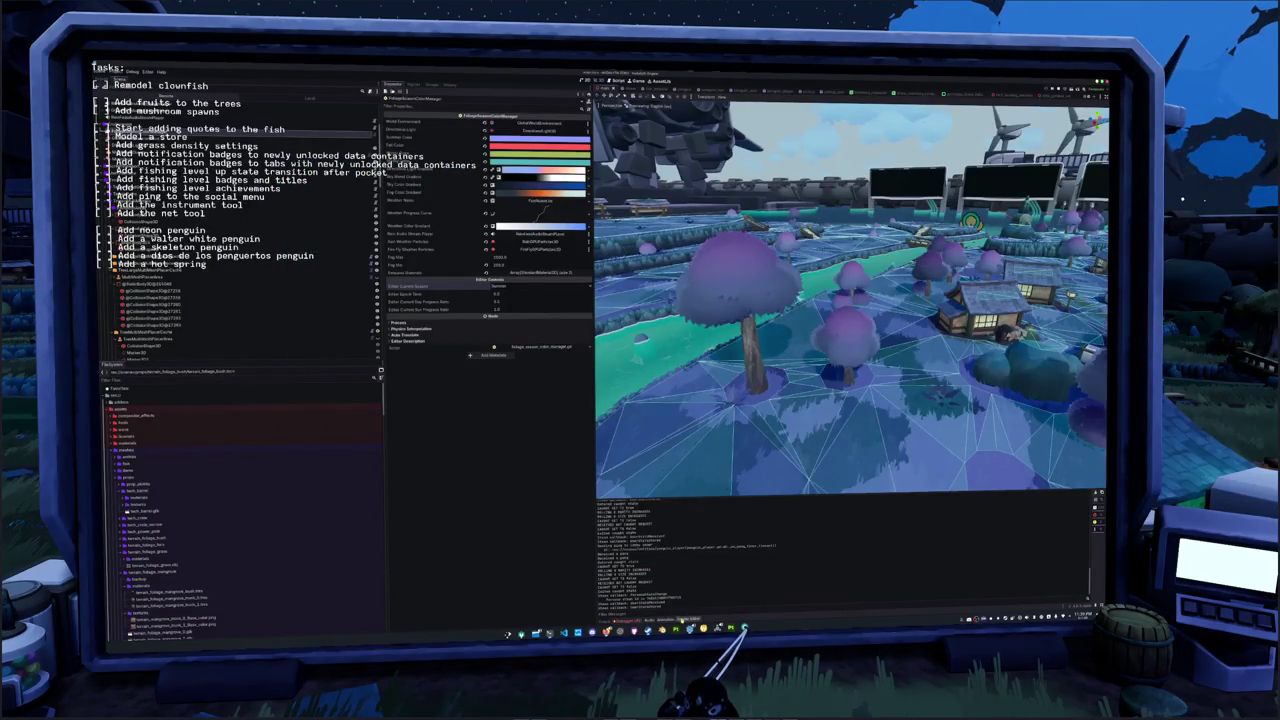
Move through the shader code to the hard_light albedo blending block
key(Down)
key(Down)
key(Up)
key(Up)
key(Up)
click(688, 513)
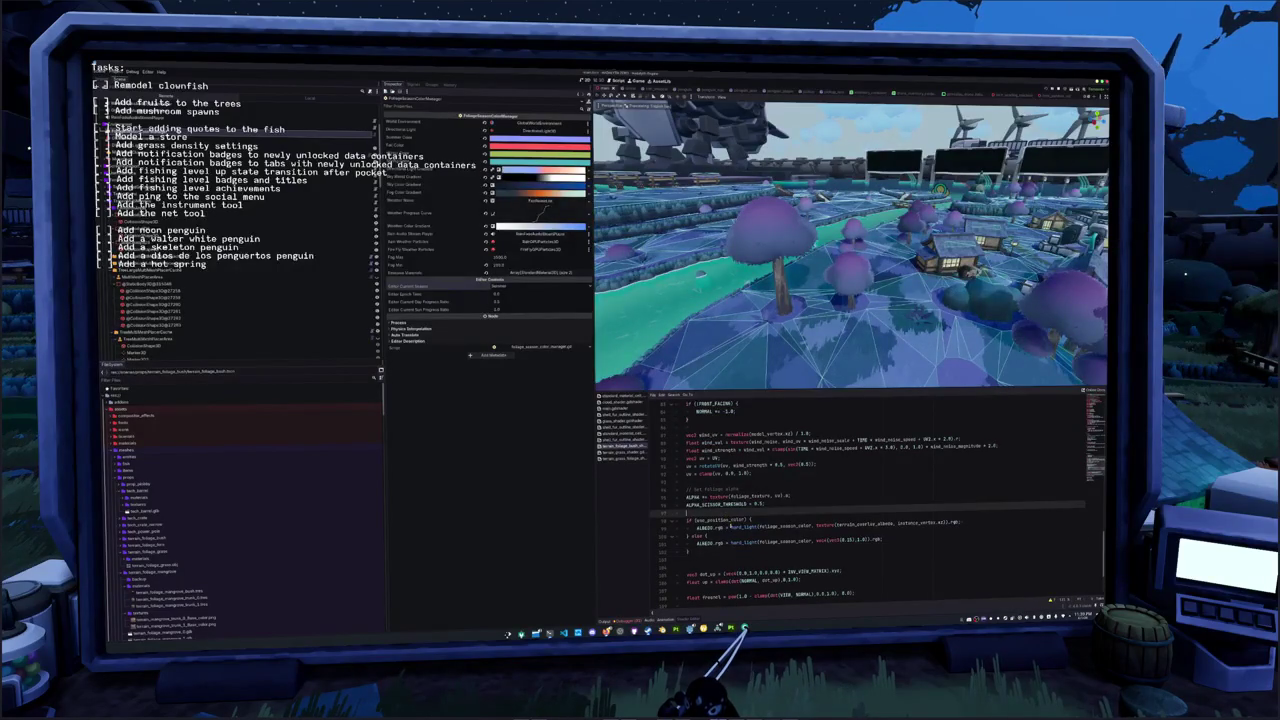
double_click(744, 523)
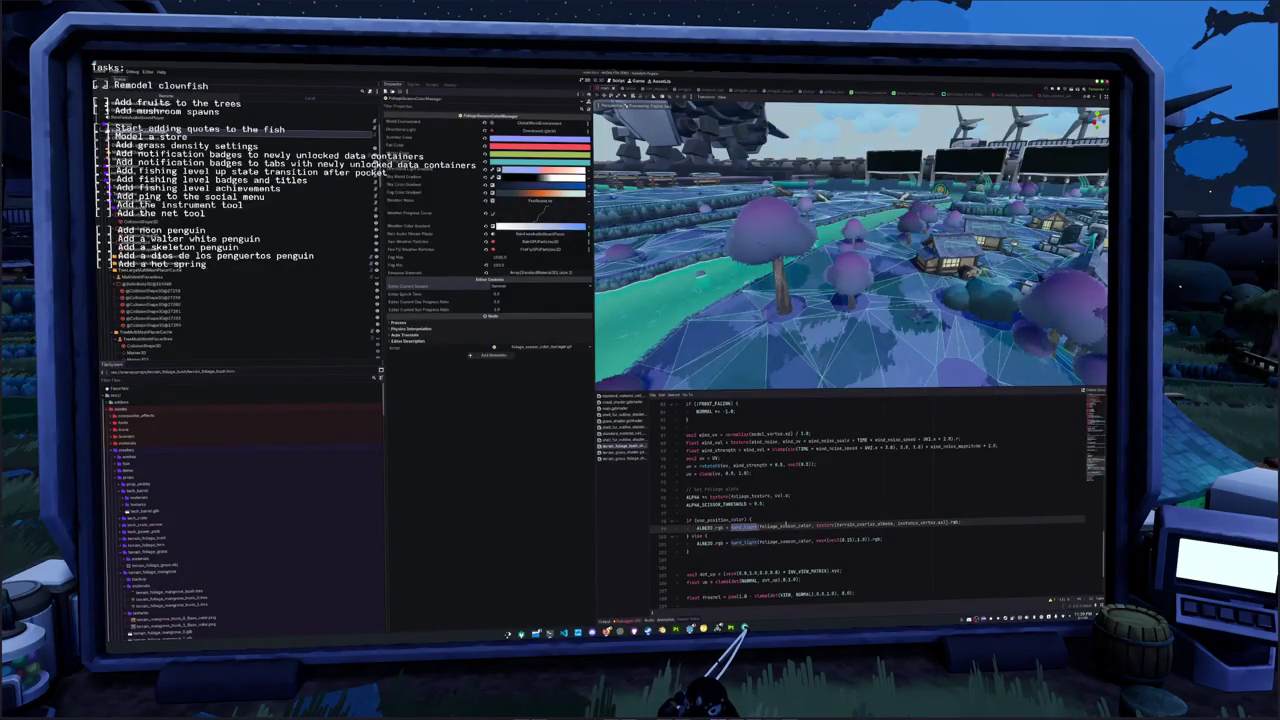
key(End)
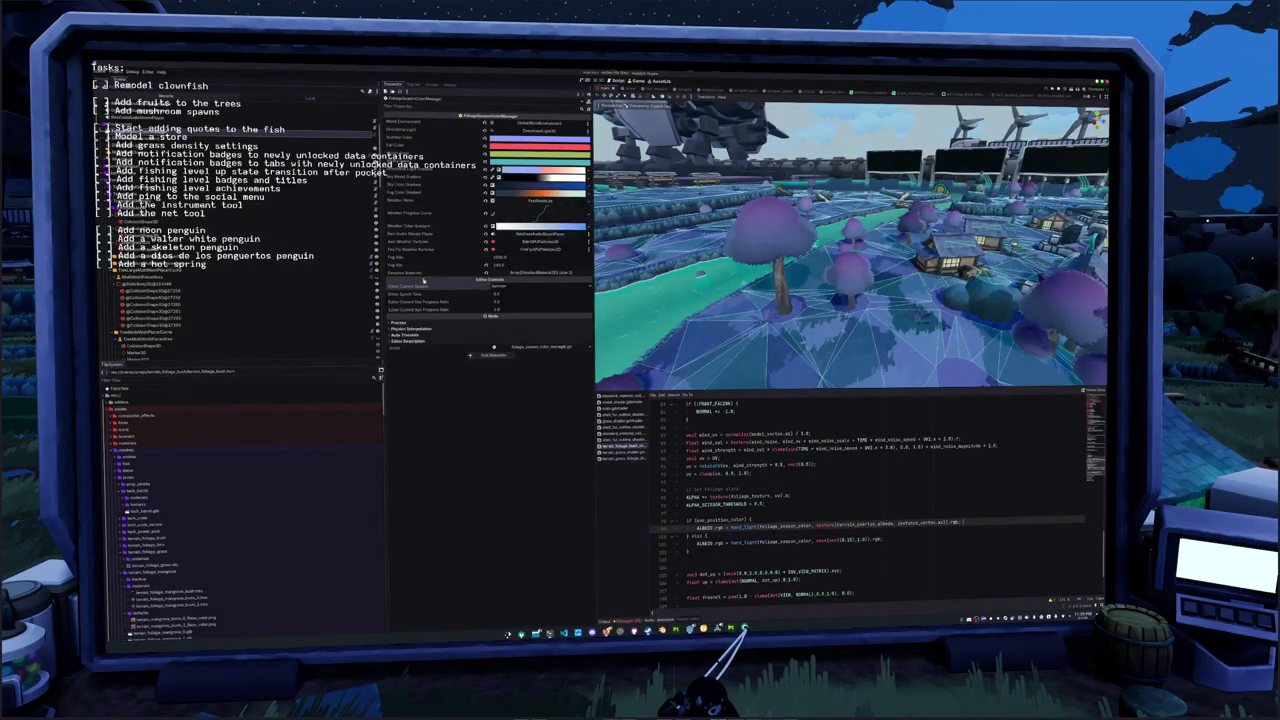
Select the MultiMesh placer and expand Mesh > Surface 0 > Material > Shader Parameters
click(195, 270)
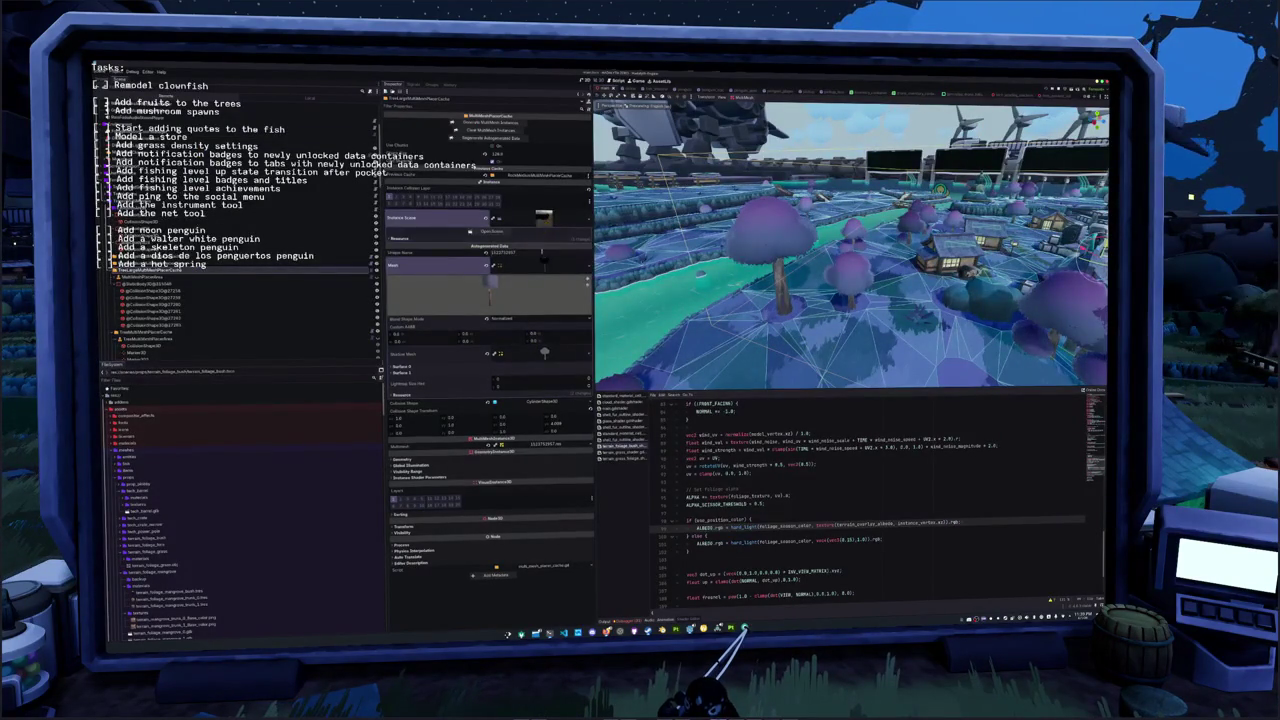
click(520, 367)
click(528, 397)
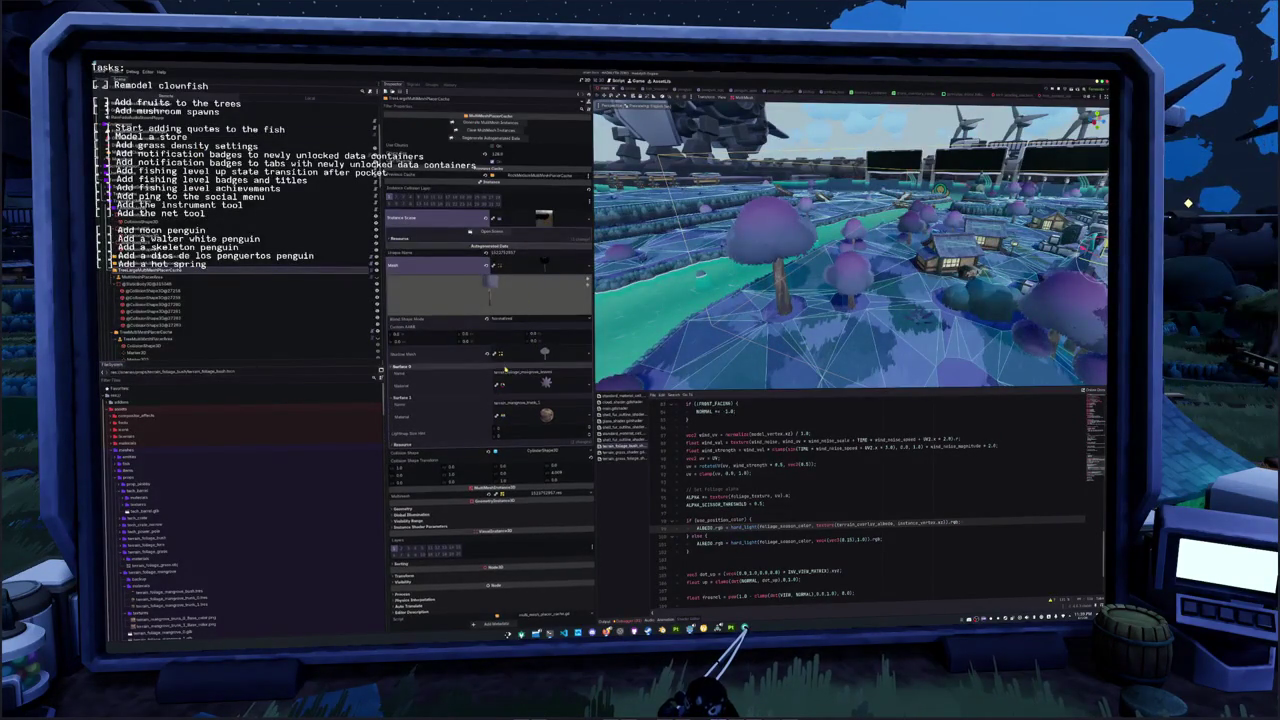
click(525, 385)
click(489, 447)
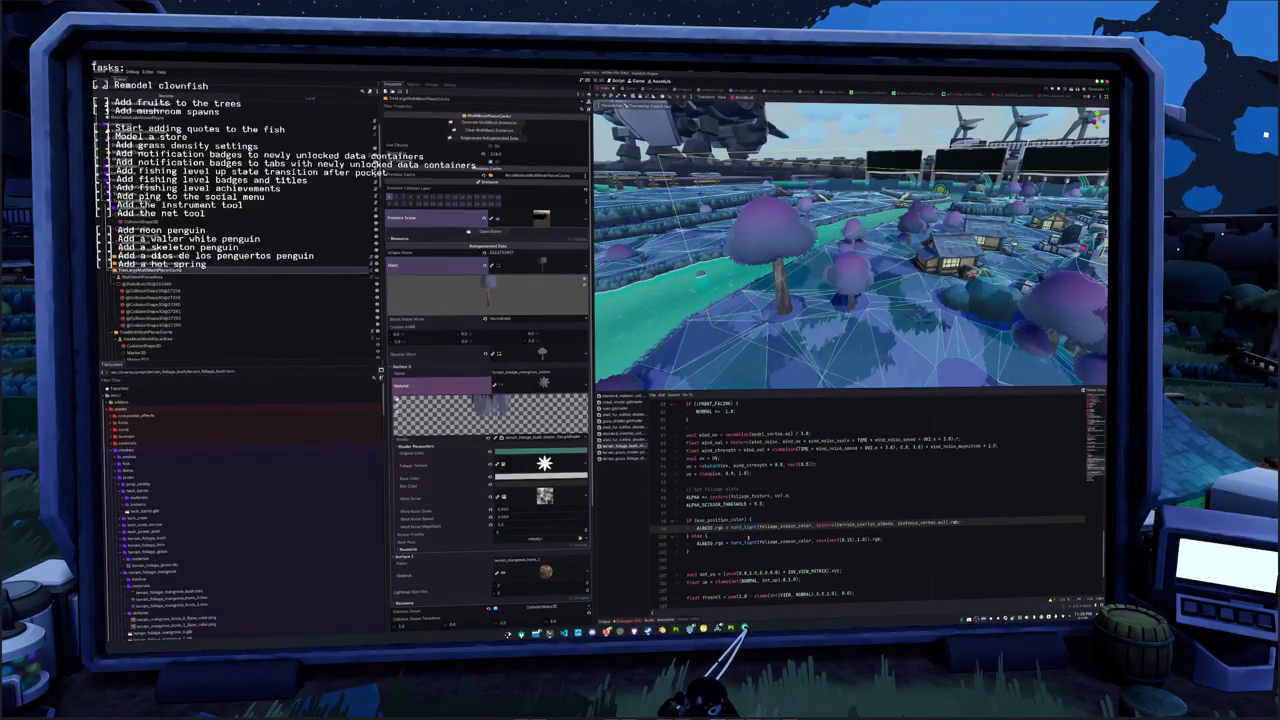
scroll(748, 538, up, 15)
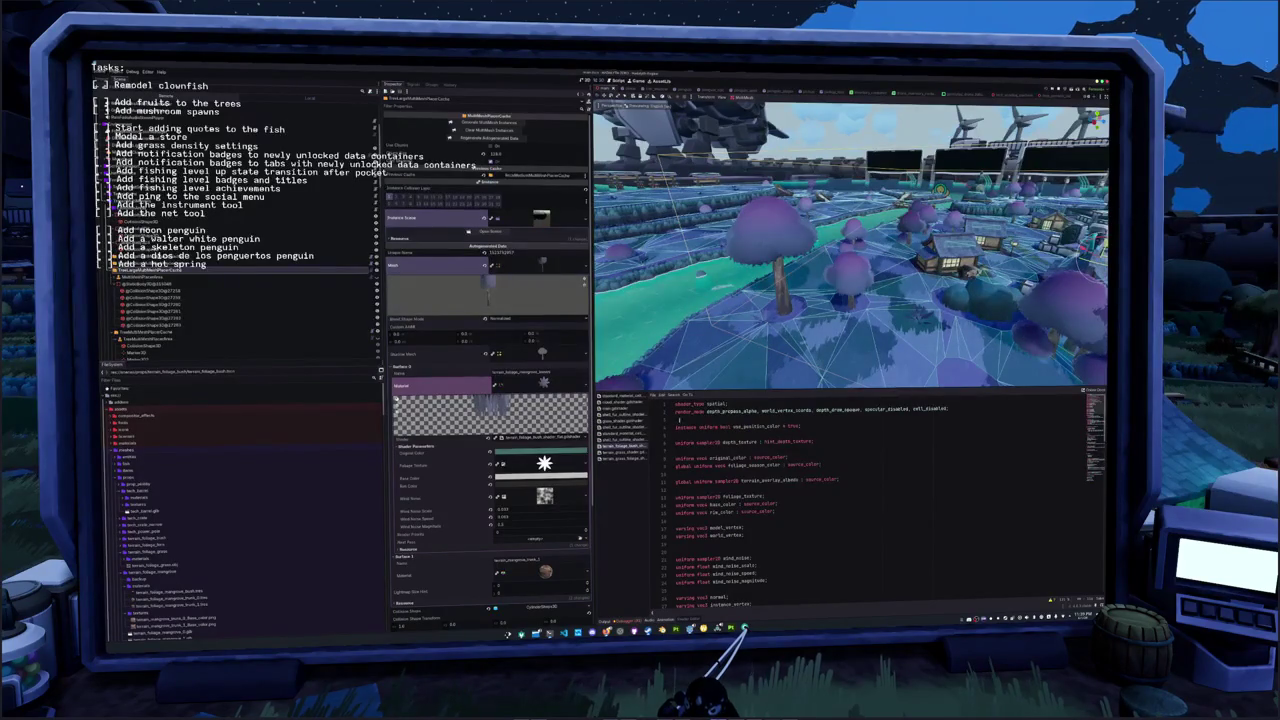
scroll(456, 458, down, 2)
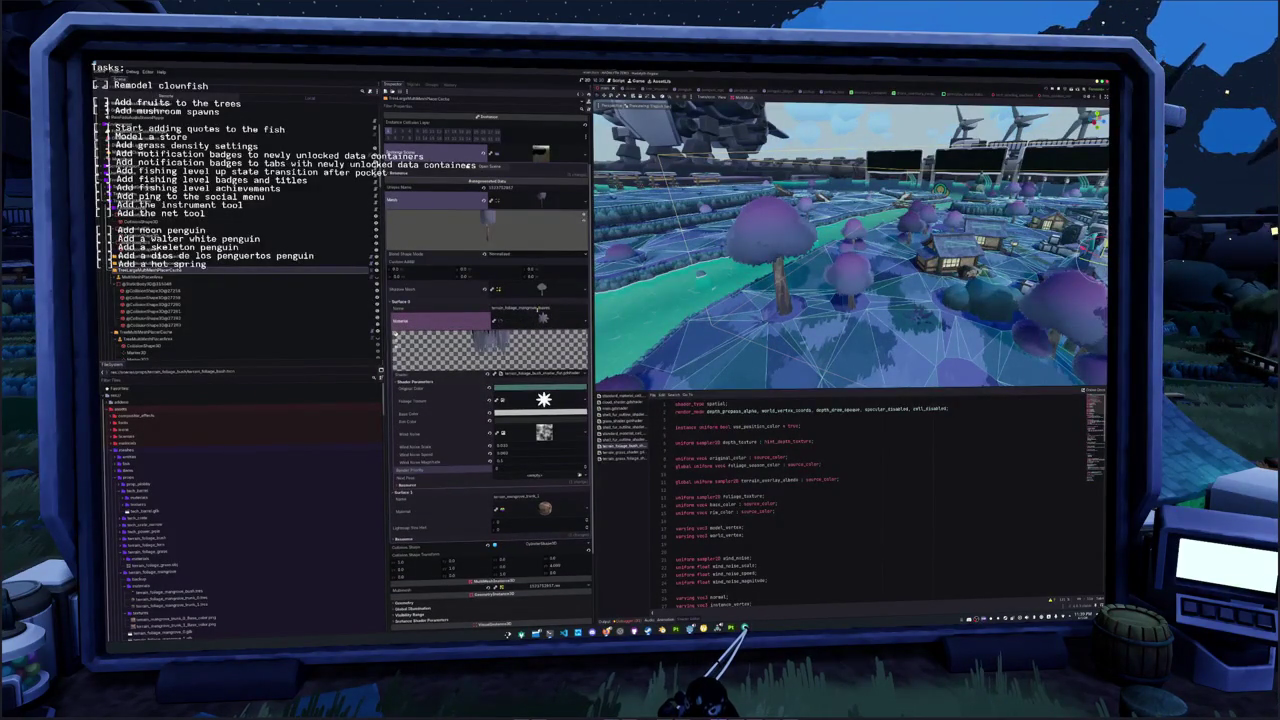
click(541, 318)
click(540, 384)
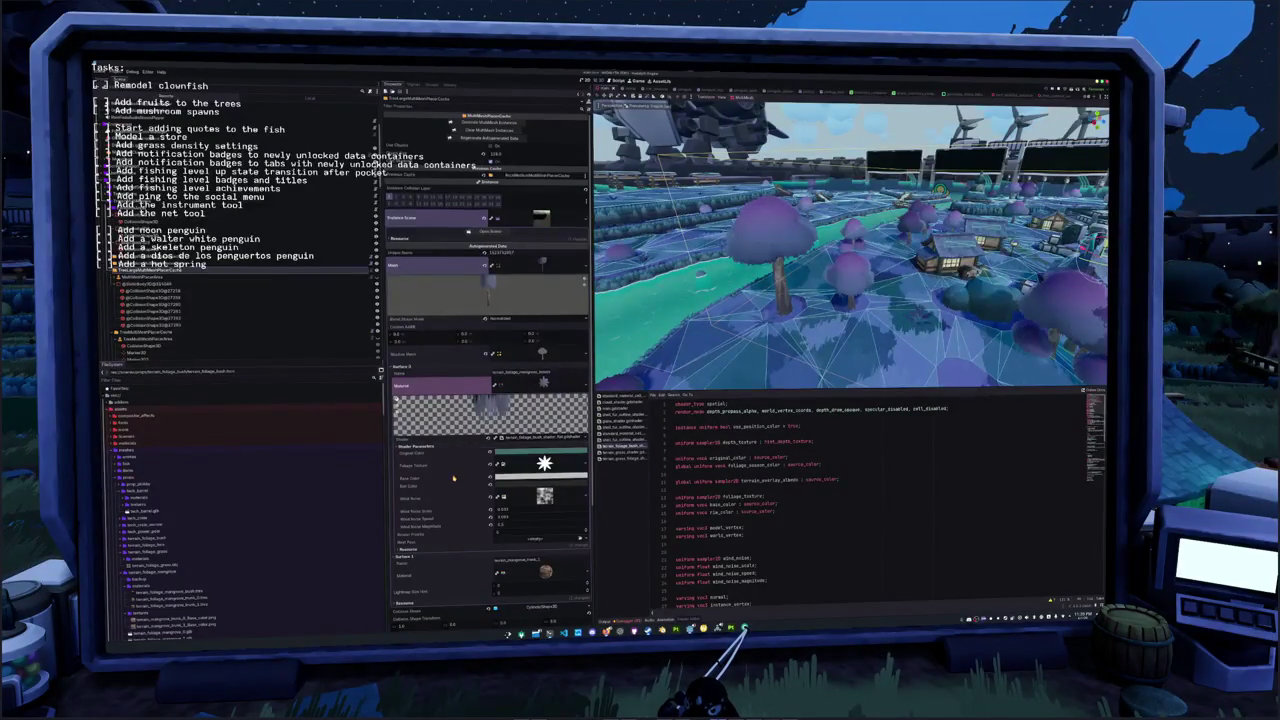
scroll(453, 484, down, 2)
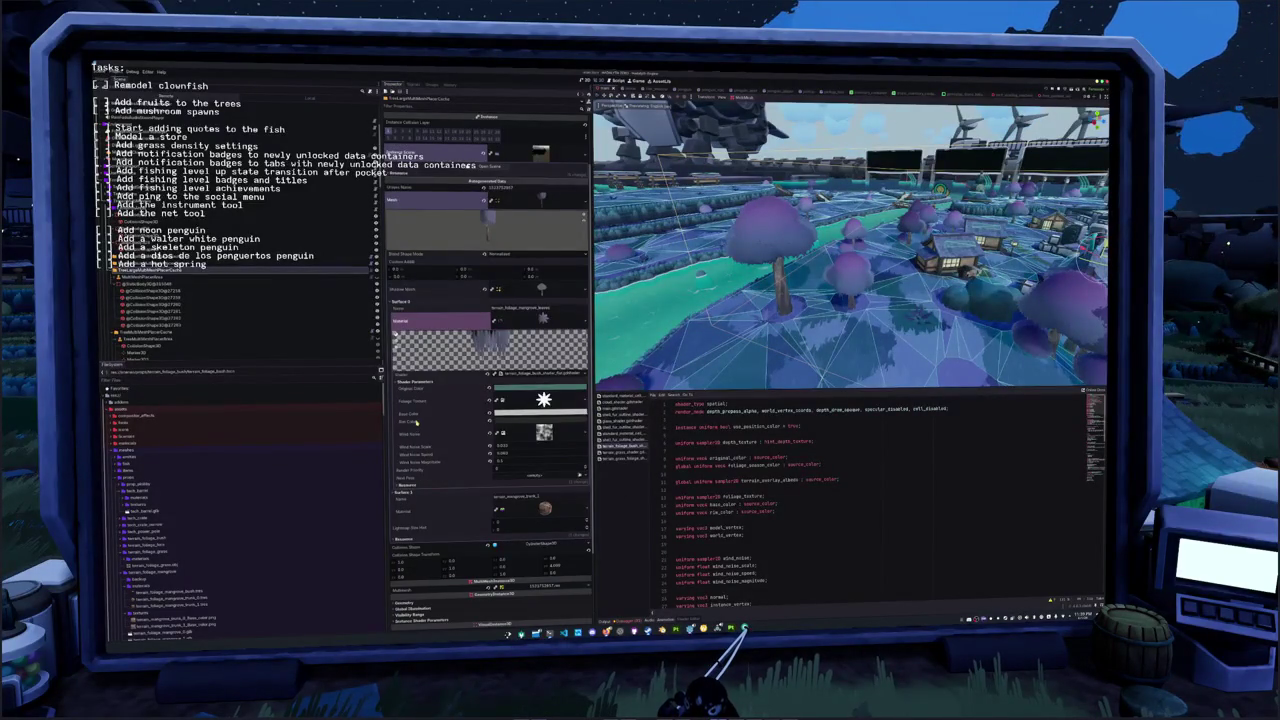
scroll(747, 520, down, 20)
scroll(788, 514, down, 4)
Place the caret on the else-branch ALBEDO.rgb line of the shader
click(815, 481)
click(840, 466)
click(816, 471)
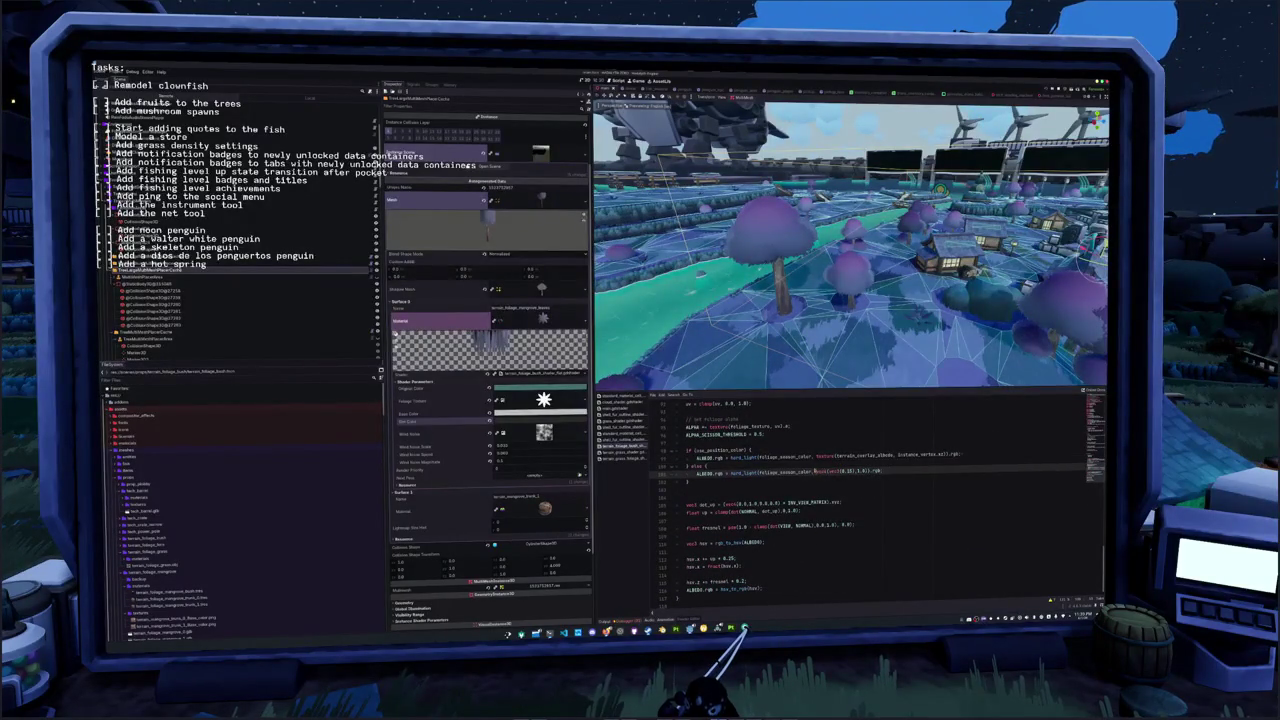
Move the ALBEDO.rgb line out of the else block, indent it, and change 0.15 to 2
mouse_move(696, 471)
mouse_down()
mouse_move(880, 471)
mouse_move(800, 487)
mouse_up()
click(820, 472)
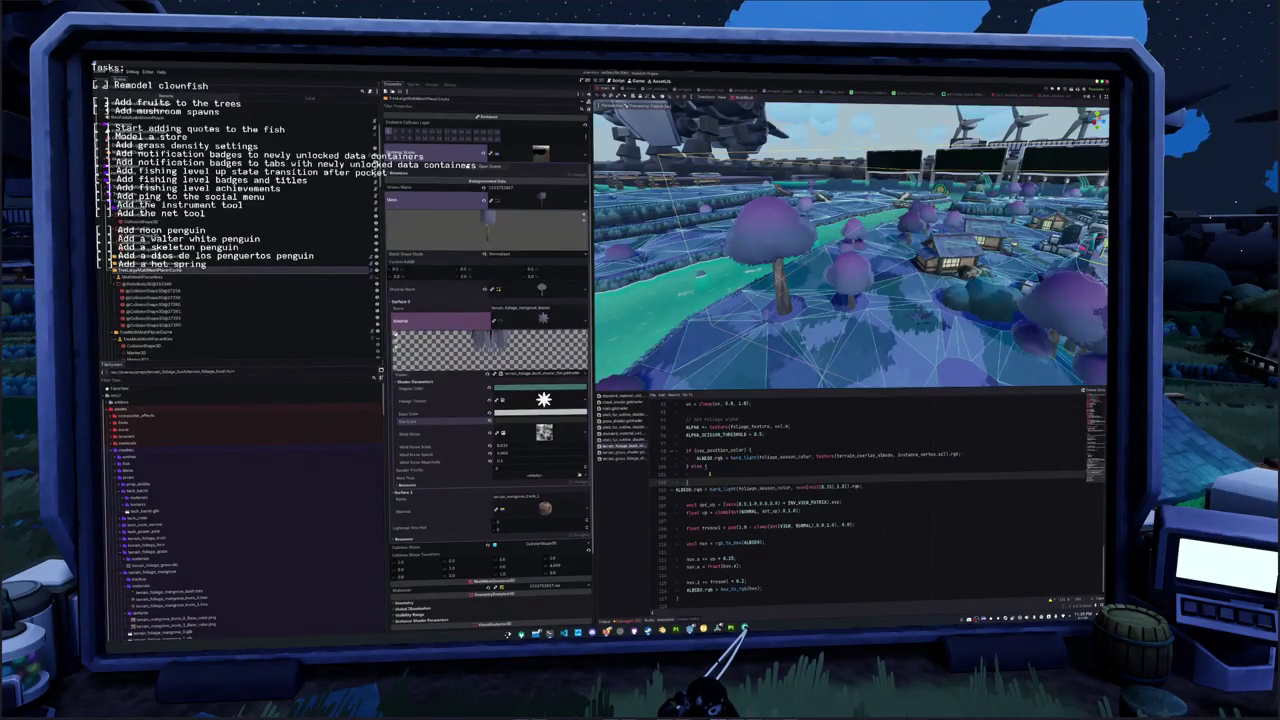
triple_click(770, 487)
key(Tab)
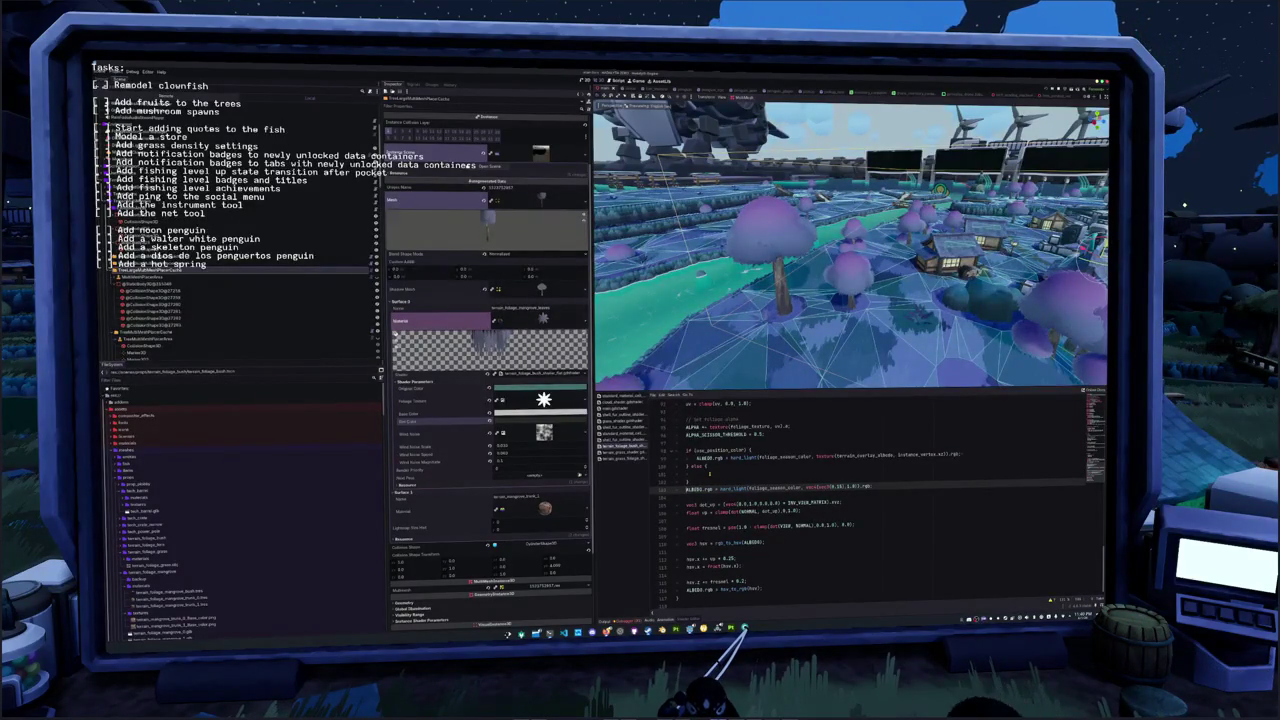
double_click(828, 486)
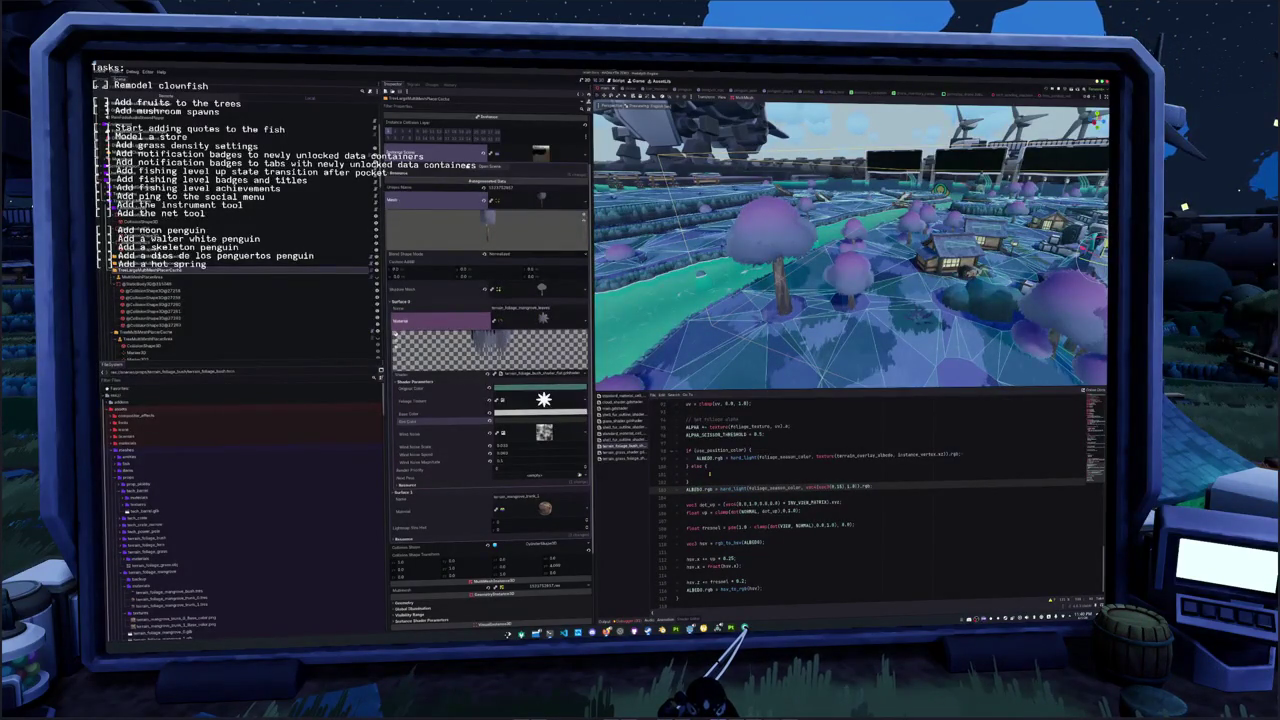
text(2)
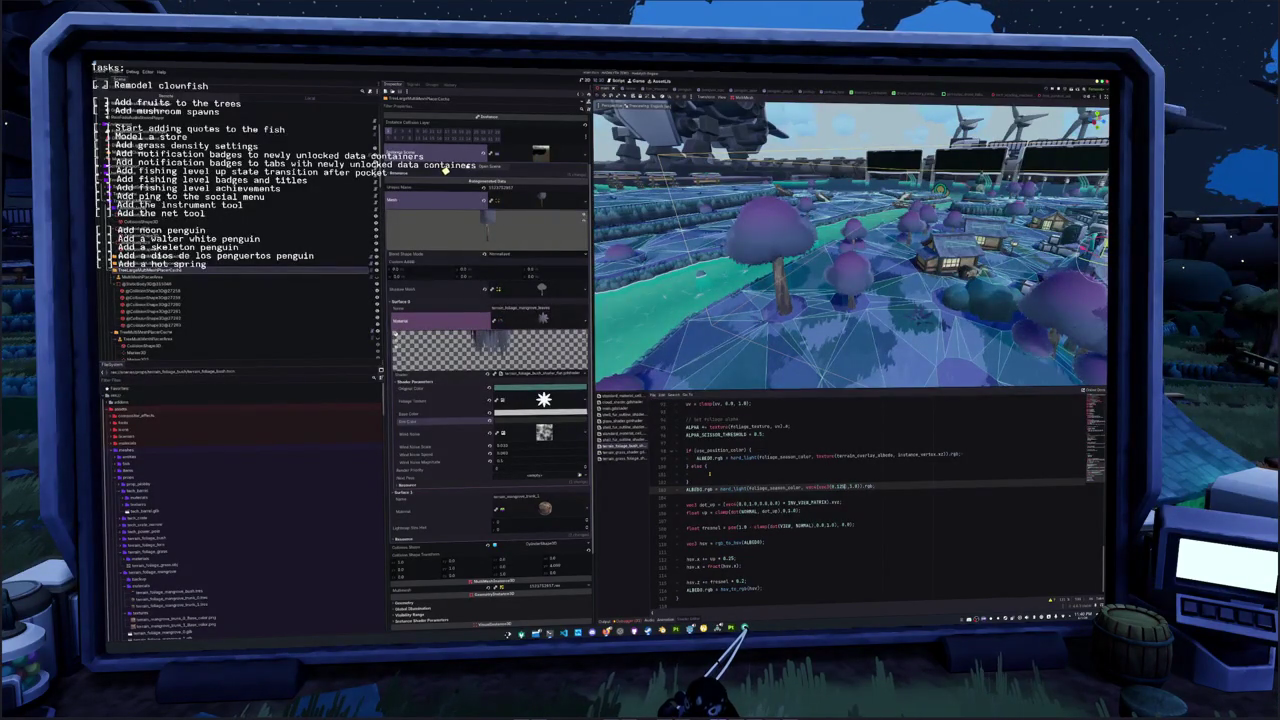
Delete the terrain overlay texture call from the position-colour ALBEDO line
key(Return)
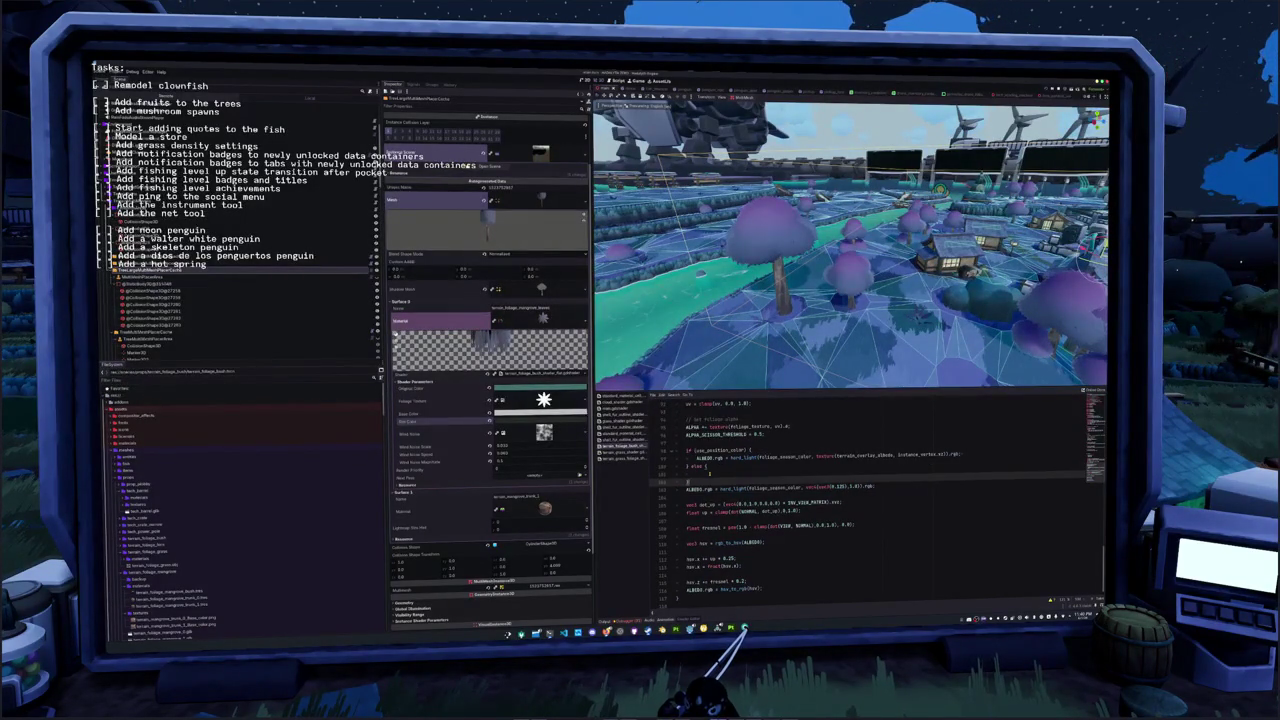
text(ALBE)
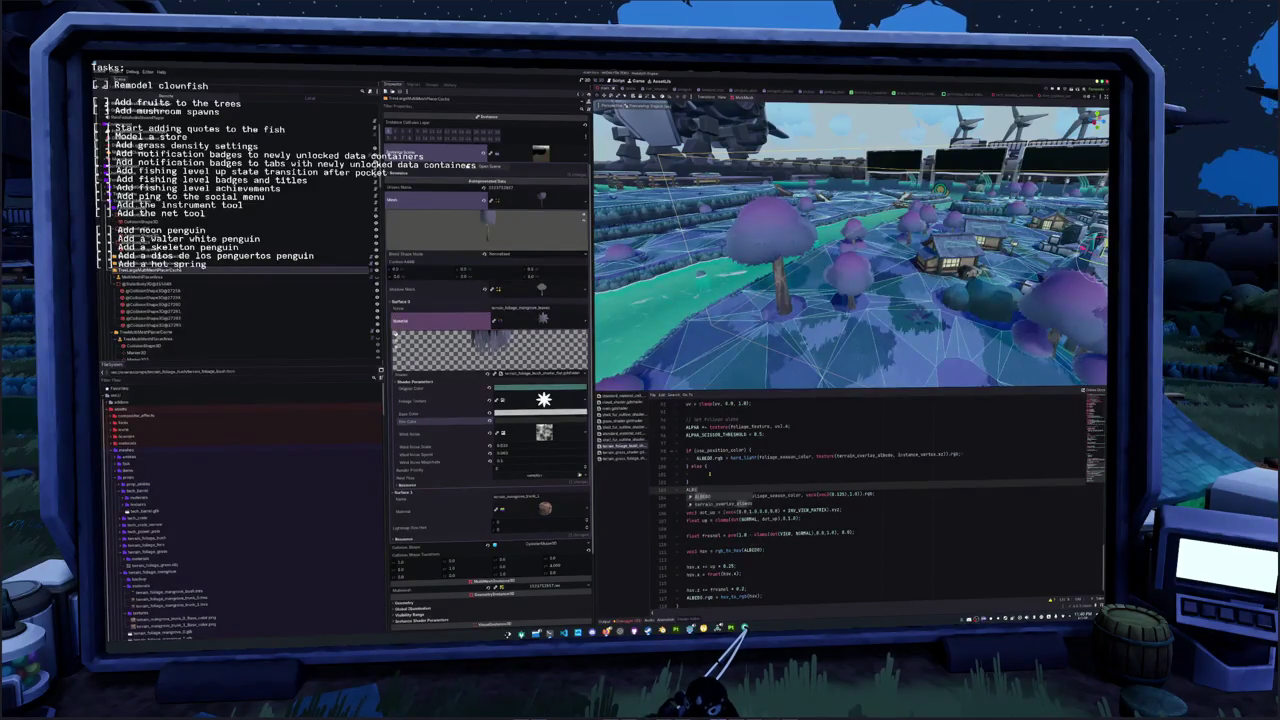
key(BackSpace)
key(BackSpace)
key(BackSpace)
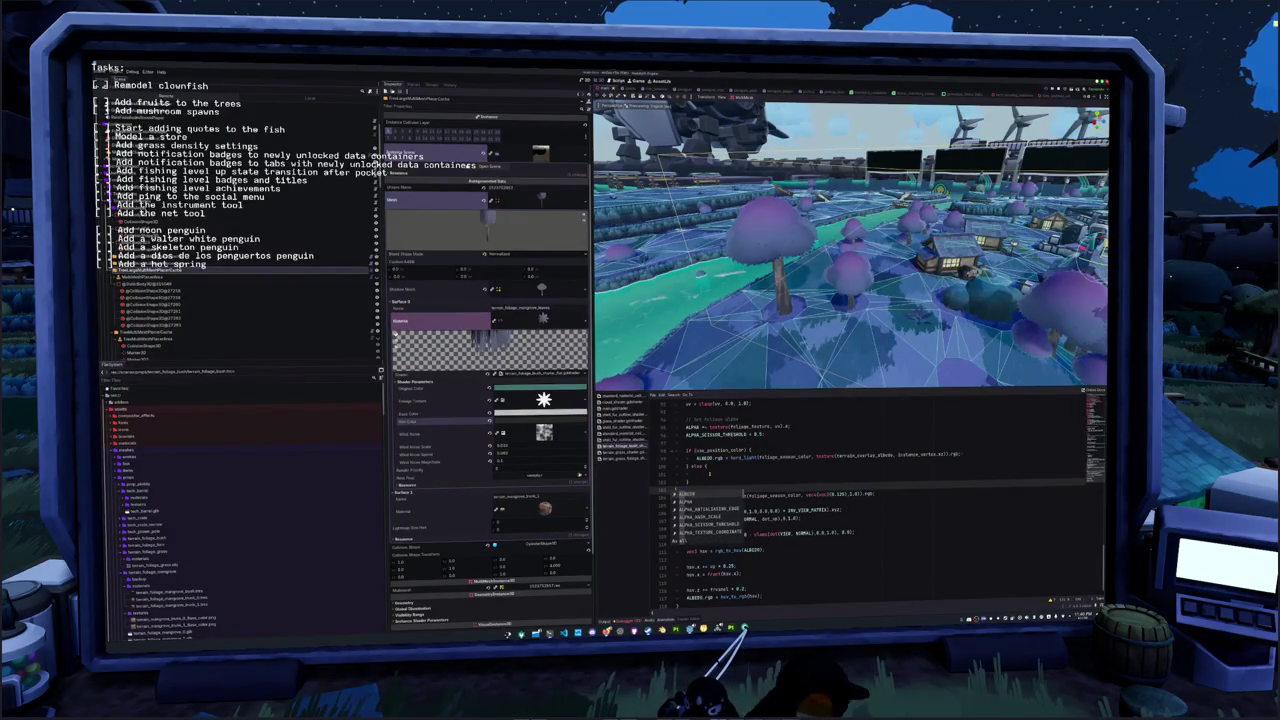
key(ctrl+z)
key(ctrl+z)
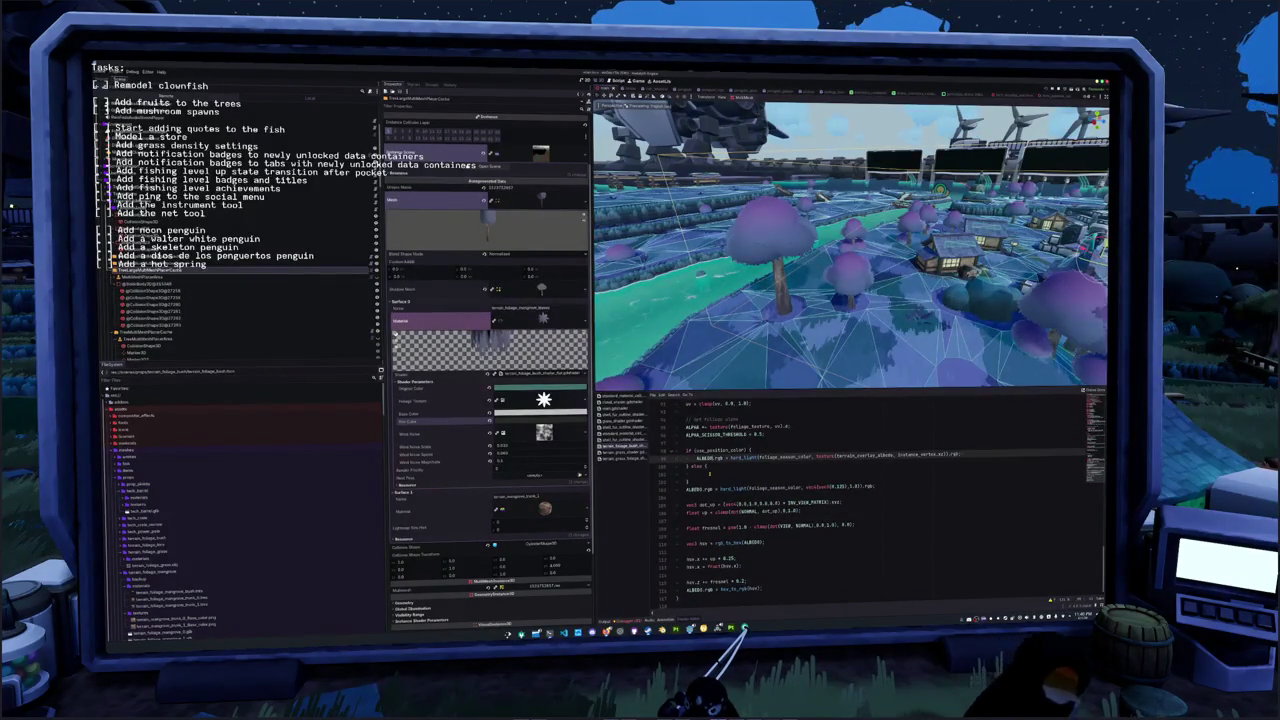
drag(816, 455, 946, 455)
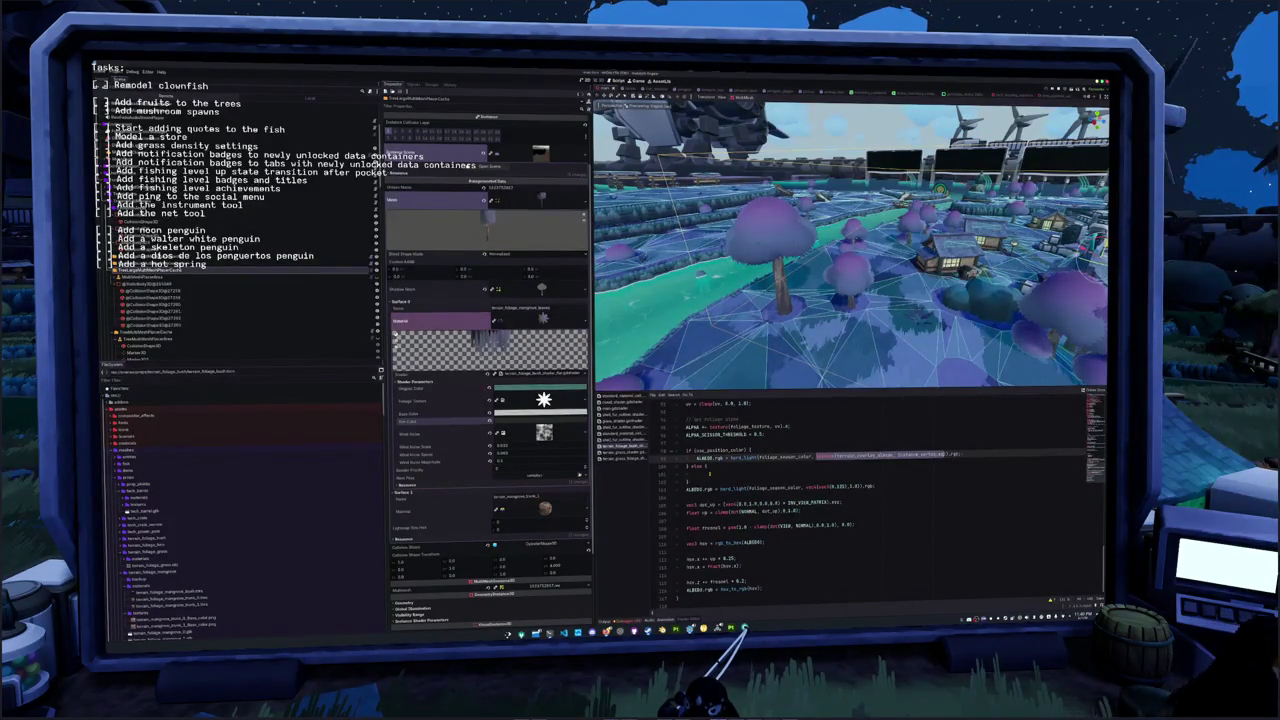
key(Delete)
Add lines after the hue wrap, comment out the use_position_color block, and begin the terrain hue line
click(736, 559)
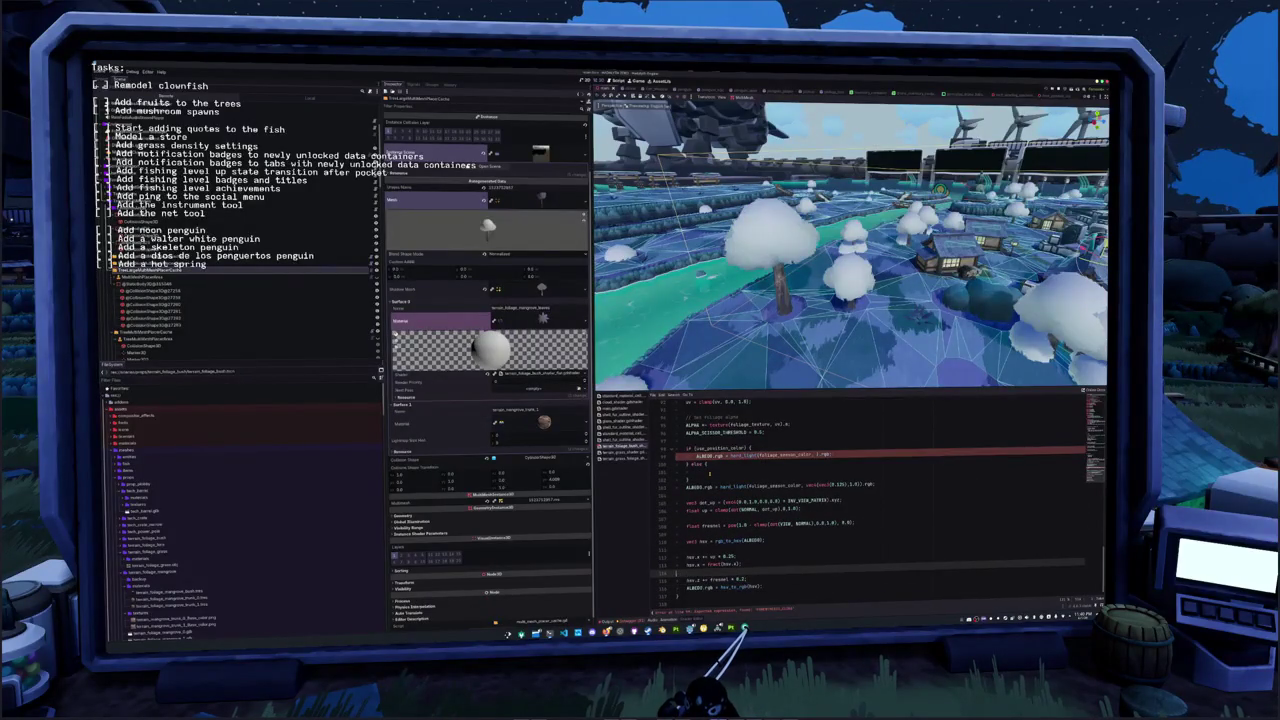
key(Down)
key(Return)
key(Return)
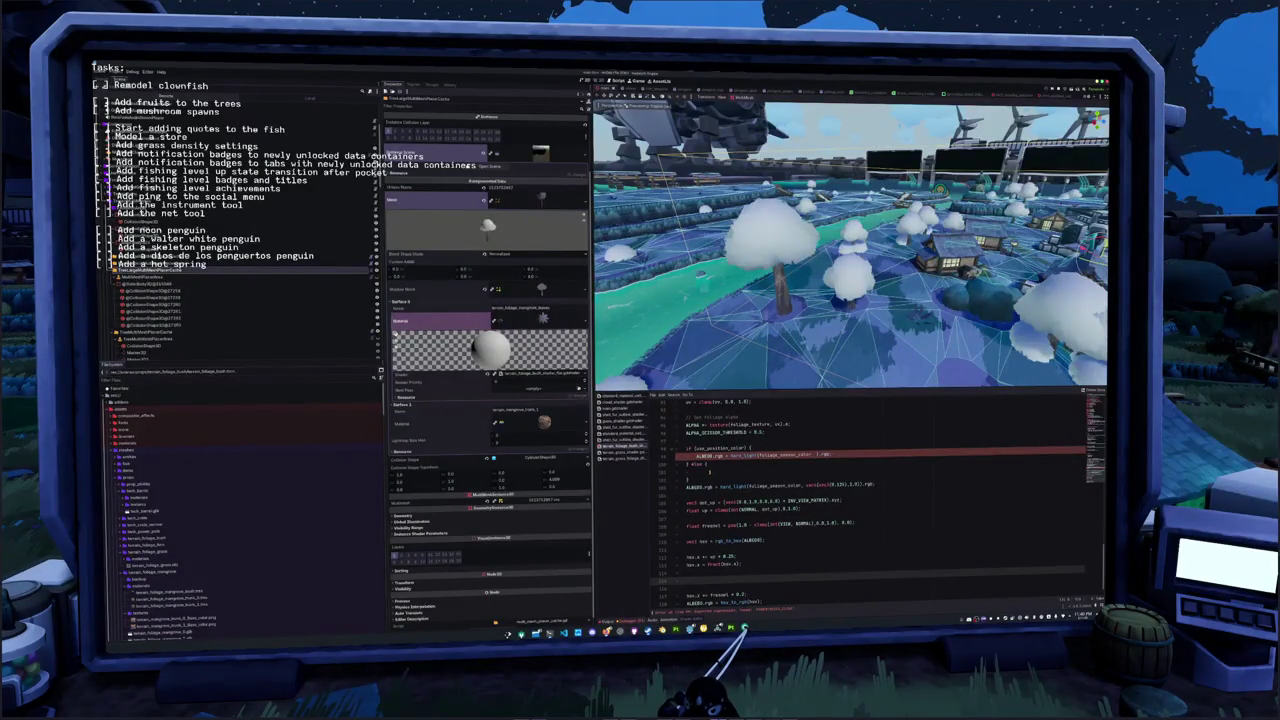
drag(686, 448, 708, 465)
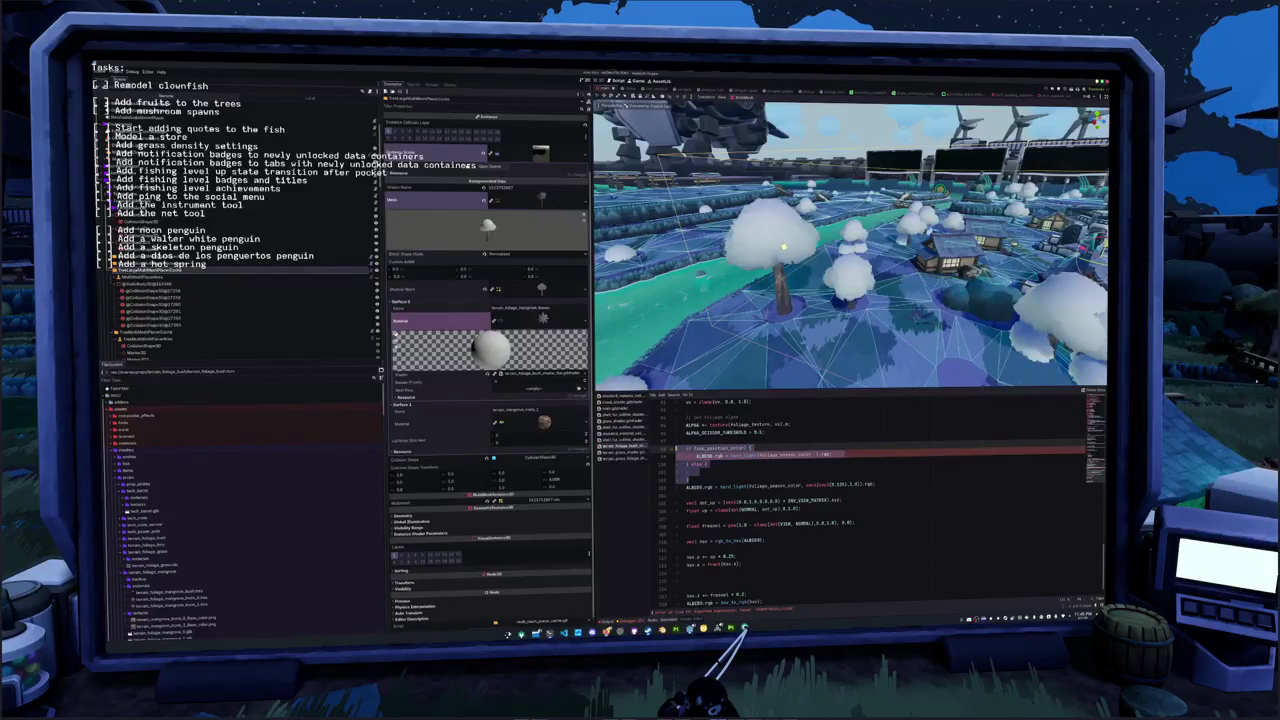
key(ctrl+k)
scroll(867, 503, down, 1)
click(708, 568)
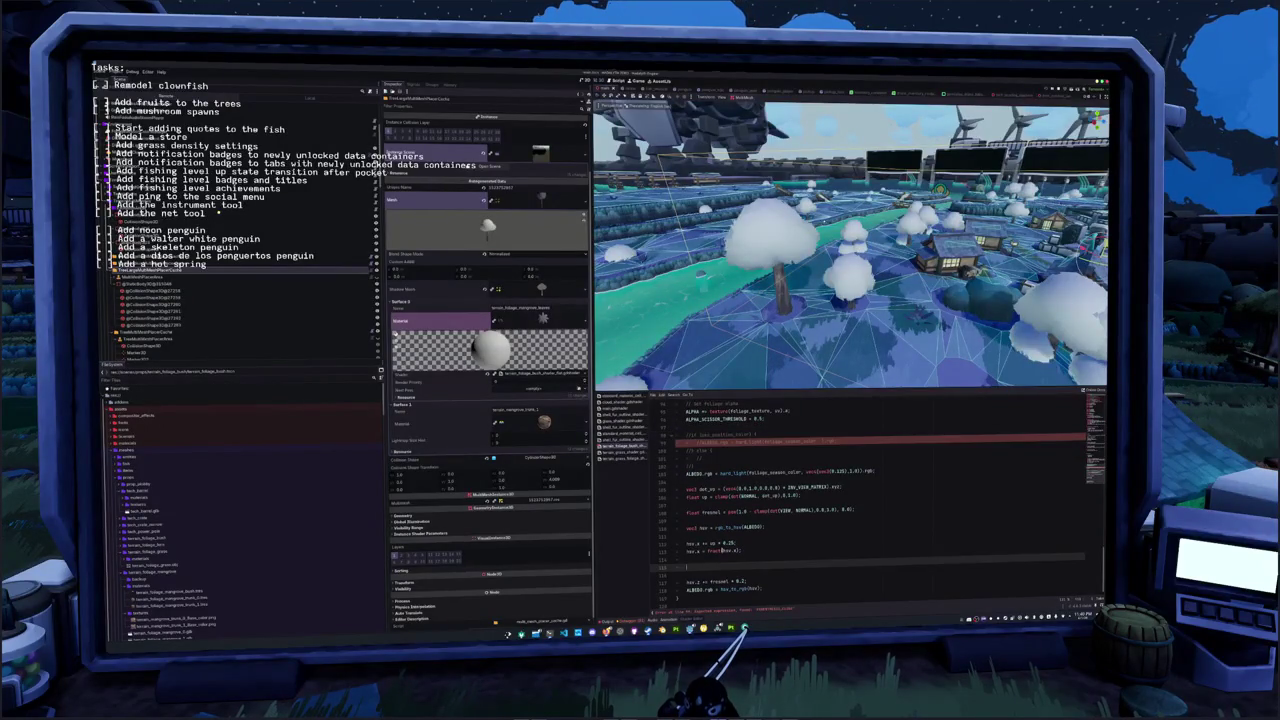
text(hsv.x )
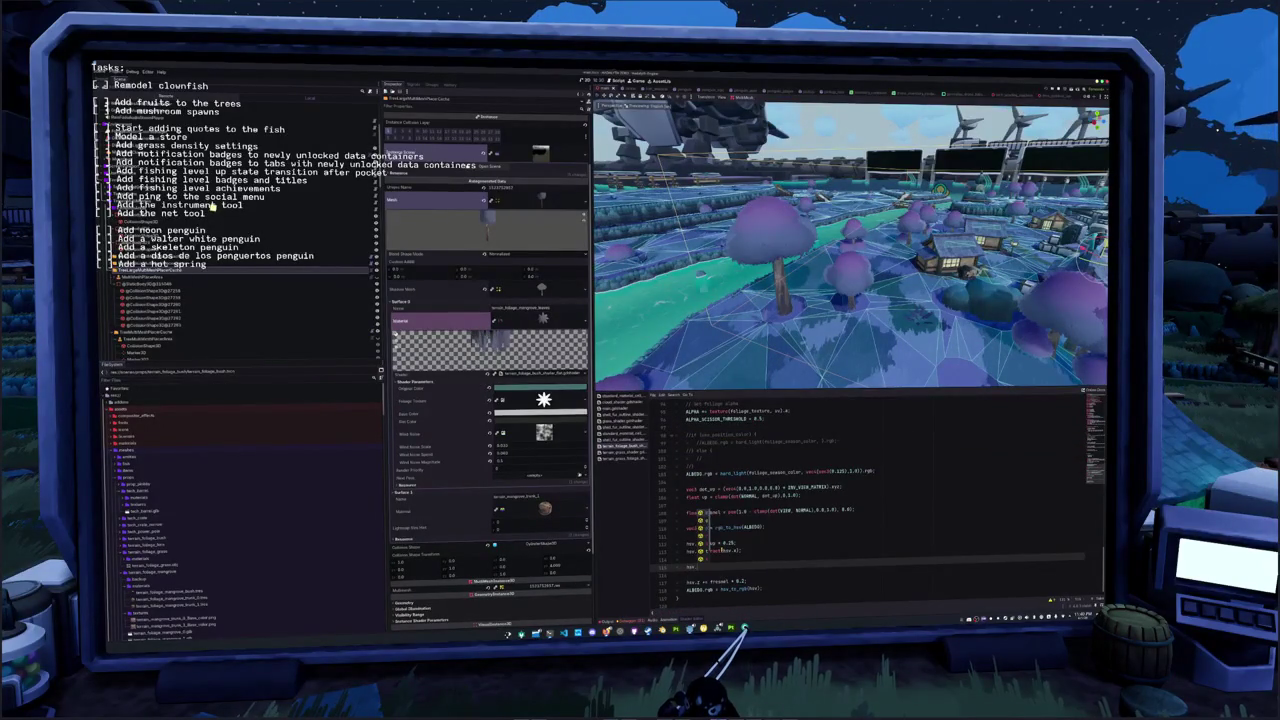
text(texture(terrain_overlay_albedo, instance_vertex.xz))
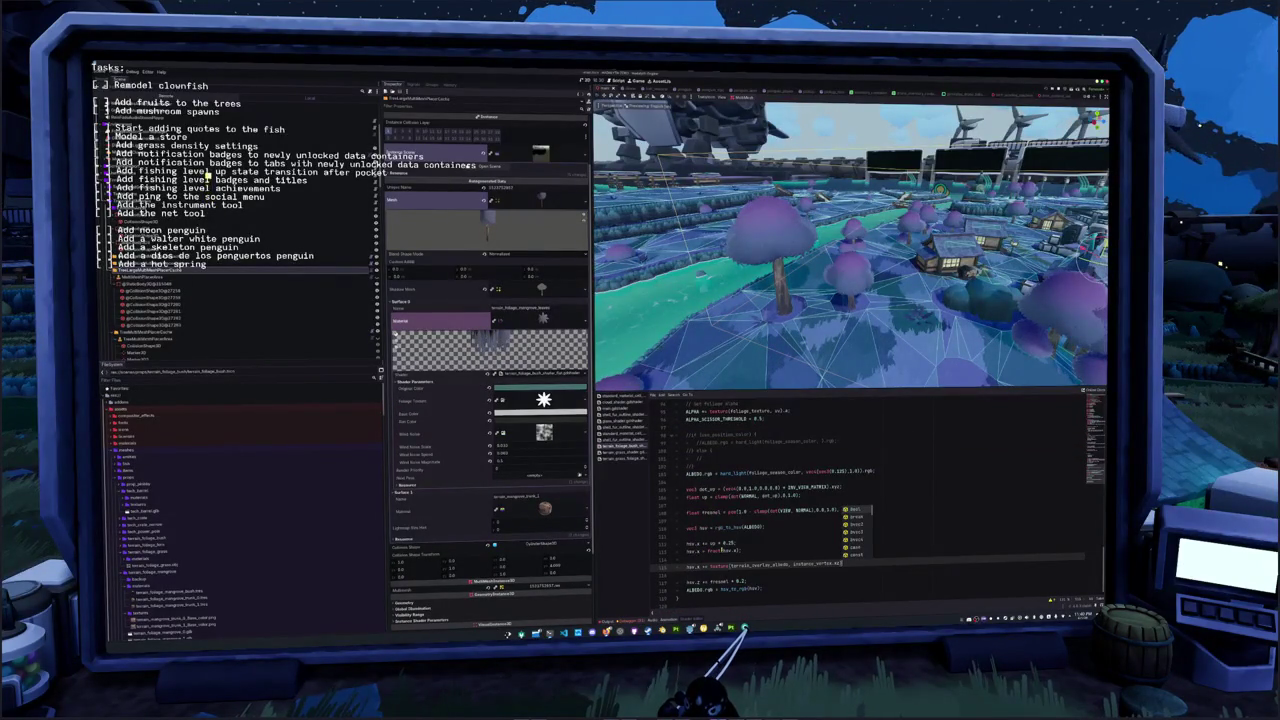
text(;)
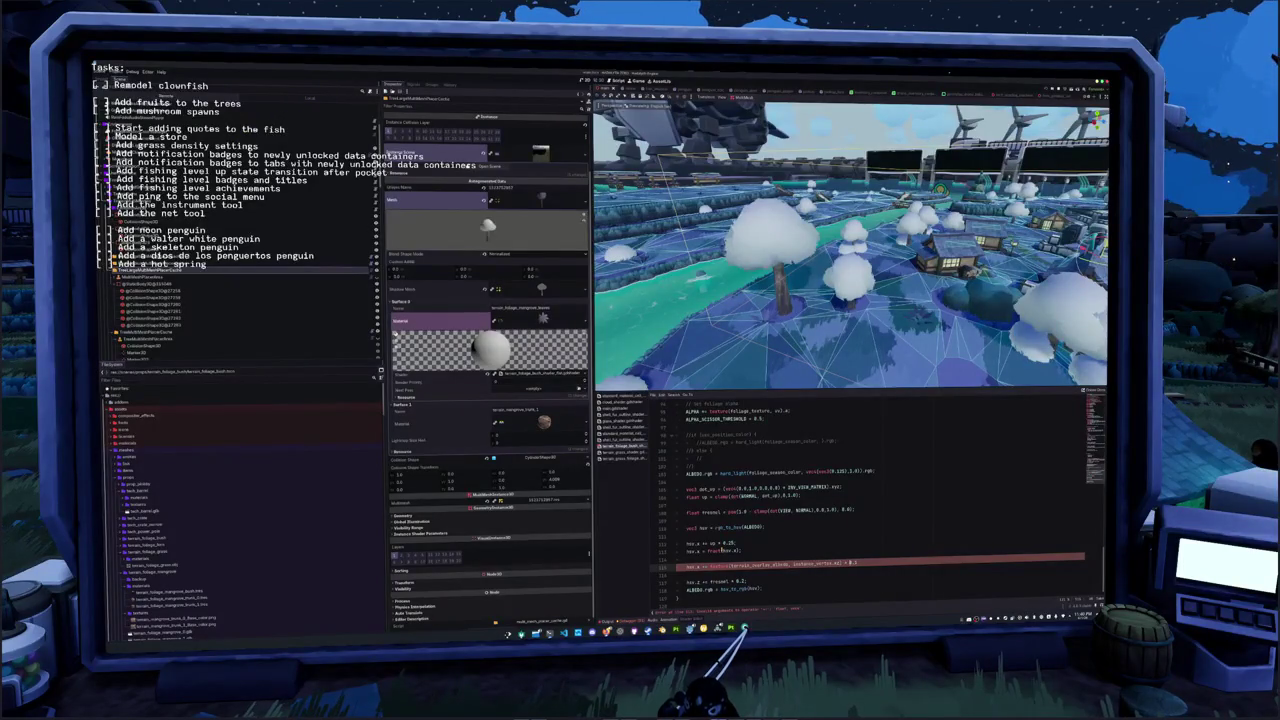
text(.r)
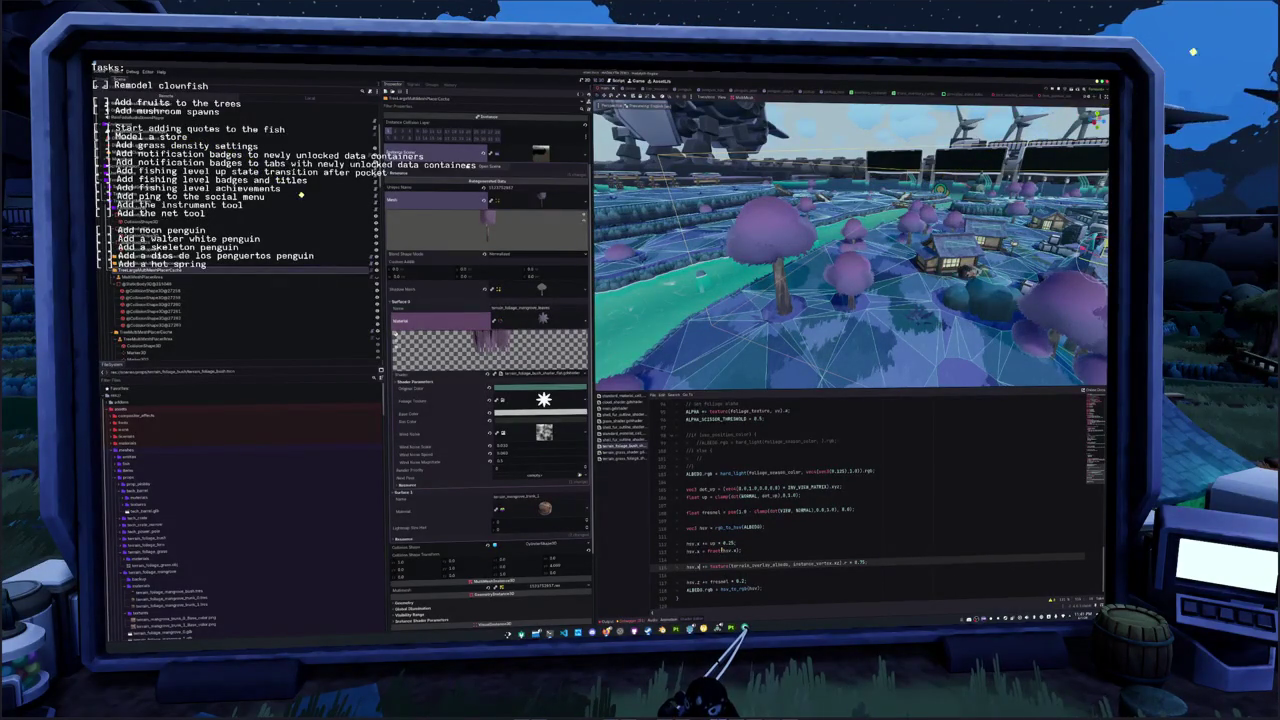
Add an hsv line using fract(hsv.x) below the terrain hue line, followed by a blank line
key(Return)
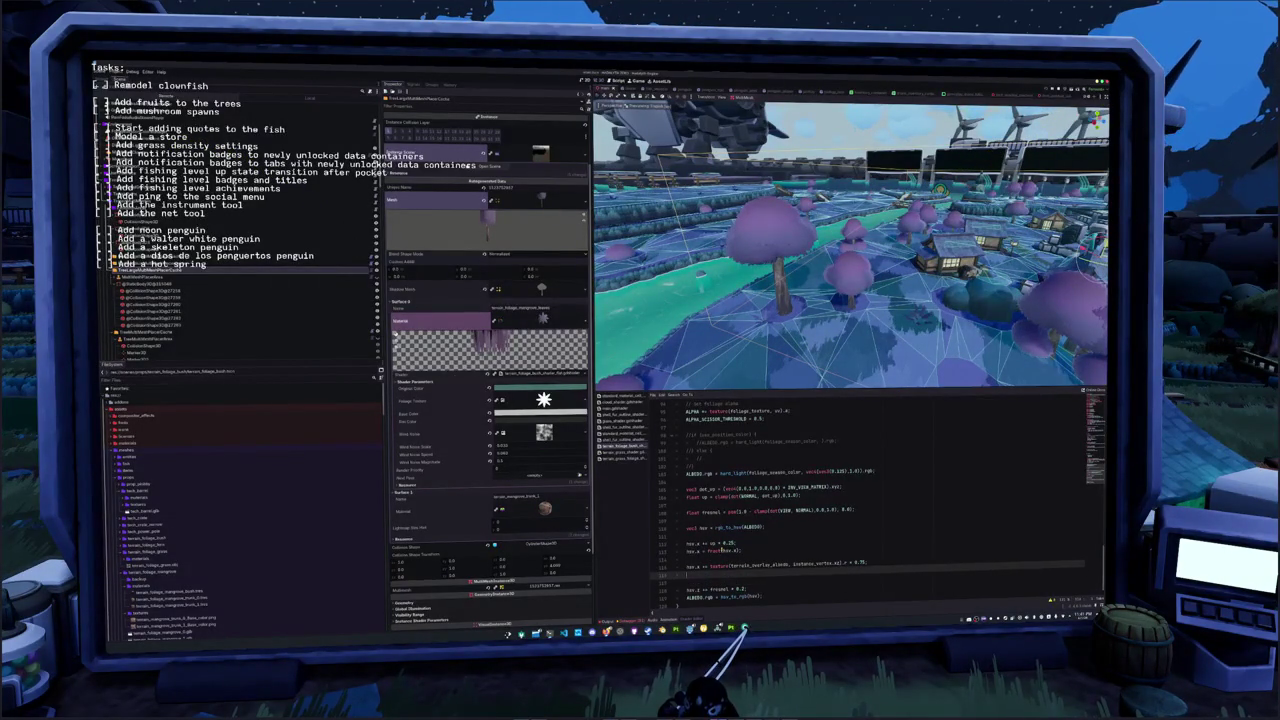
text(hsv.a)
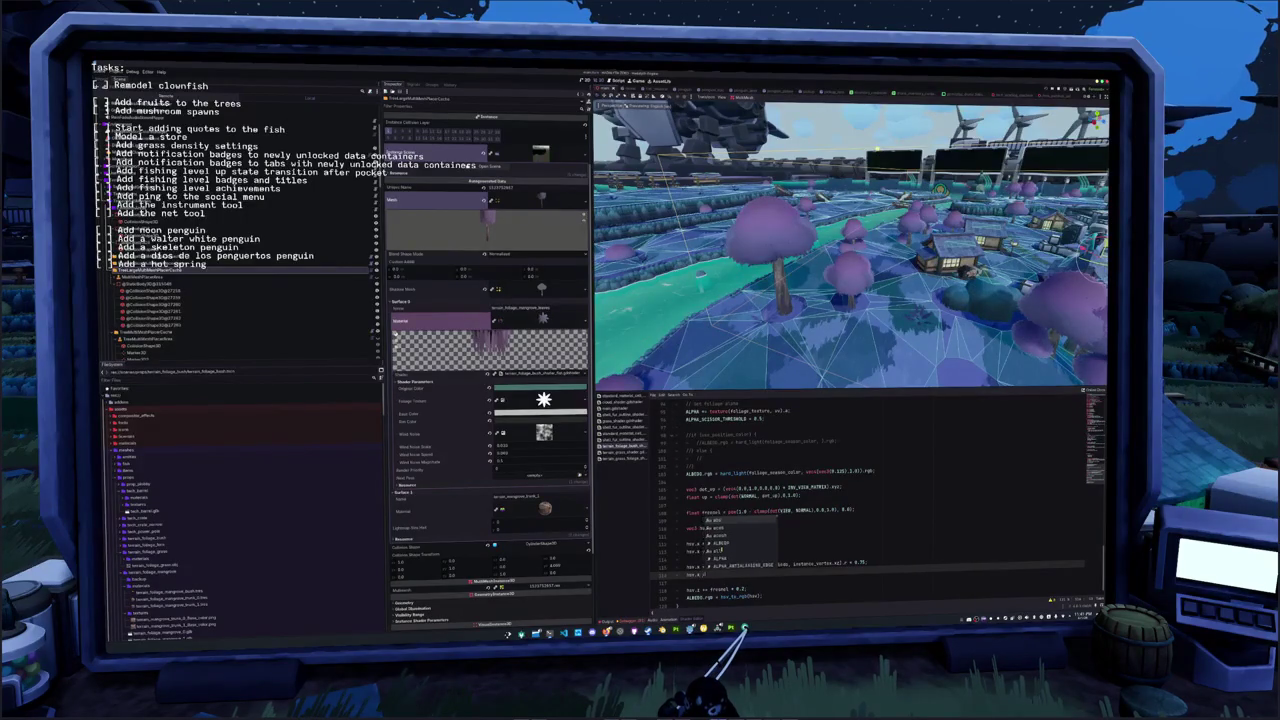
text( = fract(hsv.x))
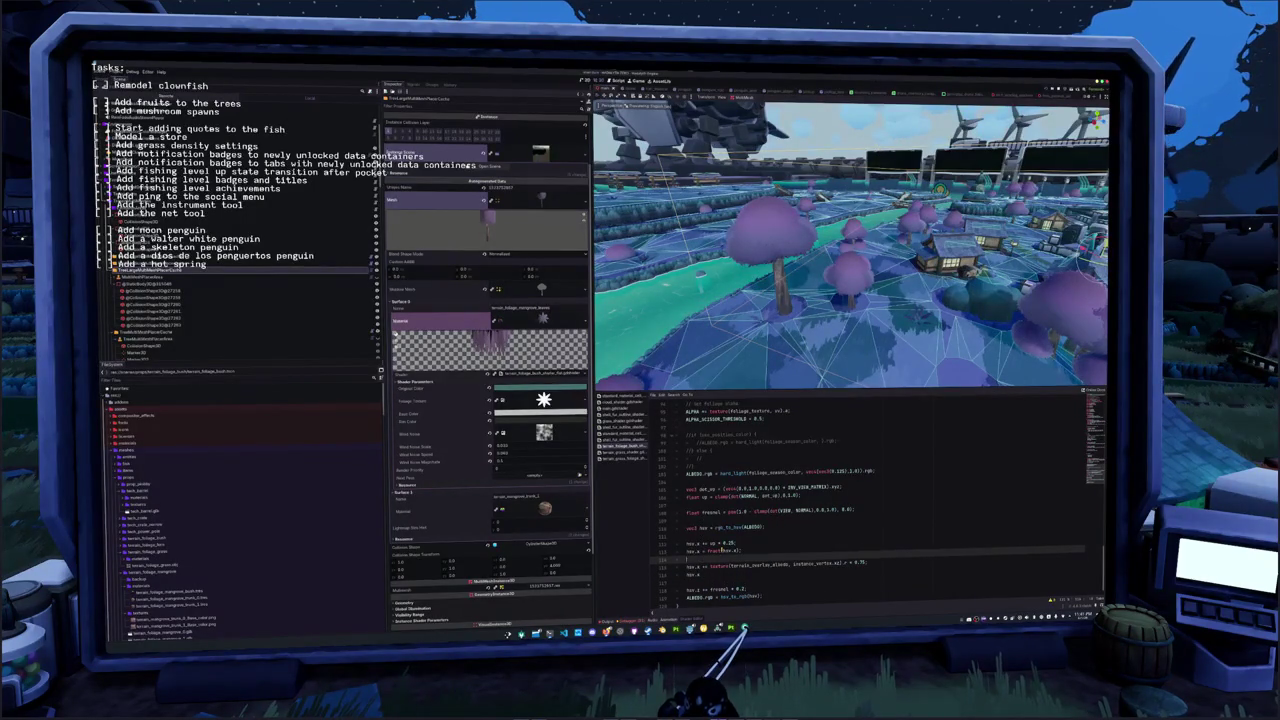
text( = fract(hsv.x);)
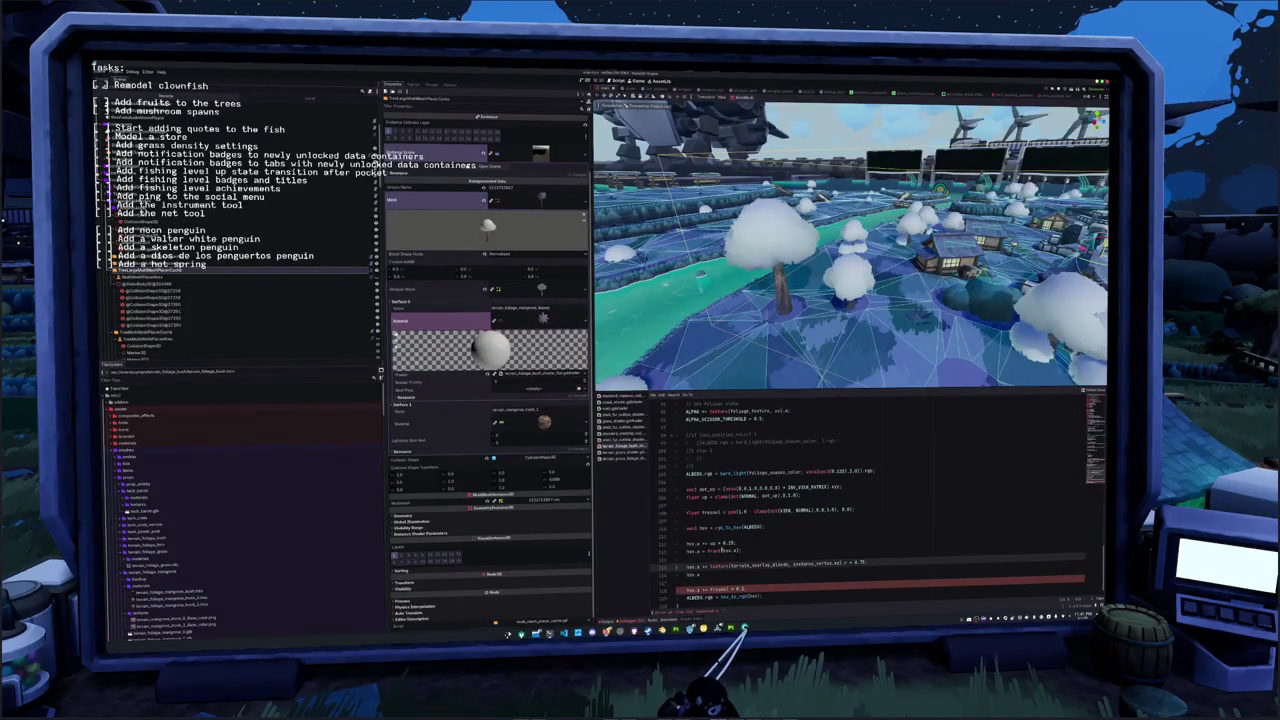
key(Return)
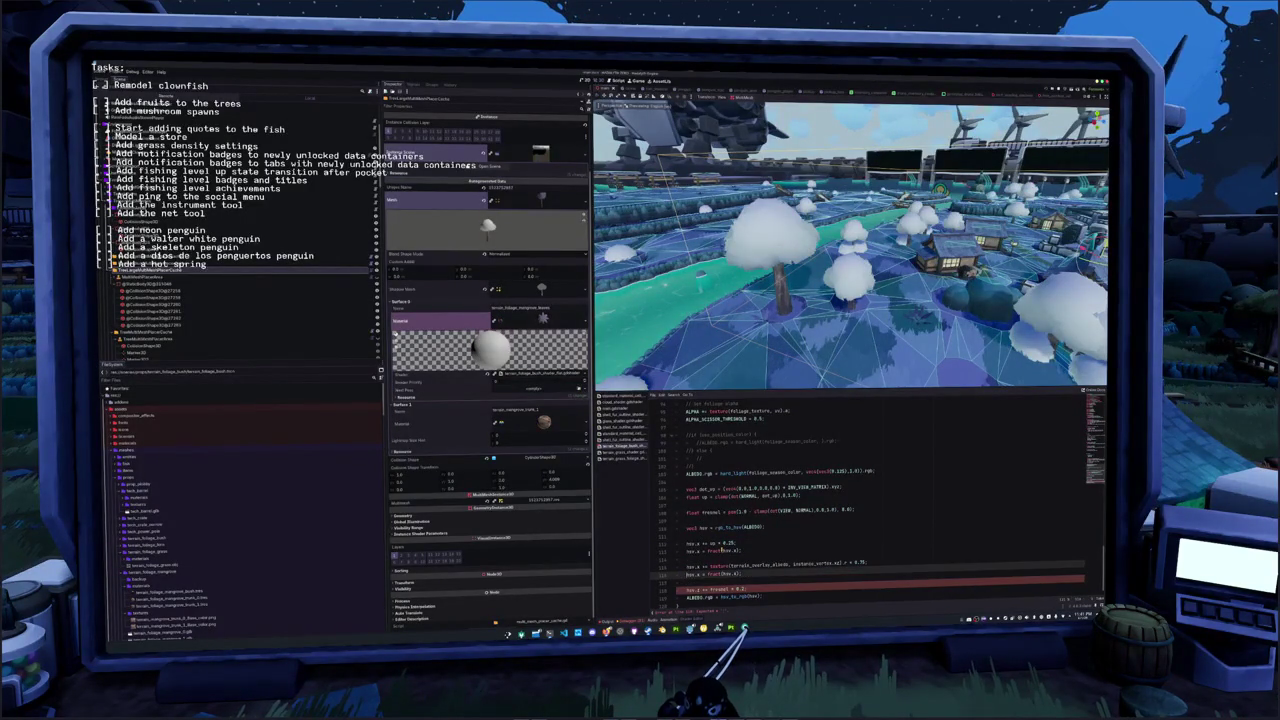
Set the hue factor to 1.0 and move the terrain texture sample onto its own line below the fresnel calculation
key(ctrl+z)
key(ctrl+z)
key(ctrl+z)
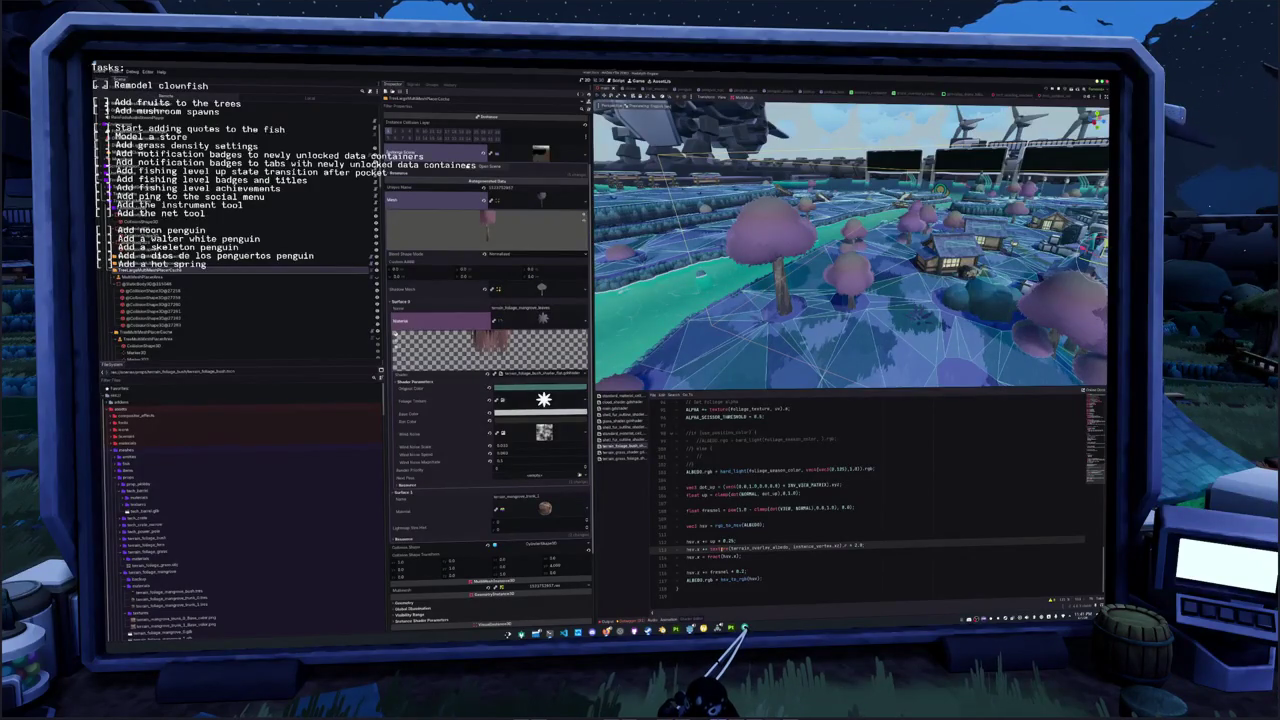
text(1.0)
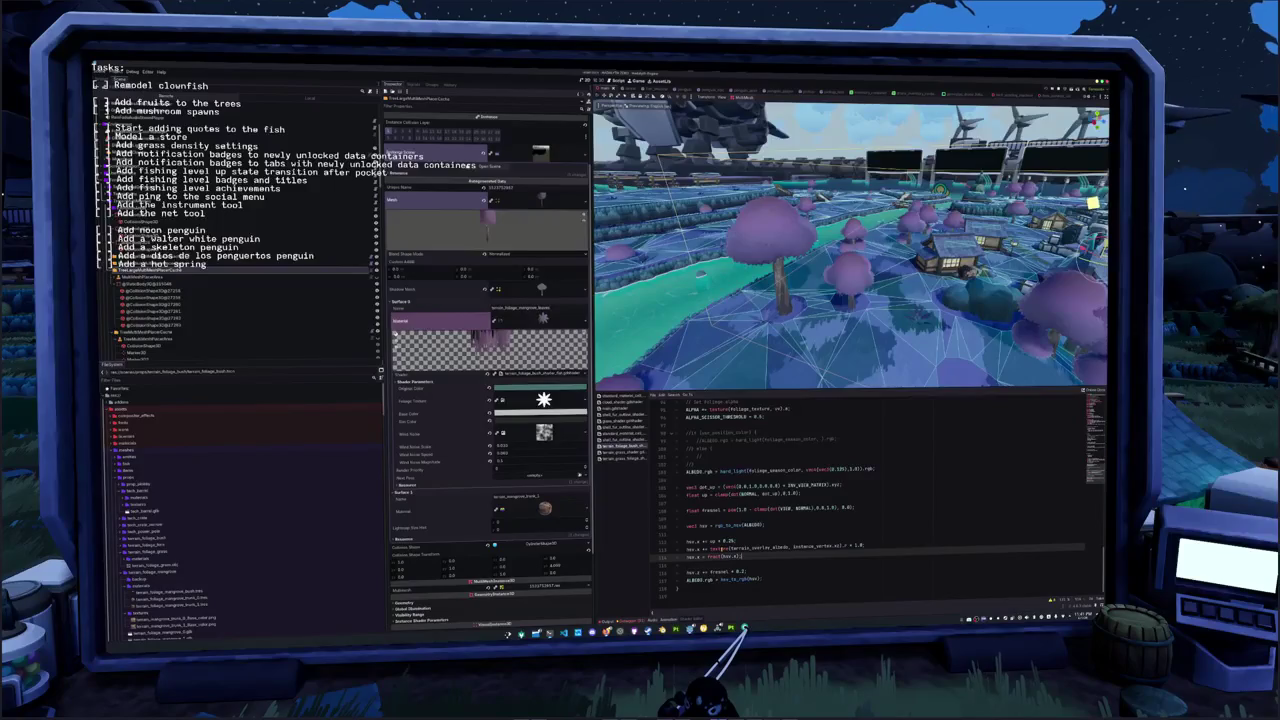
key(Down)
key(Down)
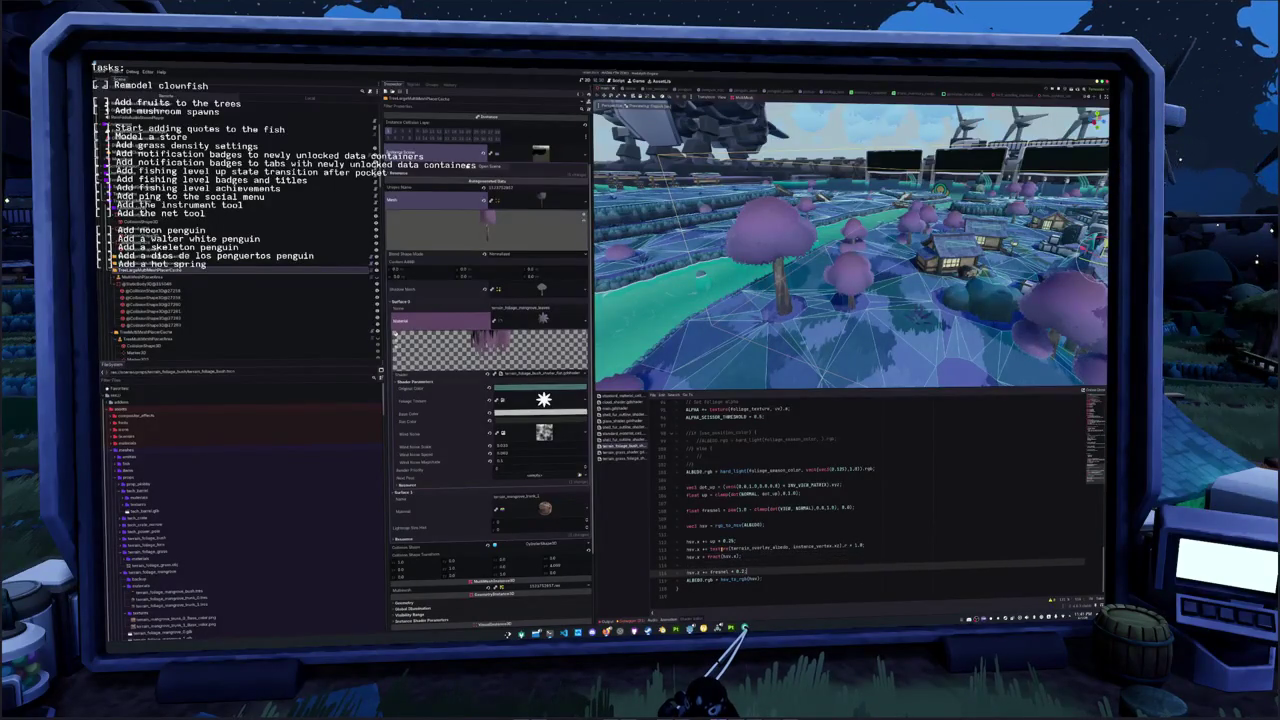
click(862, 546)
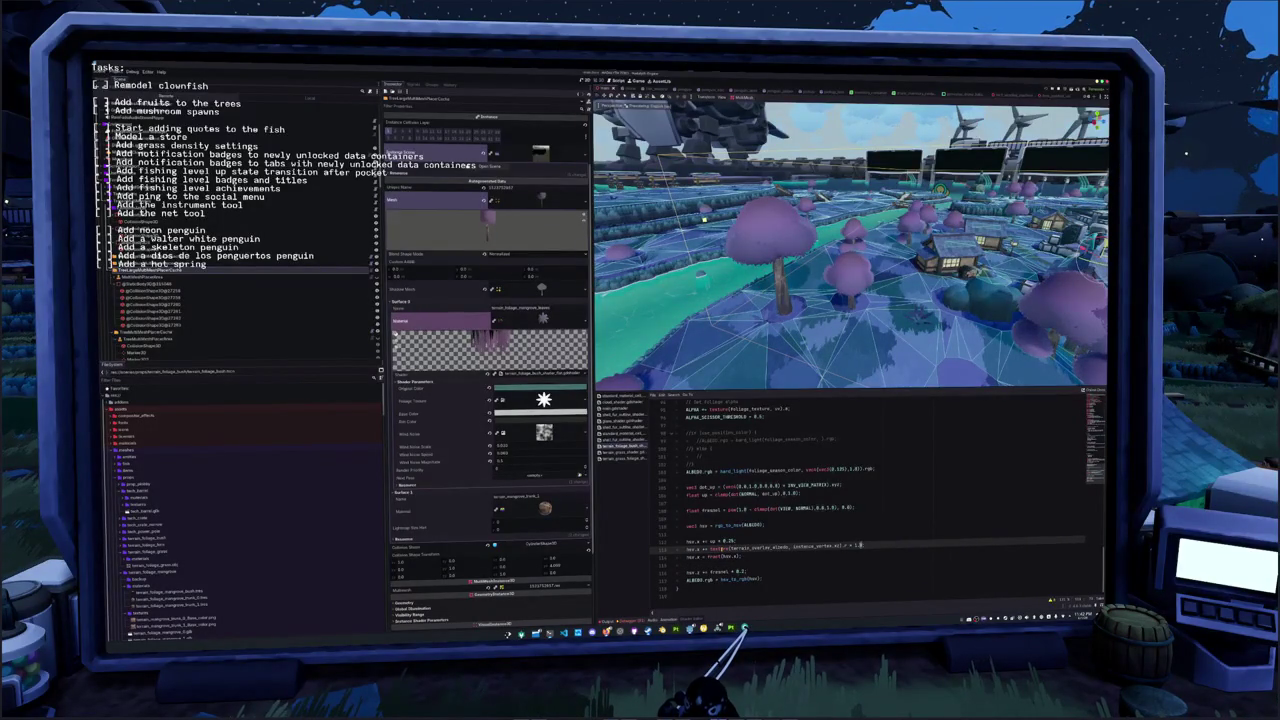
key(ctrl+x)
key(Up)
key(Up)
key(Up)
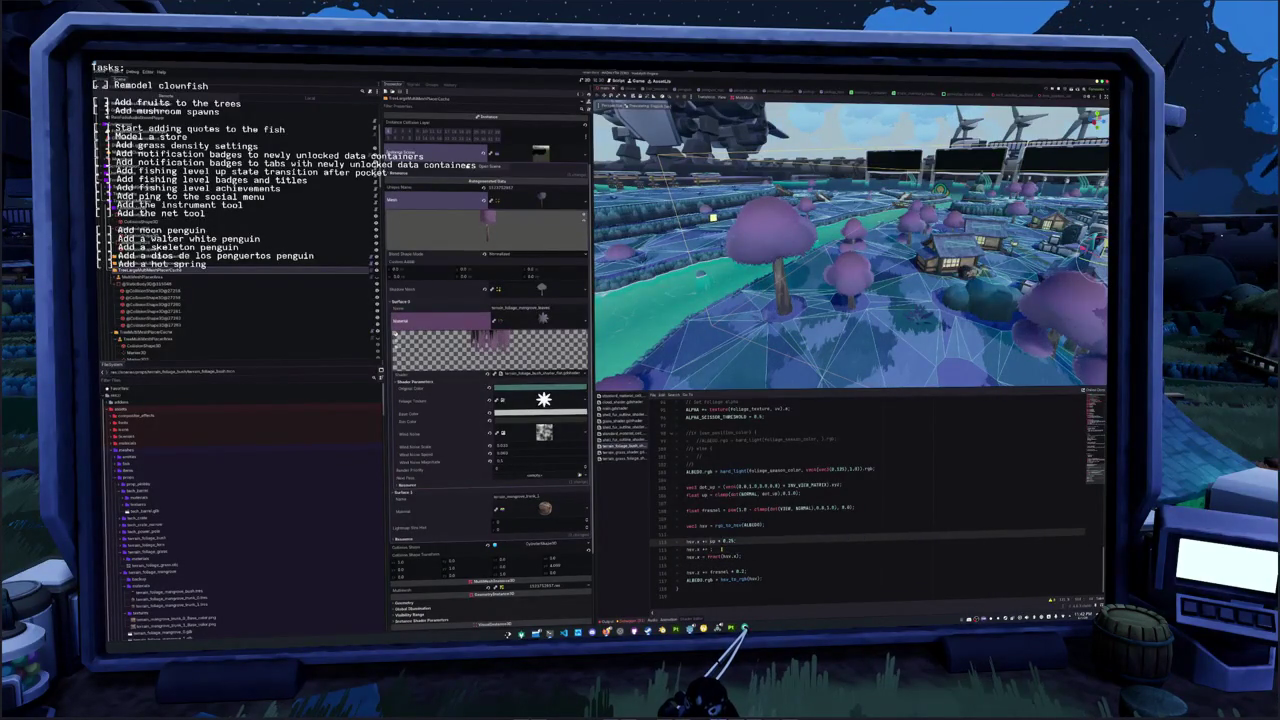
key(End)
key(Return)
key(Return)
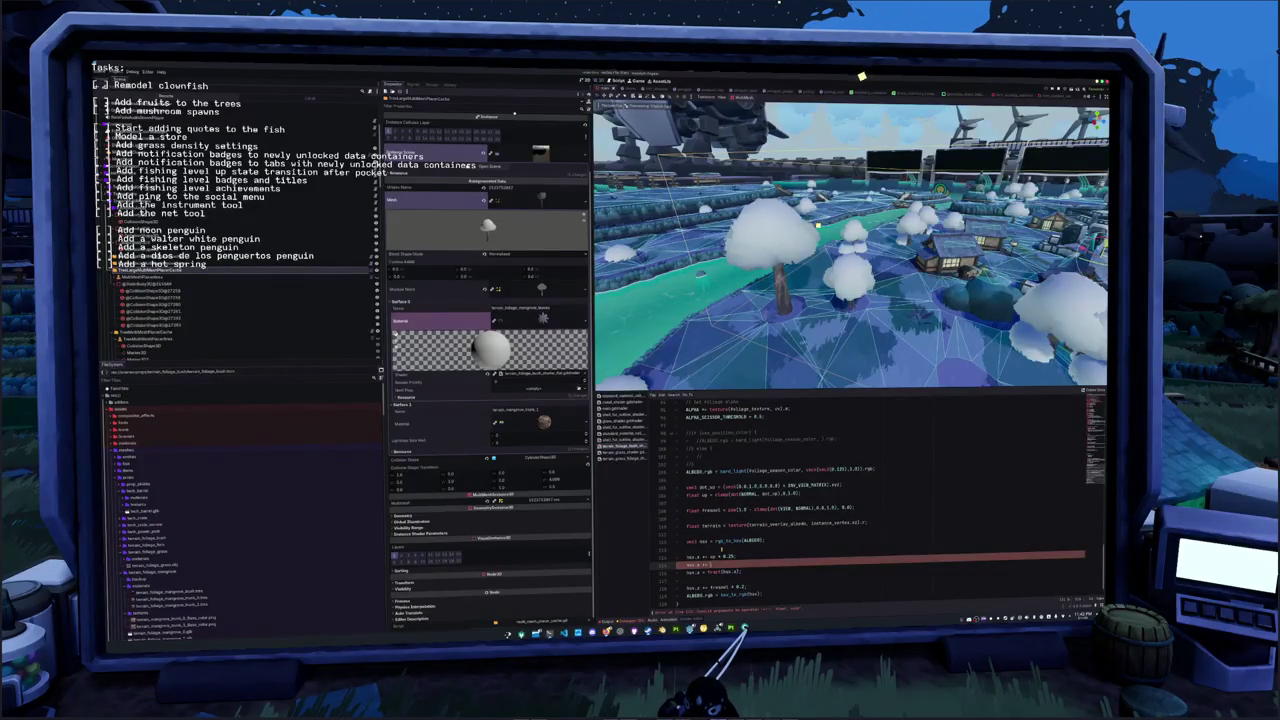
text(*)
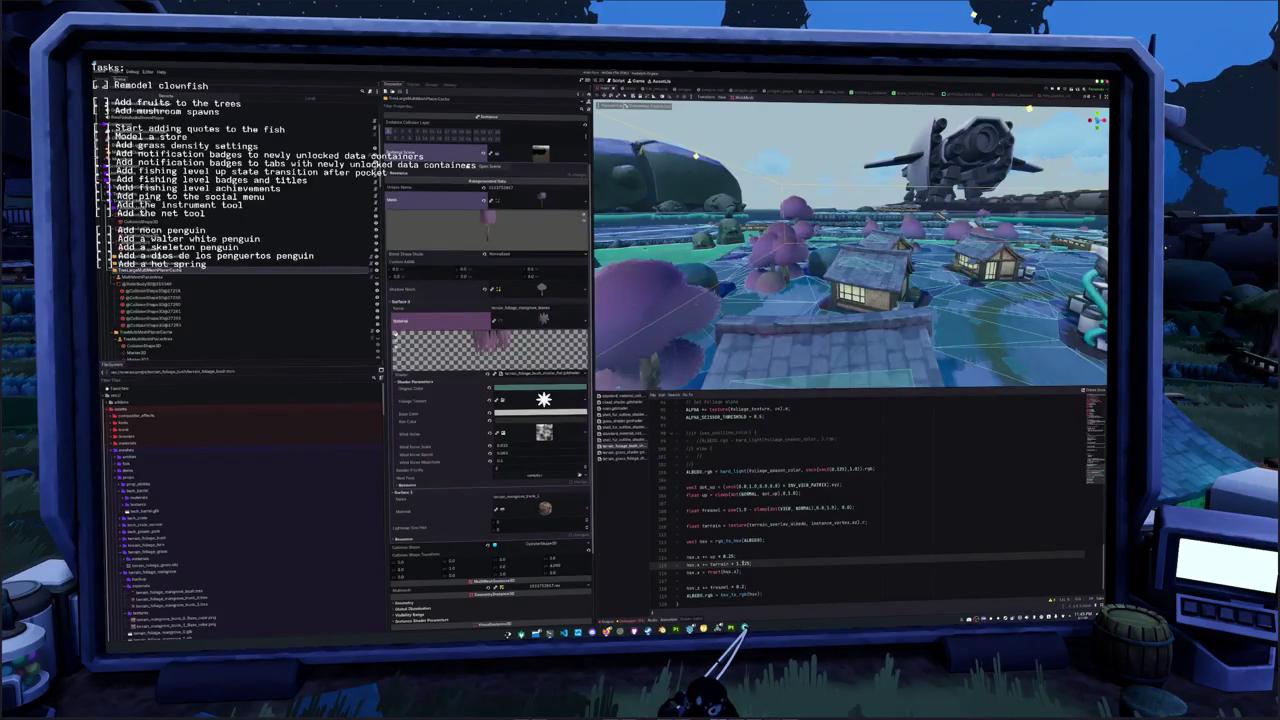
Set the terrain hue line's multiplier to 1.25
double_click(742, 563)
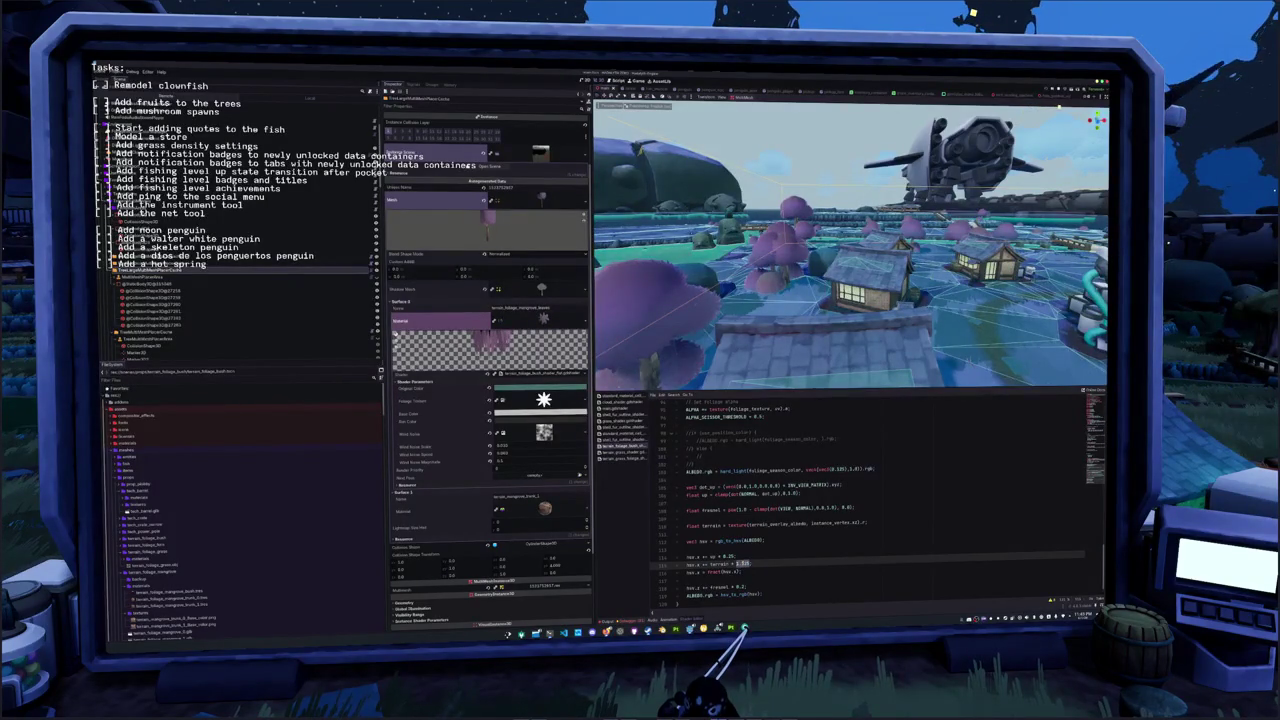
text(1)
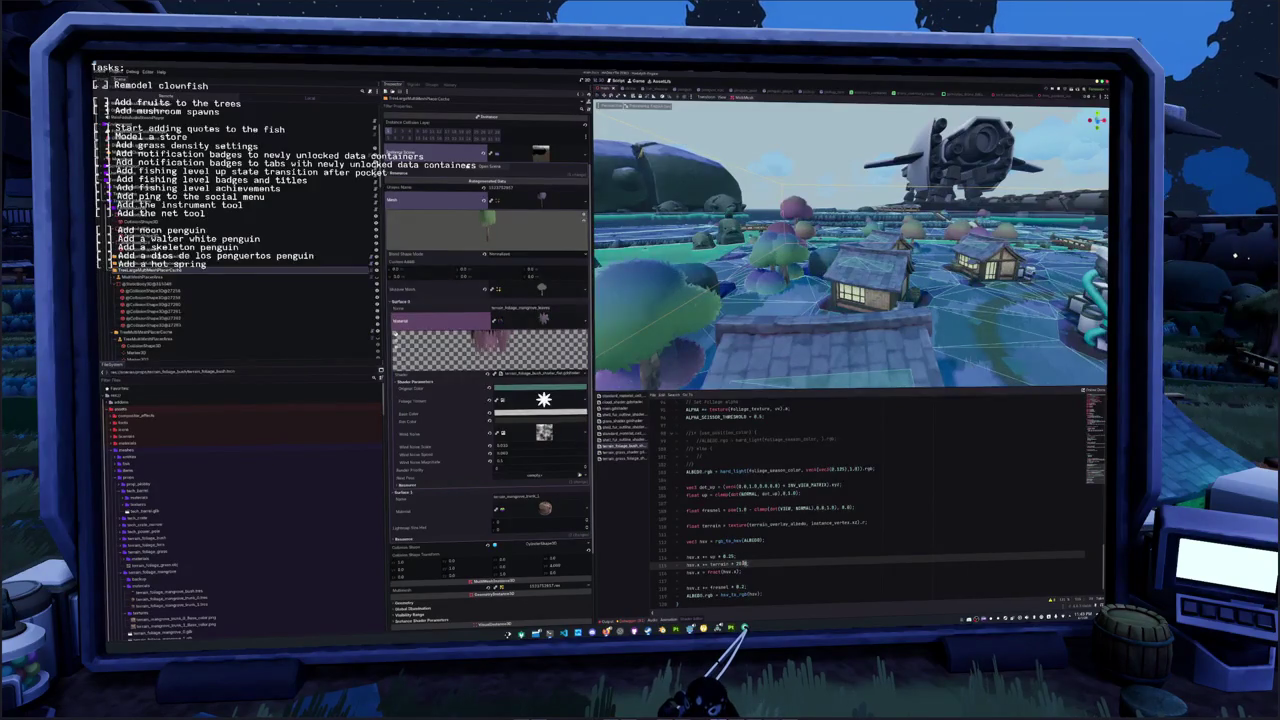
text(1.25)
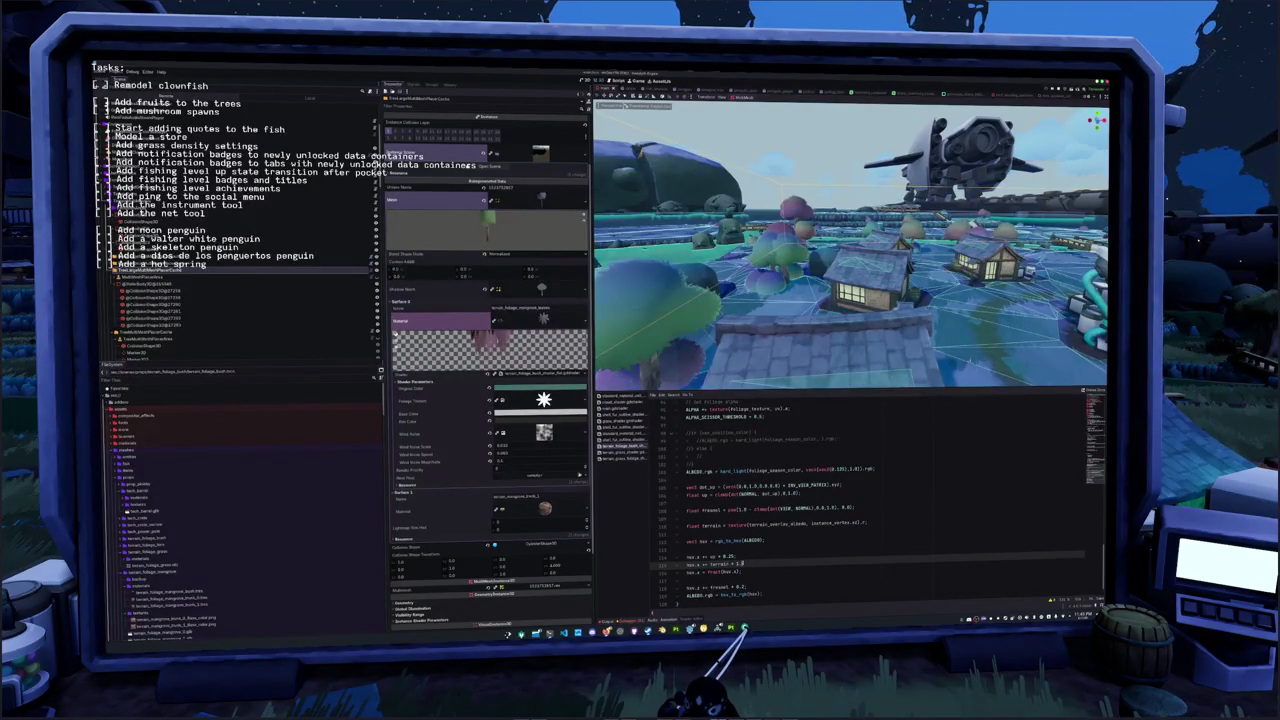
Add an hsv.y += terrain; line above the fresnel brightness line
click(746, 587)
key(Return)
text(hs)
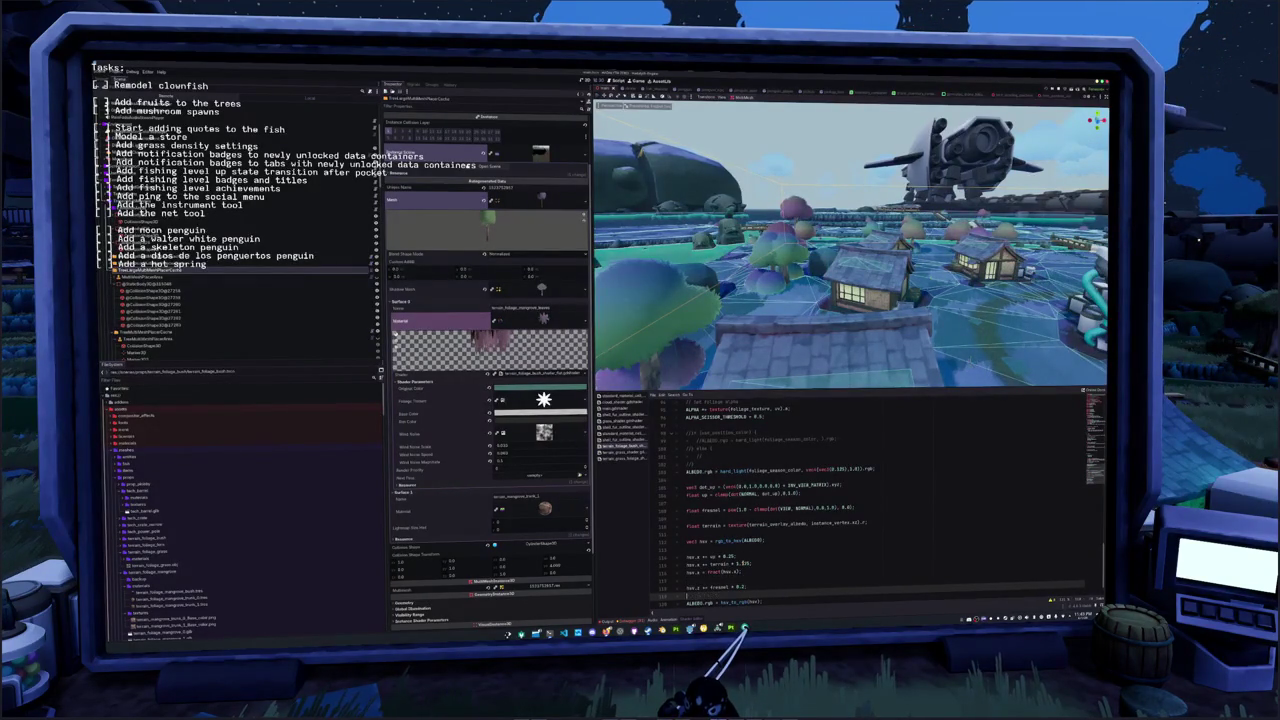
text(v.x)
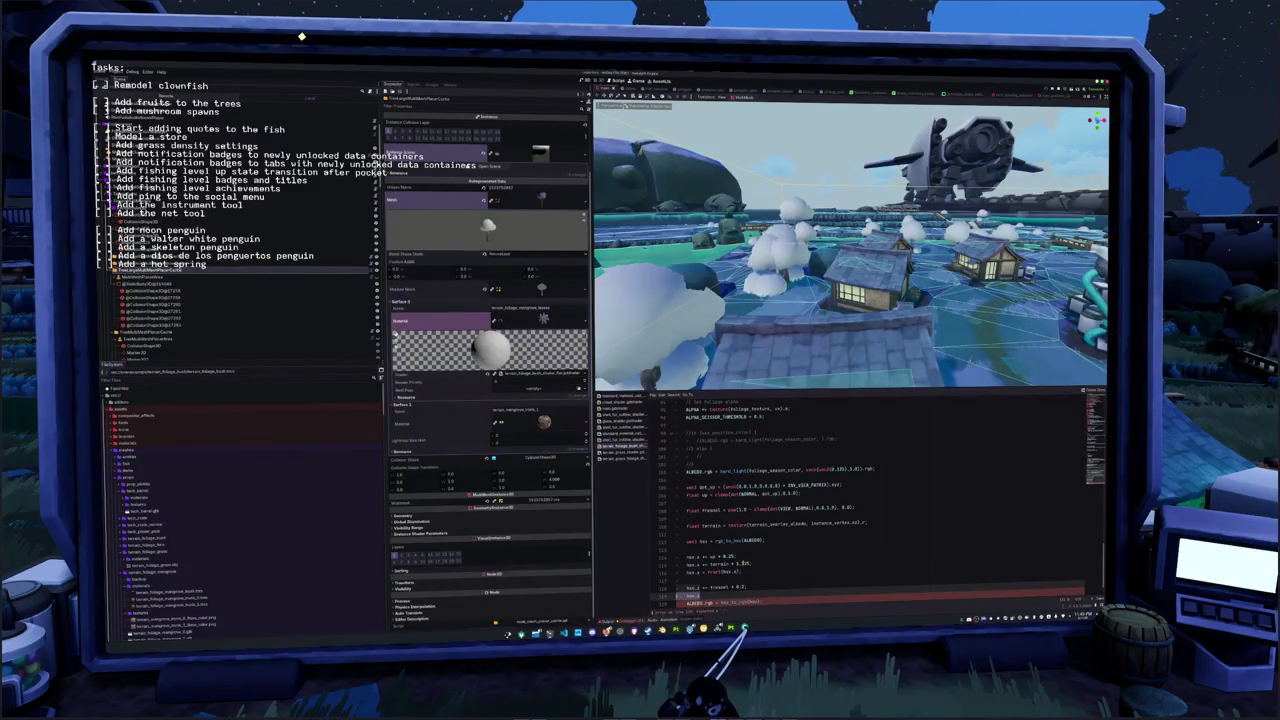
key(Up)
key(Up)
key(Return)
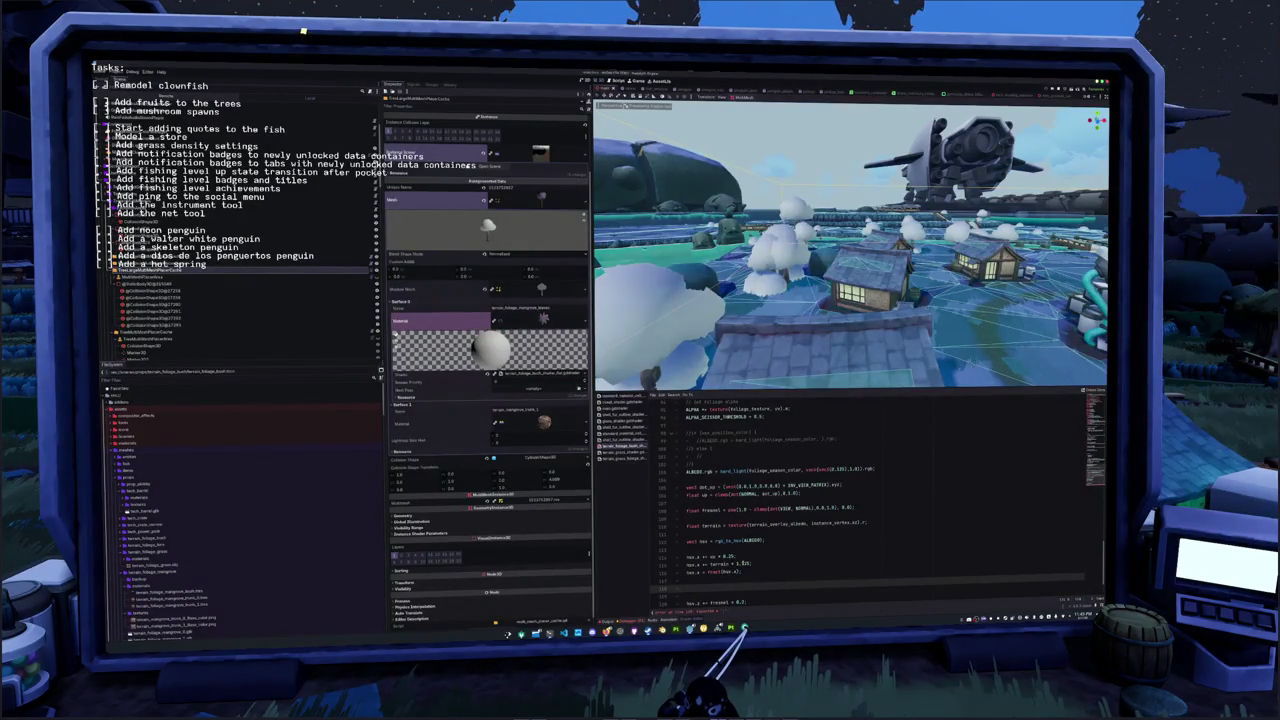
text(hsv.y +=)
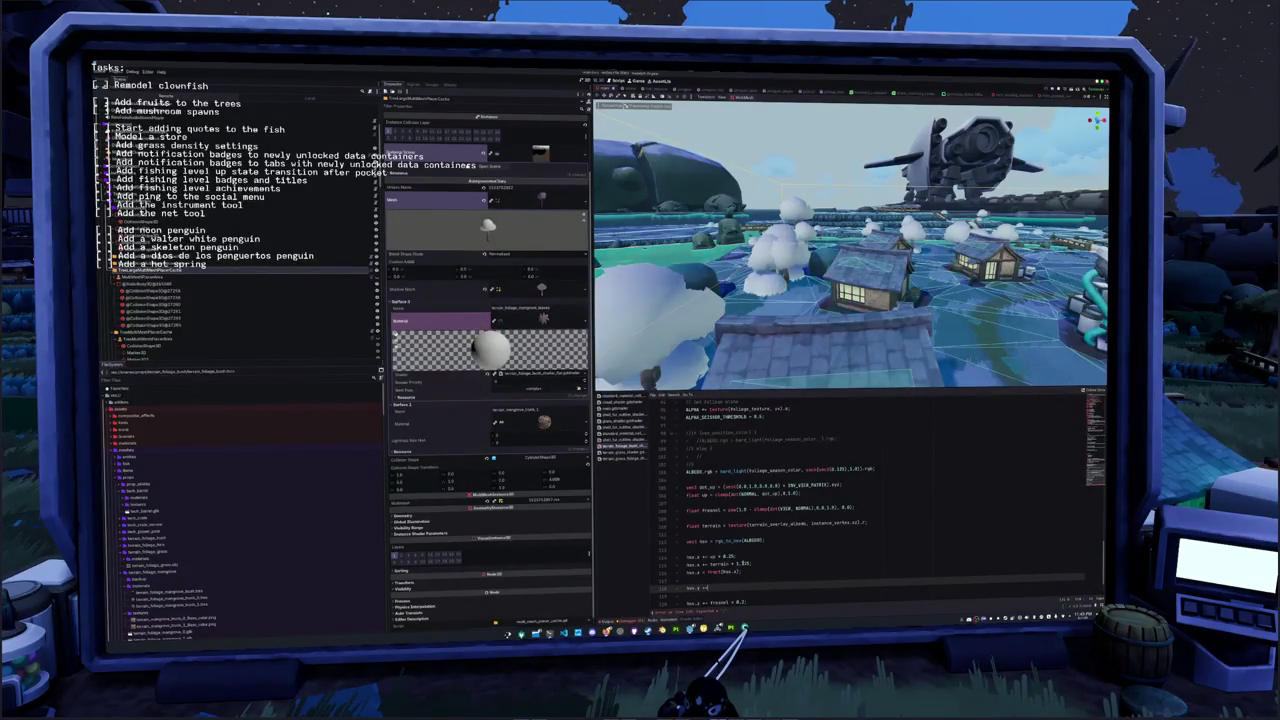
text( terrain)
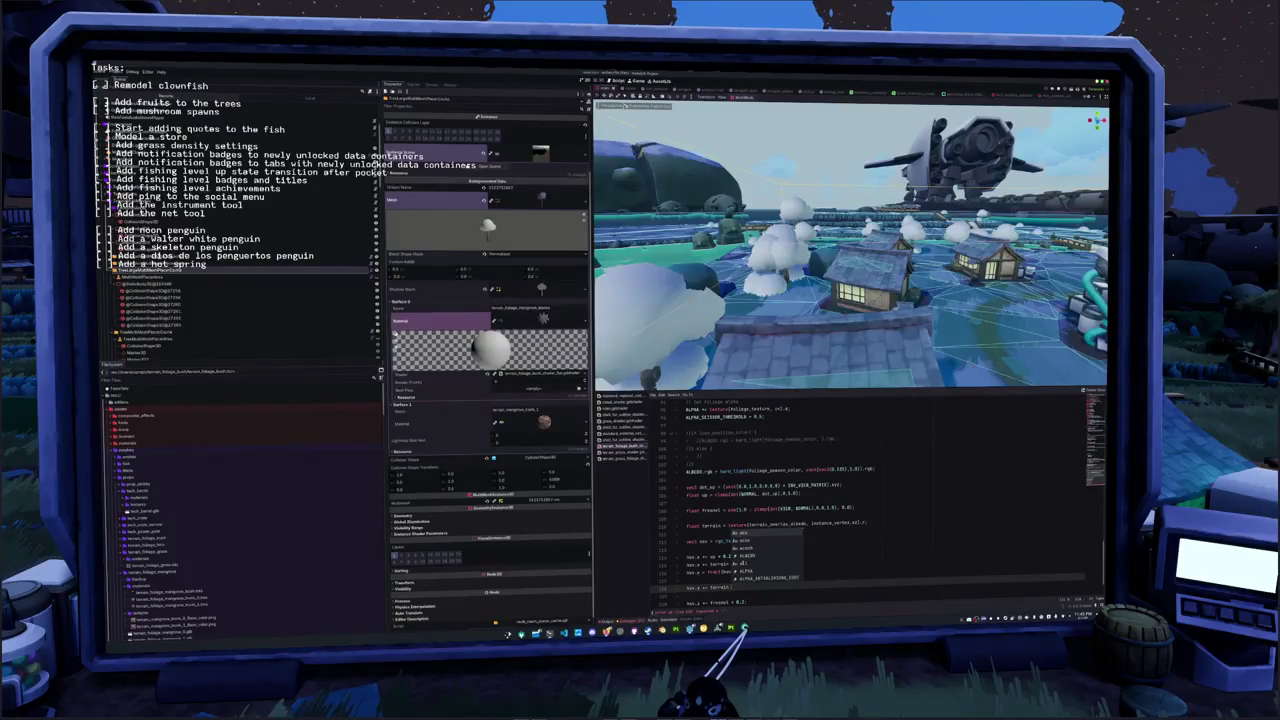
text(;)
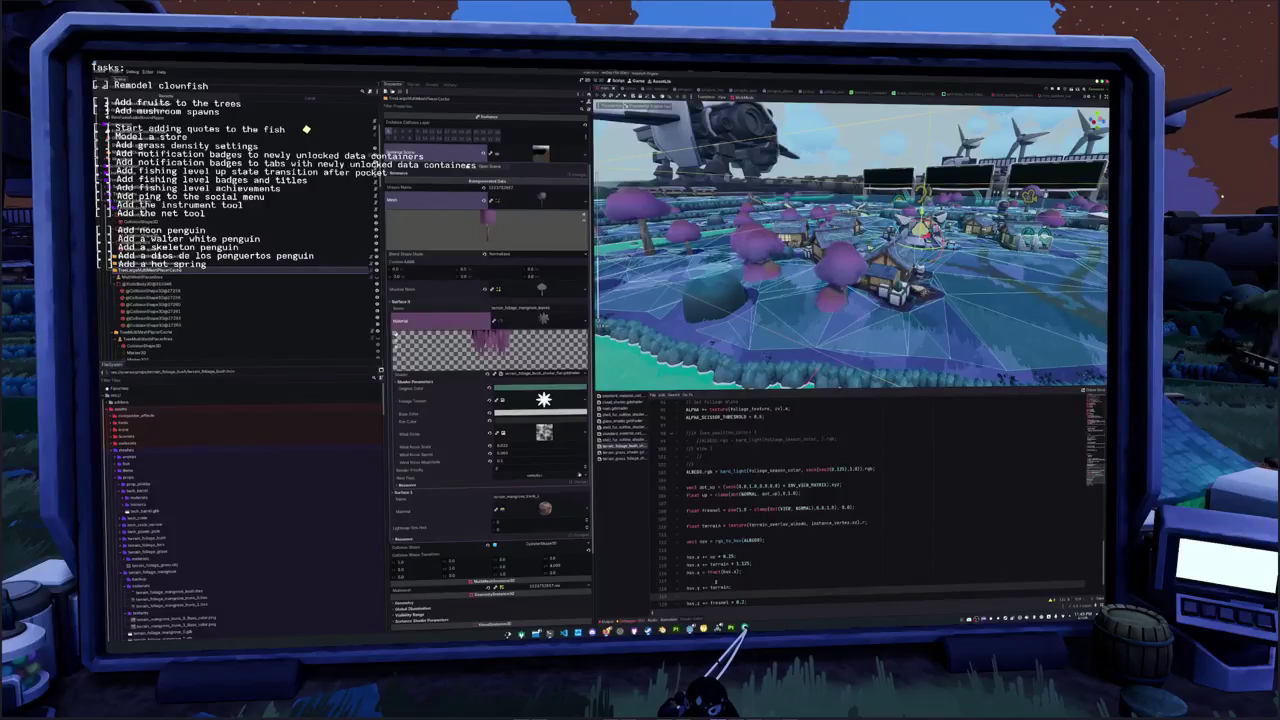
Keep the hsv.z += terrain line, save the shader, and scale that line's terrain term by * 0.5
scroll(870, 500, down, 1)
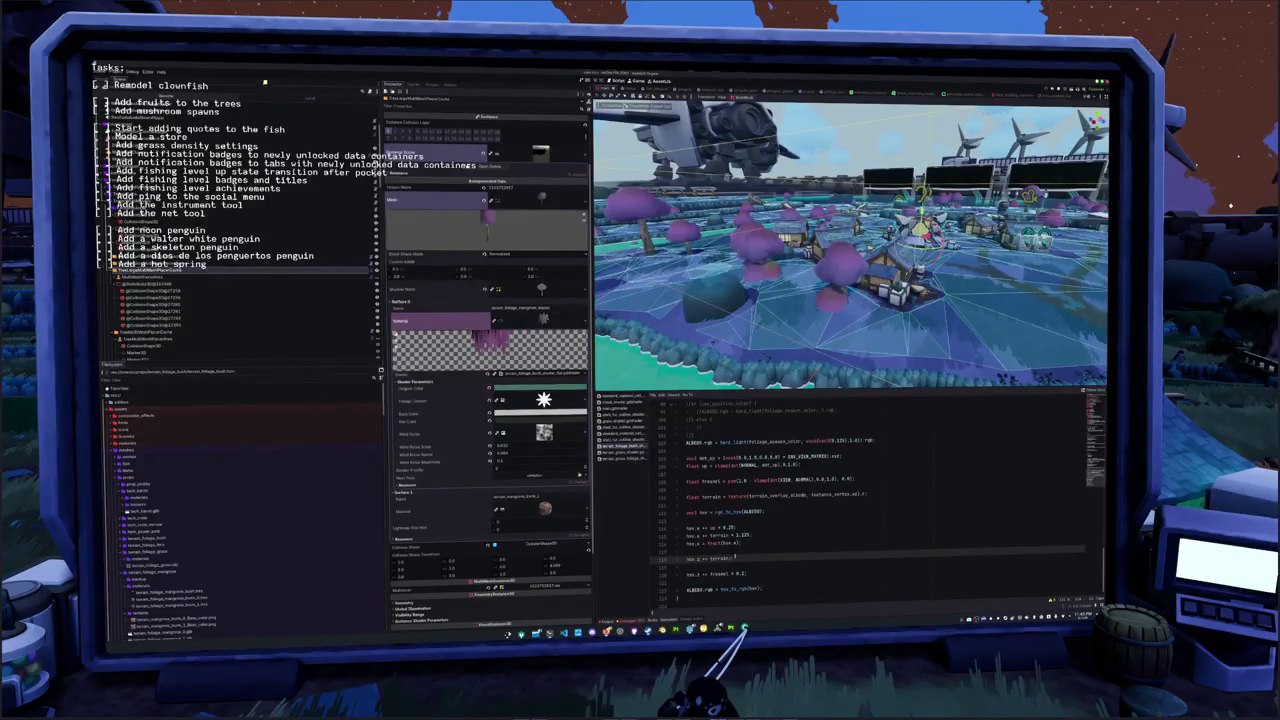
key(ctrl+shift+k)
key(ctrl+z)
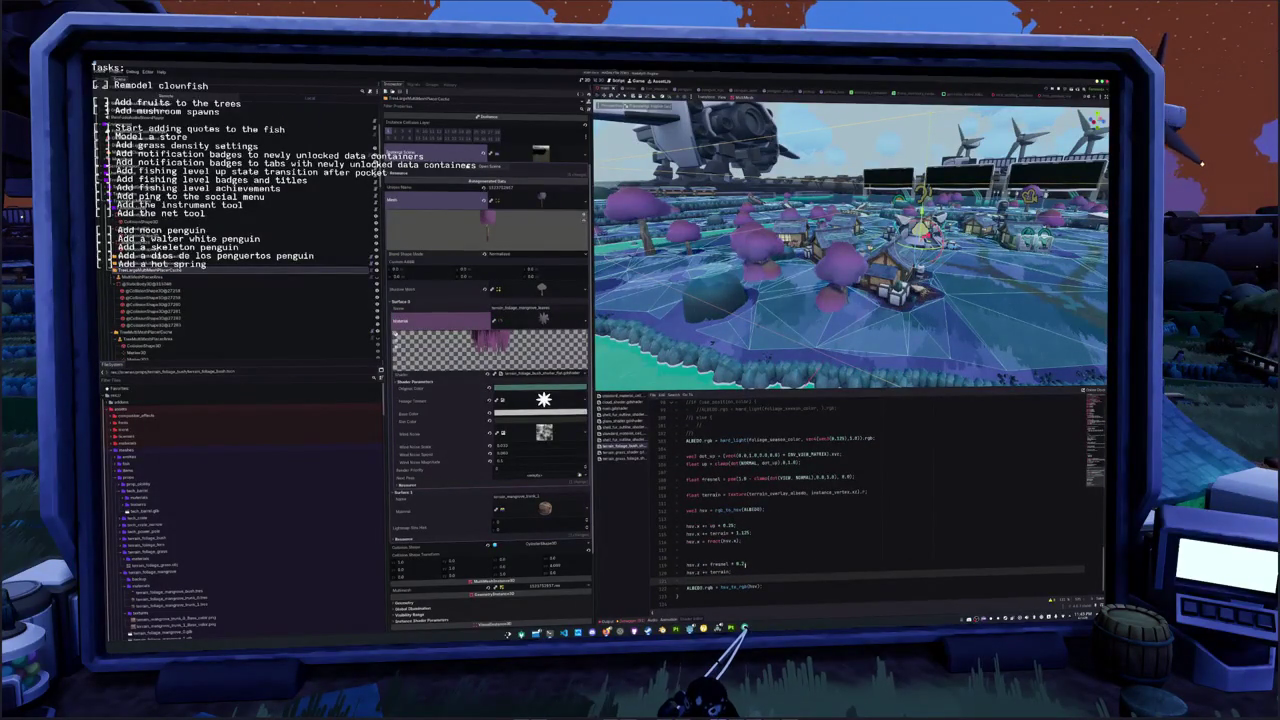
key(ctrl+s)
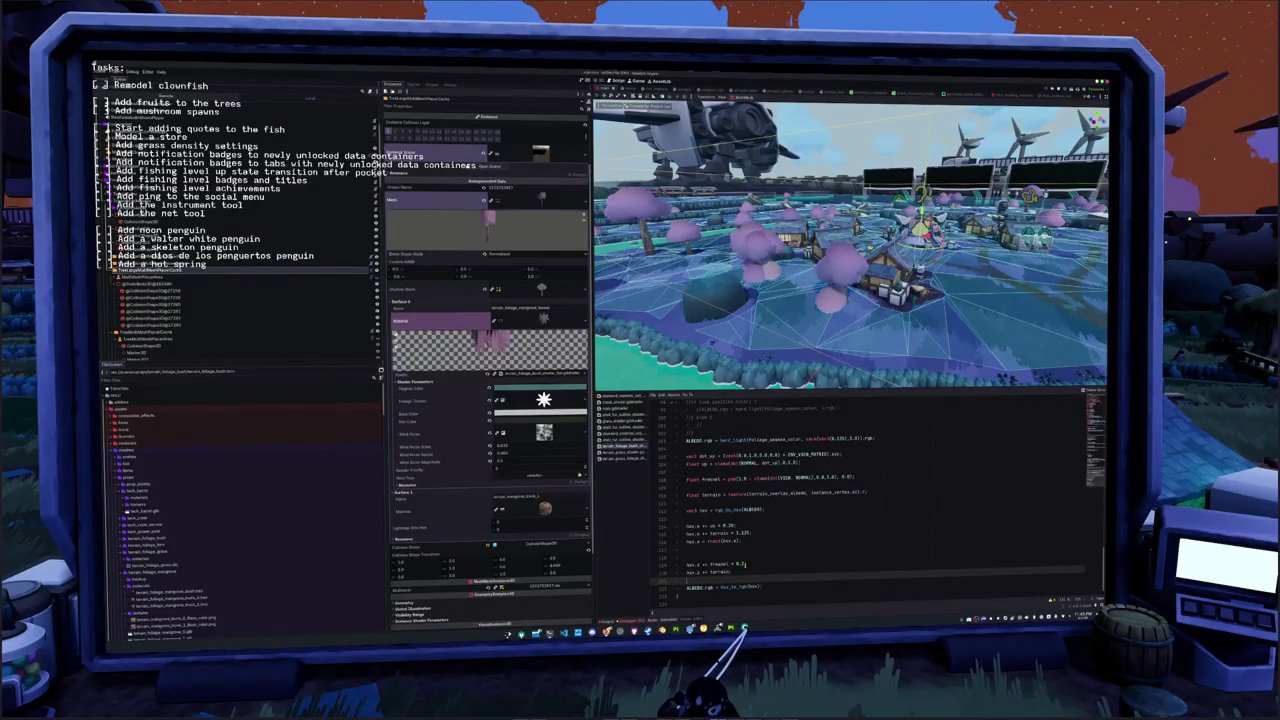
click(713, 572)
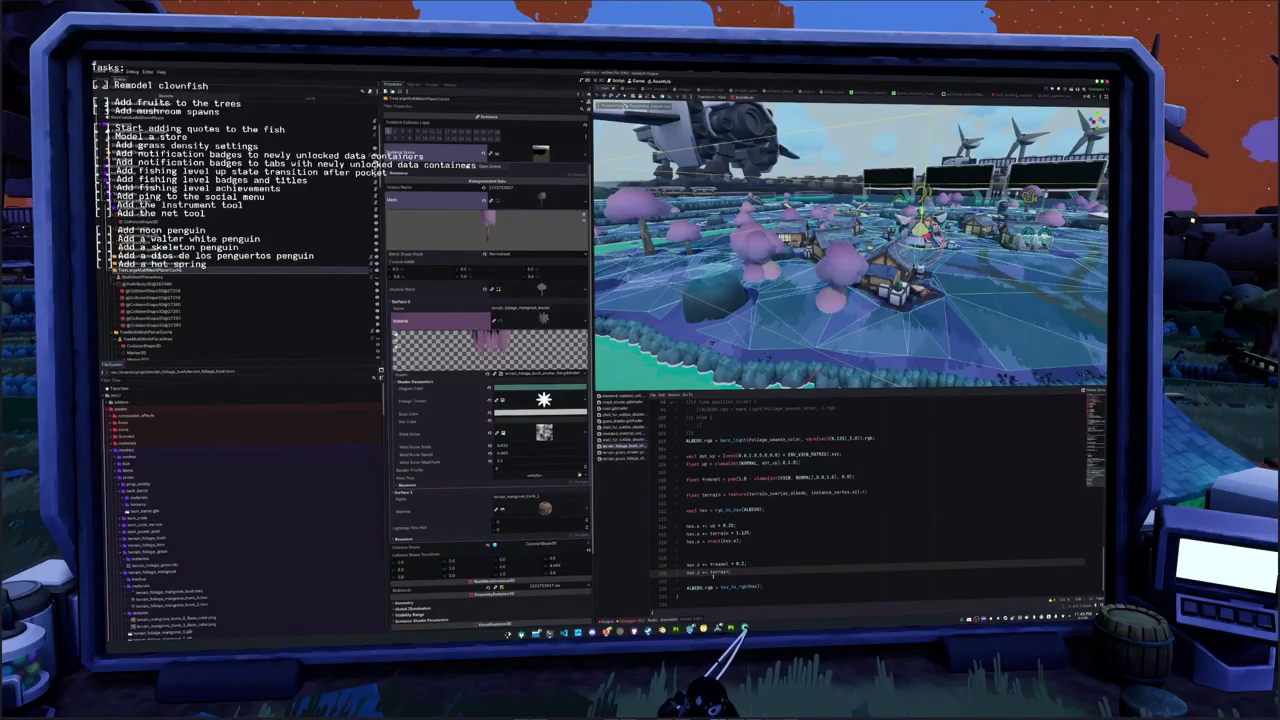
text( * 0.5;)
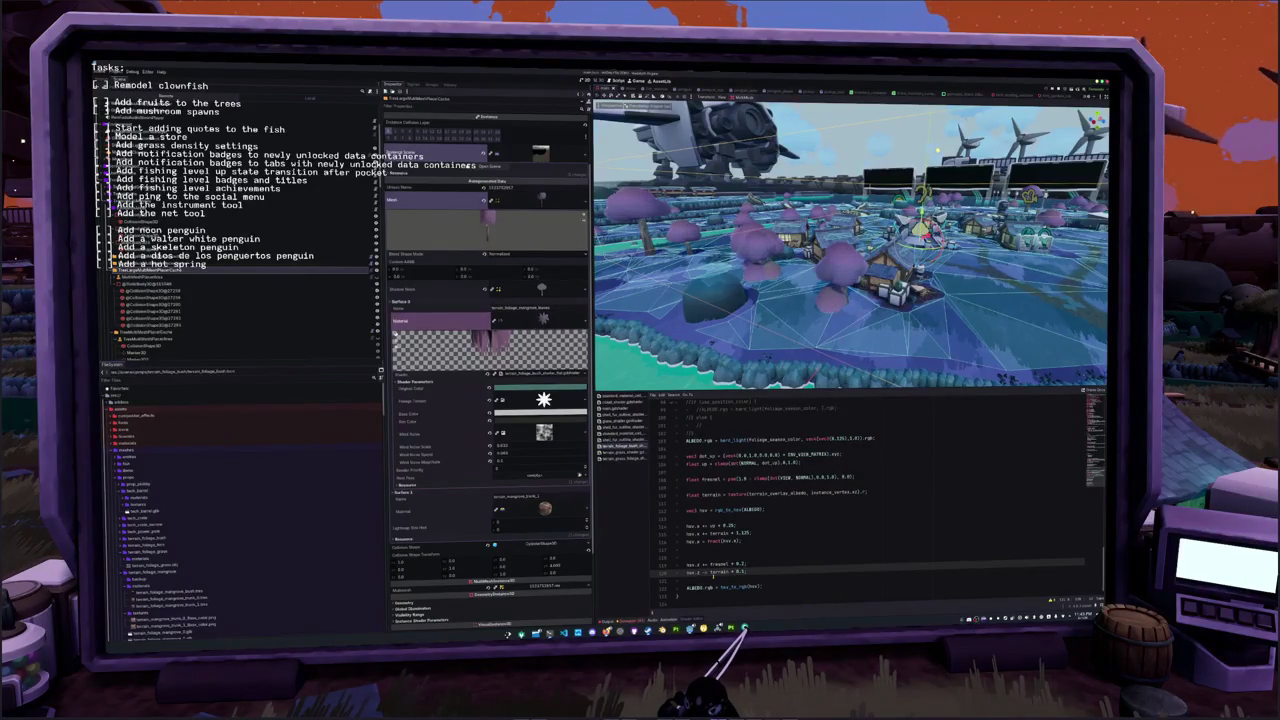
Change the hue and brightness terrain multipliers to 0.25
key(Up)
key(Up)
key(Up)
key(Up)
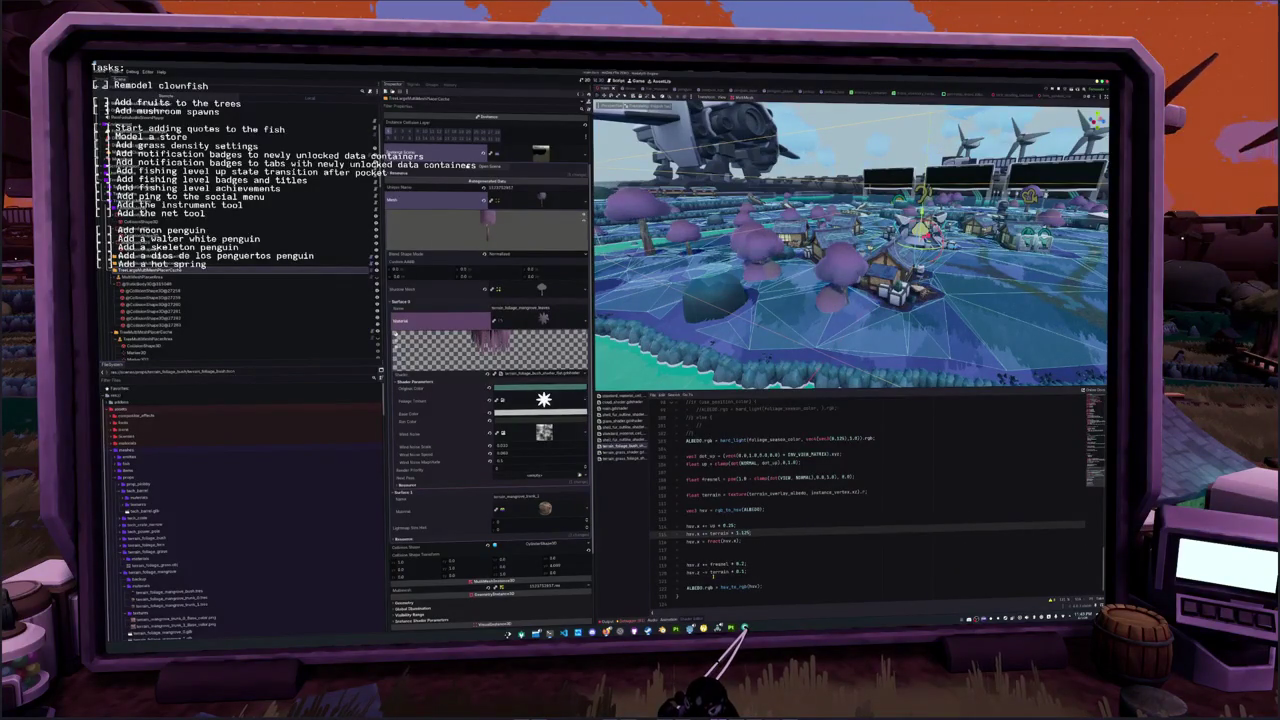
key(ctrl+shift+Left)
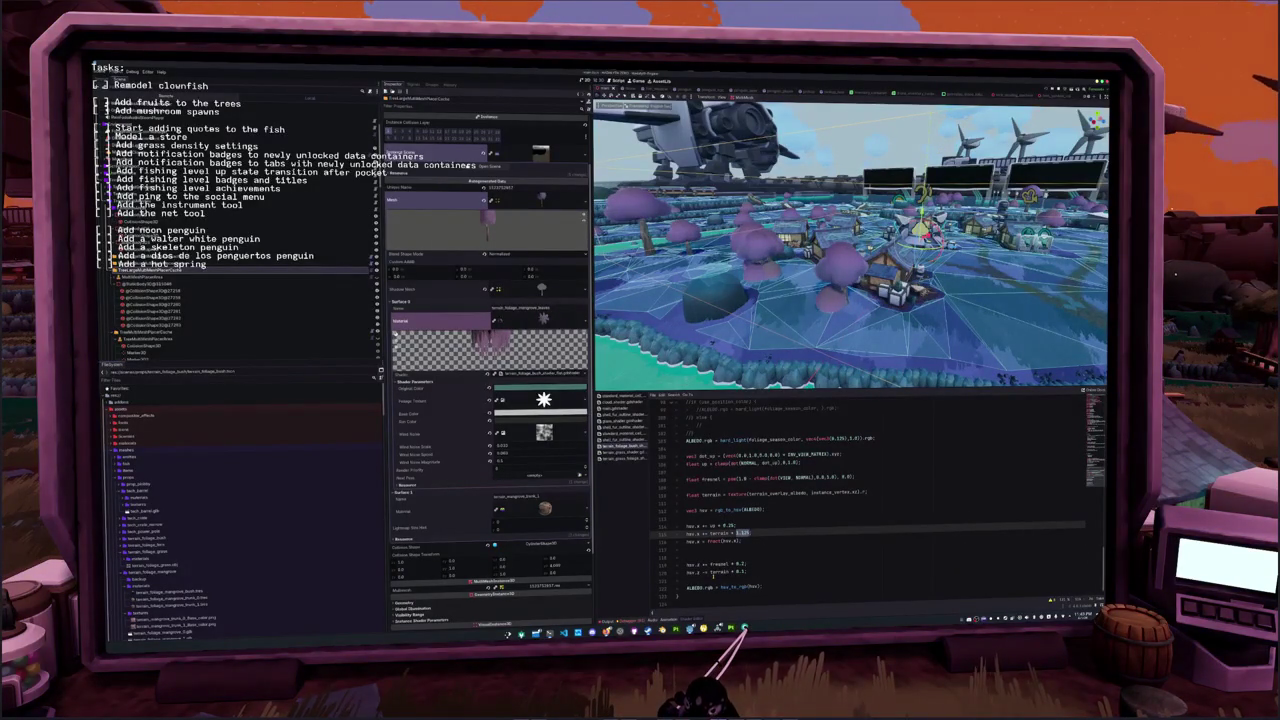
text(0.2)
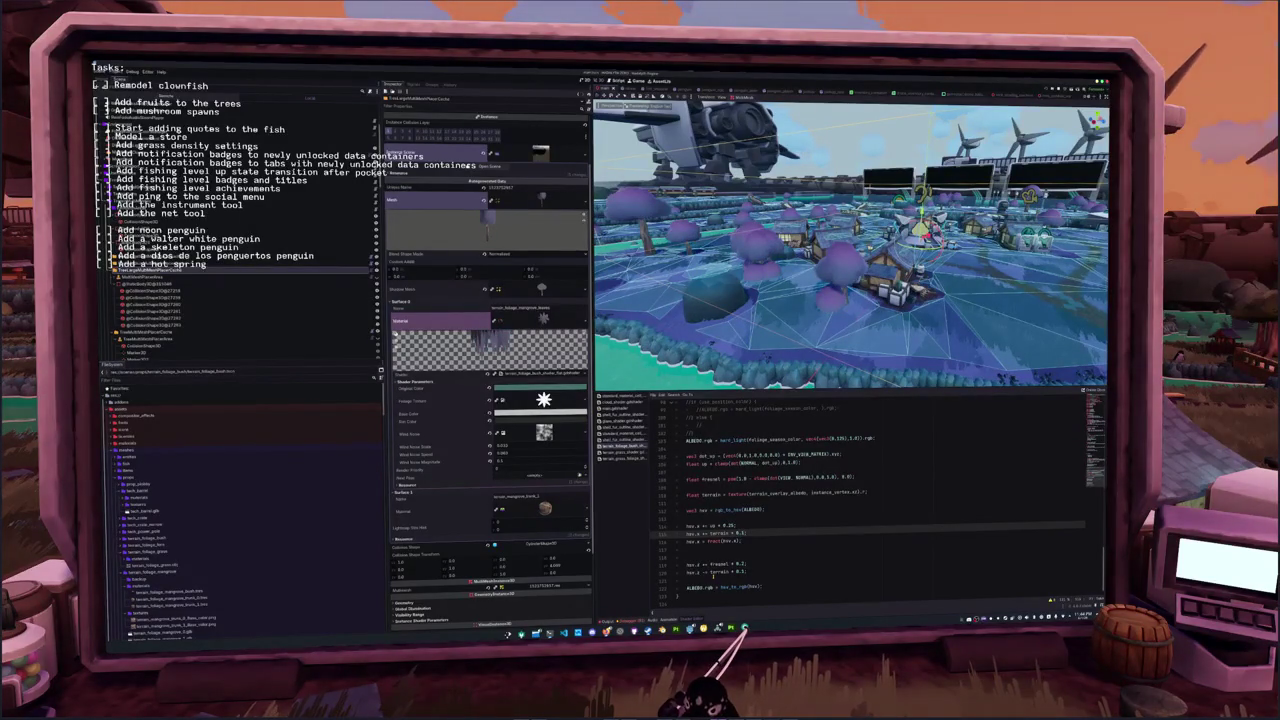
text(5)
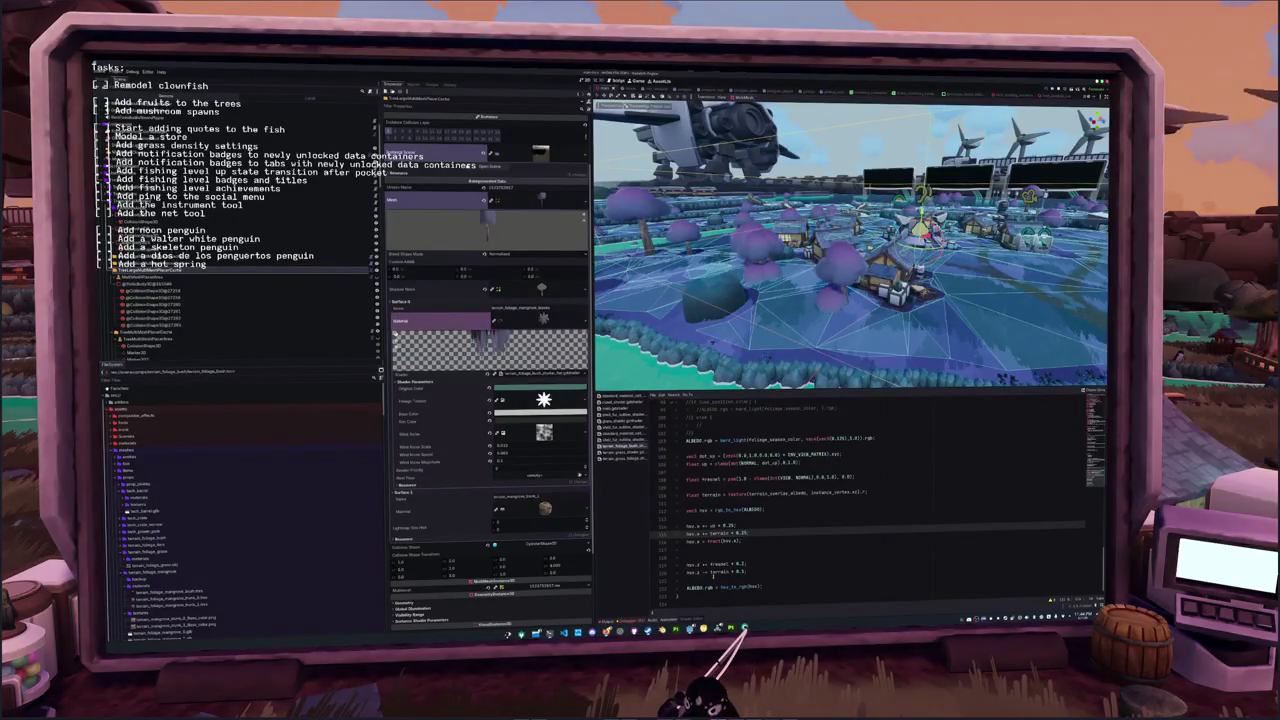
key(Down)
key(Down)
key(Down)
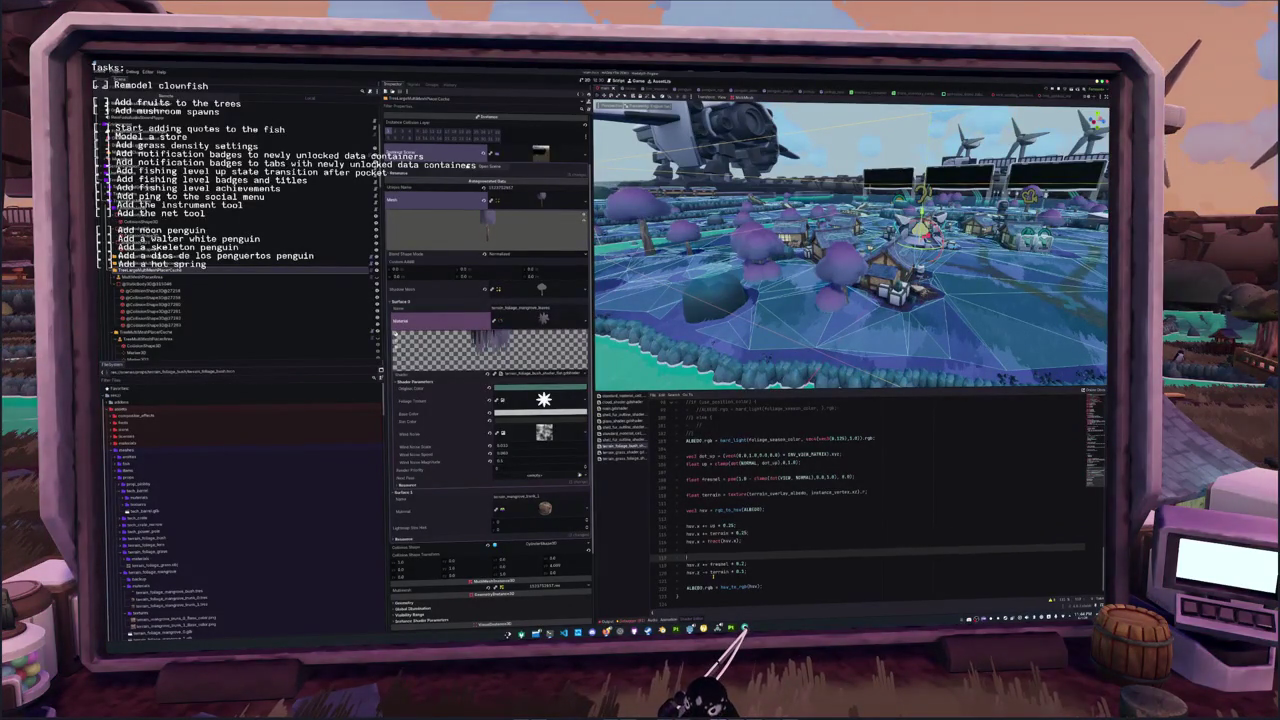
text(5)
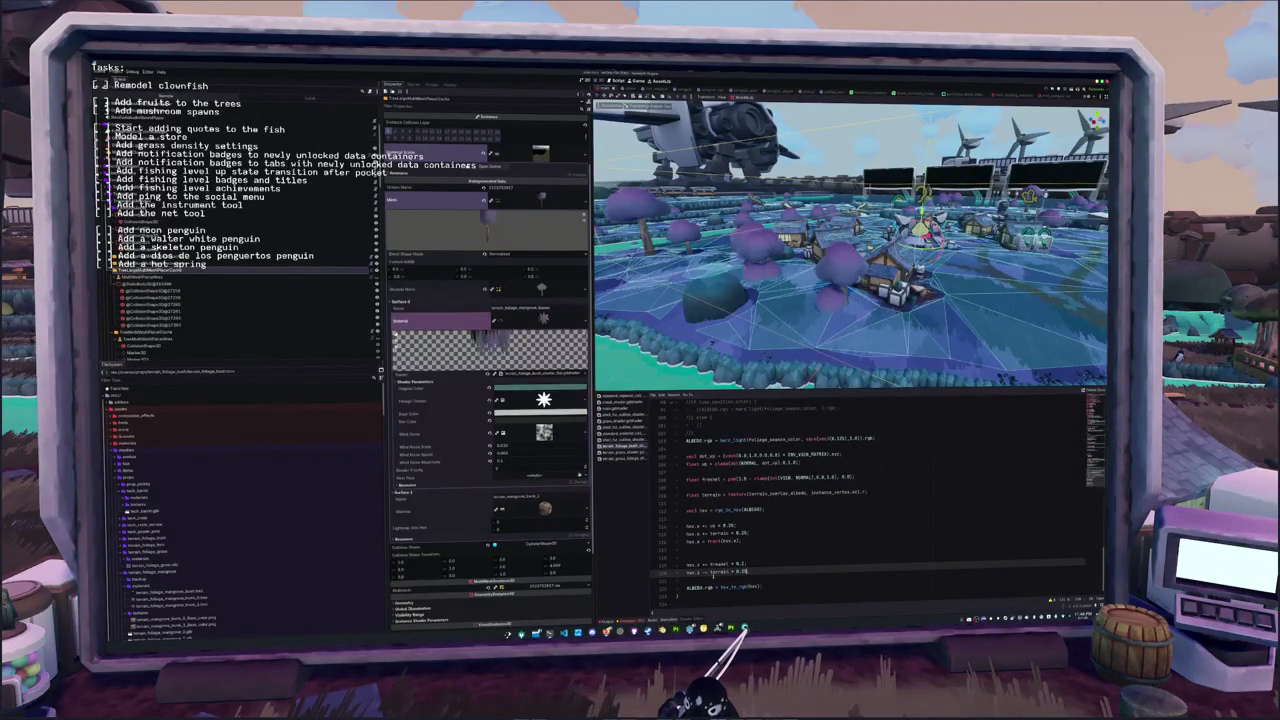
key(Down)
key(Up)
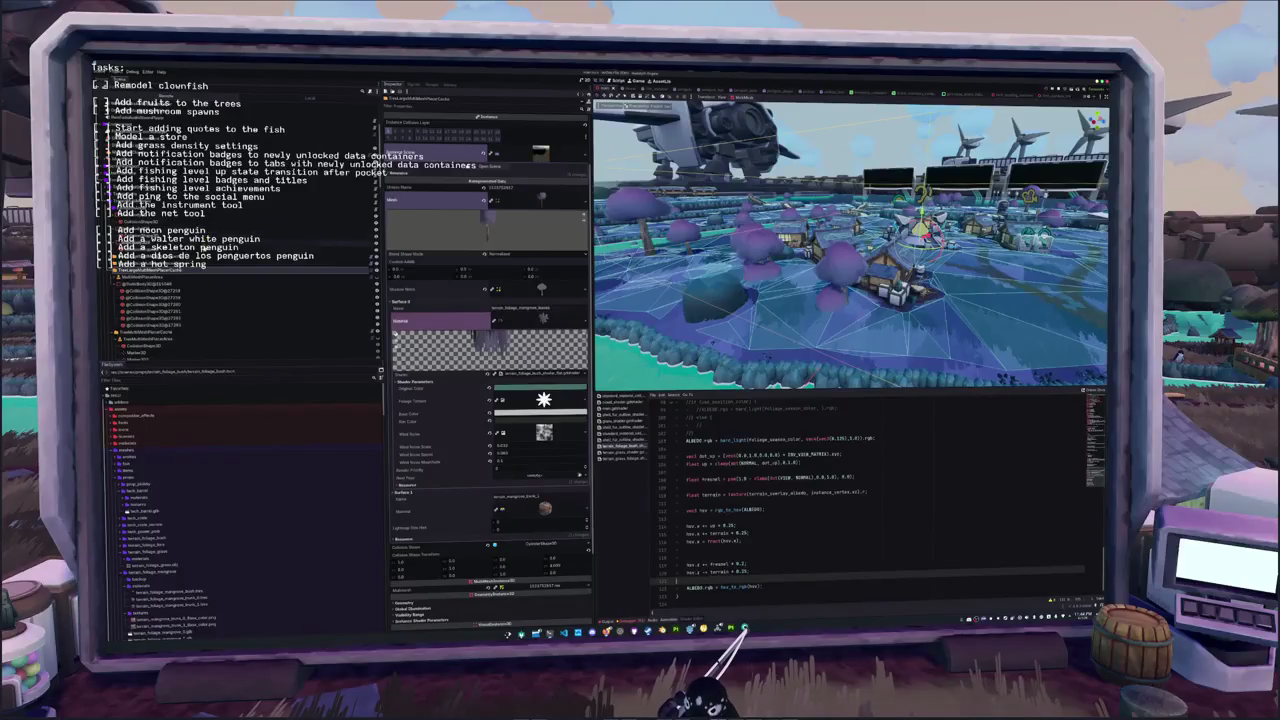
click(534, 321)
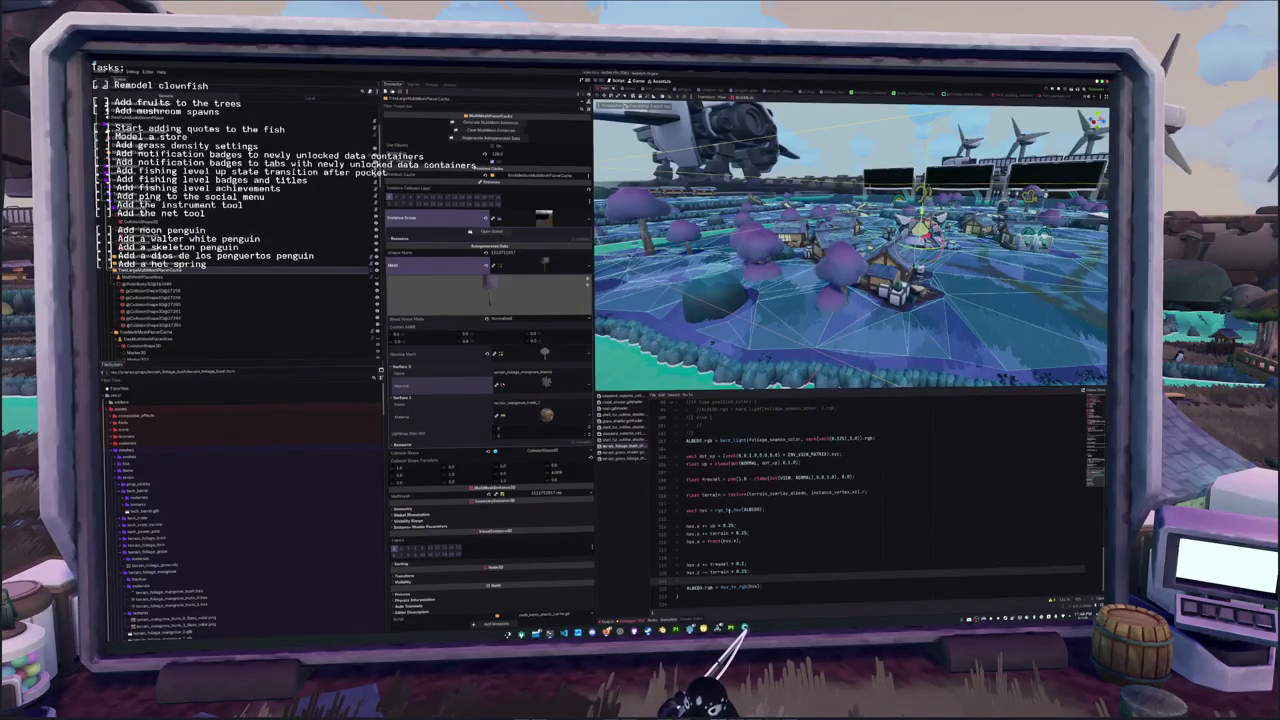
In Shader Globals, raise the RGB values of terrain_overlay_albedo's colour ramp left stop
double_click(790, 493)
scroll(780, 492, up, 20)
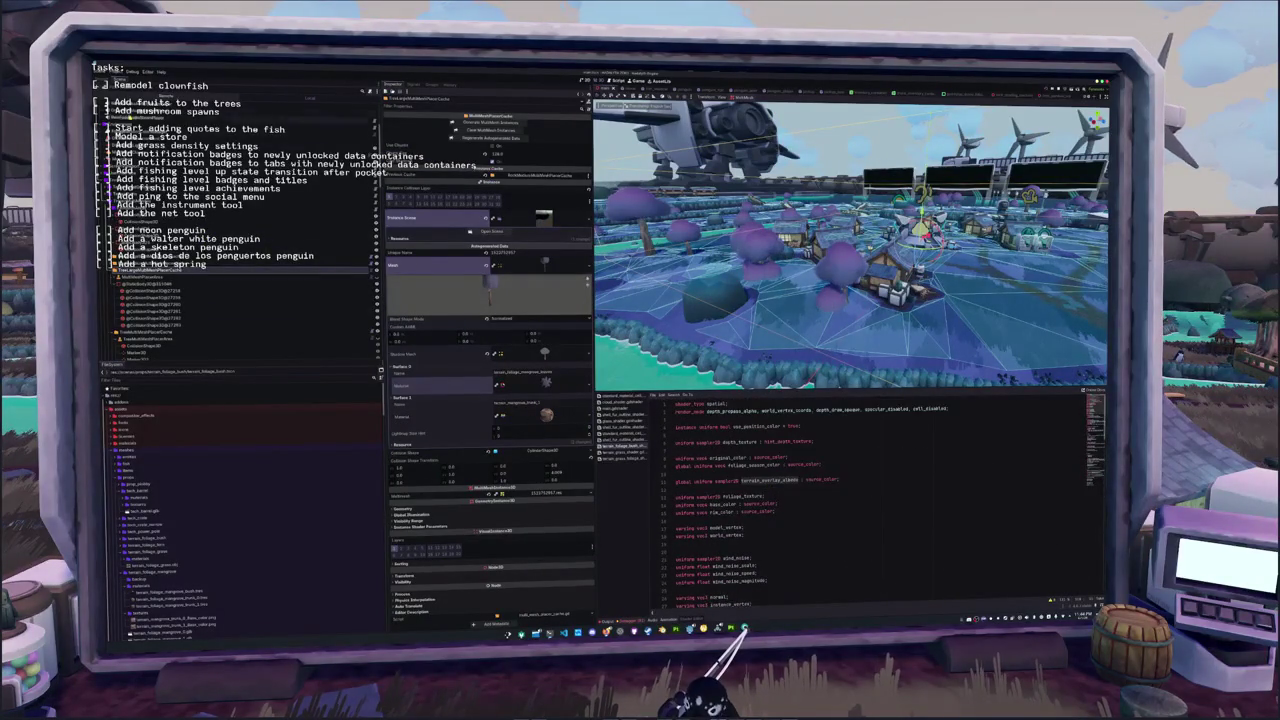
click(125, 79)
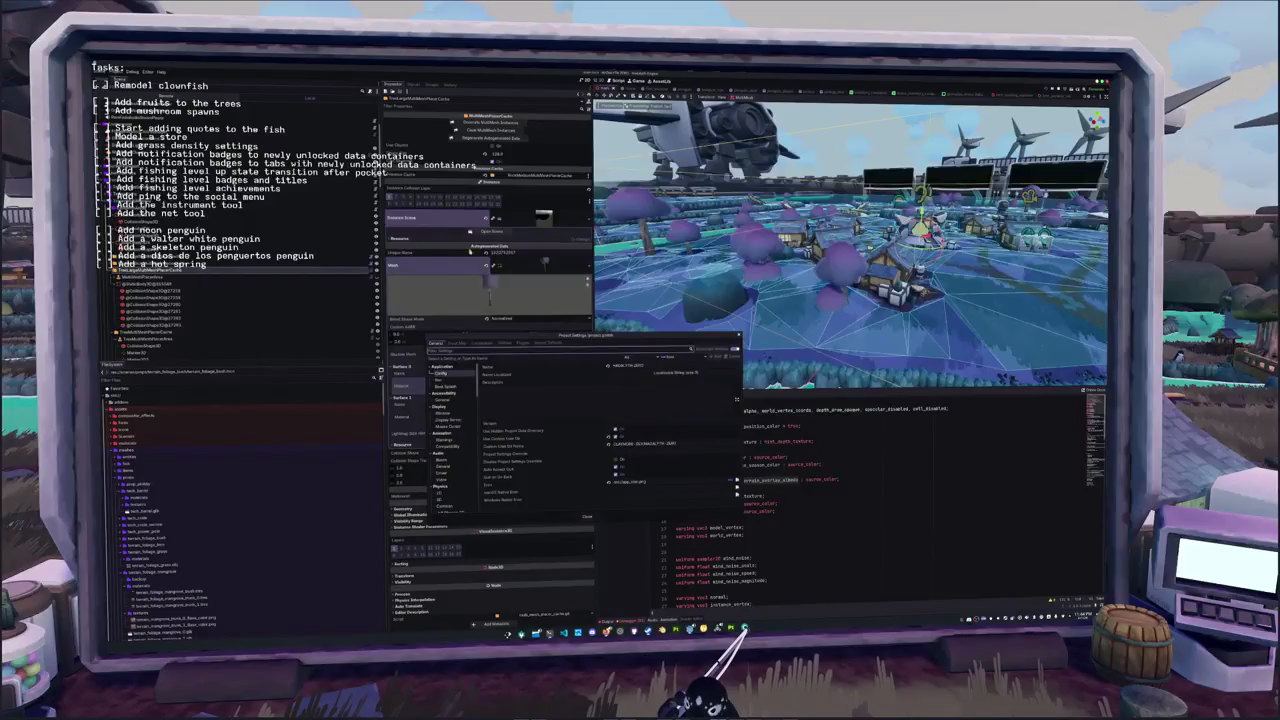
click(463, 350)
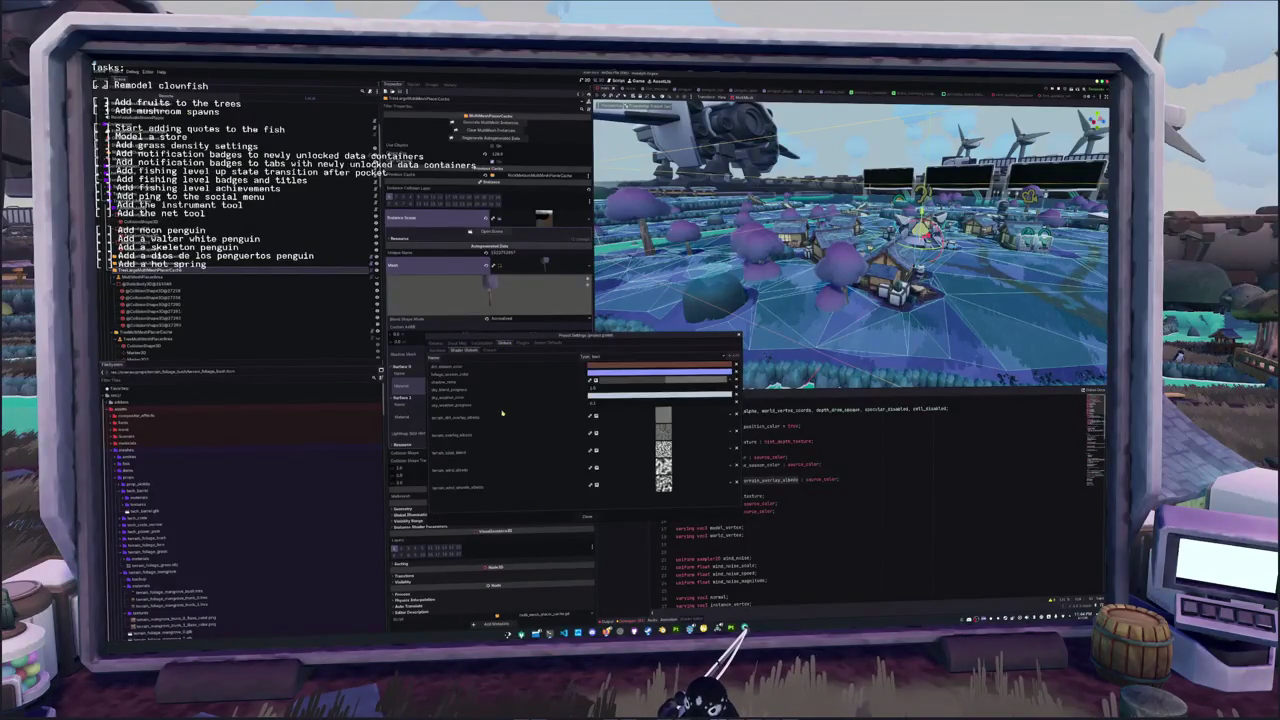
click(501, 440)
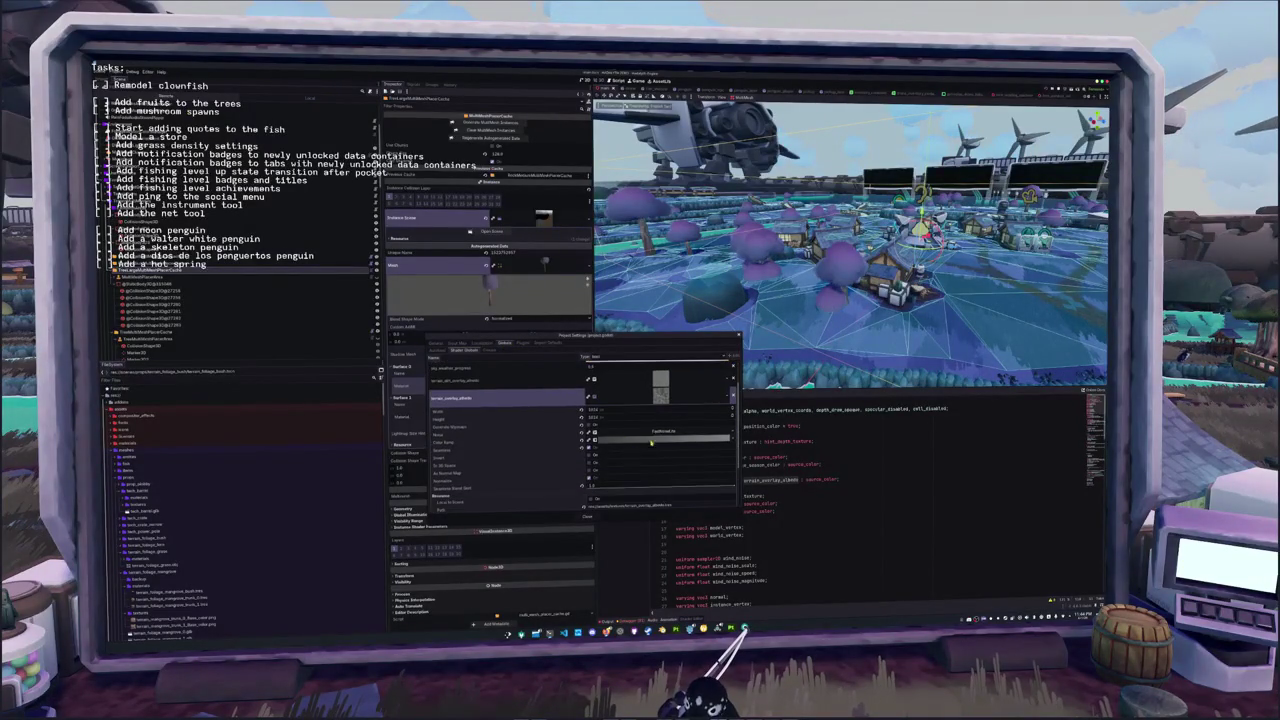
click(445, 442)
click(438, 452)
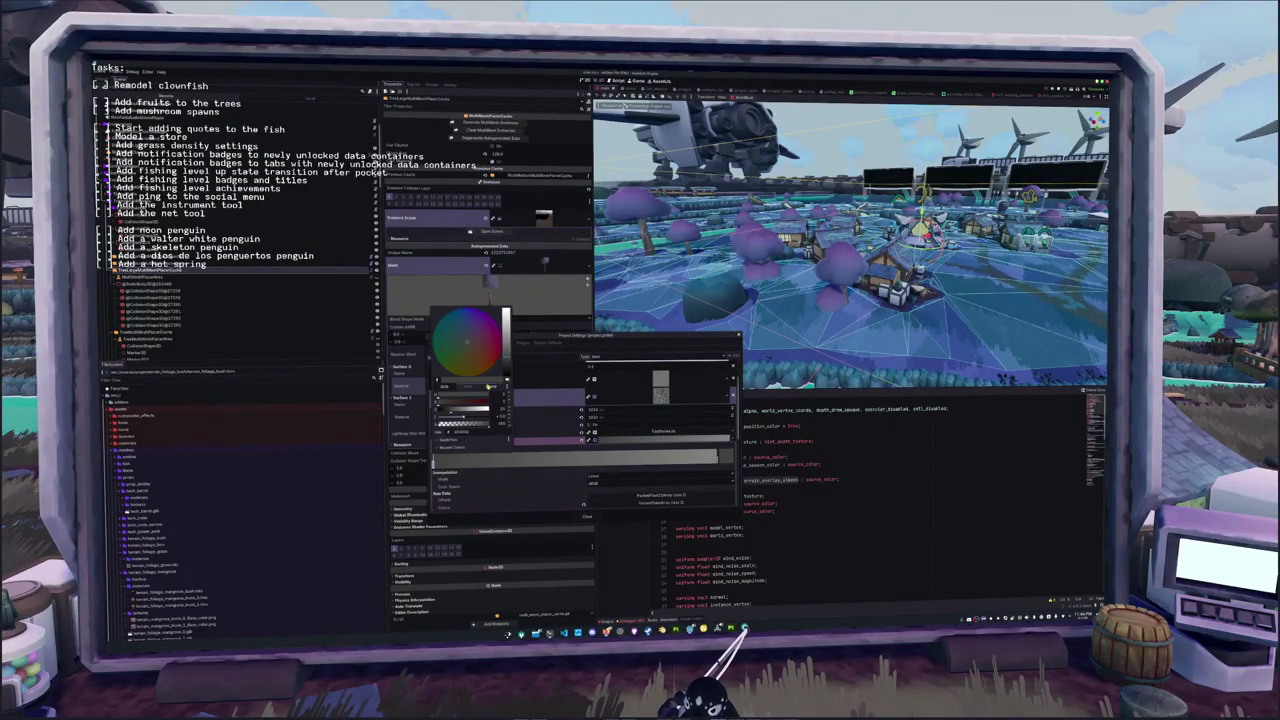
click(445, 385)
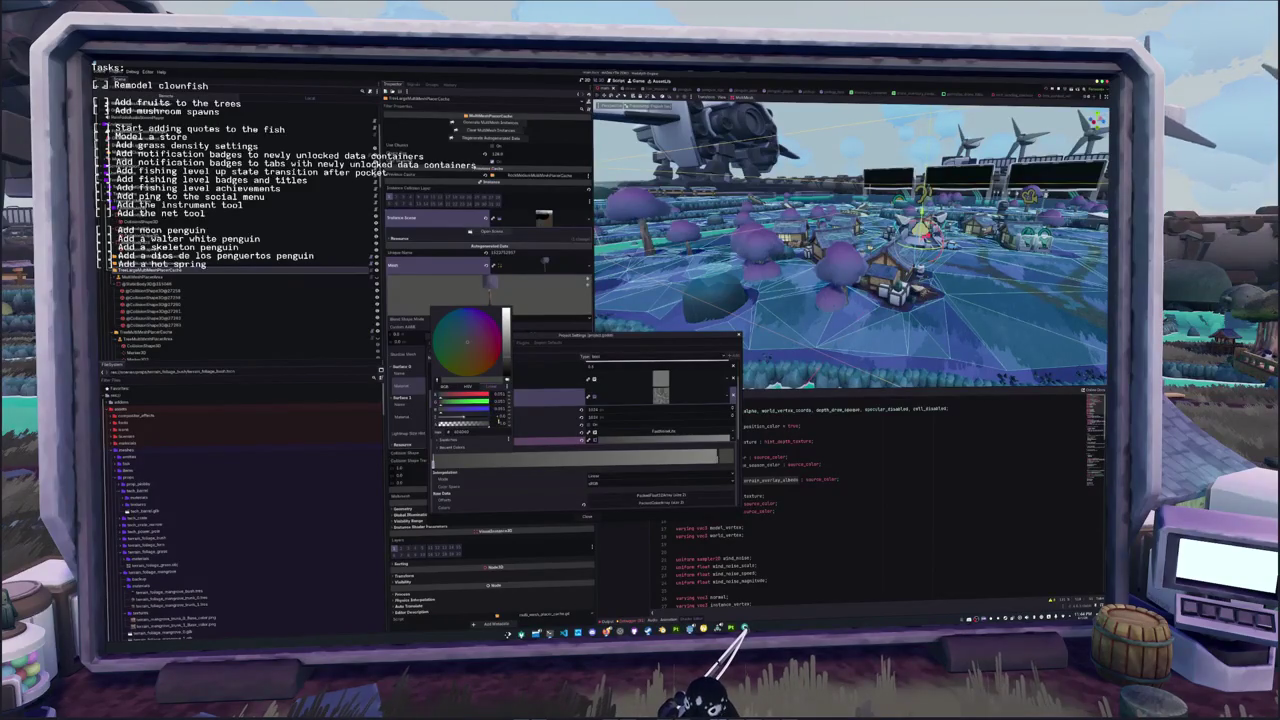
click(706, 460)
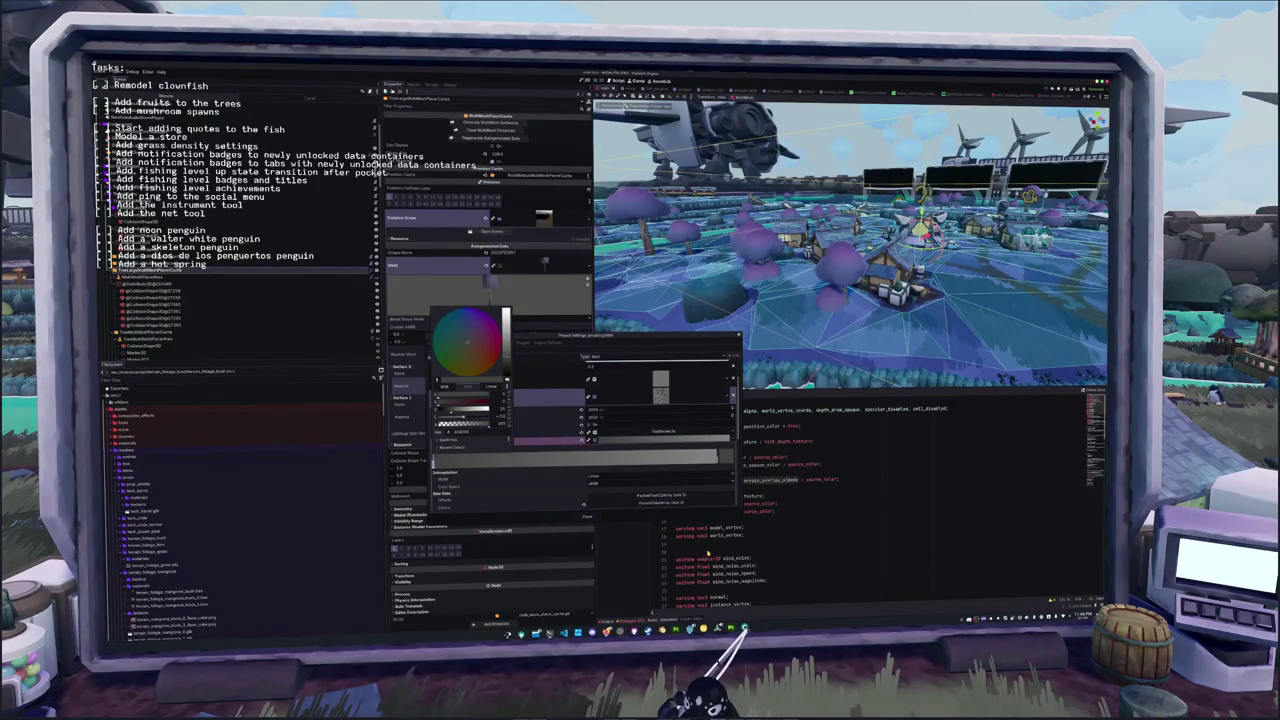
key(Escape)
key(Escape)
scroll(850, 500, down, 10)
scroll(850, 500, down, 10)
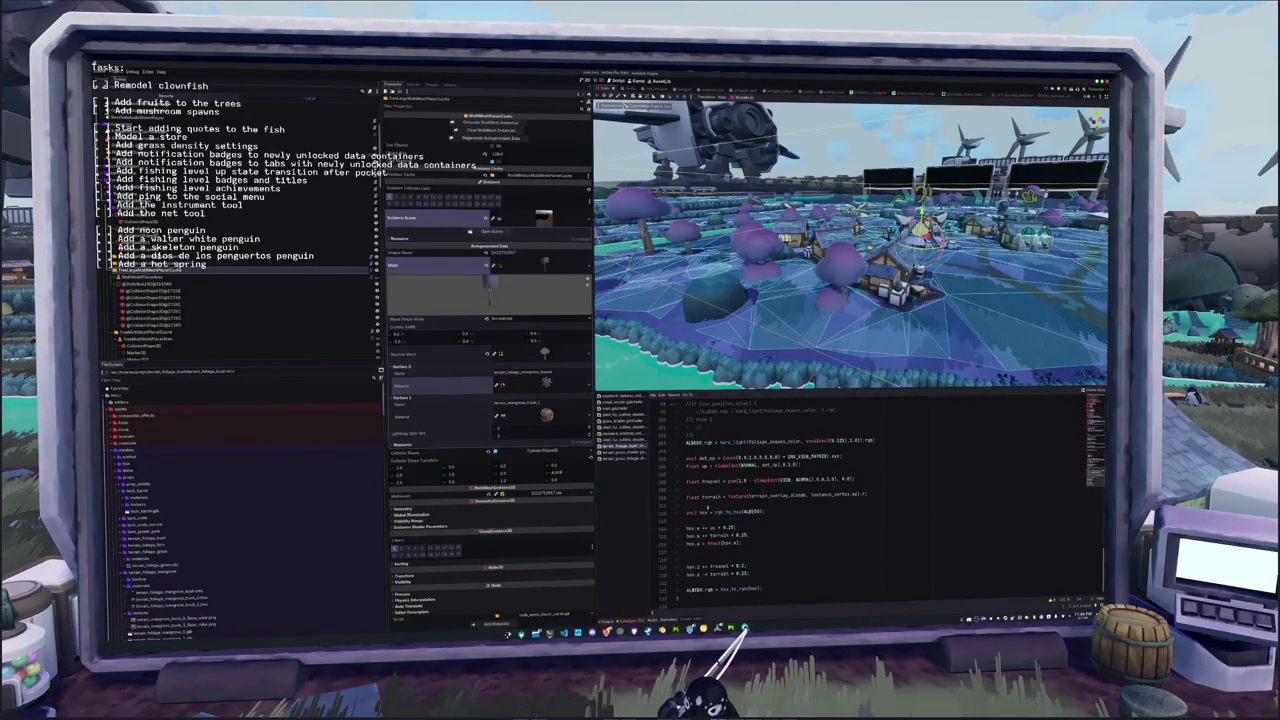
Add a terrain offset line ending in = 0.2; below the terrain lookup
click(743, 521)
click(736, 503)
text(hsv)
key(Return)
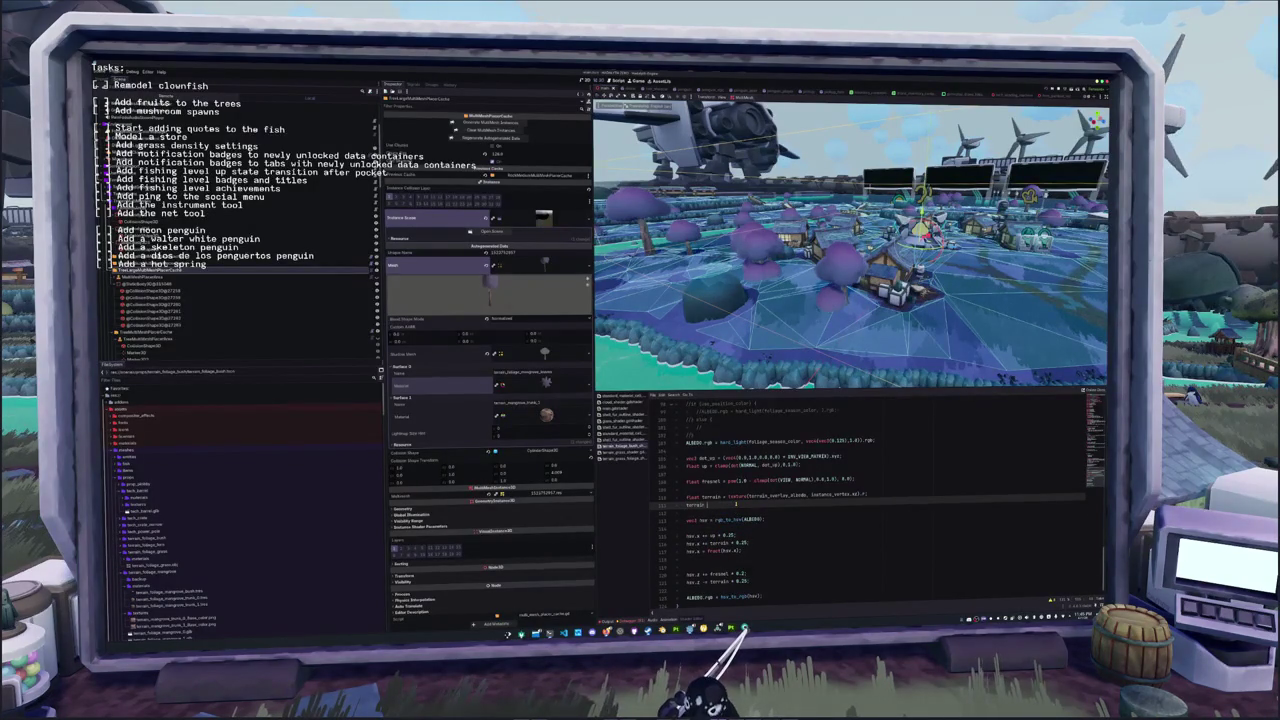
text(rain = nor)
key(BackSpace)
key(BackSpace)
key(BackSpace)
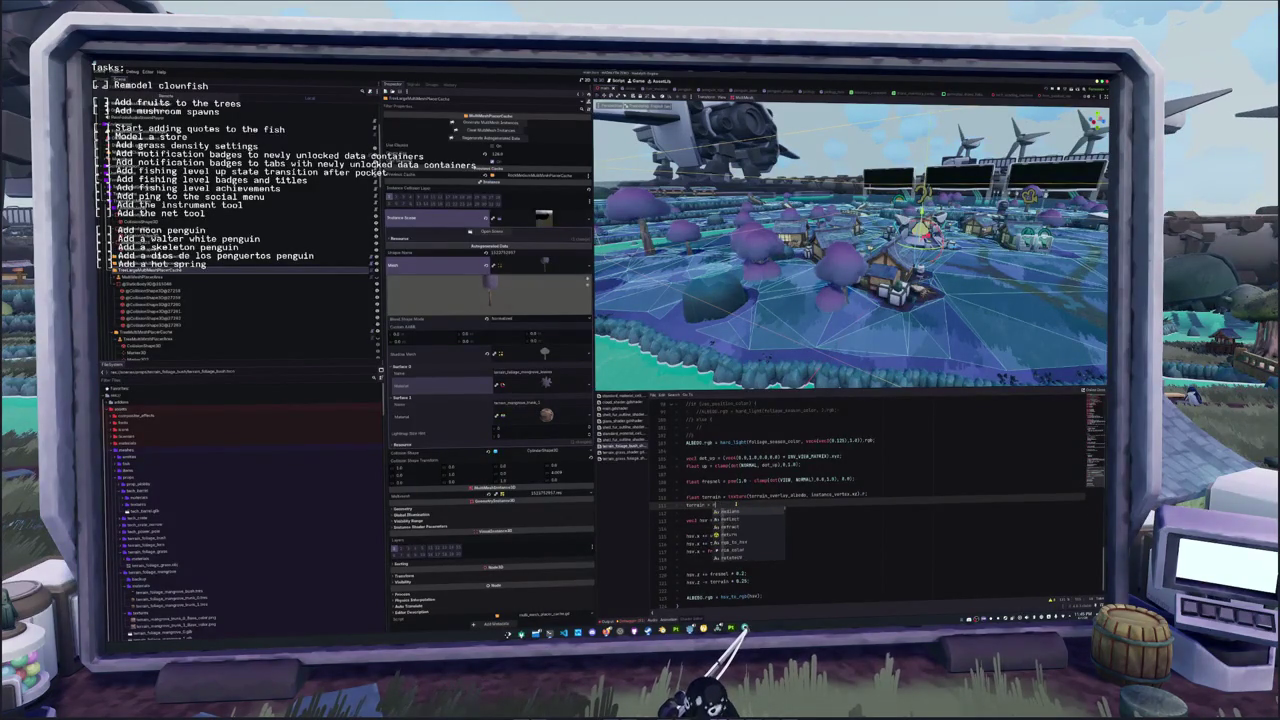
text(round()
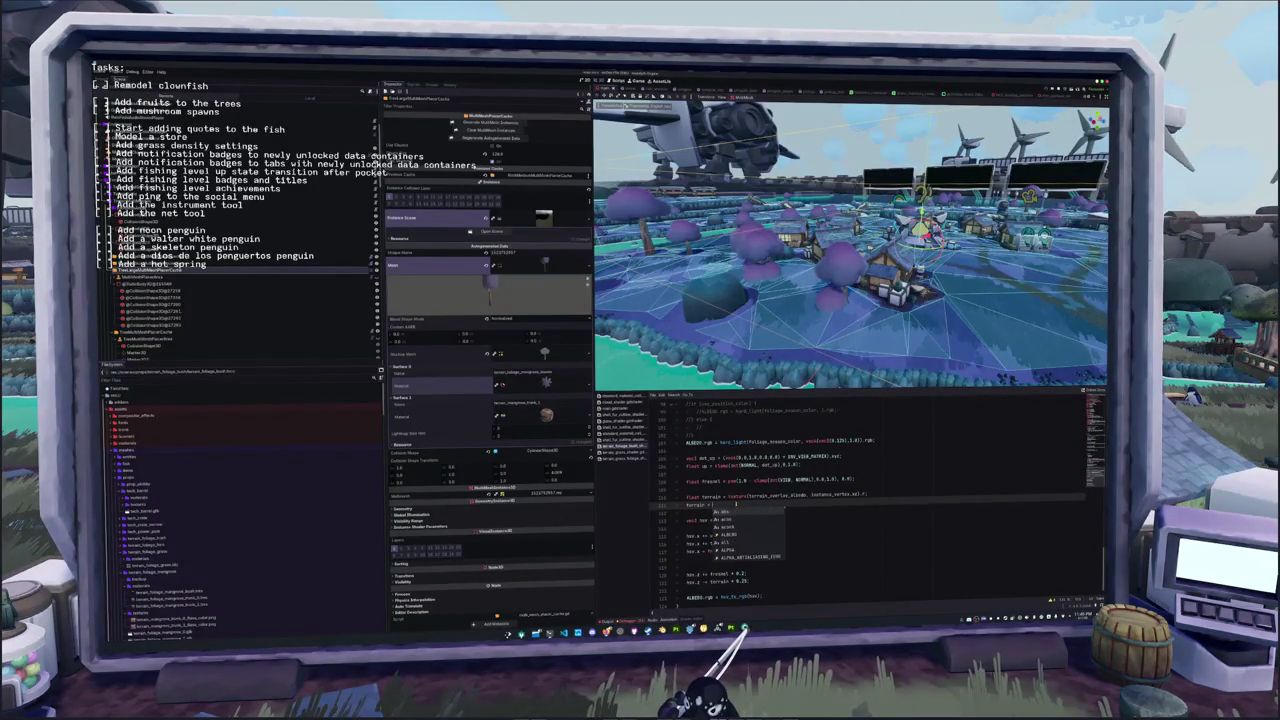
key(Escape)
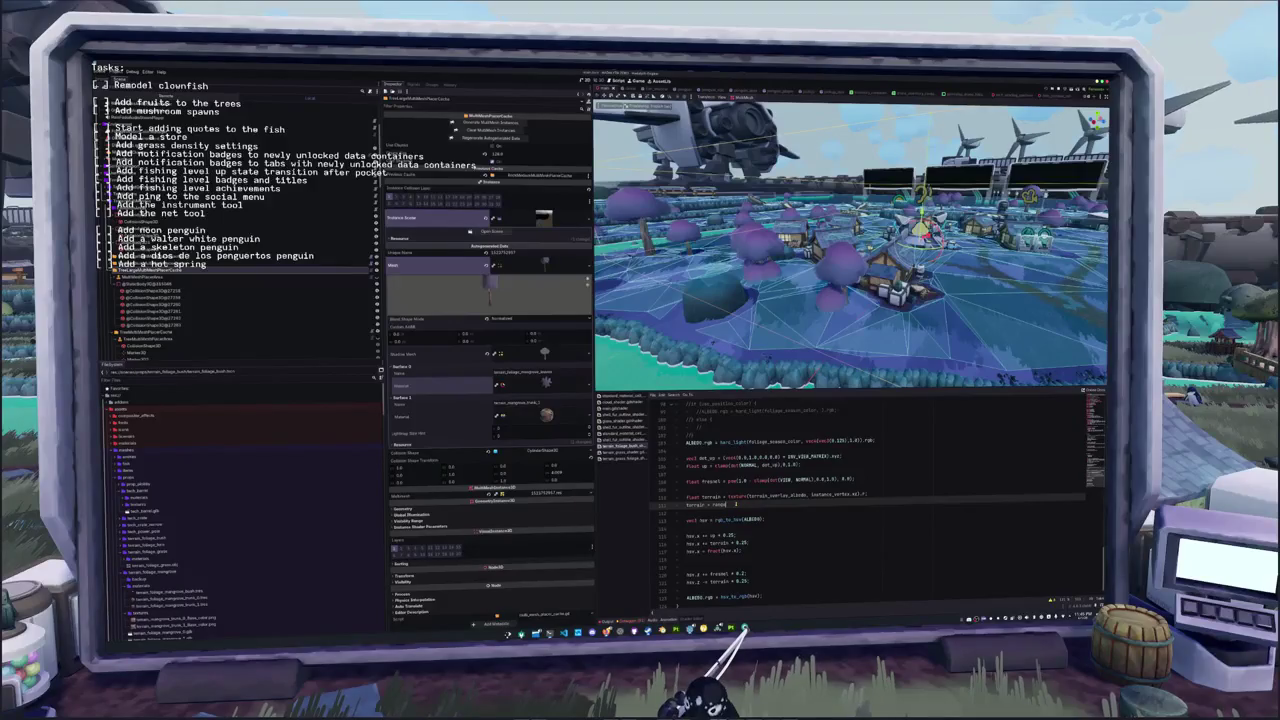
text(a)
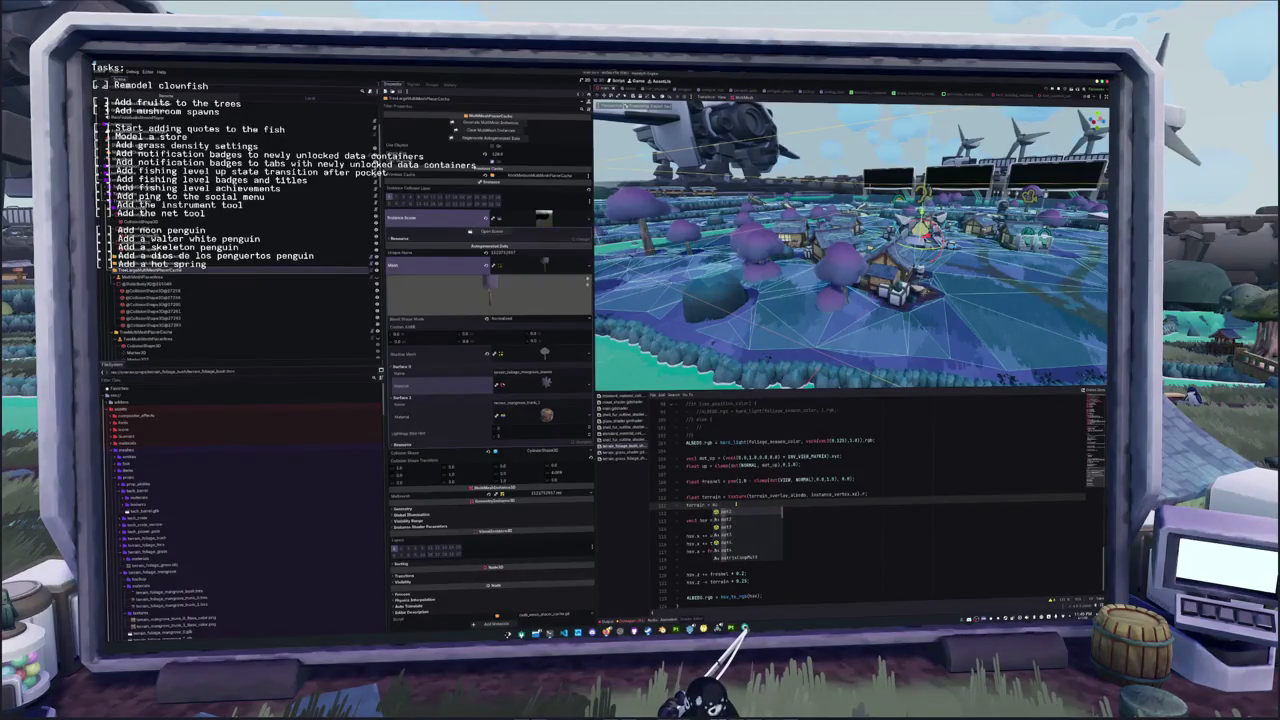
key(Escape)
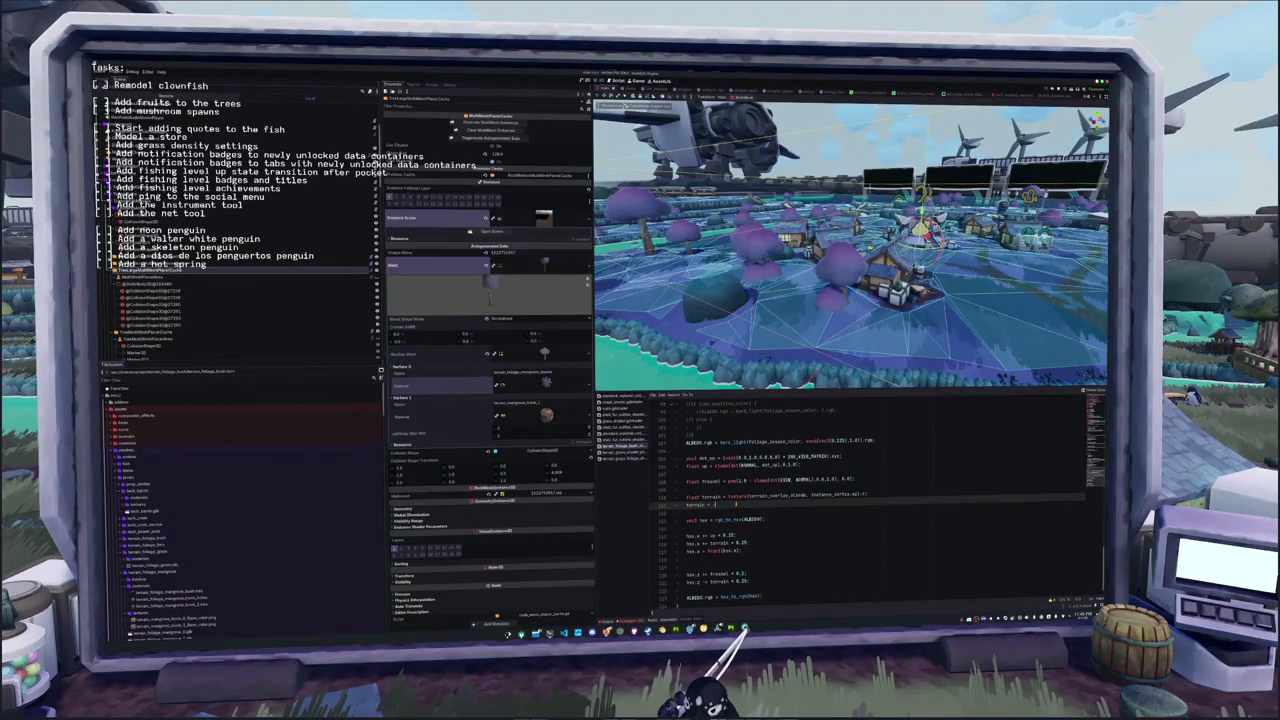
text(= 0.2;)
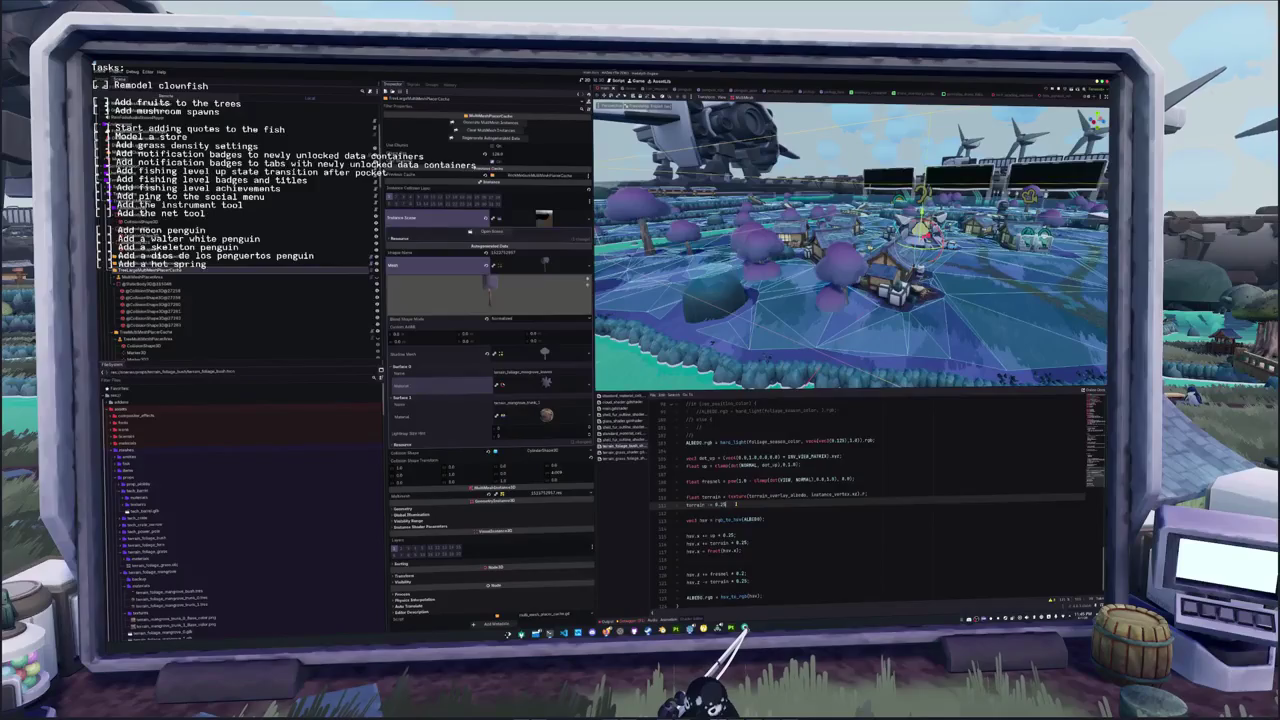
Replace the unfinished terrain += line with a remap starting terrain = (terrain - 0.25) / (...)
key(Return)
text(terrain *)
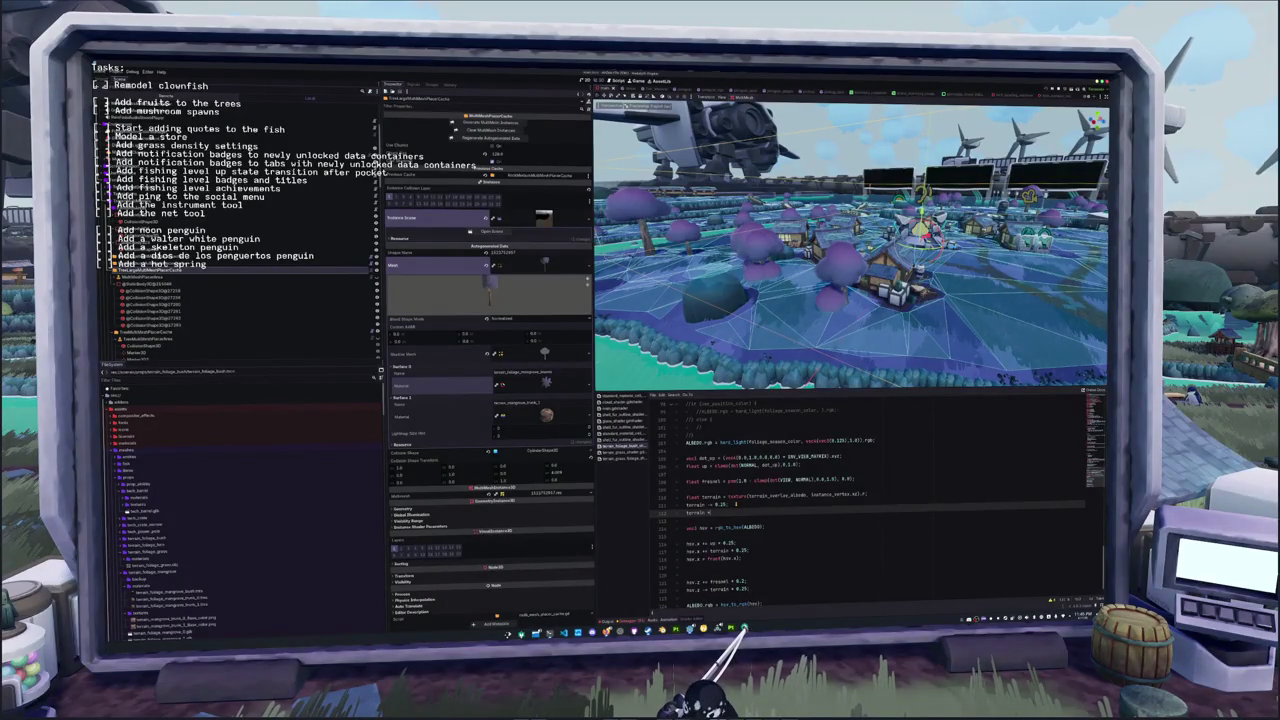
text(+=)
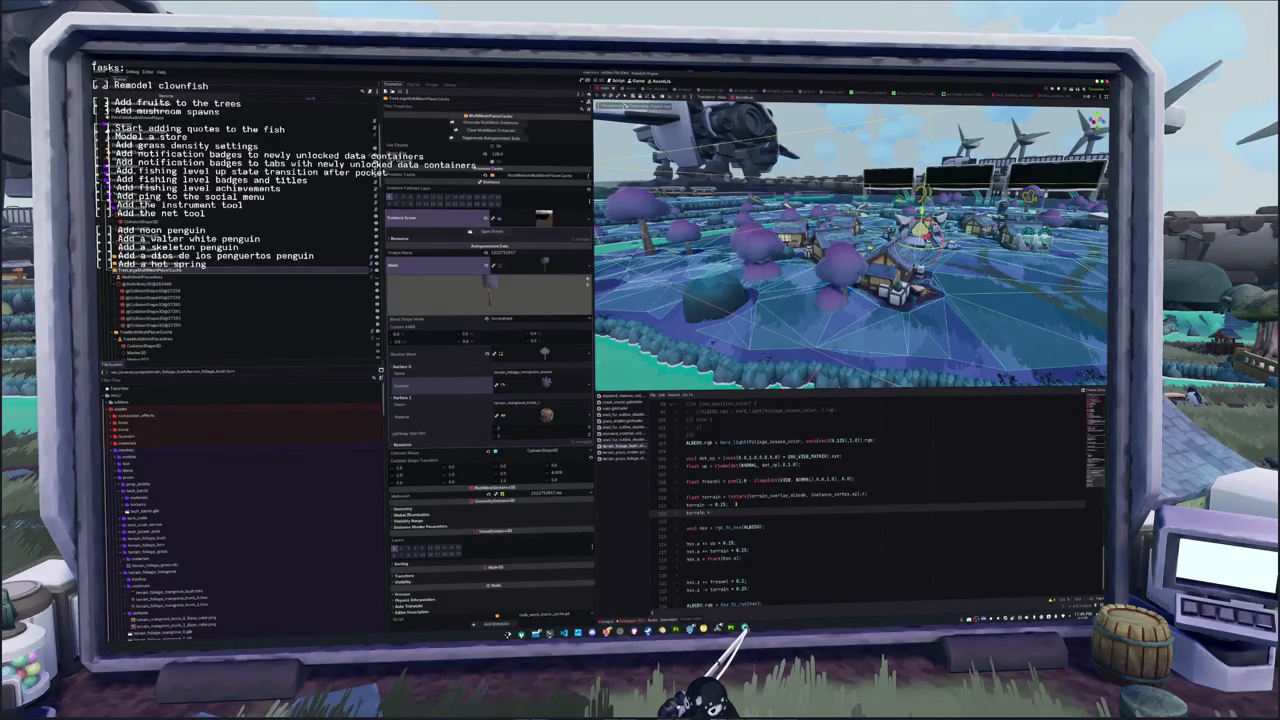
key(ctrl+shift+k)
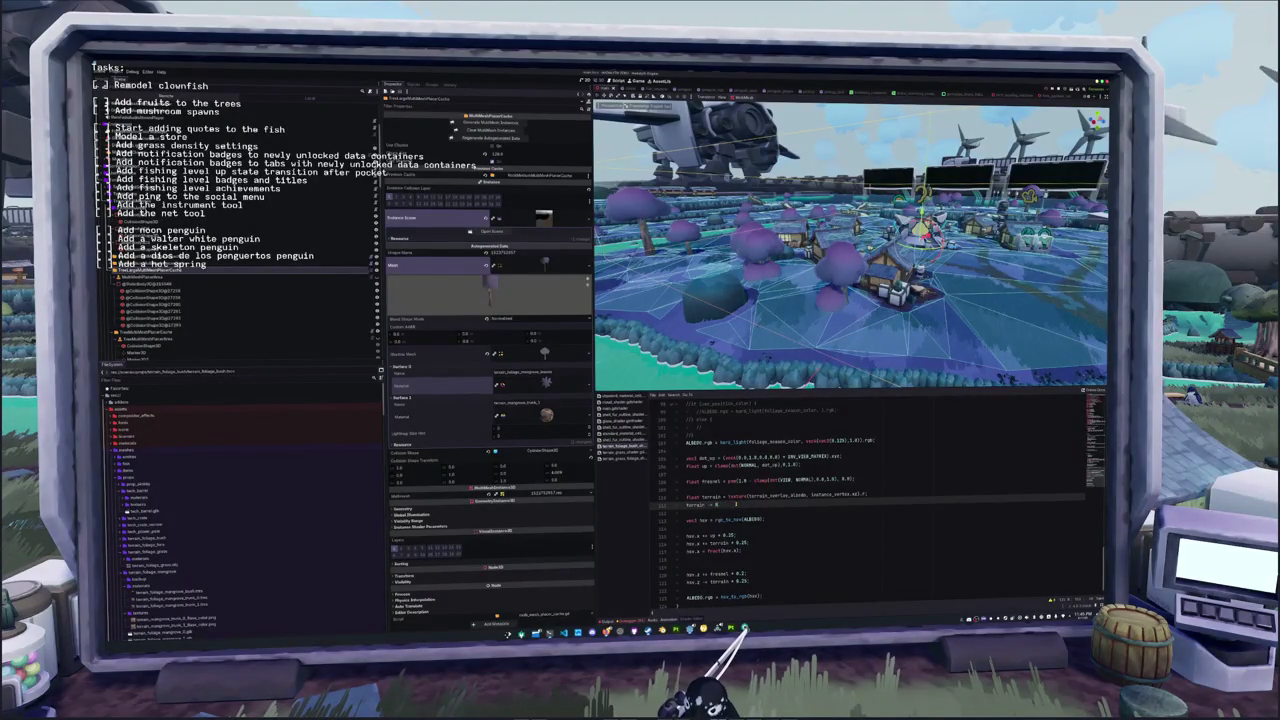
text(= terrai)
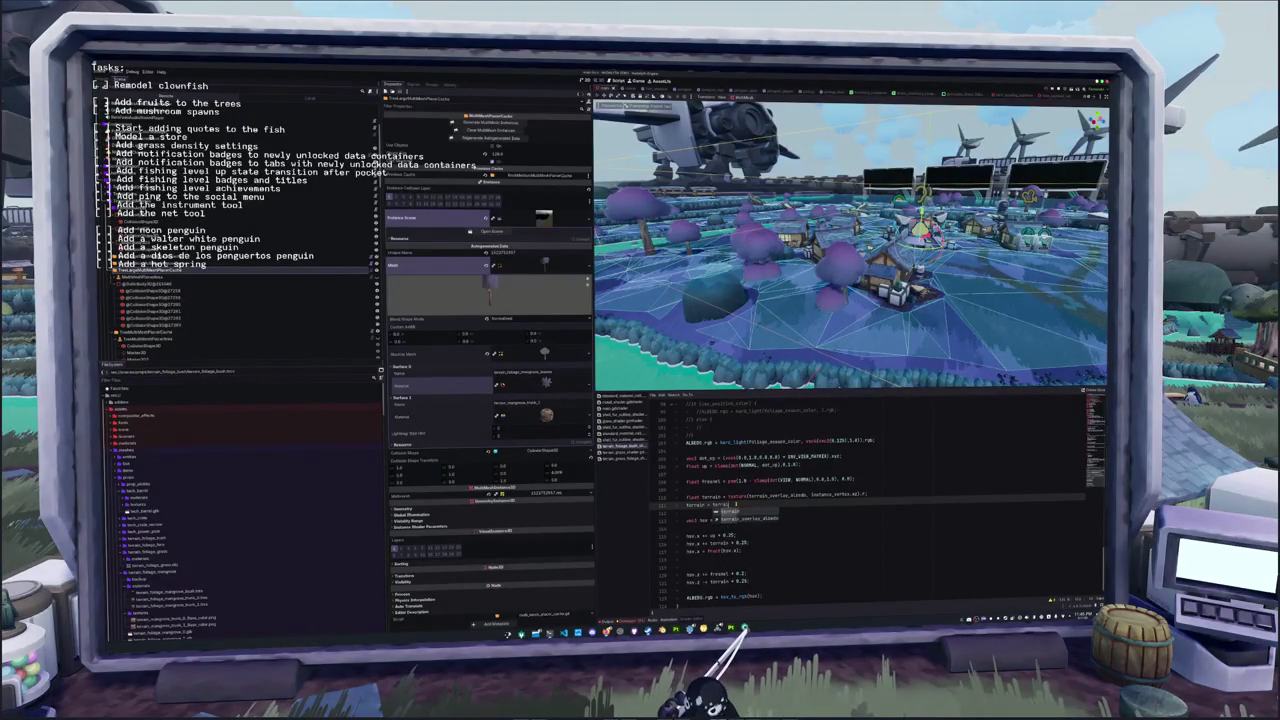
text(n(2)
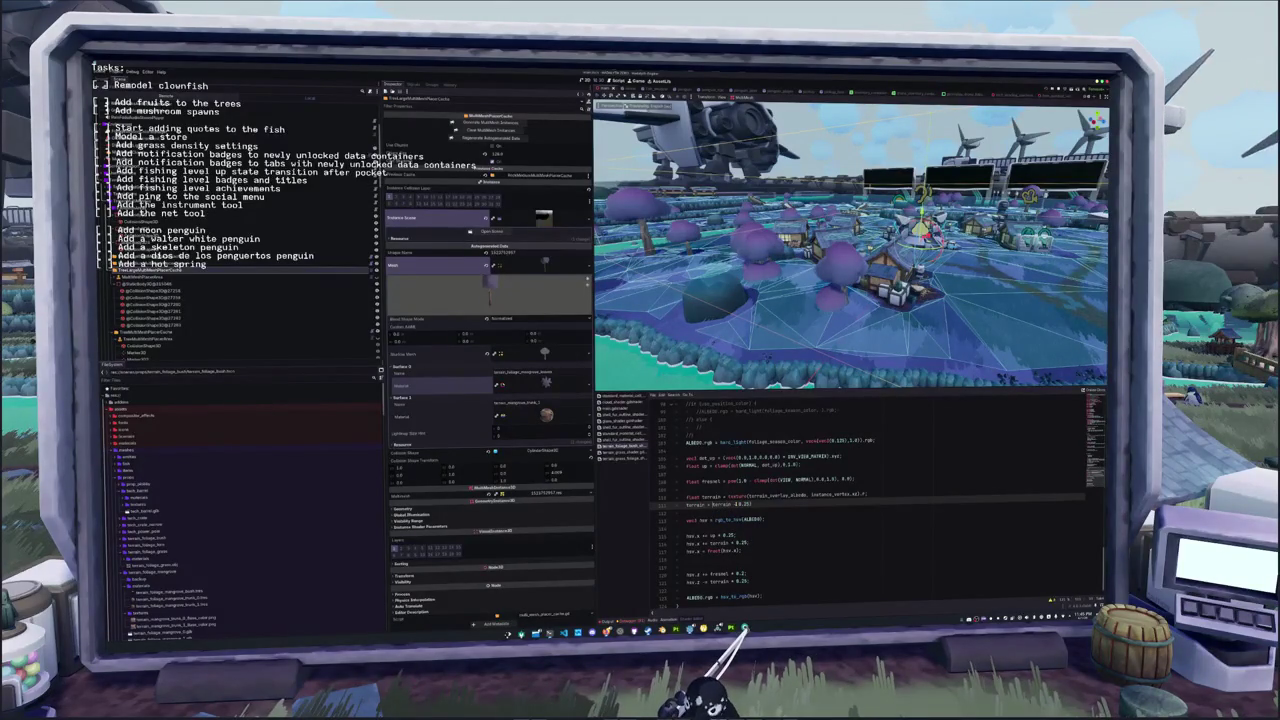
text() /)
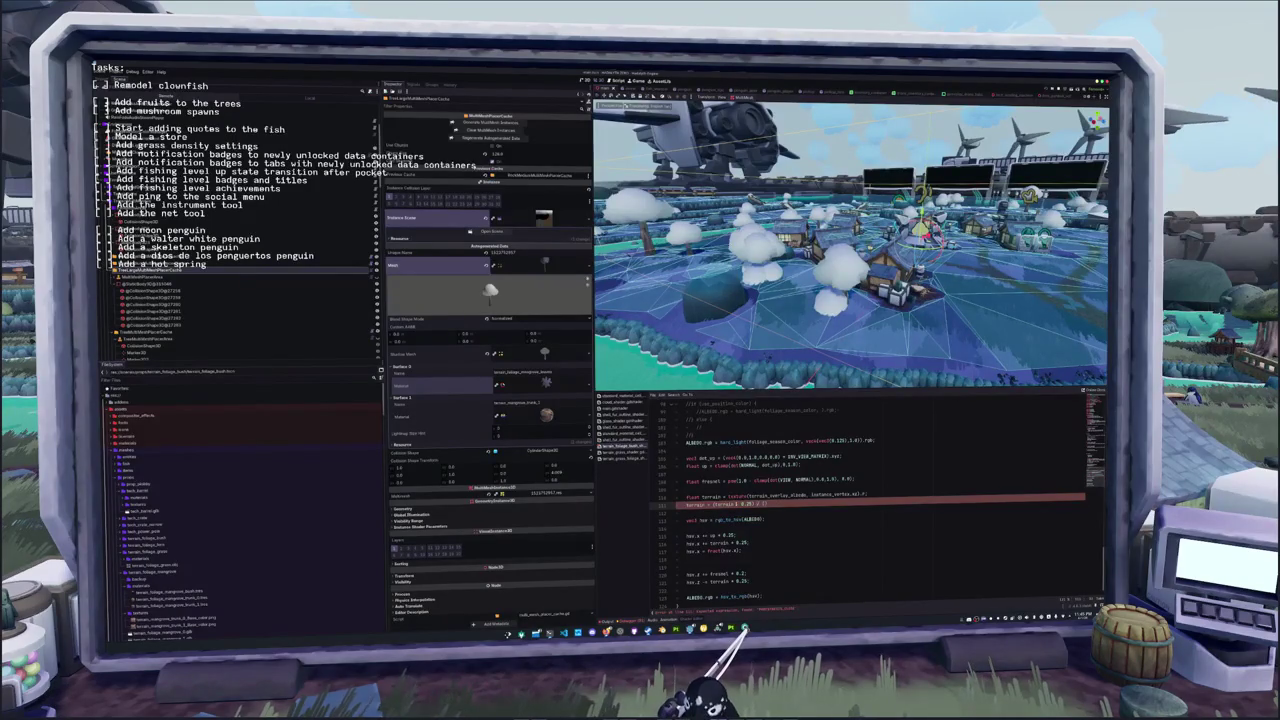
text(0.0)
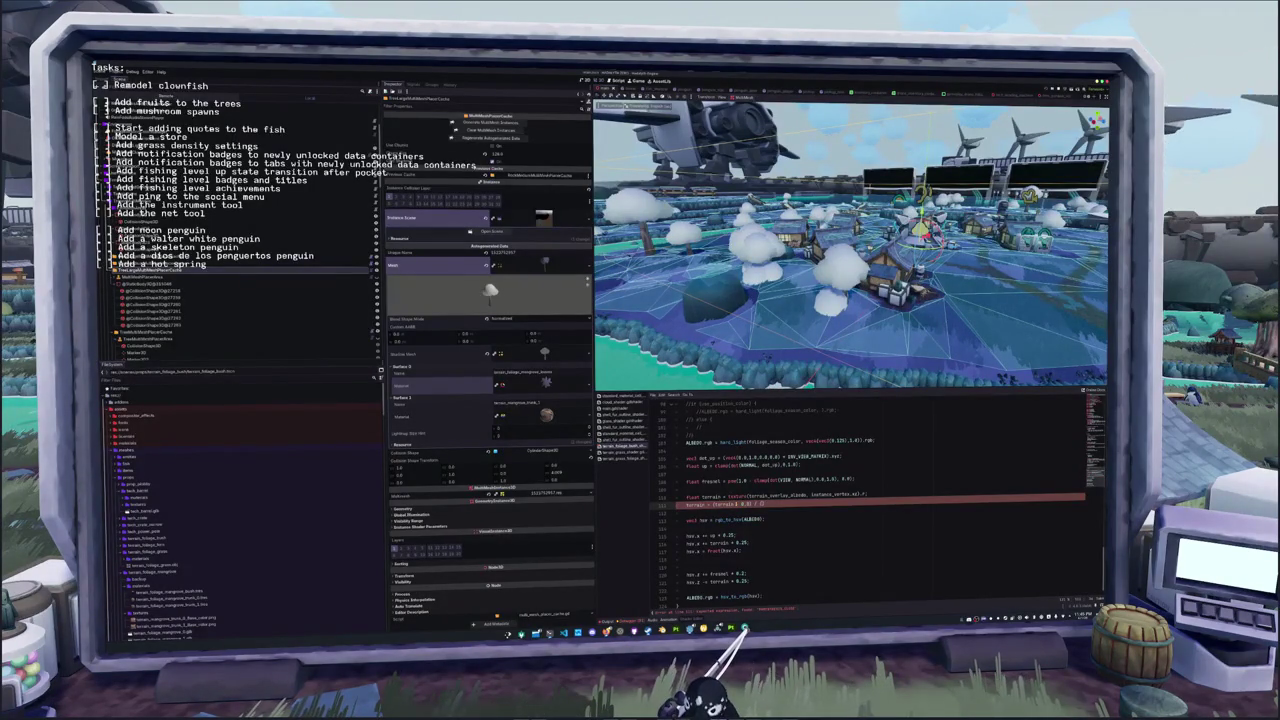
text(.0)
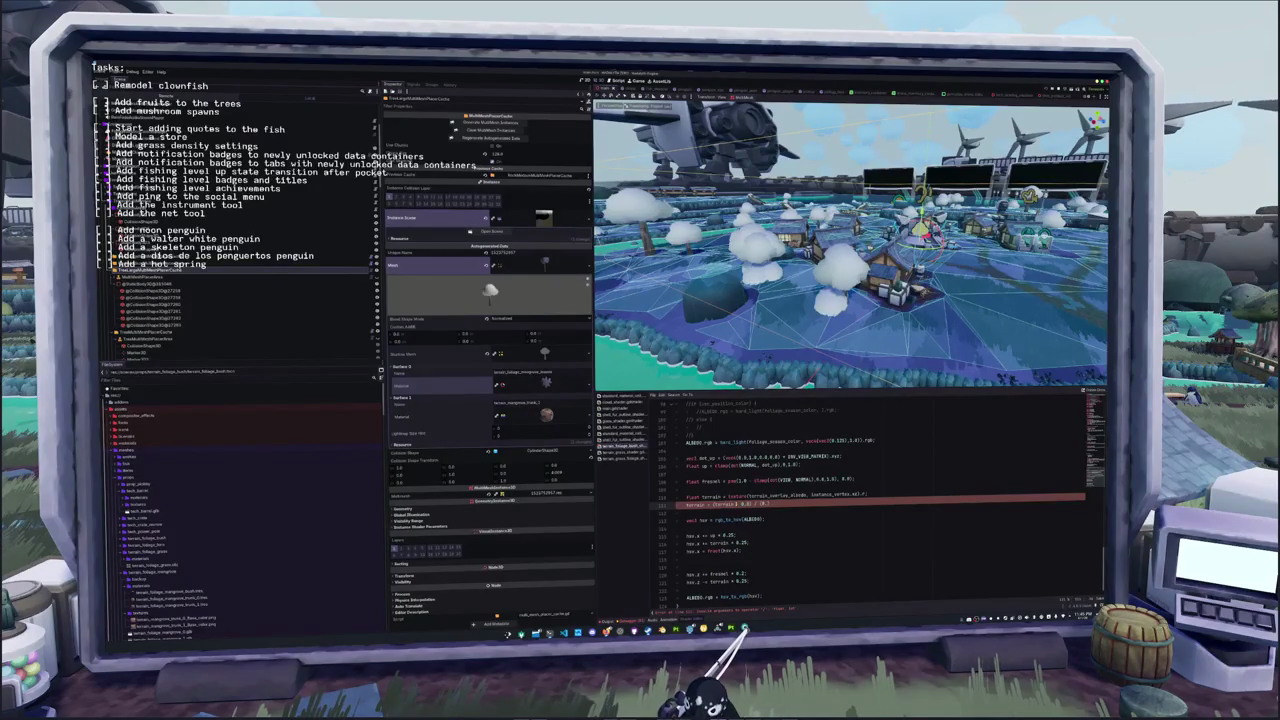
text(-)
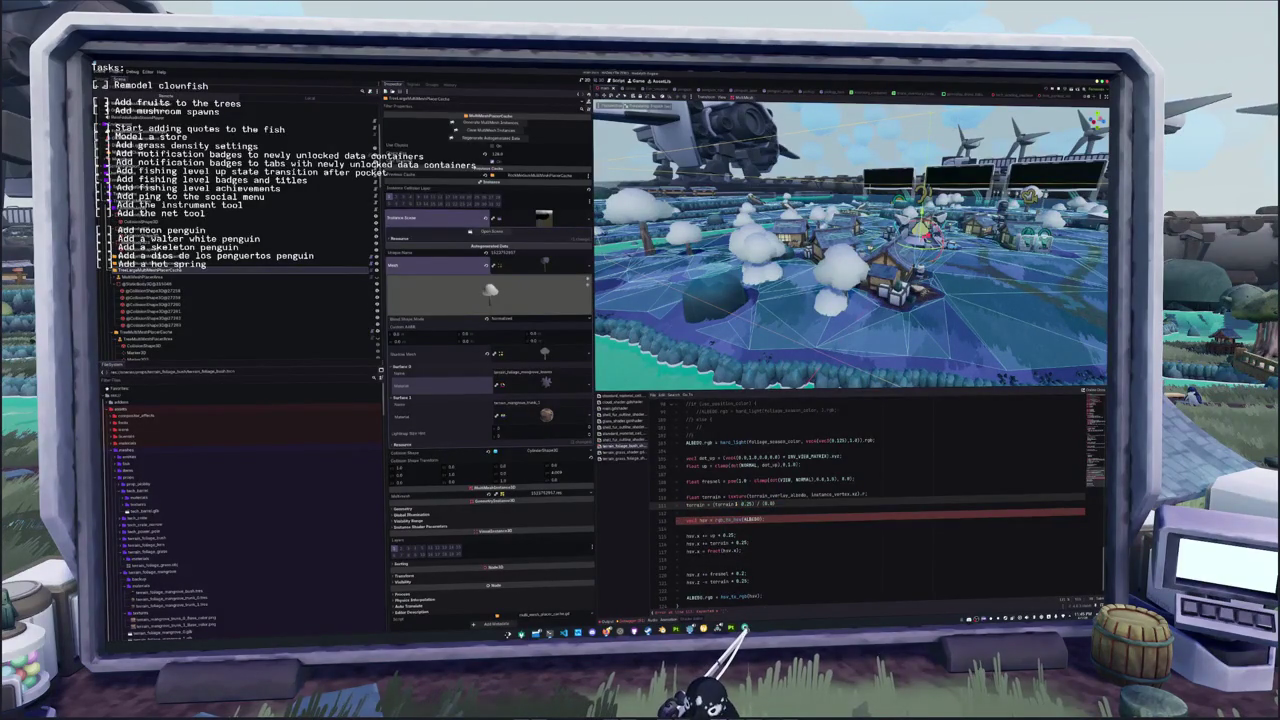
text(.)
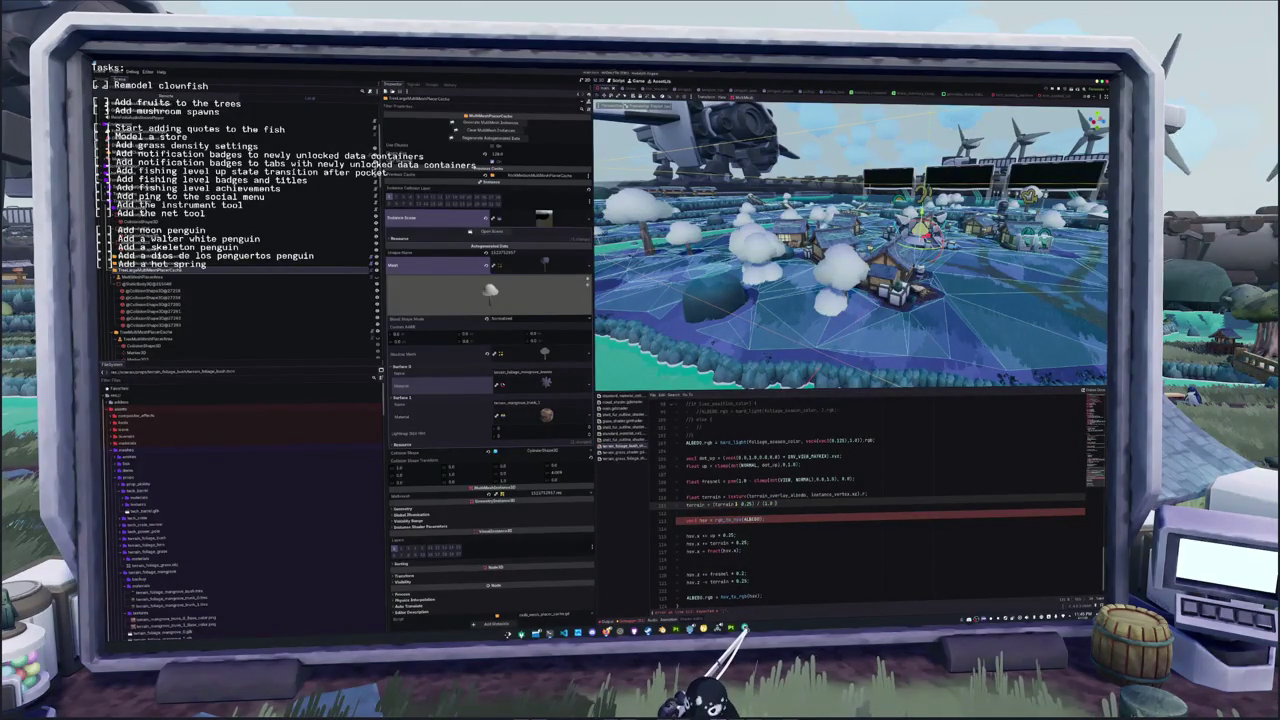
text(0 ;0.25)
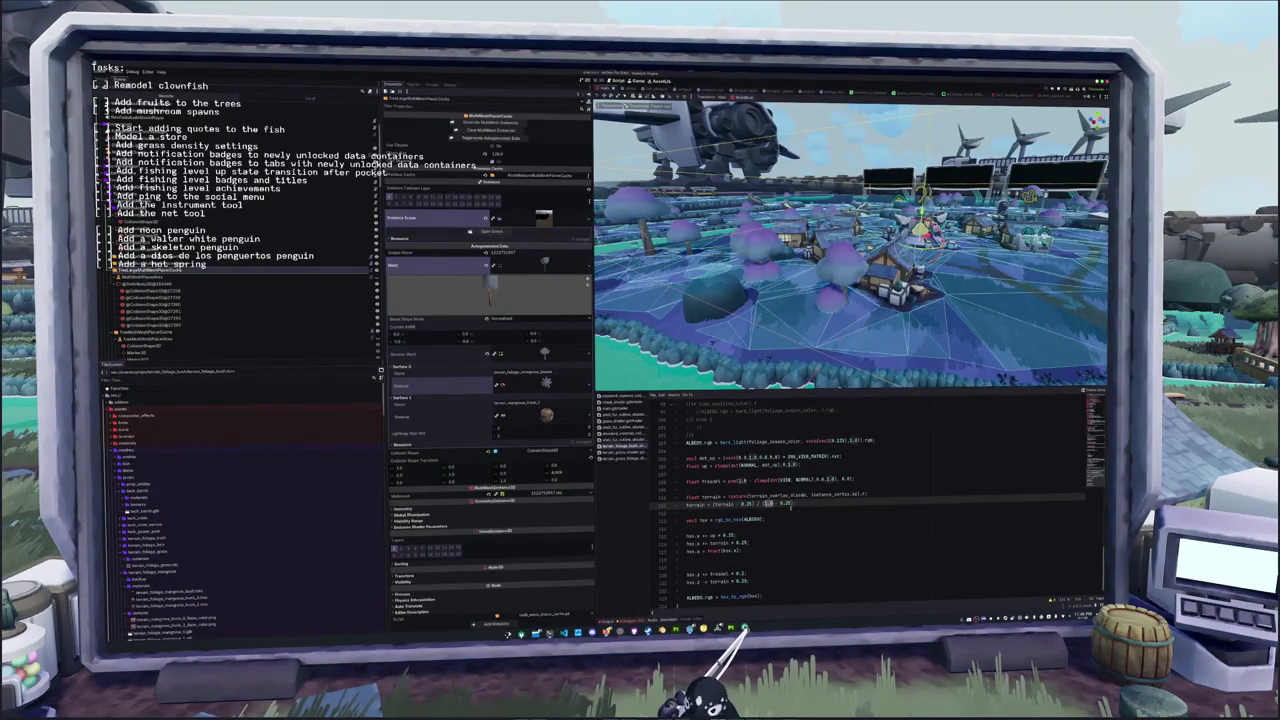
Complete the terrain remap expression with its 0.5 upper bound
text(0.25) * ()
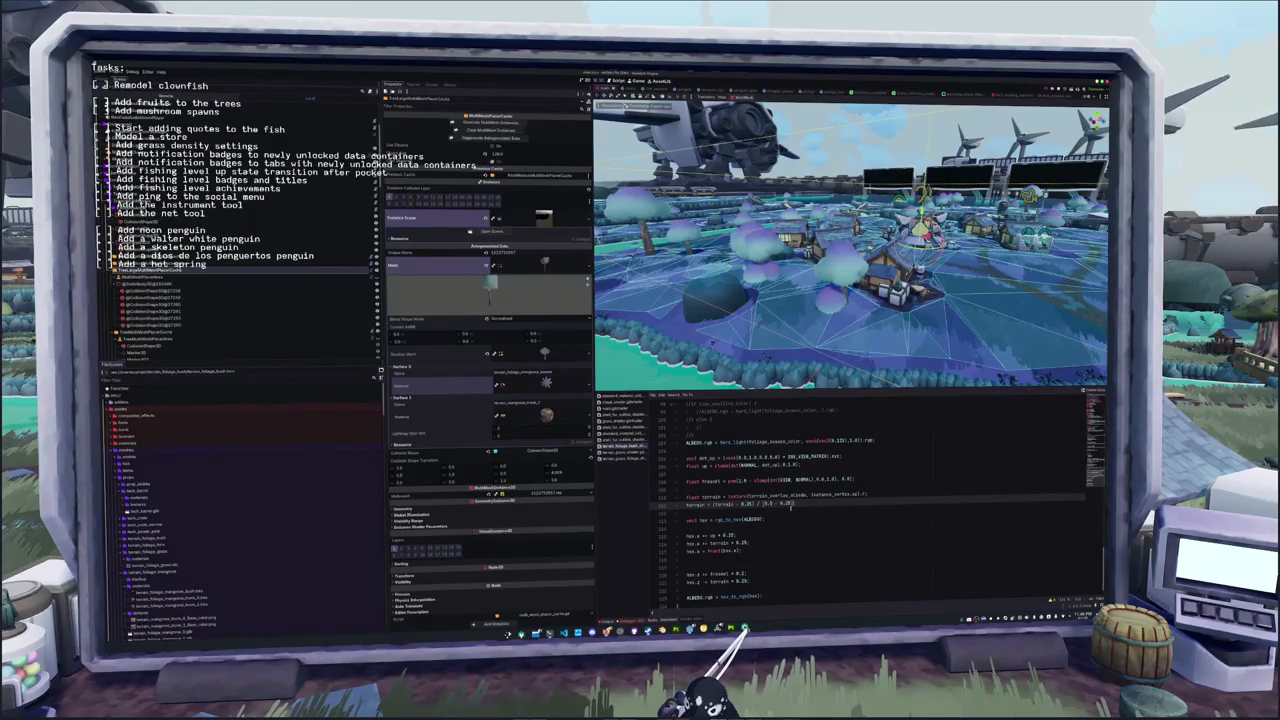
text(1.0 - 0.0) + 0.0;)
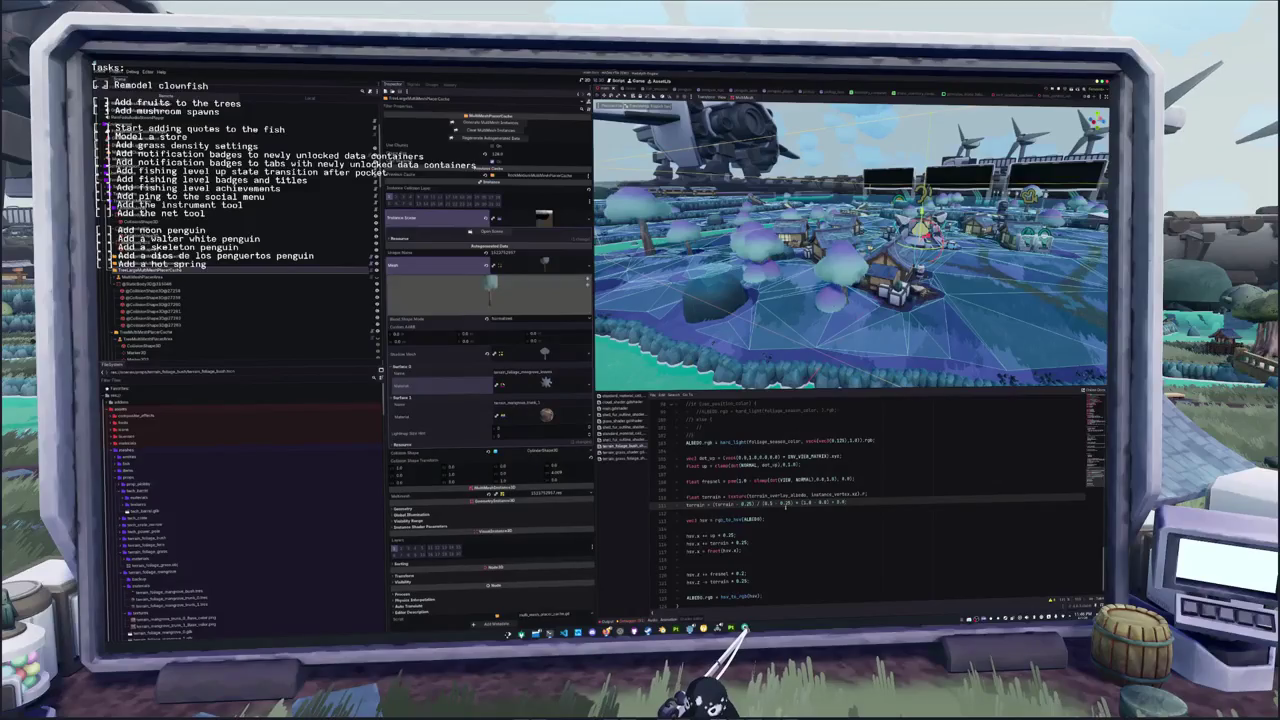
drag(745, 290, 770, 310)
scroll(709, 496, down, 1)
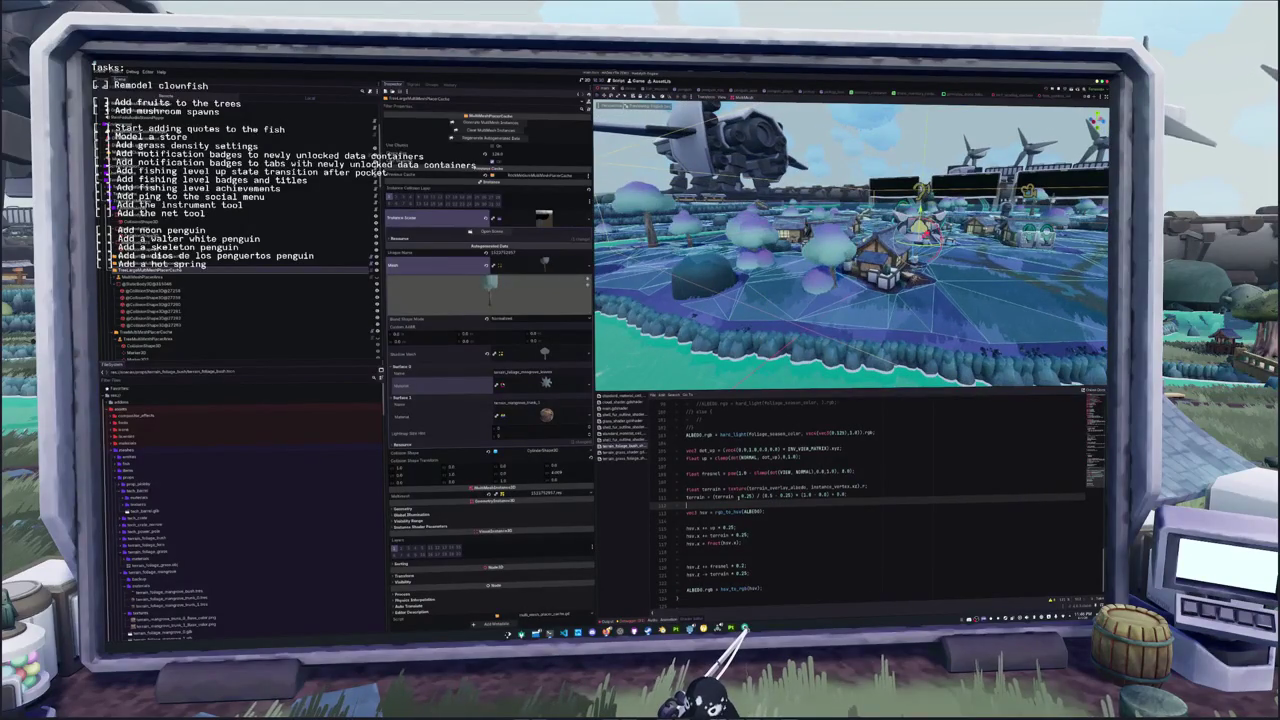
Comment out the line subtracting terrain from brightness and delete the terrain remap line
click(709, 572)
key(ctrl+slash)
key(Up)
key(Up)
key(Up)
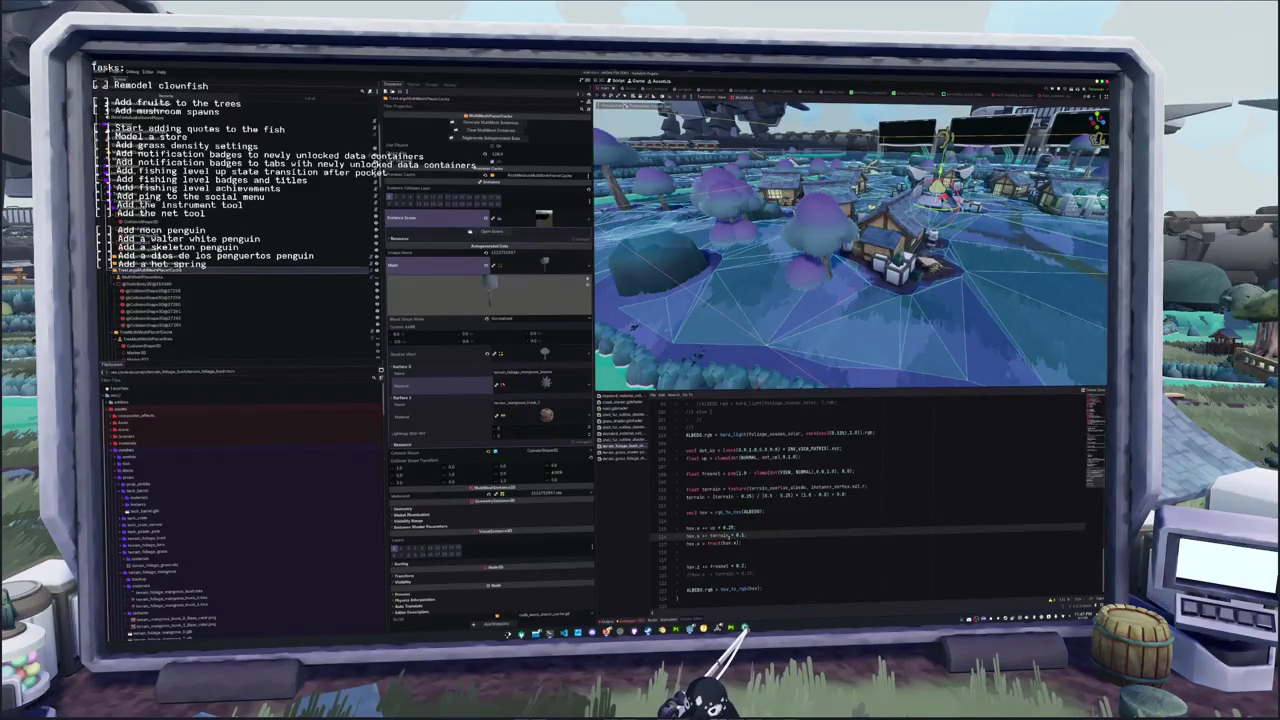
key(ctrl+shift+k)
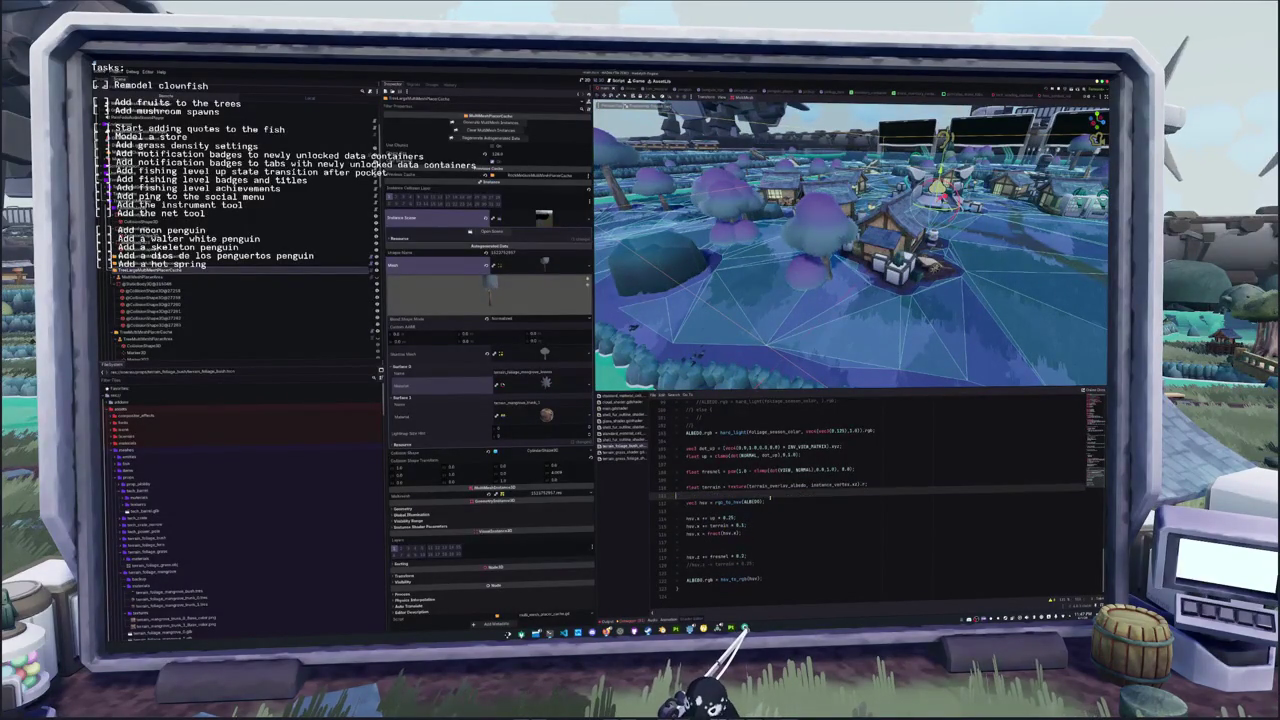
Remove the extra blank line above the fresnel line
click(744, 524)
click(772, 545)
key(ctrl+shift+k)
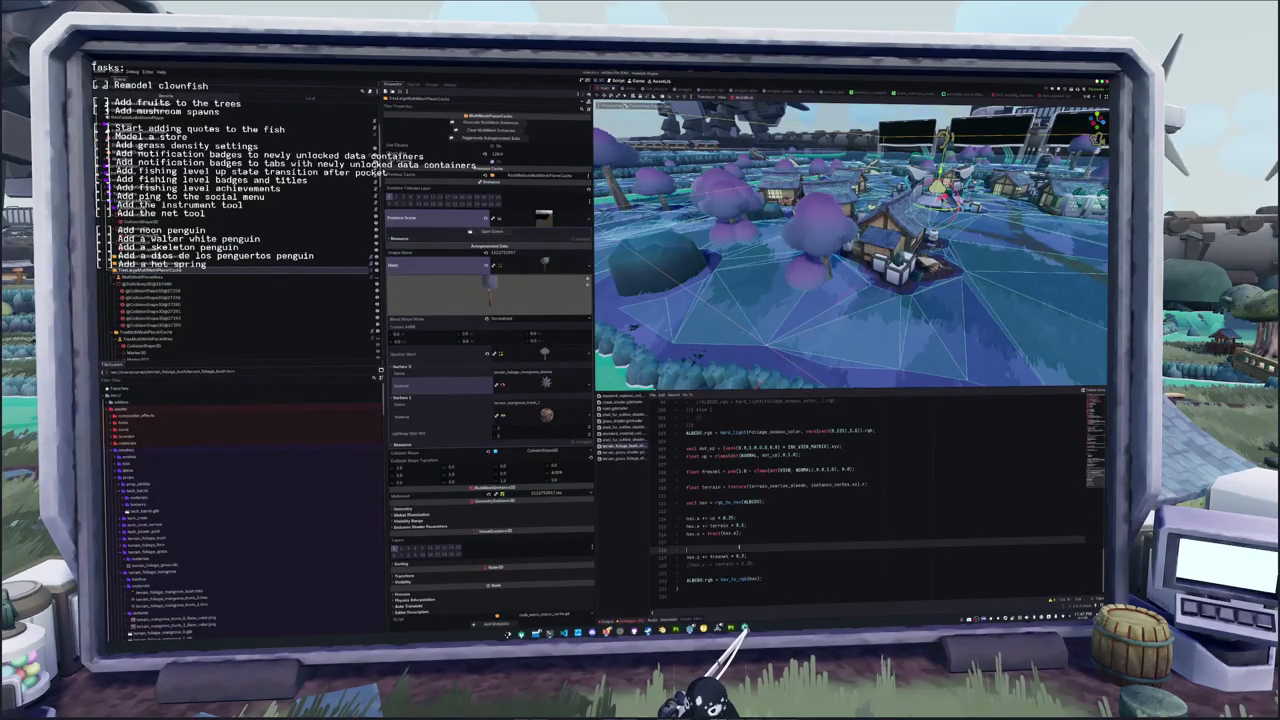
Open the GLSL documentation for fract from the hue line
click(752, 541)
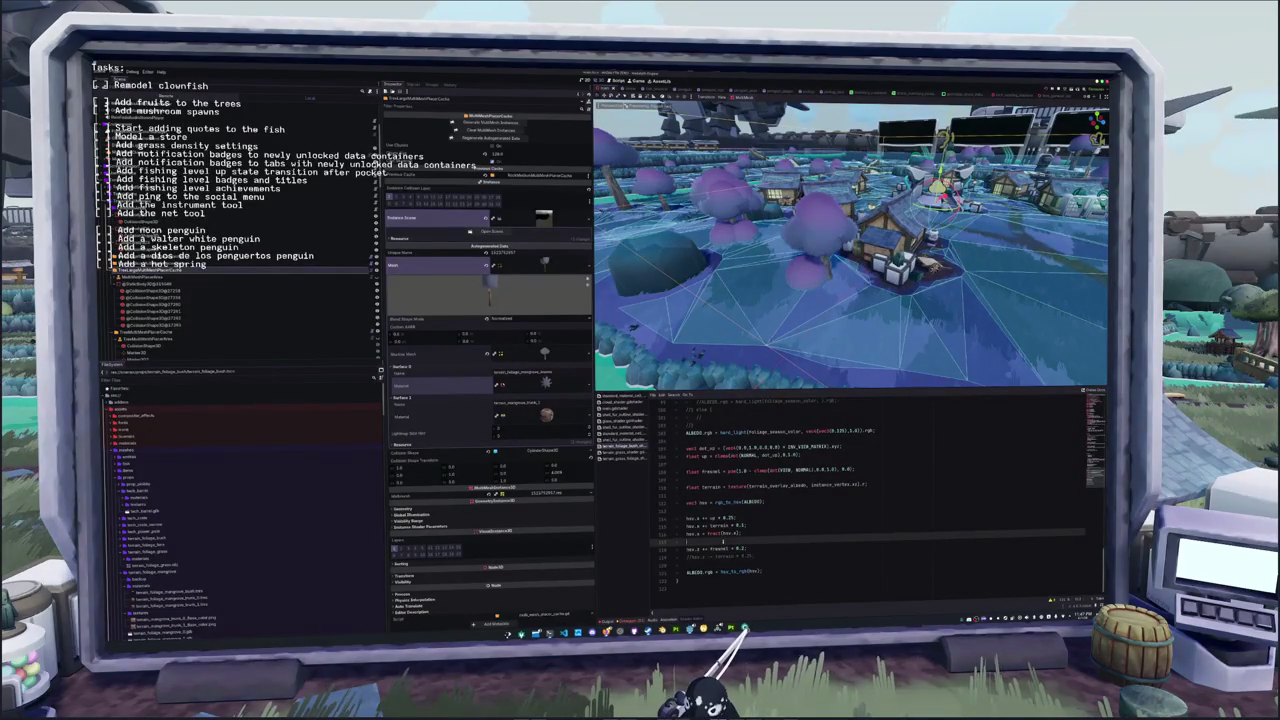
click(749, 533)
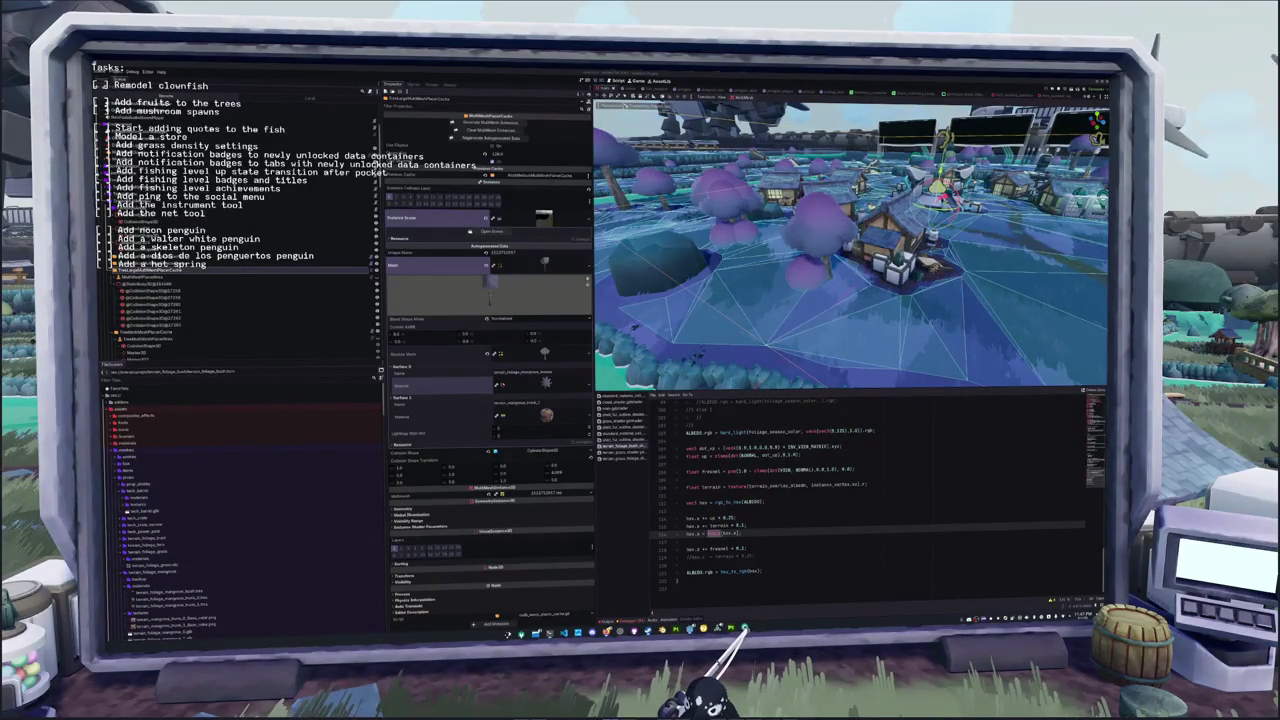
key(F1)
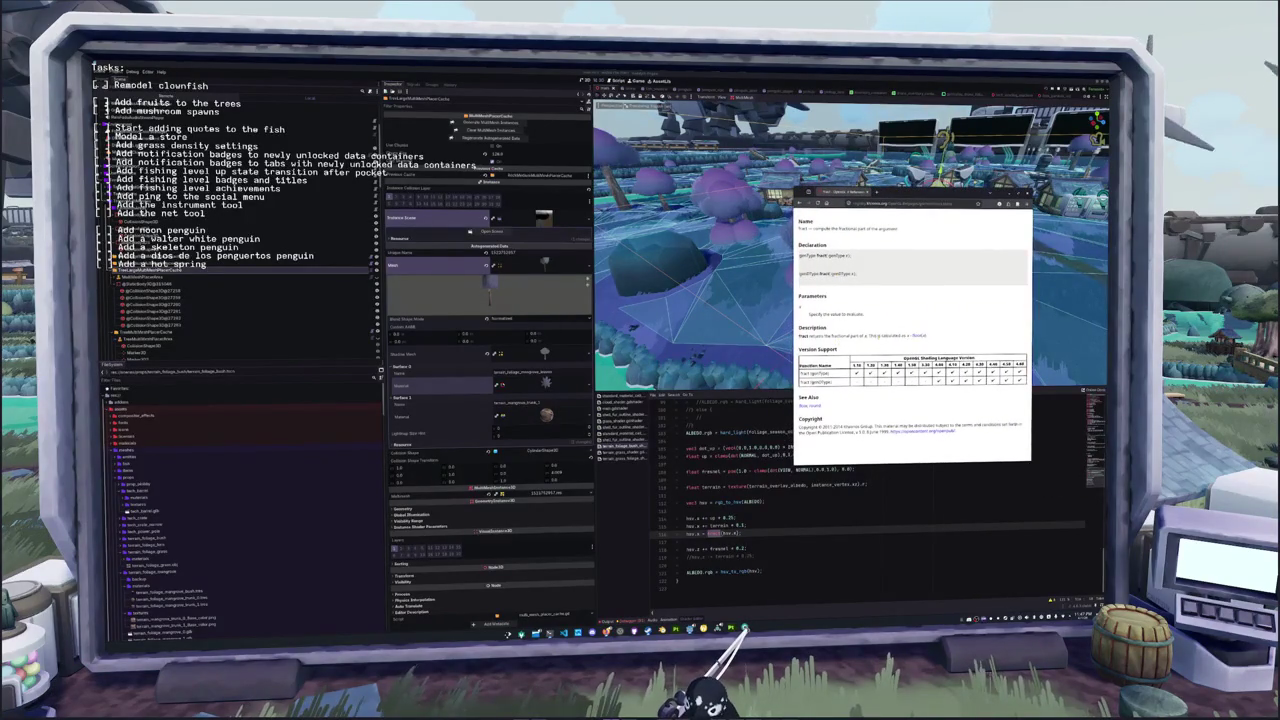
Widen the reference window, view floor's page, then go back to fract
mouse_move(793, 320)
mouse_down()
mouse_move(660, 320)
mouse_move(672, 320)
mouse_up()
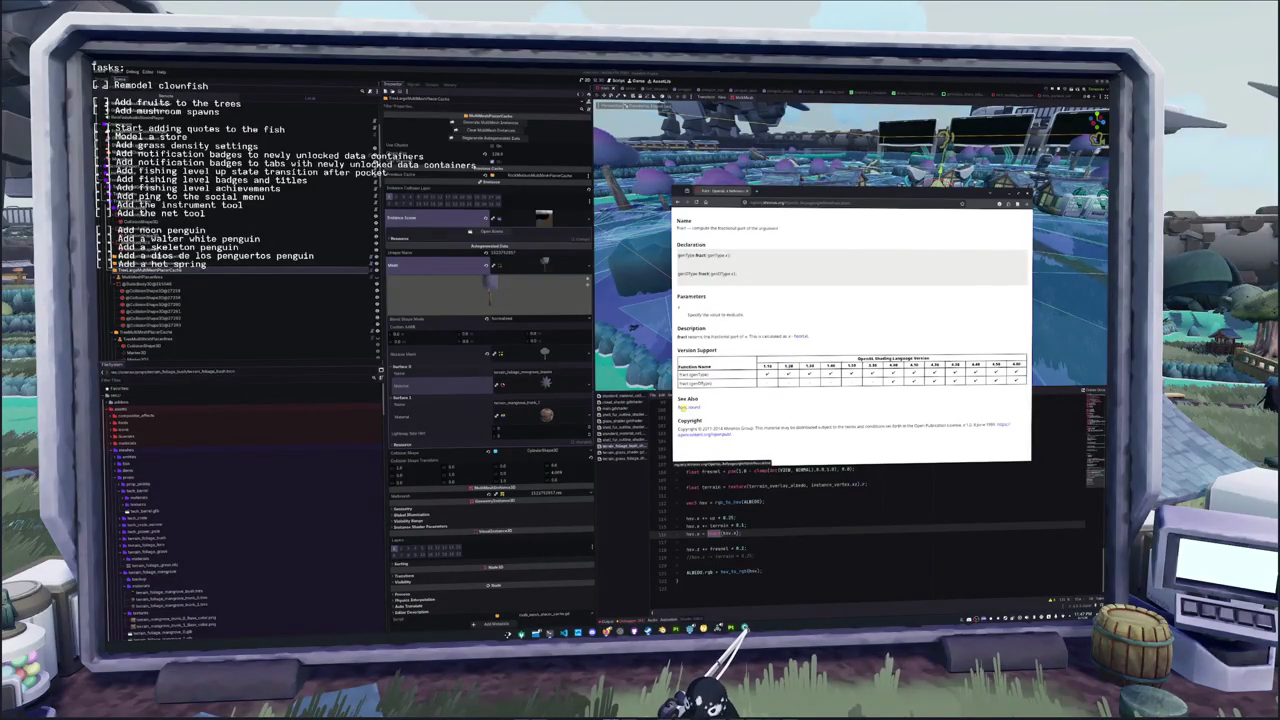
click(685, 407)
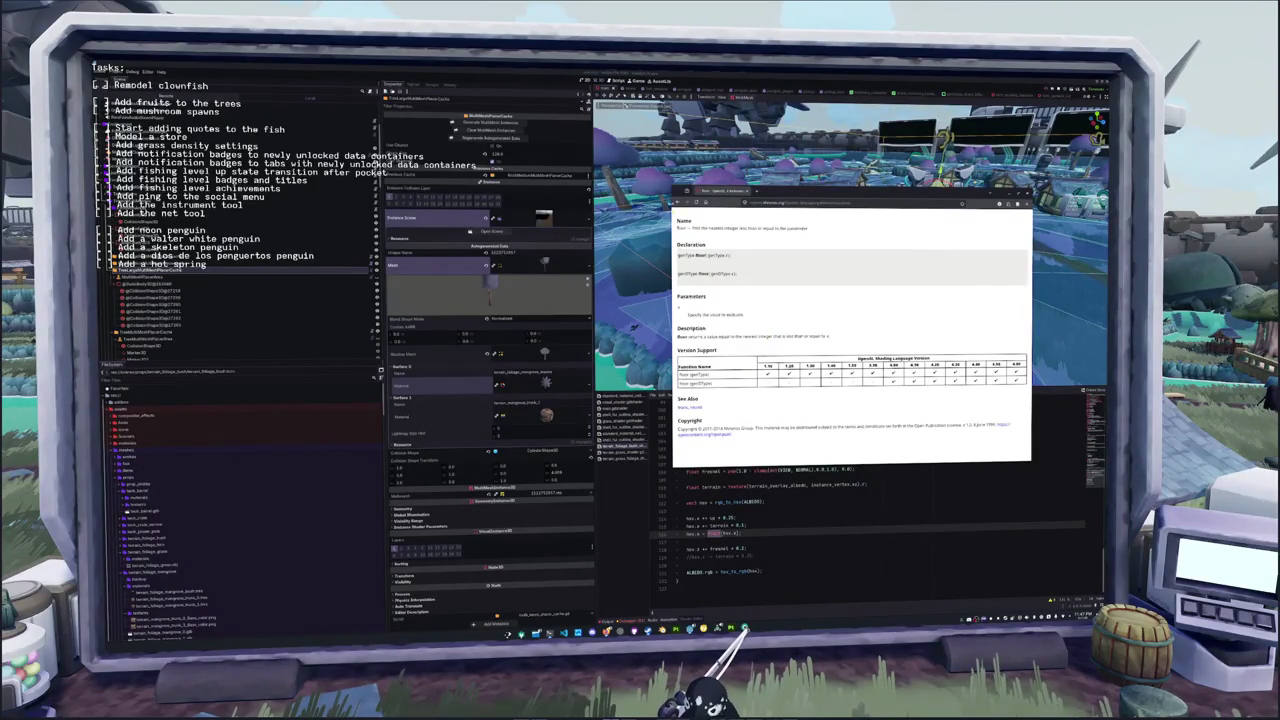
click(678, 203)
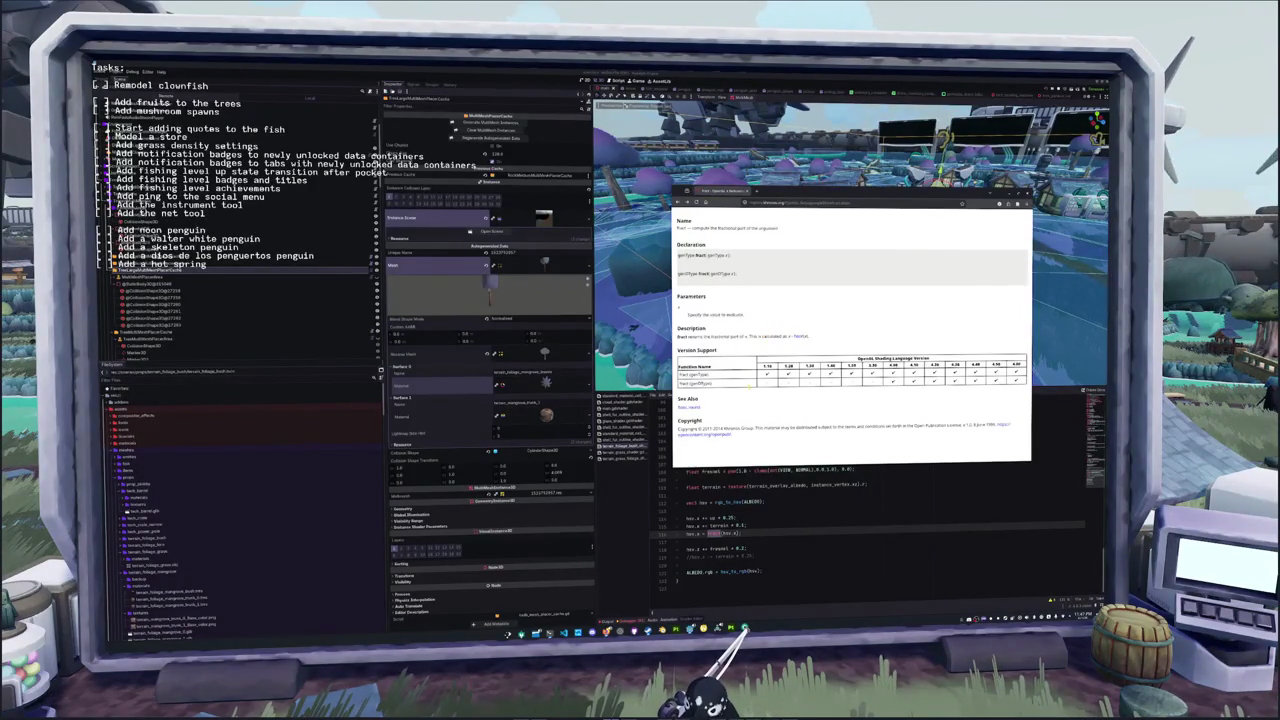
Return to the Godot shader code at the line adding sp to brightness
click(748, 485)
click(773, 531)
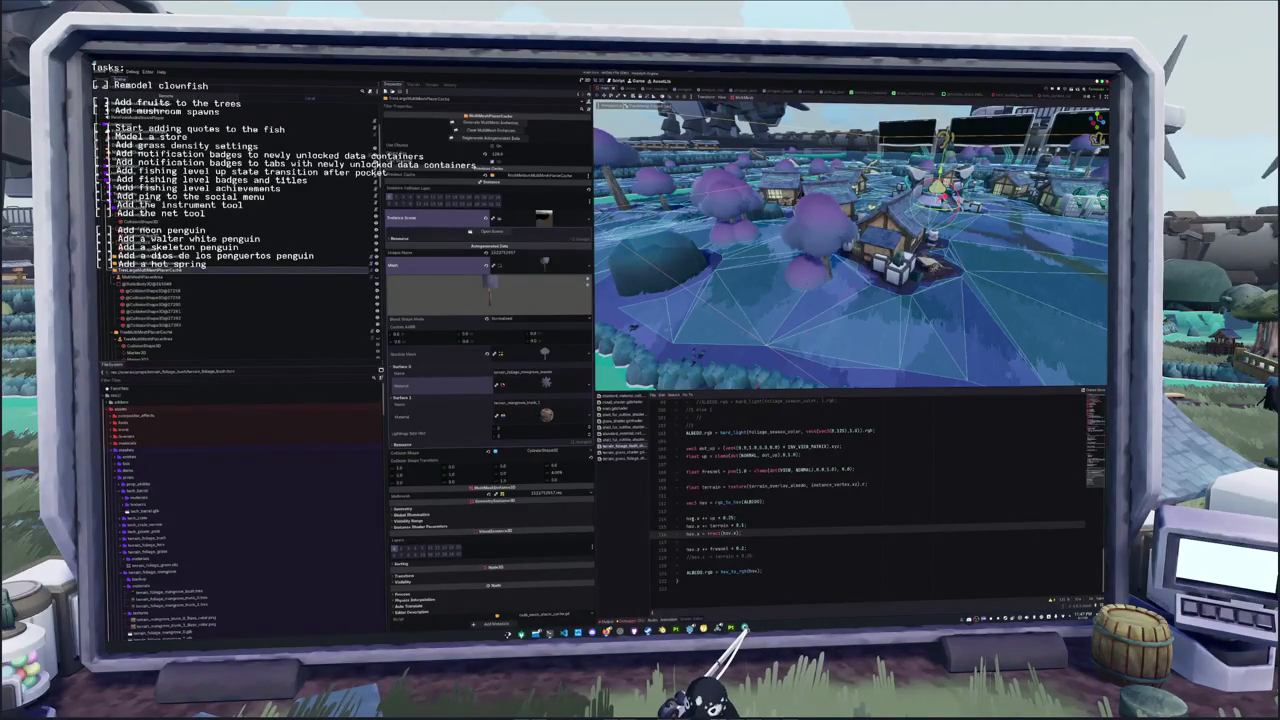
click(745, 518)
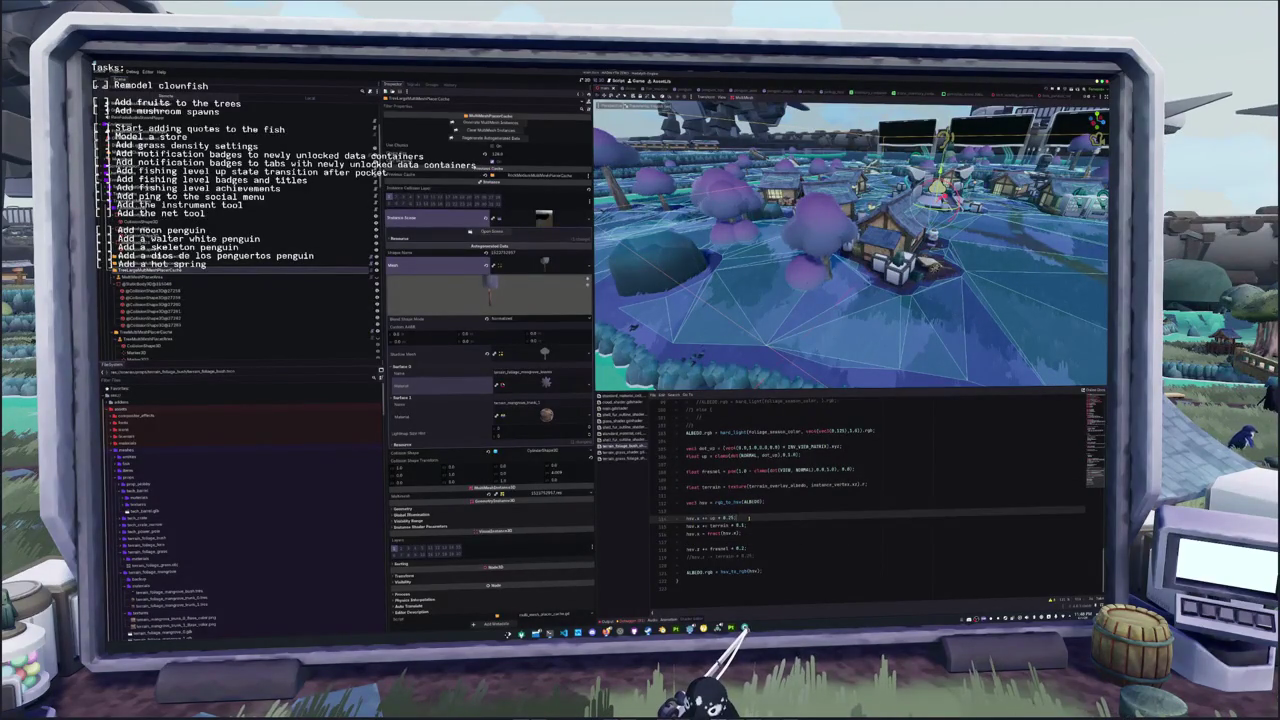
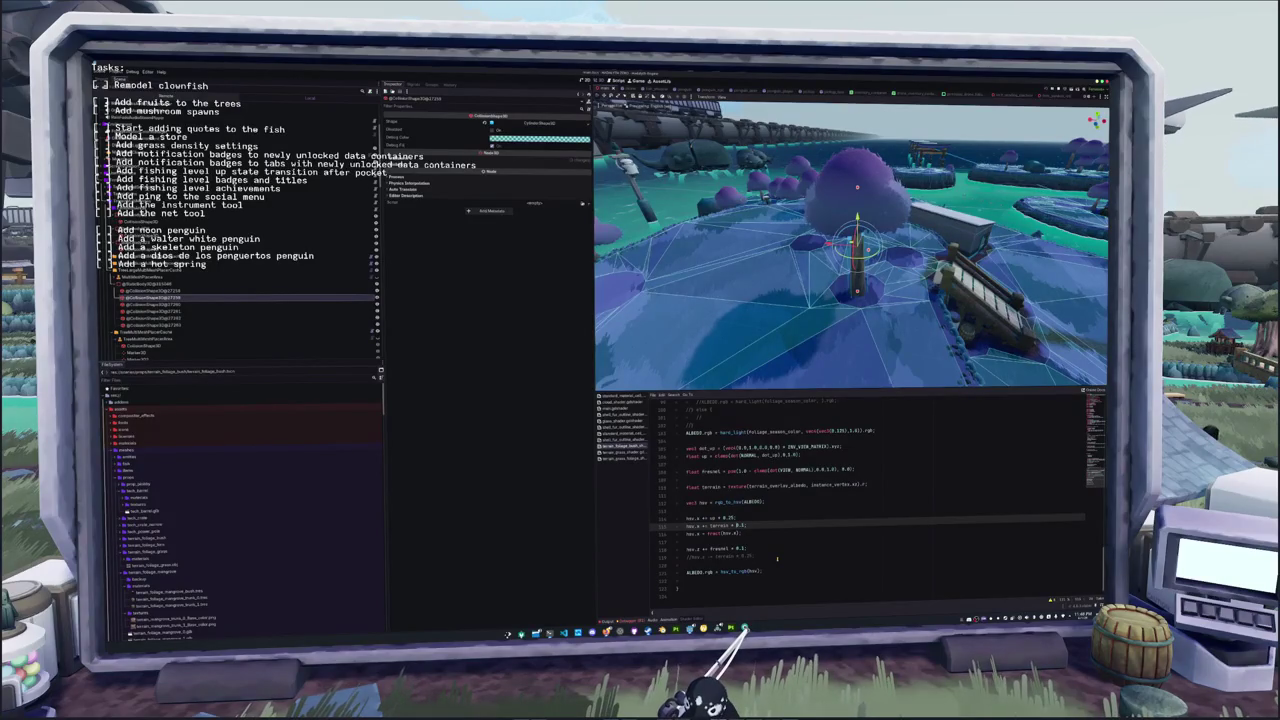
Set the terrain multiplier to 1.0, uncomment the hsv.z darkening line, and view the island overhead
text(1.0)
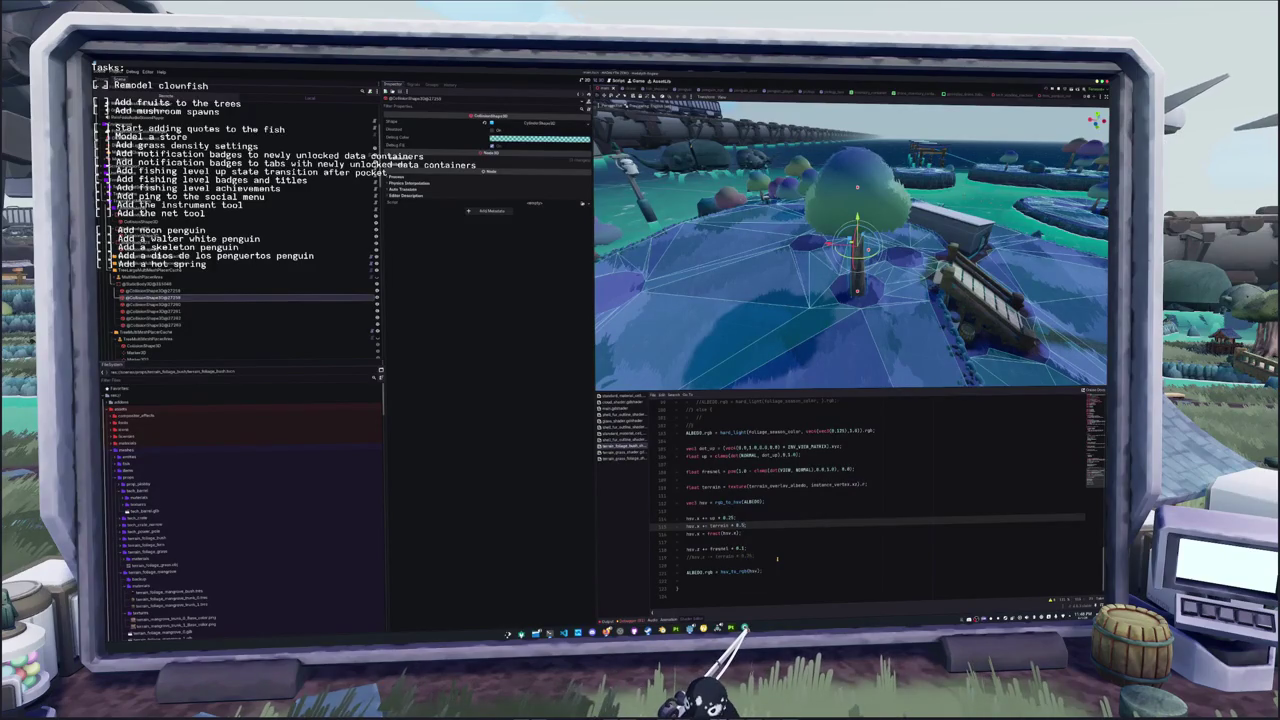
key(Down)
key(Down)
key(Down)
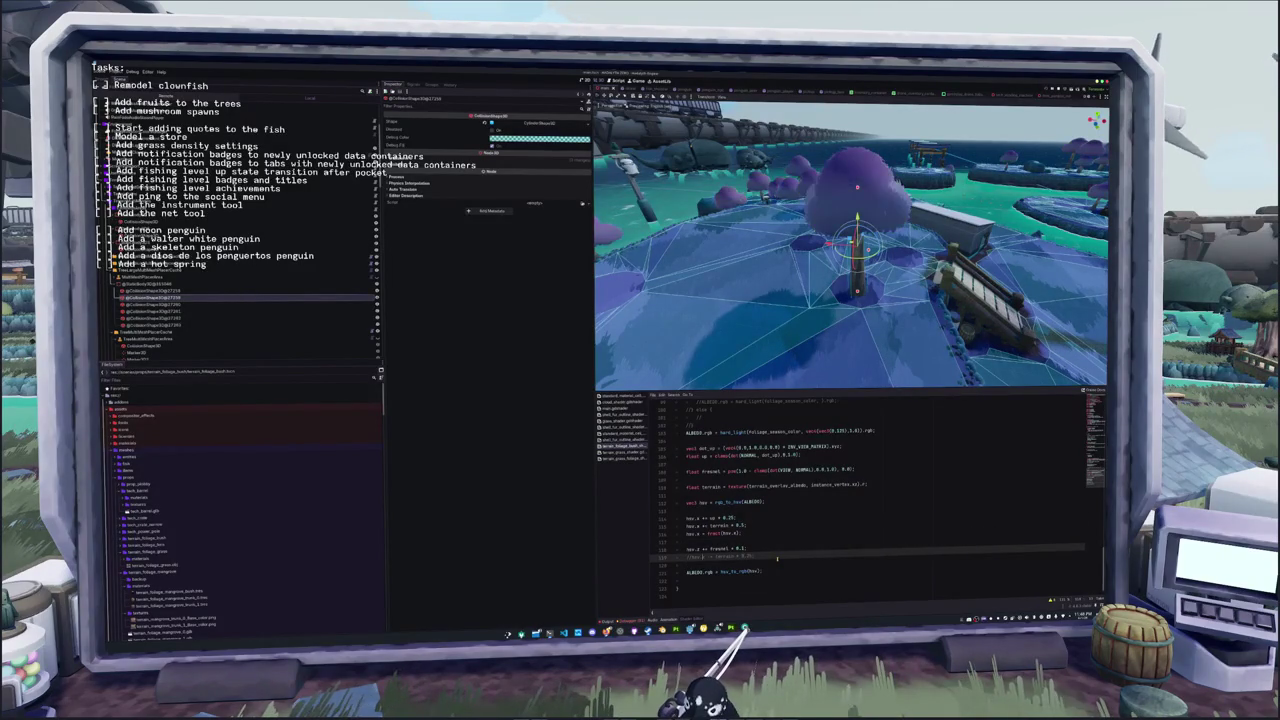
key(ctrl+k)
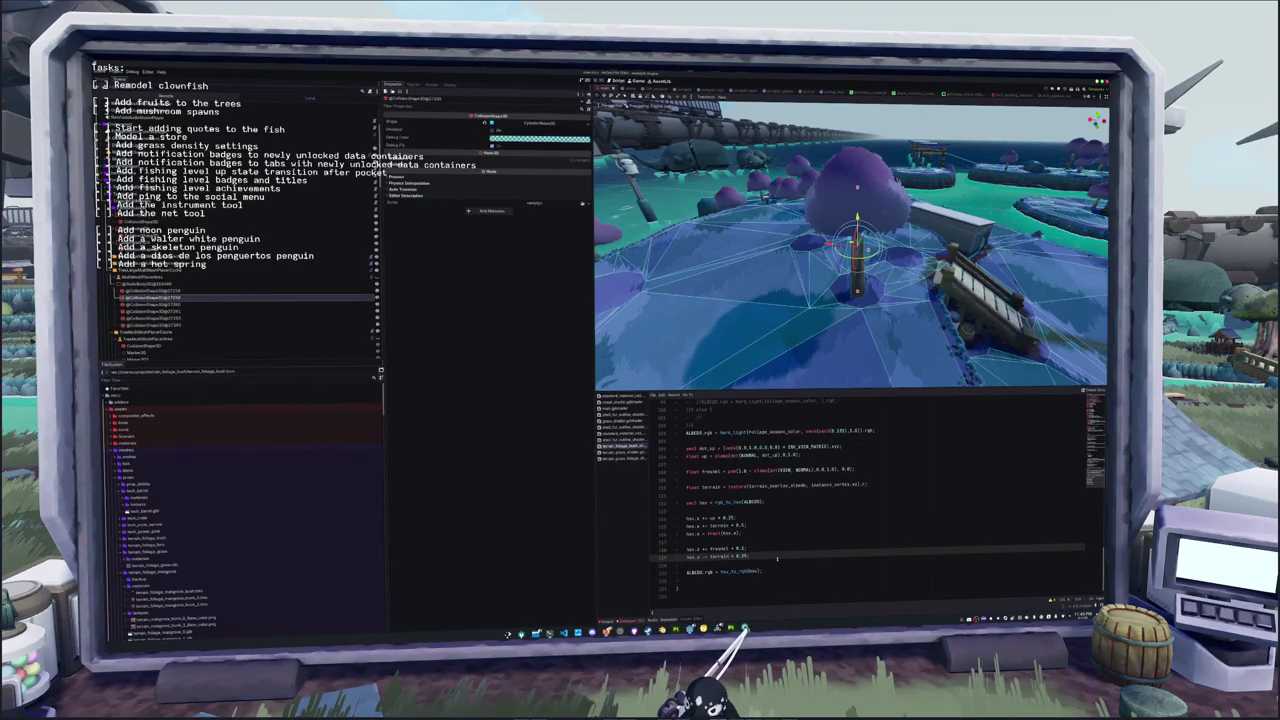
mouse_move(780, 300)
mouse_down()
mouse_move(771, 318)
mouse_move(773, 270)
mouse_up()
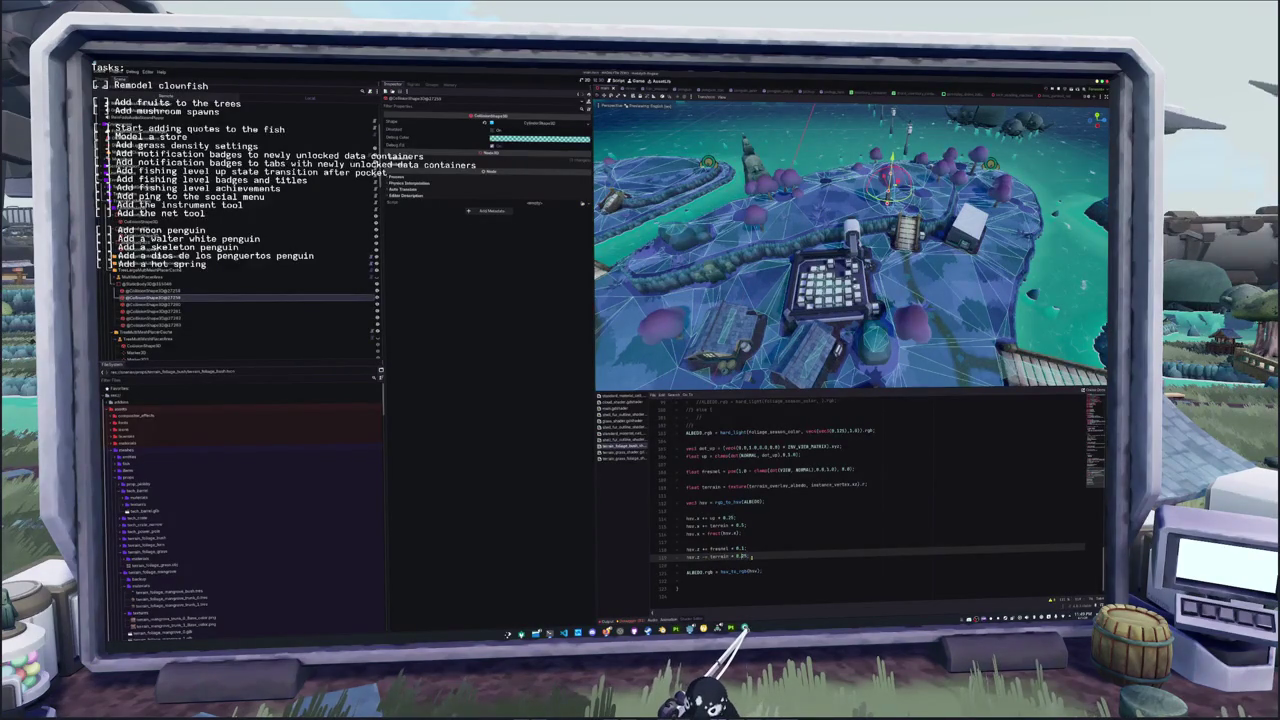
Duplicate the hard_light foliage_season_color ALBEDO line below the hsv_to_rgb line as active code
scroll(708, 478, up, 3)
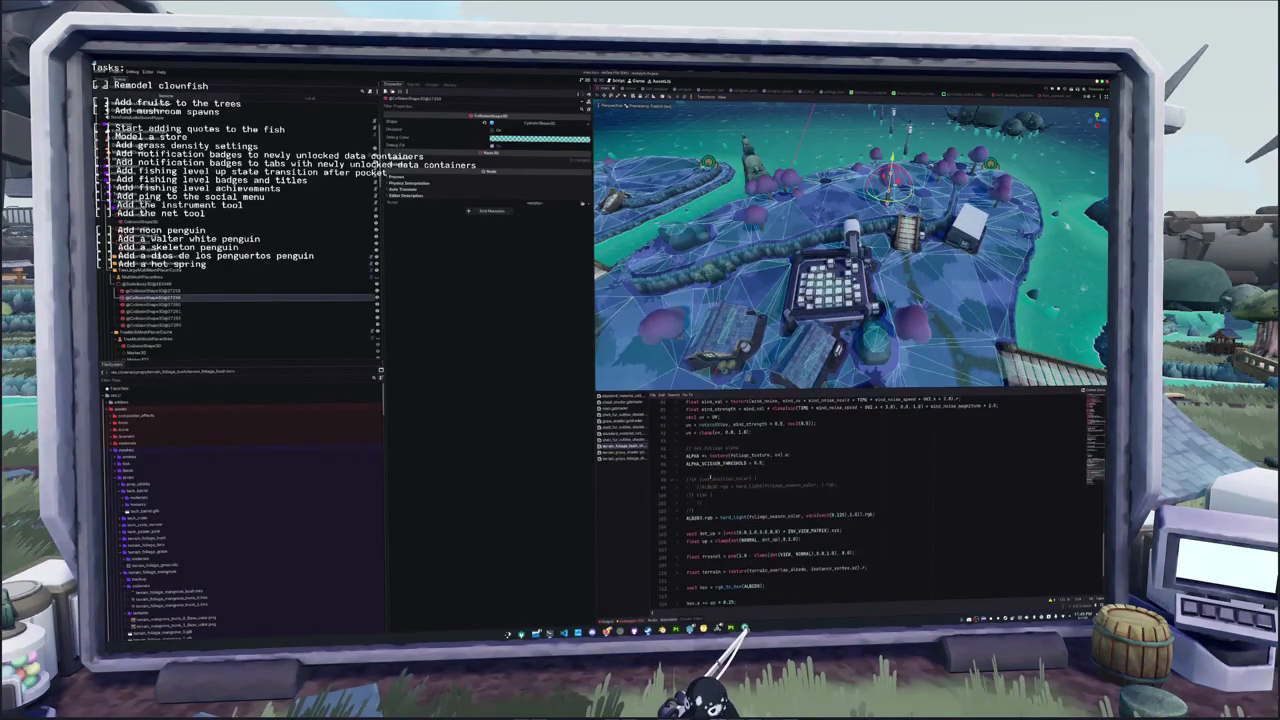
drag(830, 484, 701, 486)
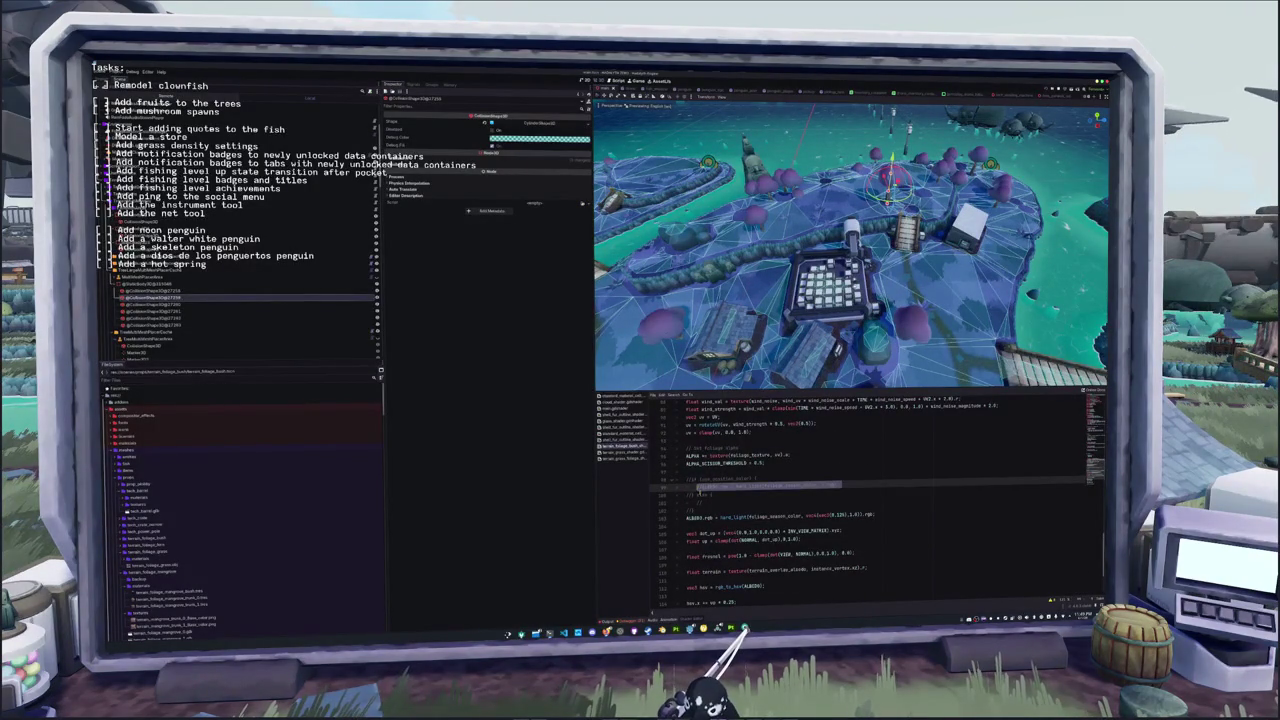
scroll(719, 506, down, 2)
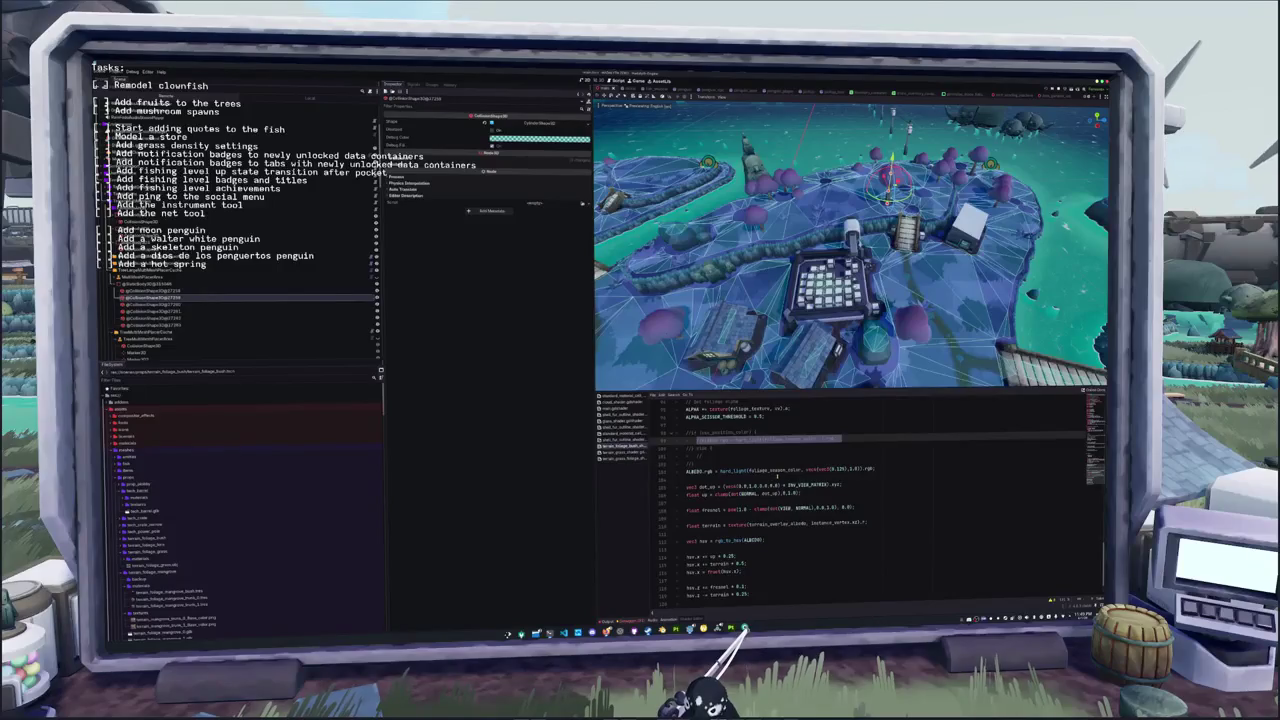
scroll(763, 510, down, 2)
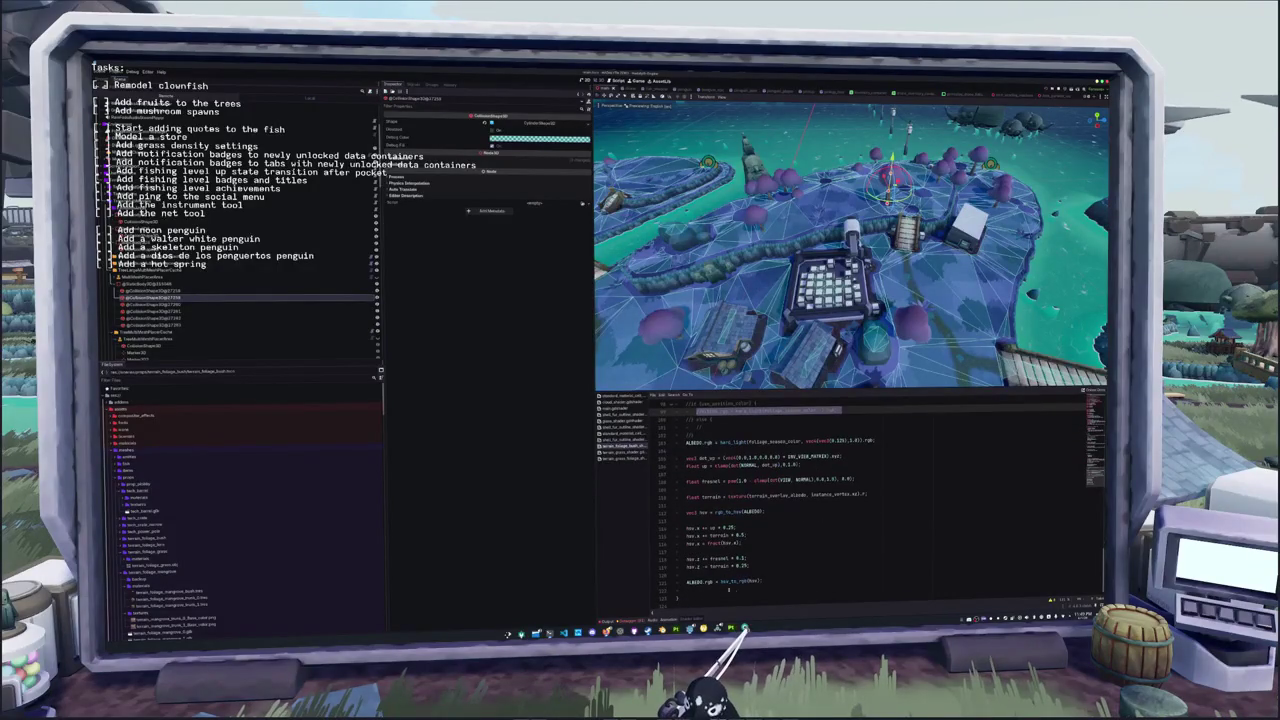
click(728, 588)
key(Return)
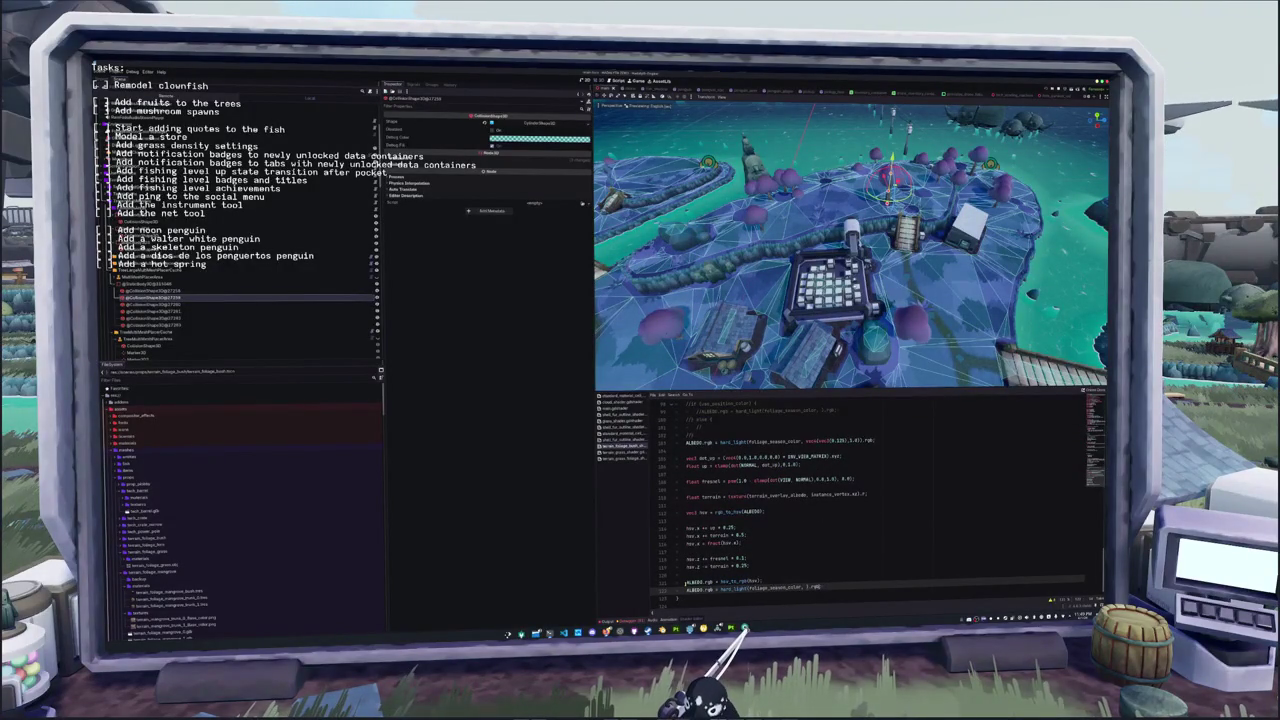
key(ctrl+k)
Rewrite line 122 to hard_light ALBEDO.rgb with mix() of vec3(1.0) and a terrain-scaled value
text(vec3(1.0))
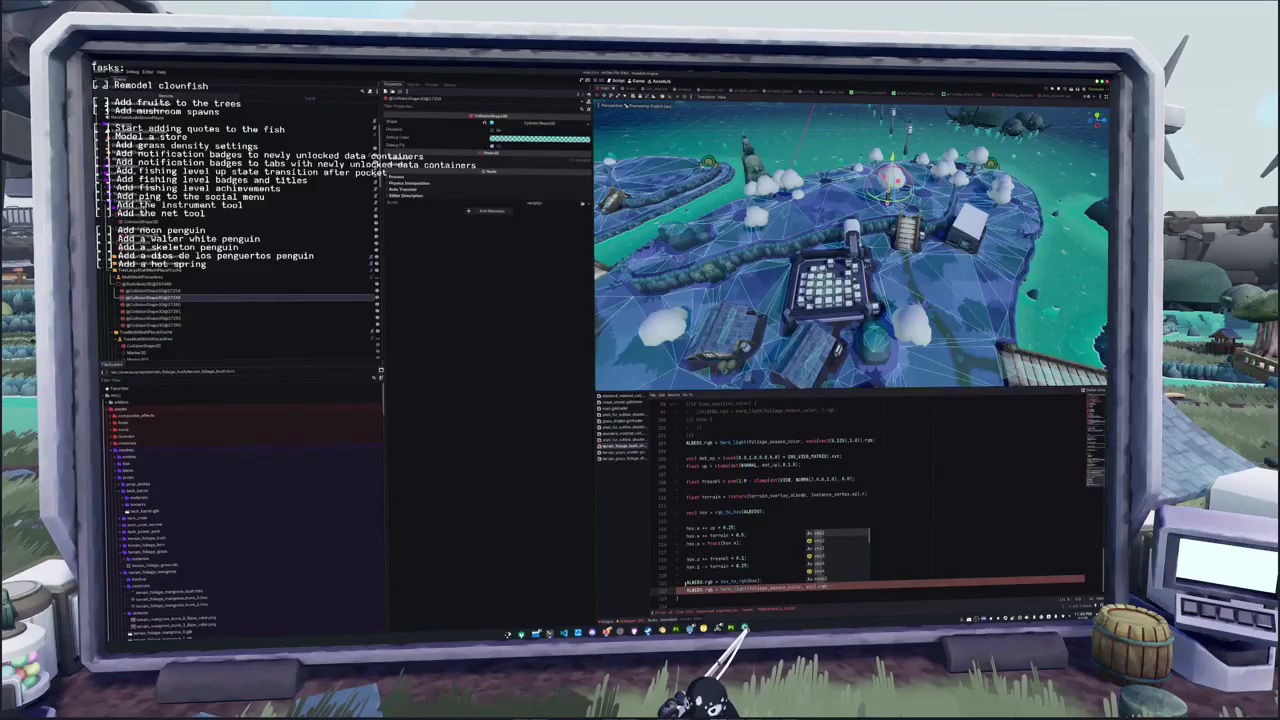
text(terr)
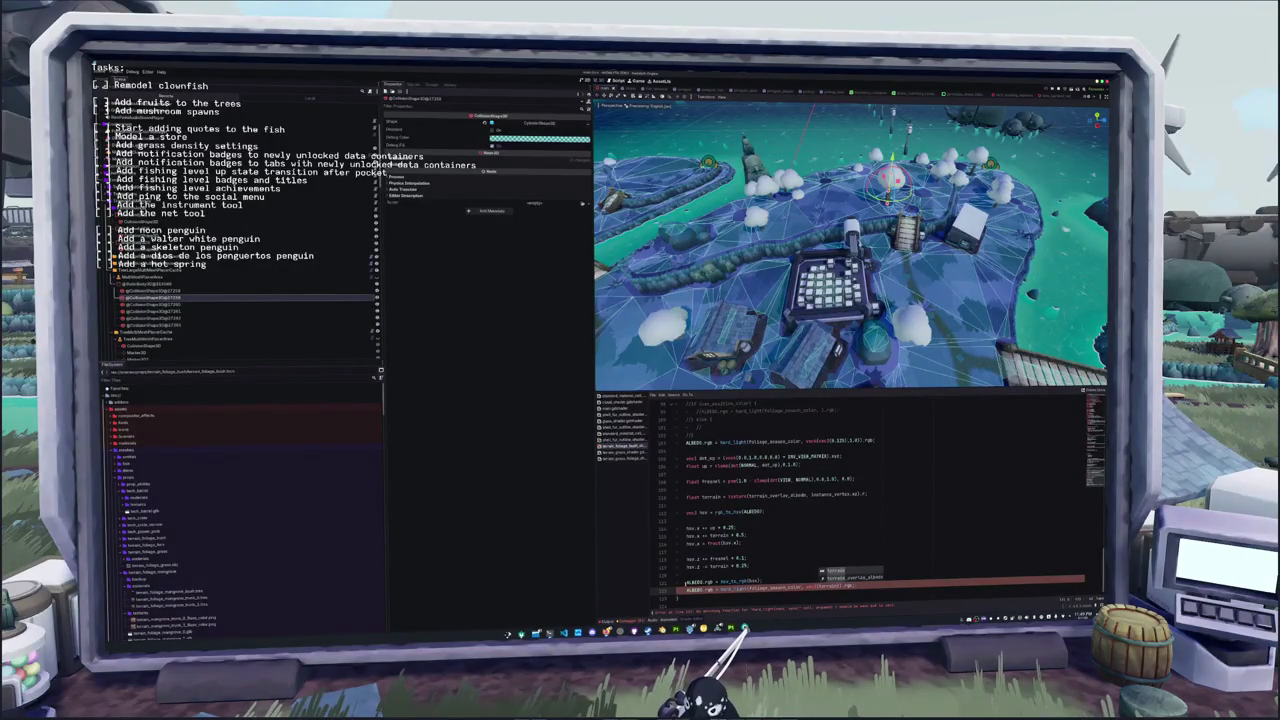
text(ain.rgb)
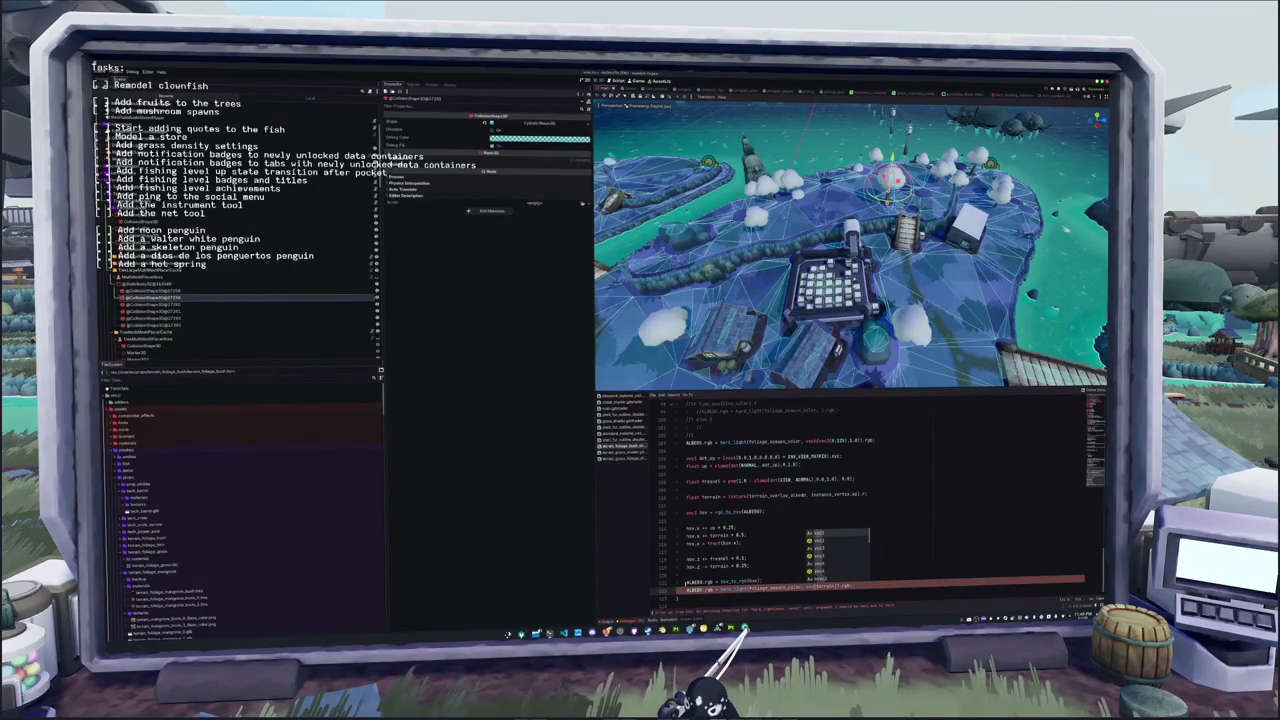
text(vec3()
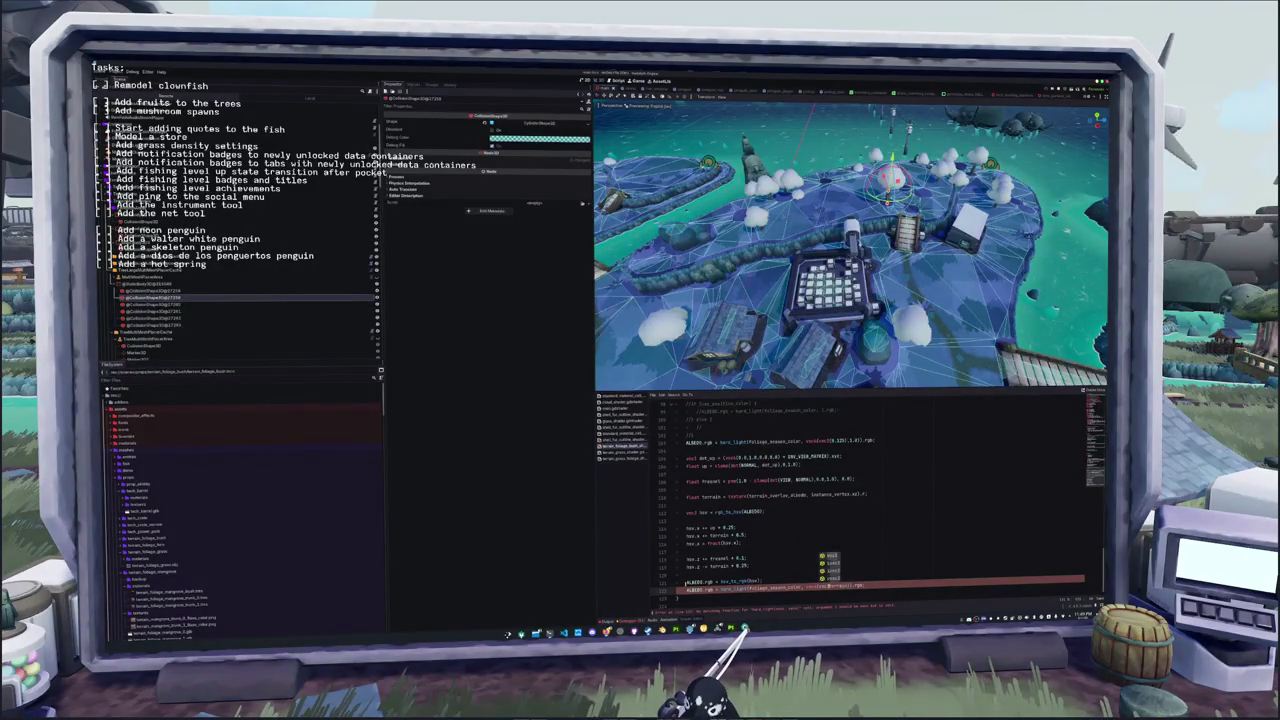
text(, 1.0)
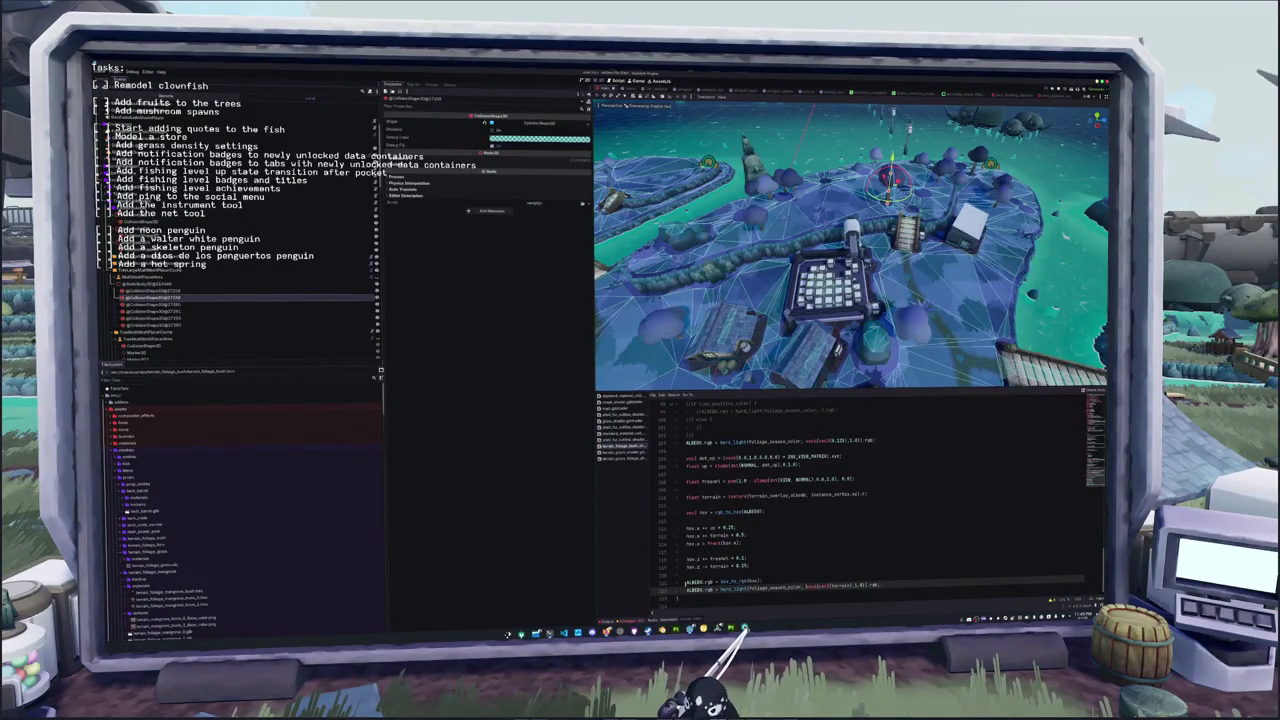
text(ALBEDO.rgb)
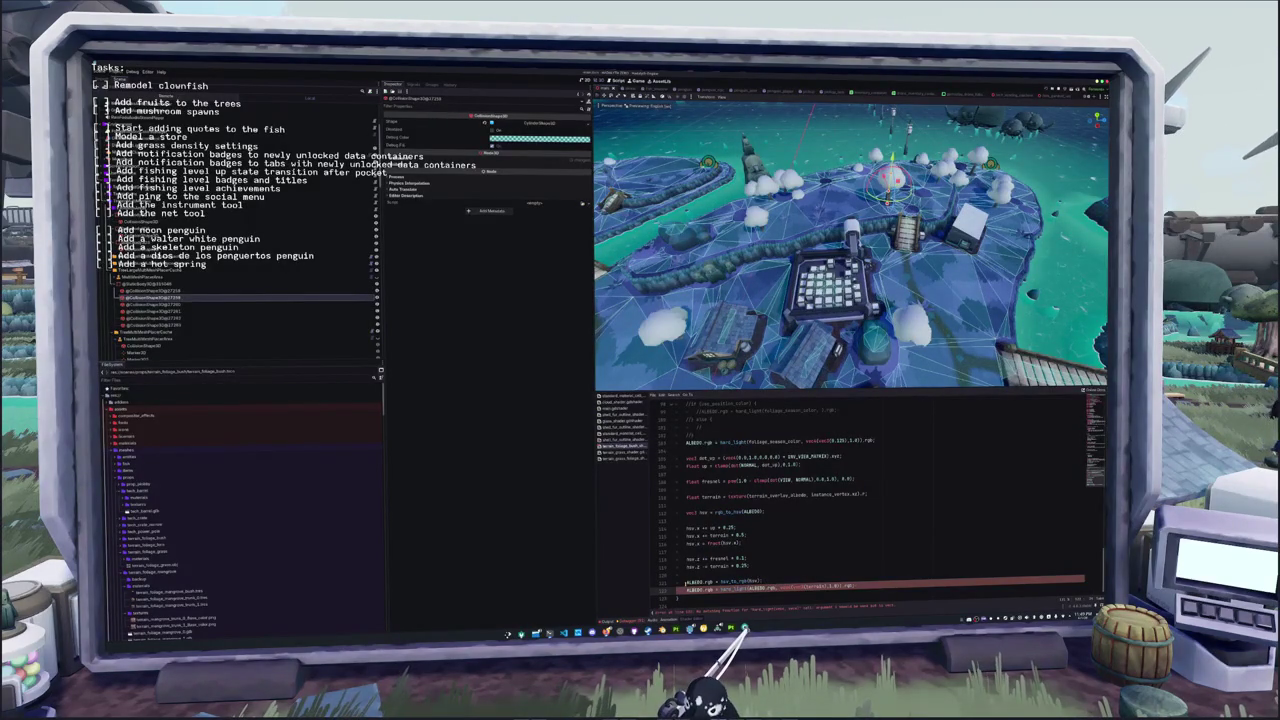
text(hsv_to)
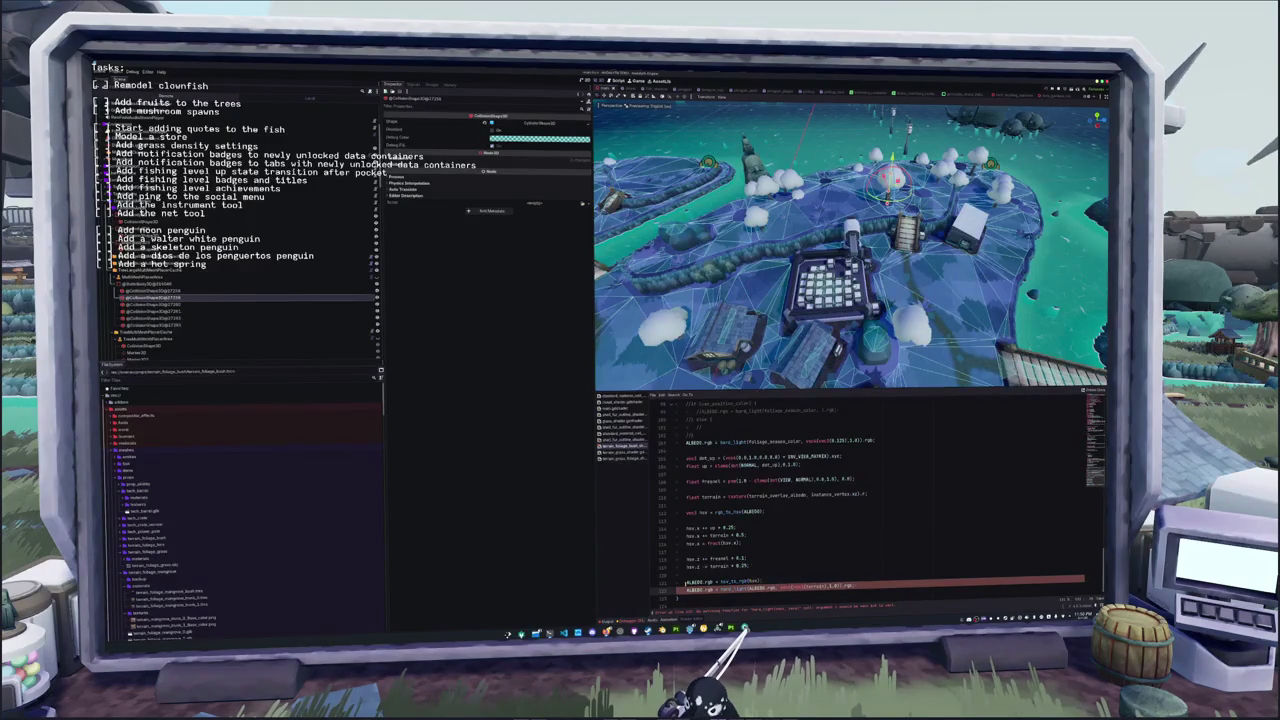
text(mix()
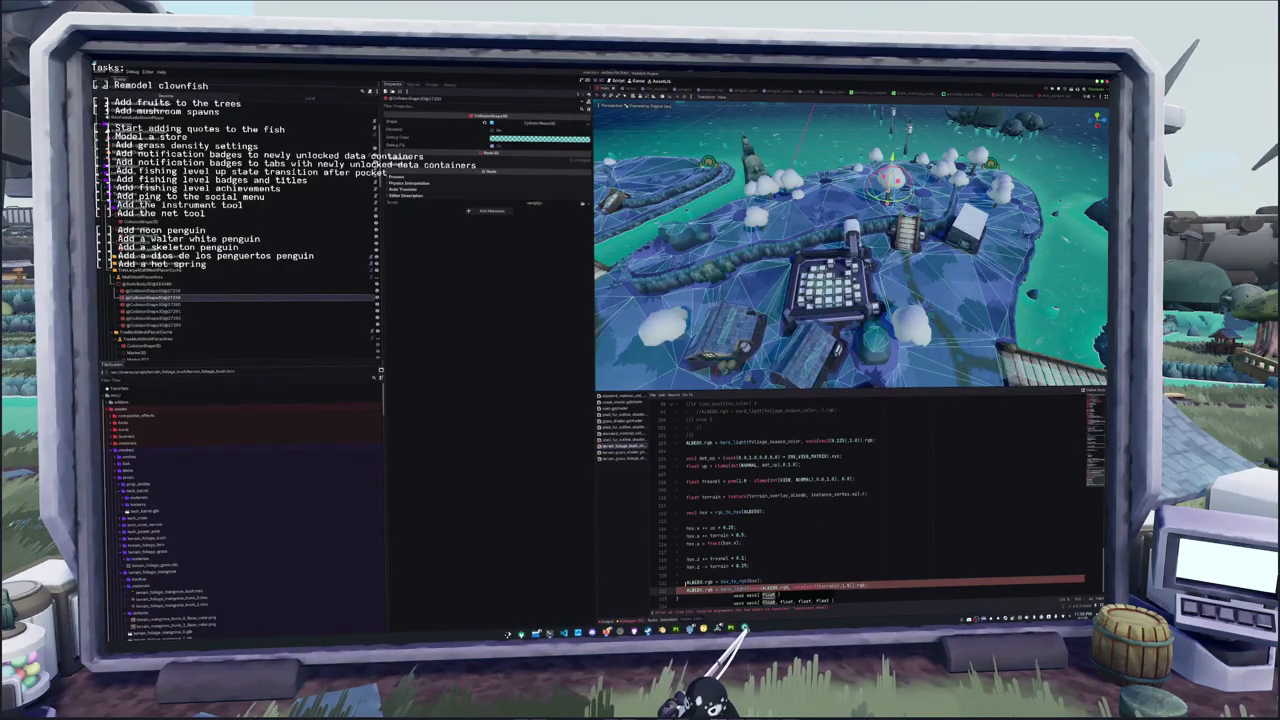
key(Escape)
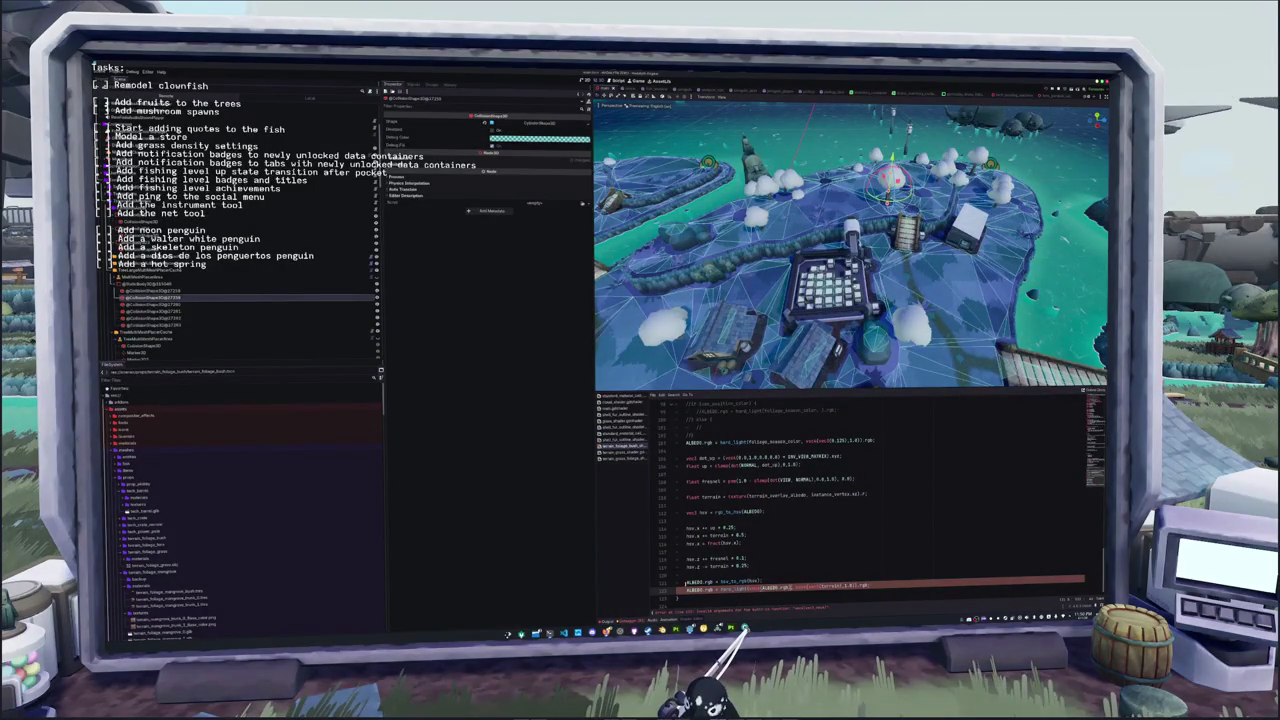
text(1.0)
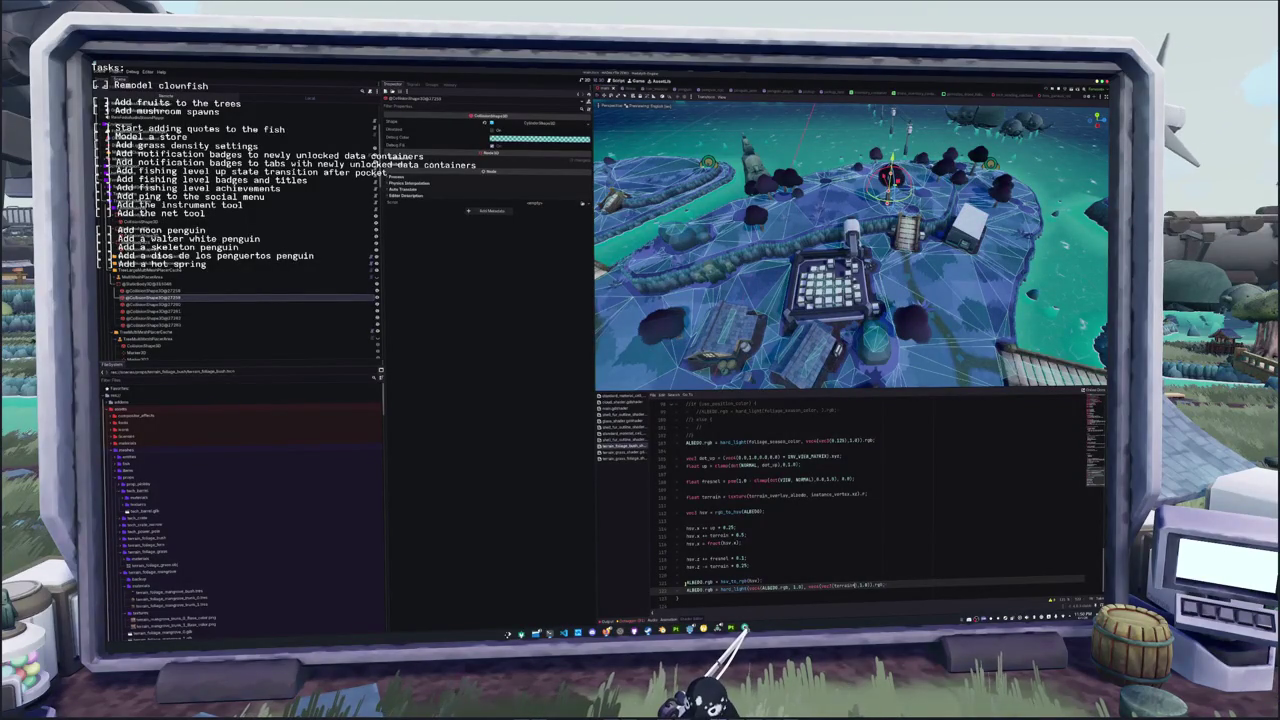
text(*0.8)
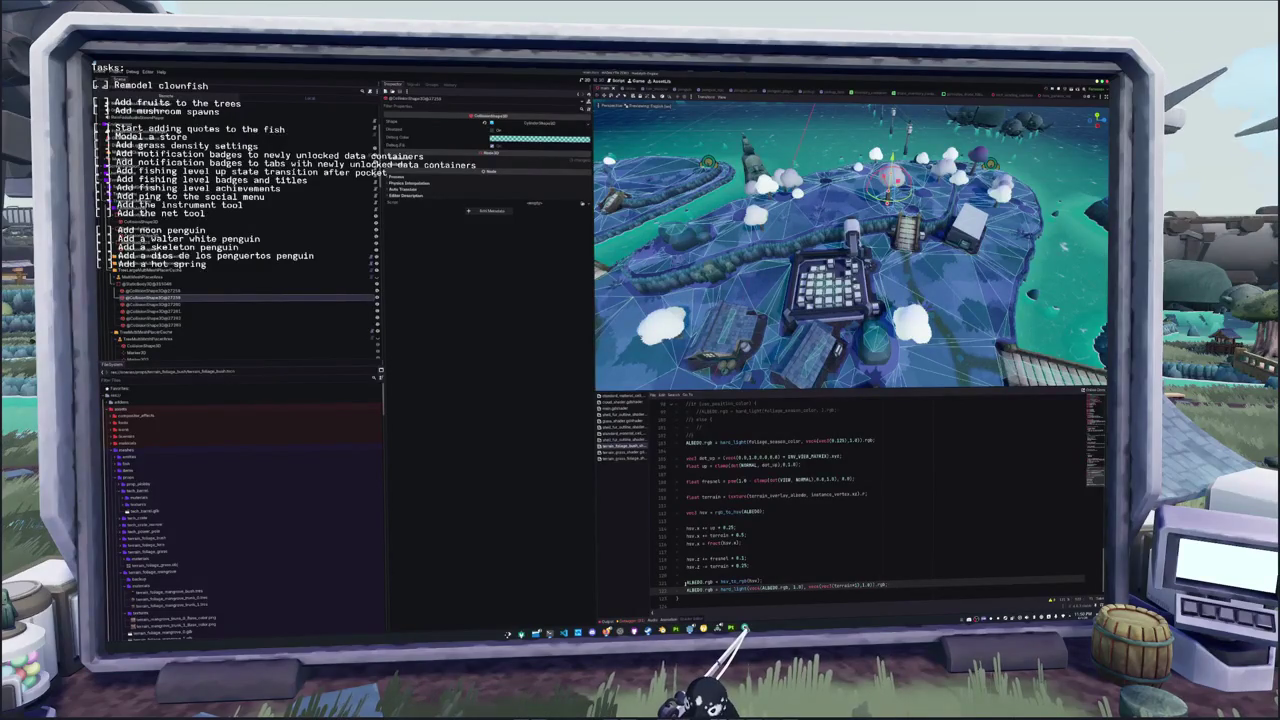
text(2)
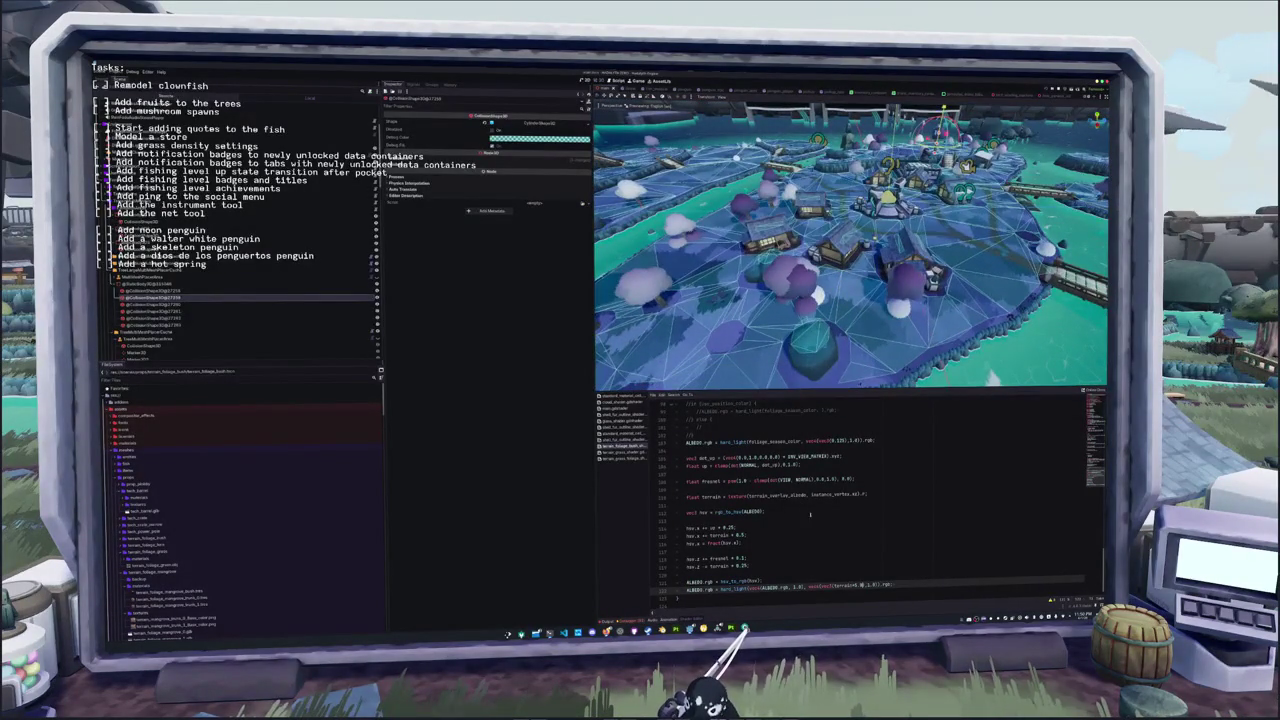
Delete the trailing hard_light ALBEDO line, toggling the hsv.z darkening line off and back on
drag(885, 584, 672, 590)
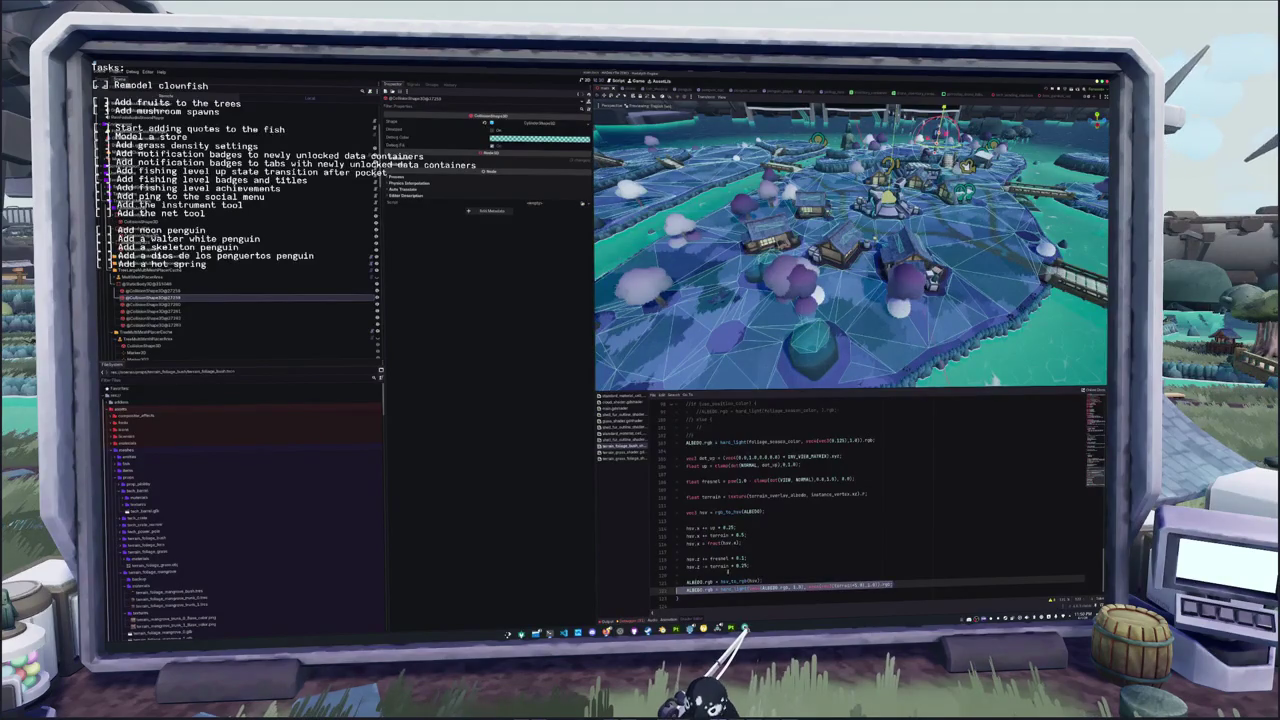
click(782, 566)
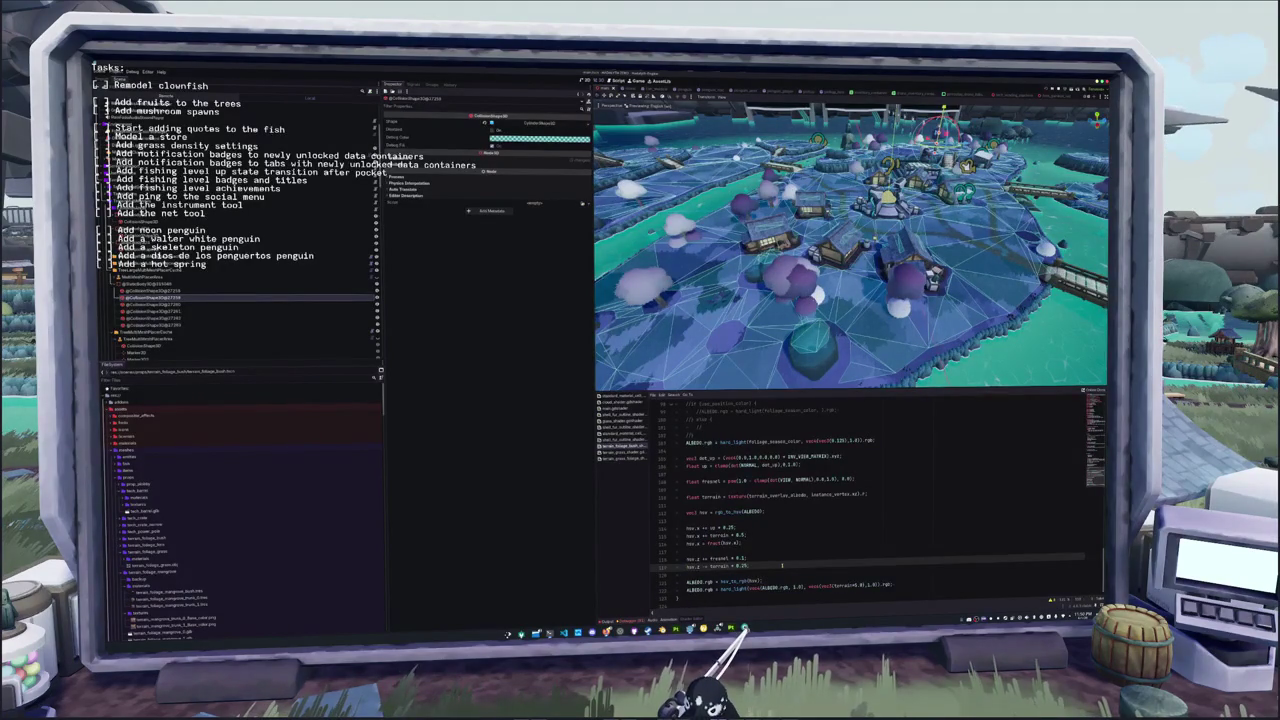
key(ctrl+k)
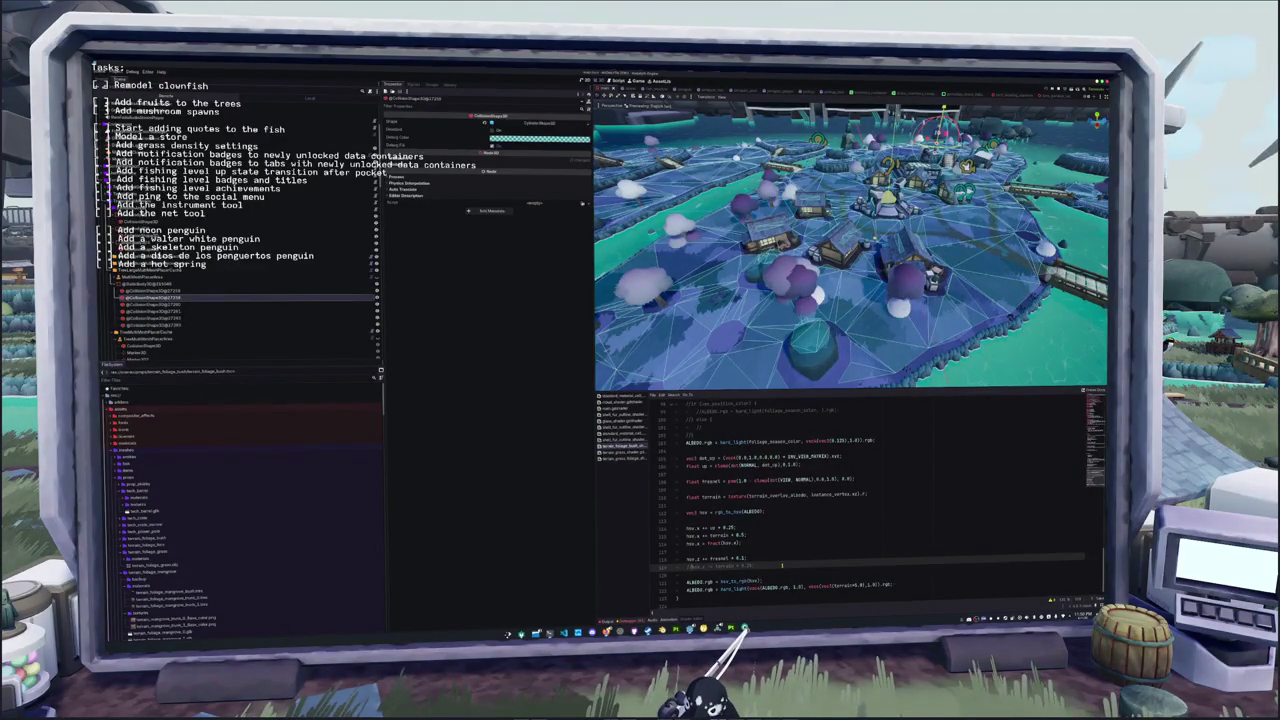
key(ctrl+k)
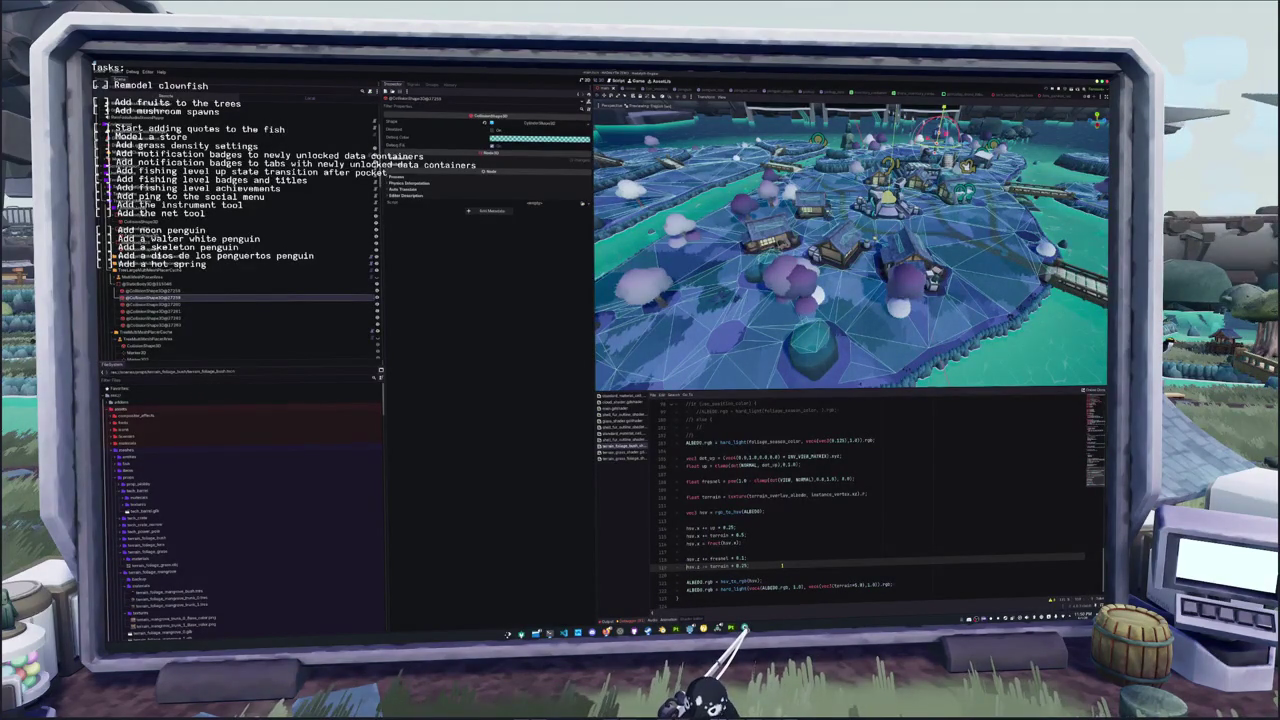
key(Down)
key(Down)
key(Down)
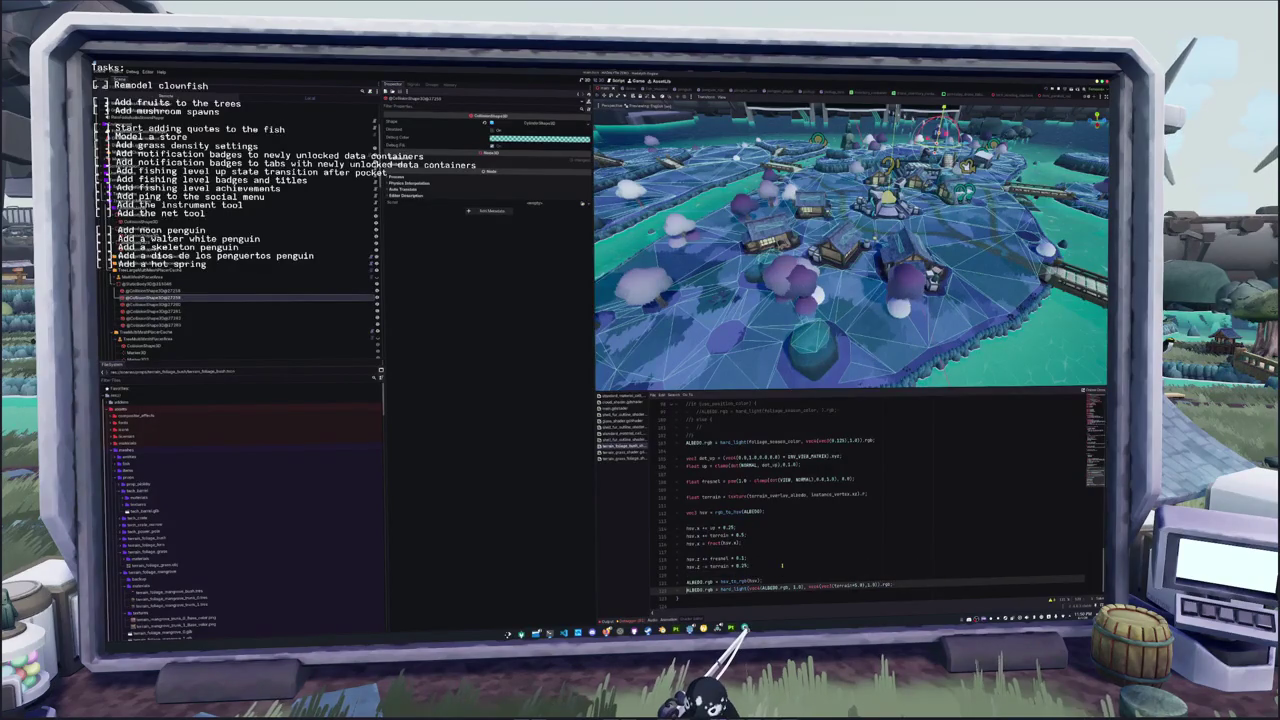
key(Up)
key(ctrl+shift+k)
key(Up)
key(Up)
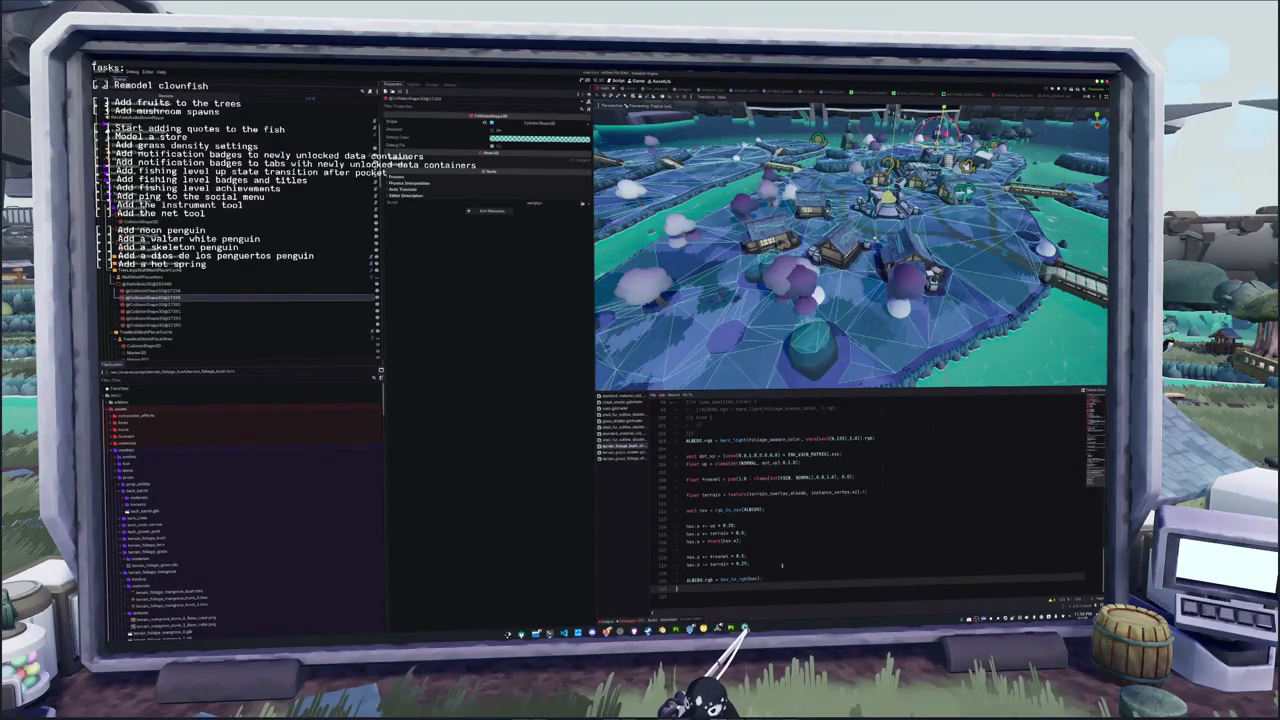
key(Up)
Edit the hsv.z darkening values (1.0, 7) and toggle the hsv.y saturation line off and on
text(1.0)
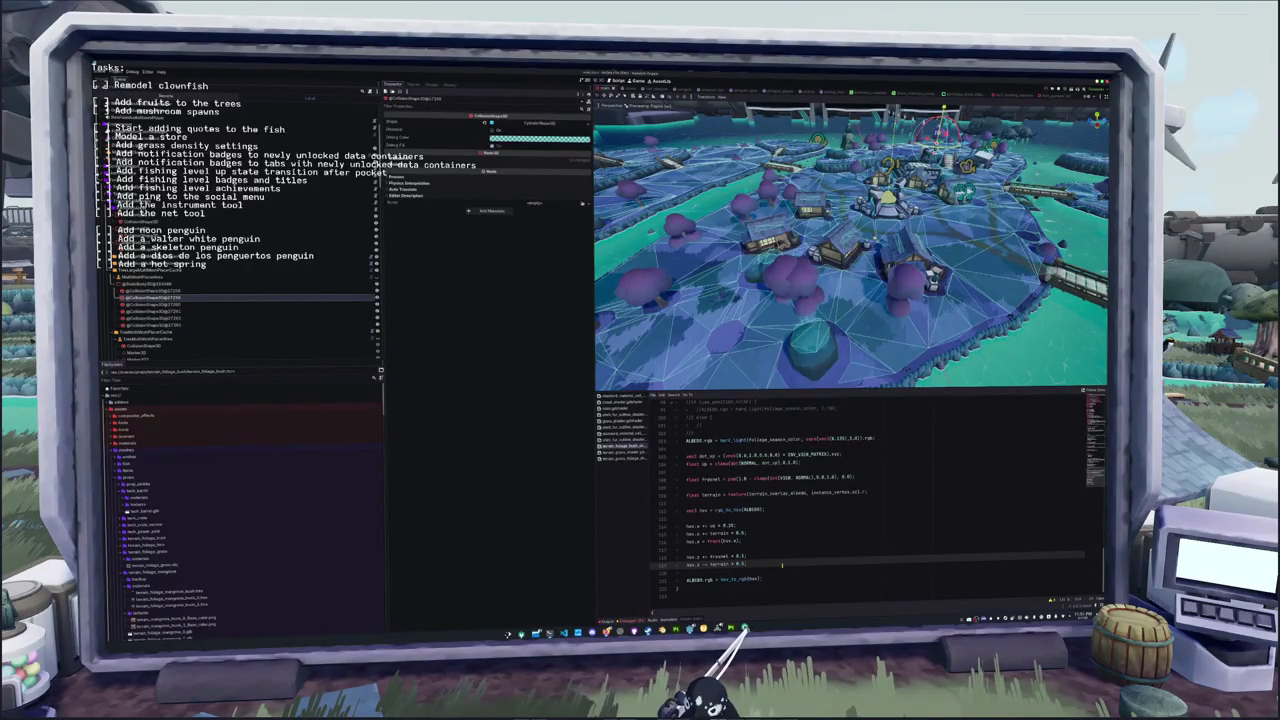
text(7)
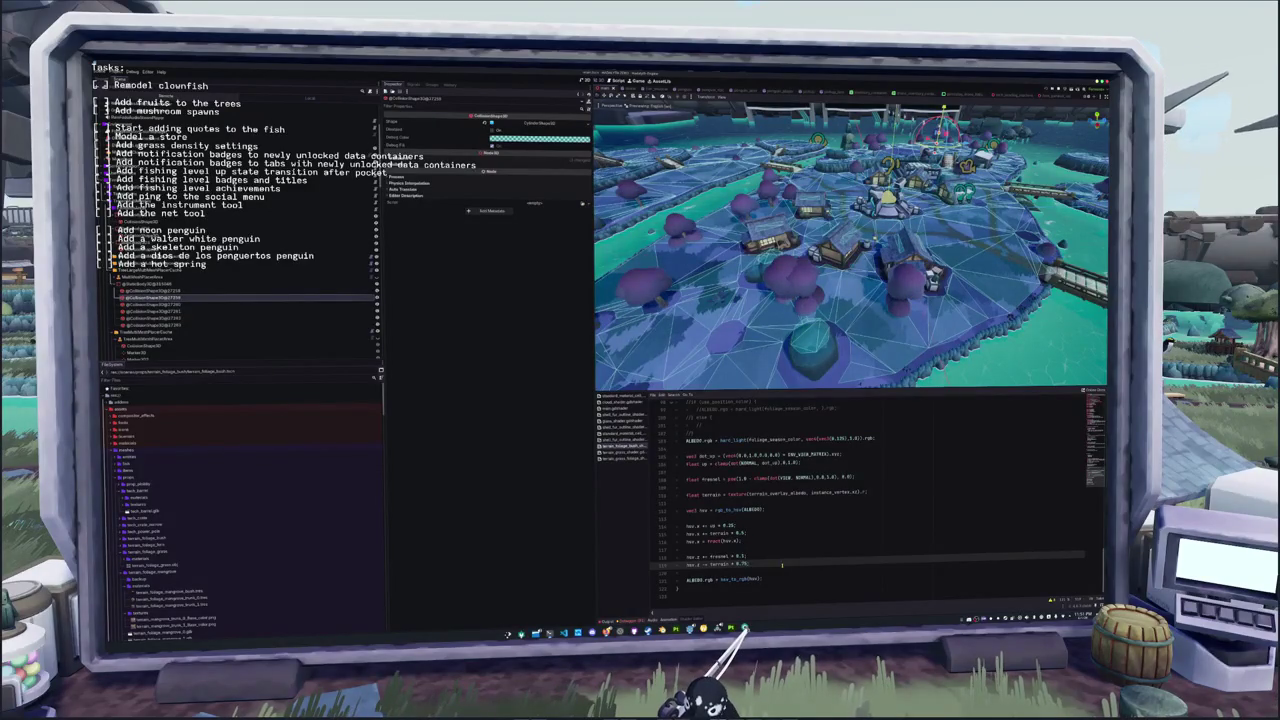
key(Up)
key(Up)
key(Up)
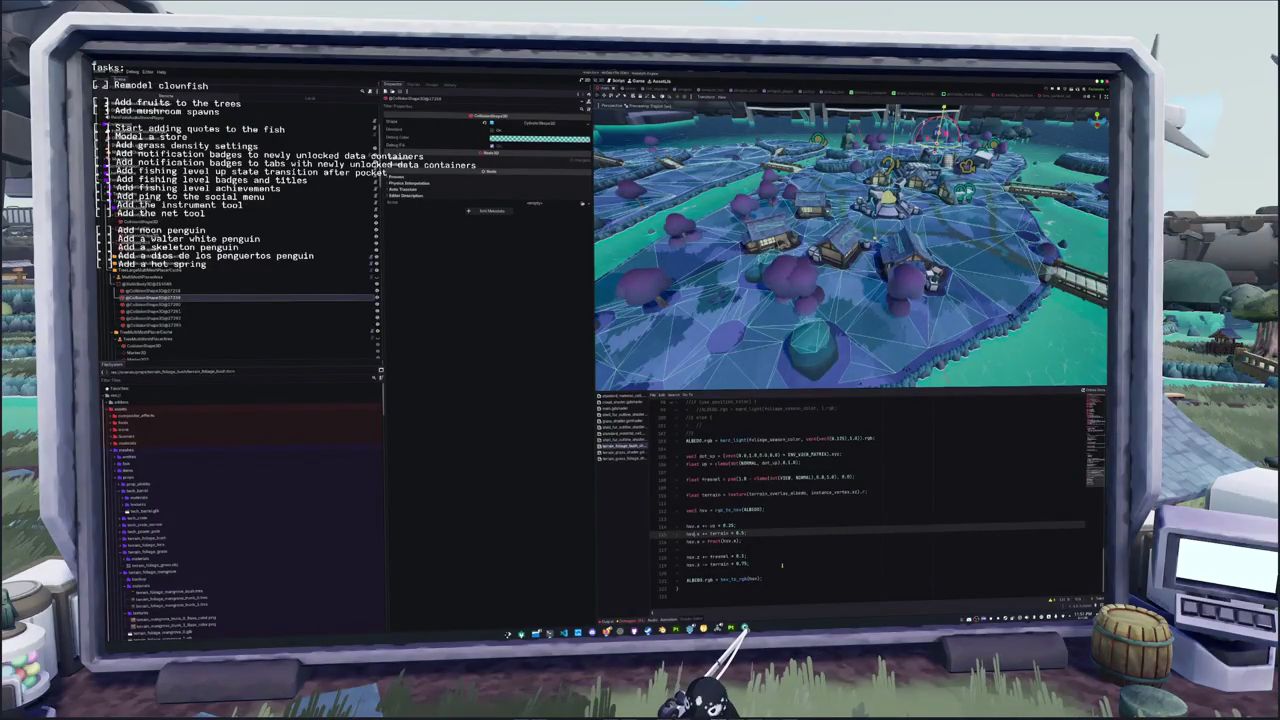
key(ctrl+k)
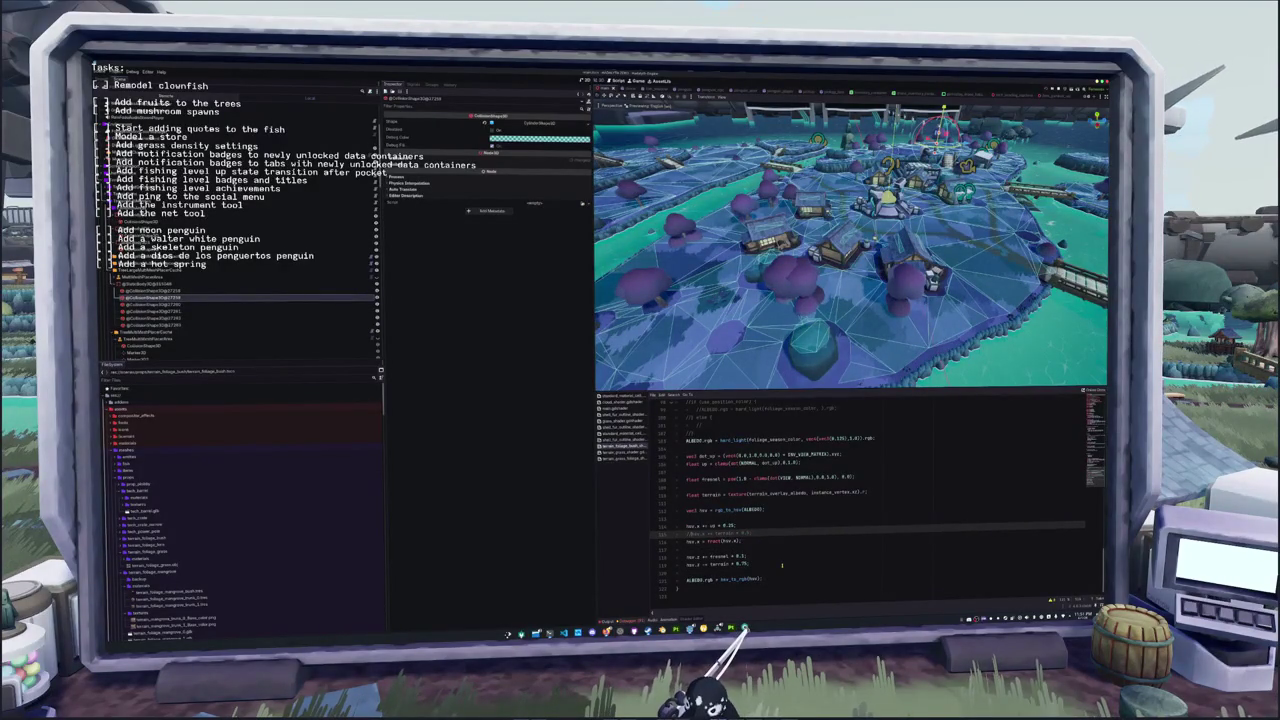
key(ctrl+k)
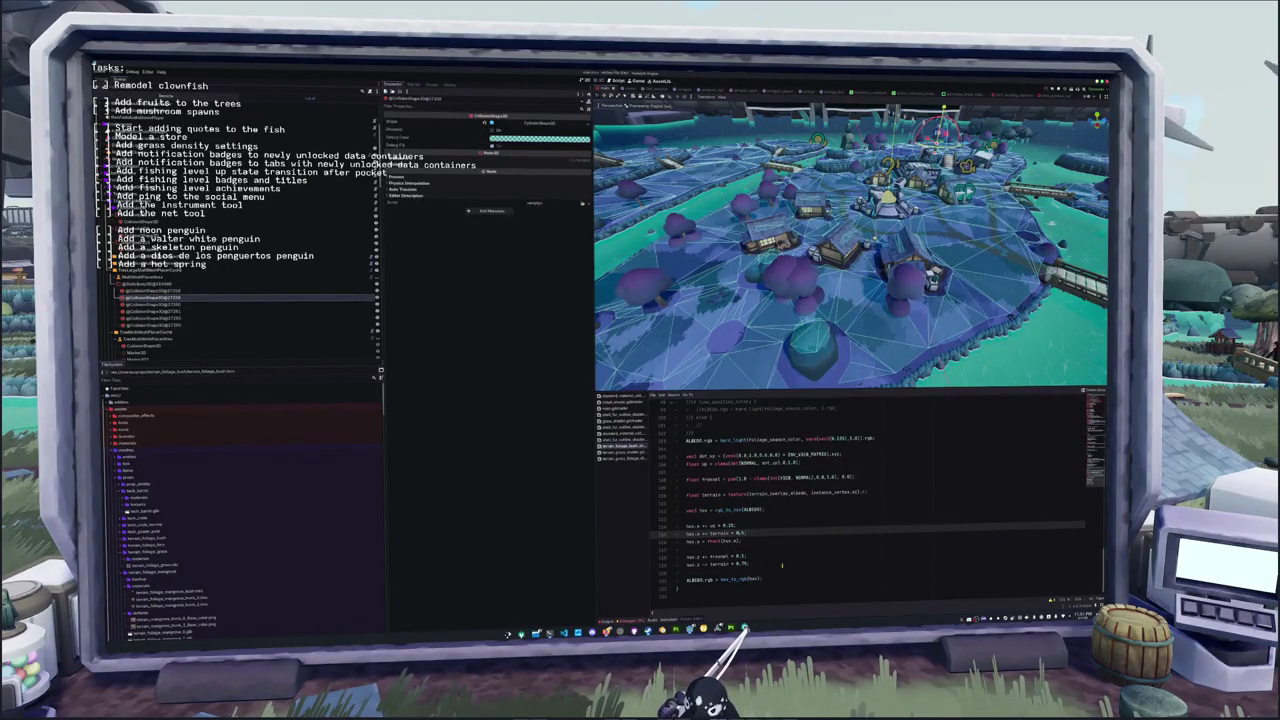
Start a new 'terrain =' line directly below the terrain texture sample
key(Up)
key(Up)
key(Up)
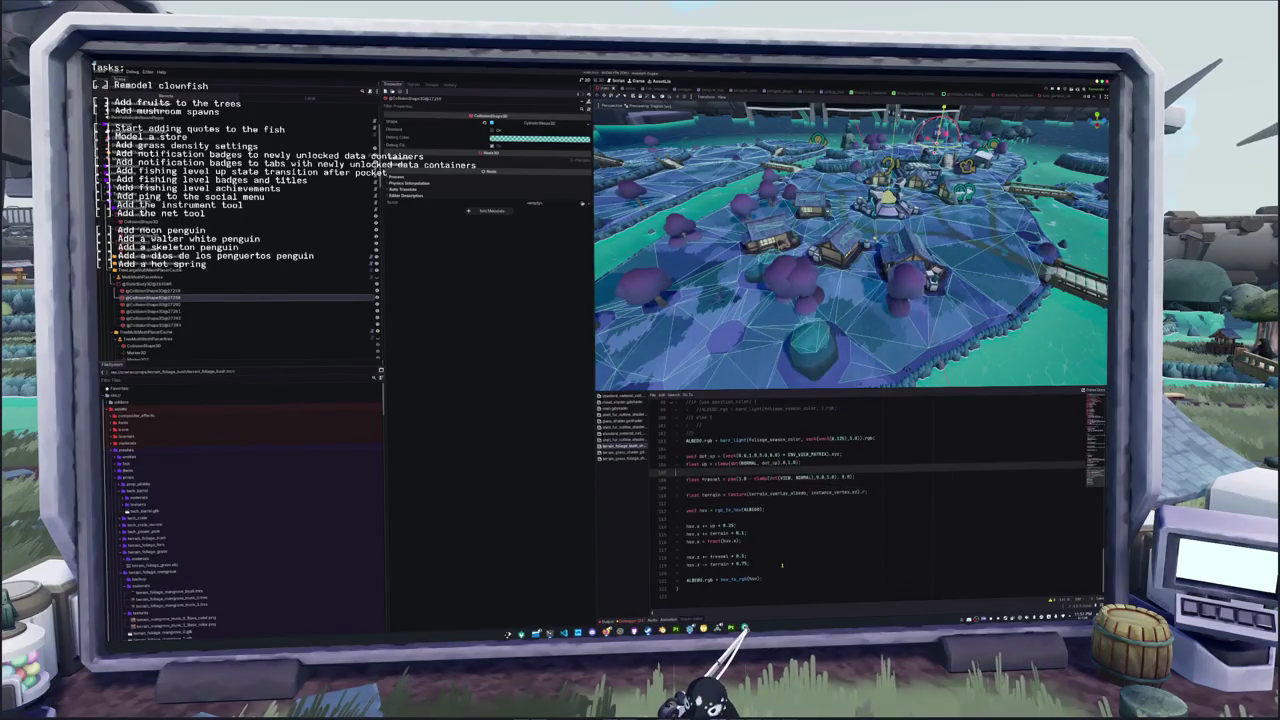
key(Down)
key(Down)
key(Down)
key(End)
key(Return)
text(terr)
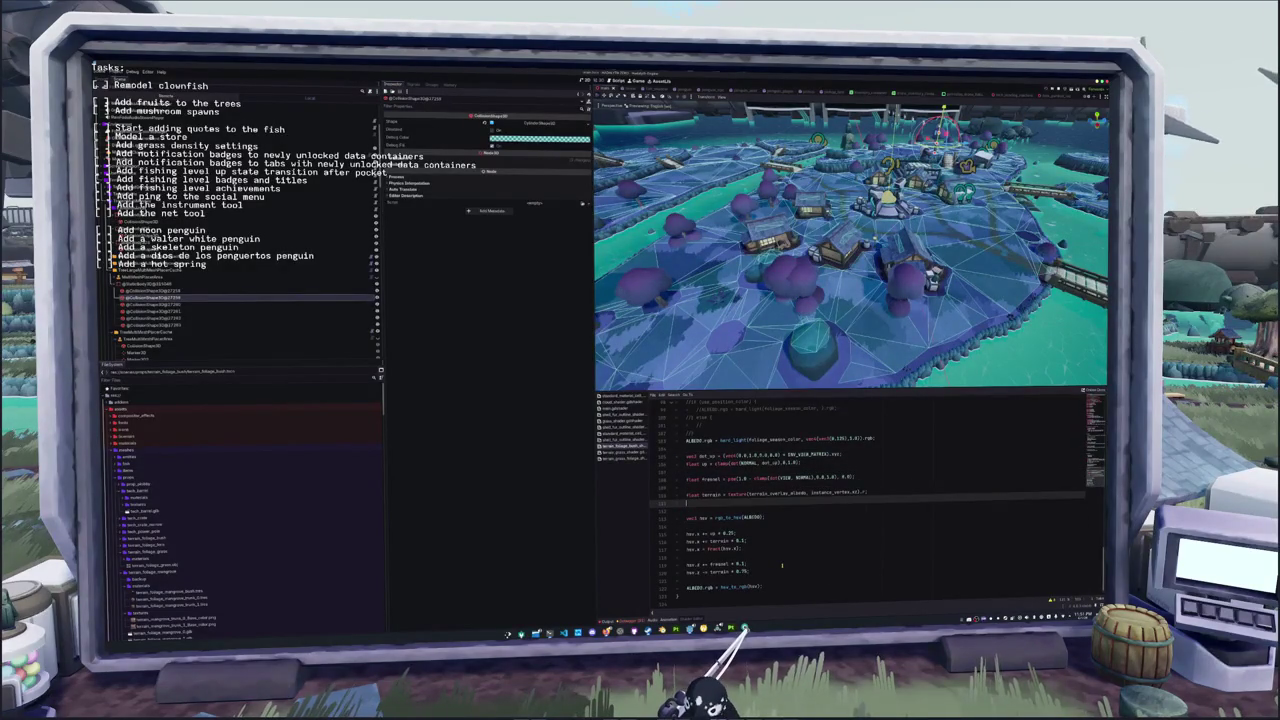
text(ain =)
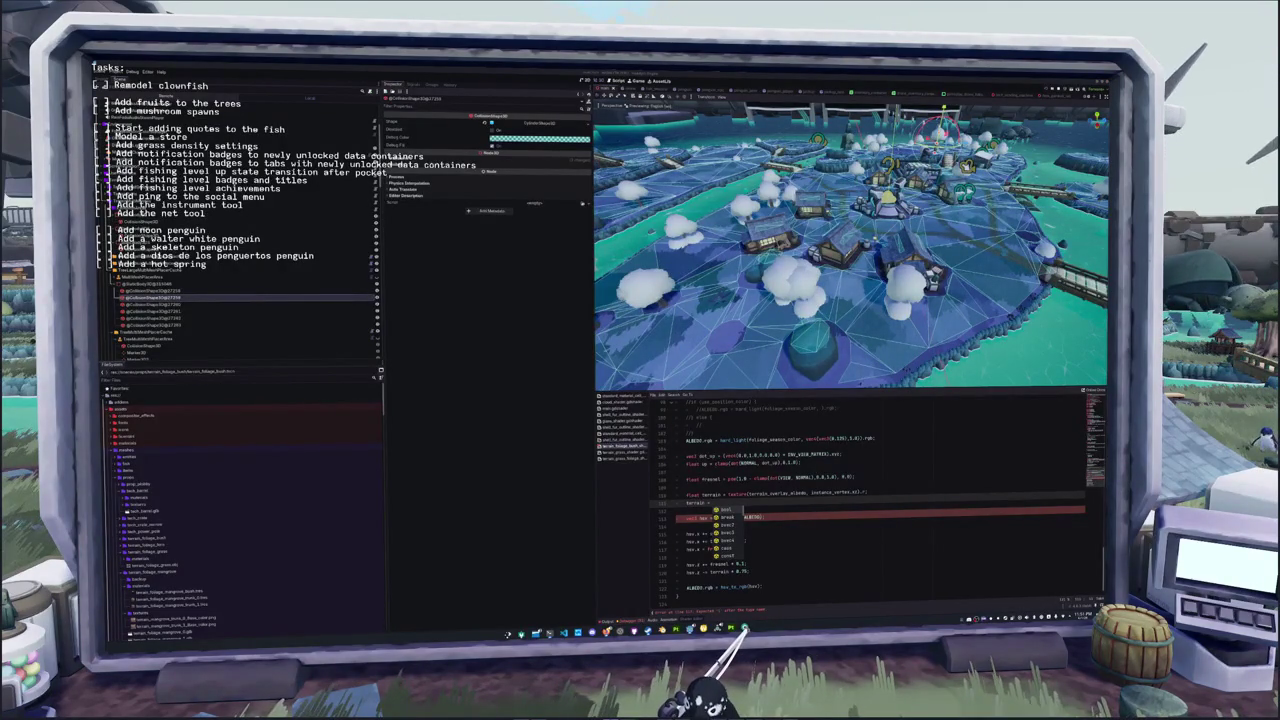
Complete the remap line as terrain = (terrain - 0.25) / (0.8 - 0.25)
key(Escape)
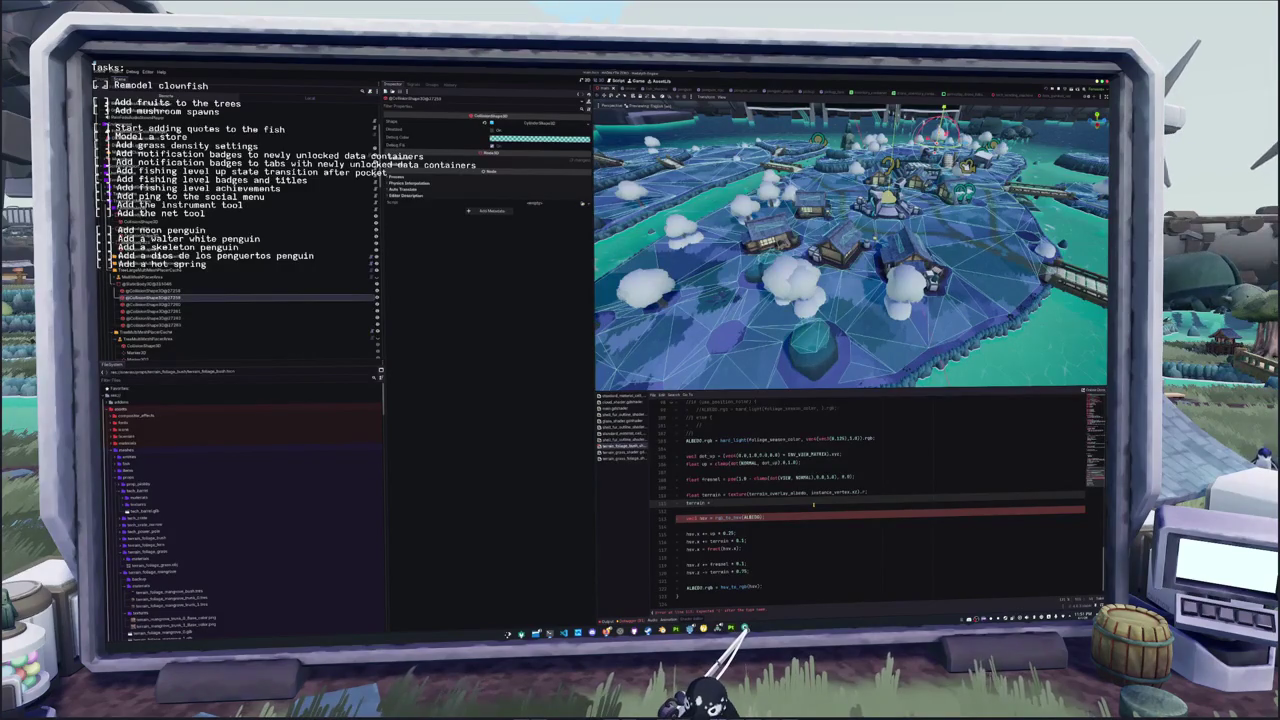
text(0.8 *)
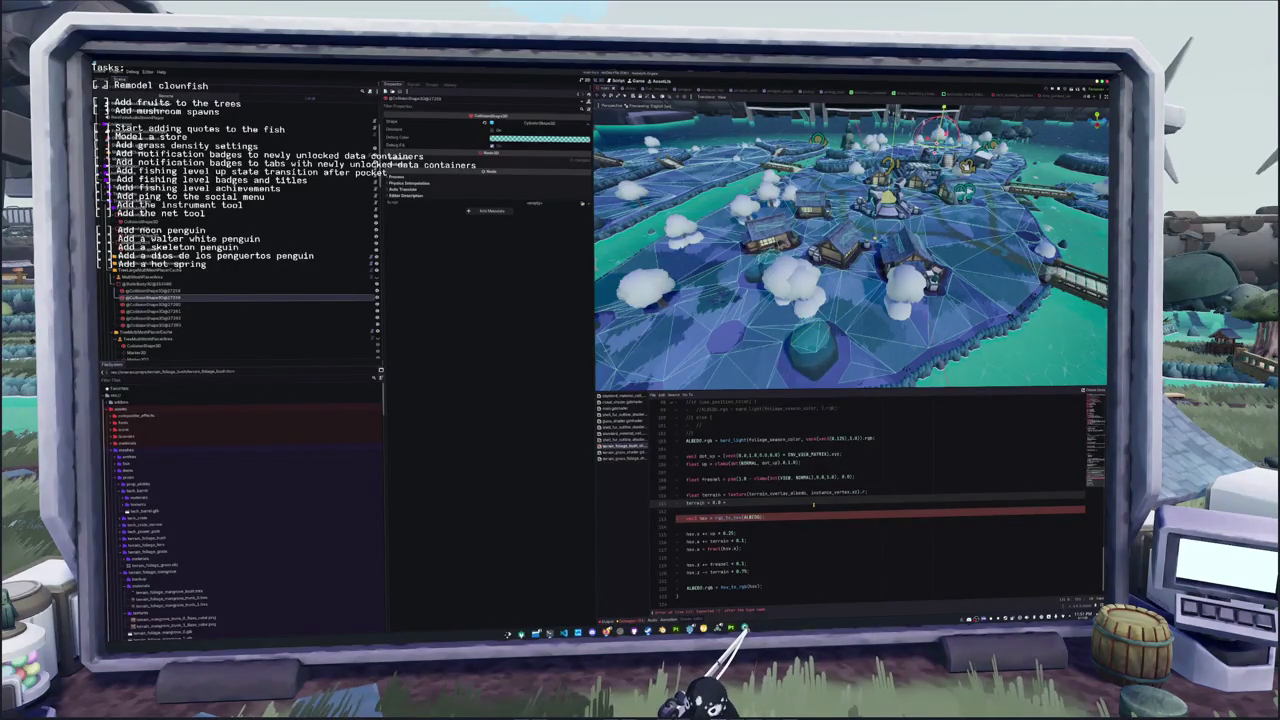
text(terrain))
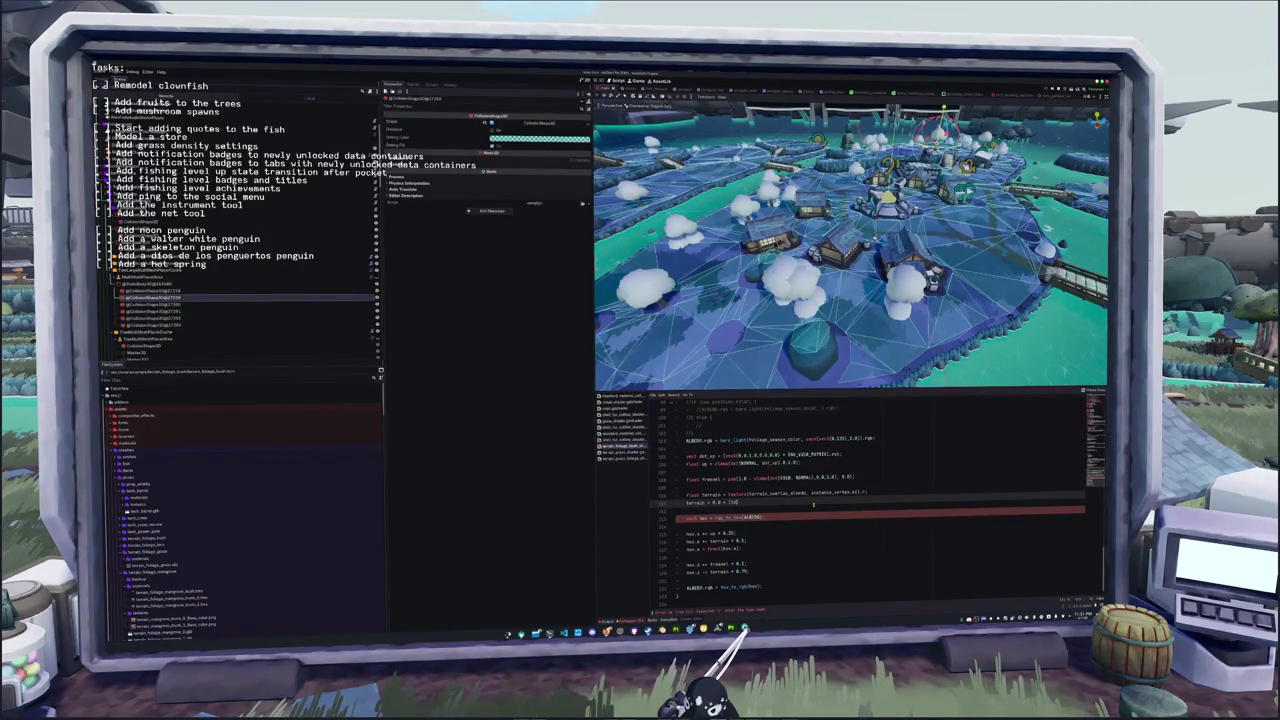
text( - 0.8)
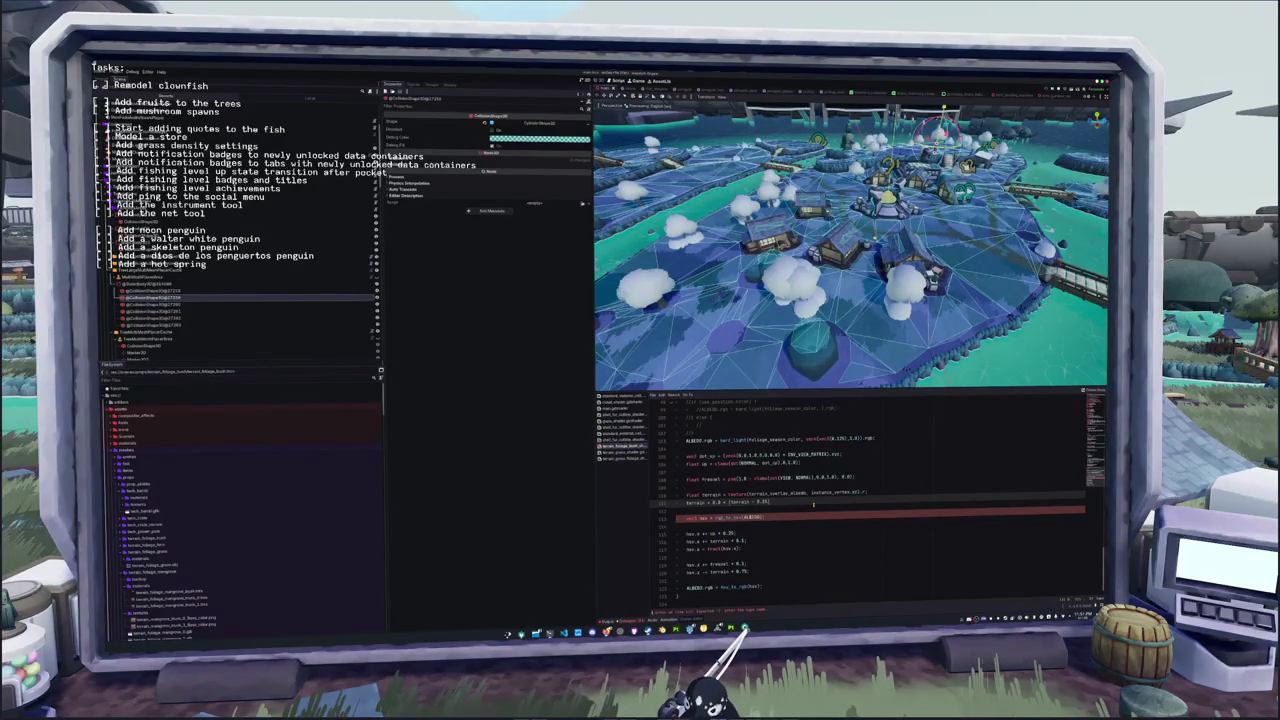
text( +()
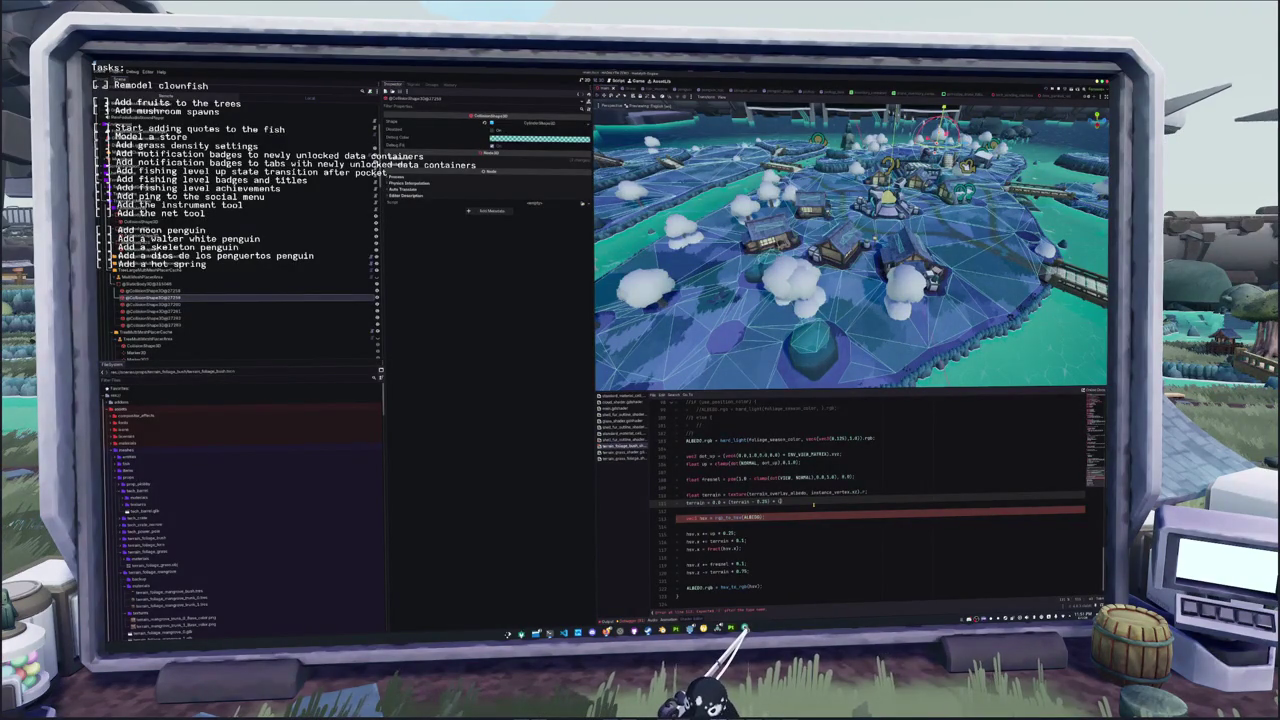
key(BackSpace)
key(BackSpace)
key(BackSpace)
text(/ ()
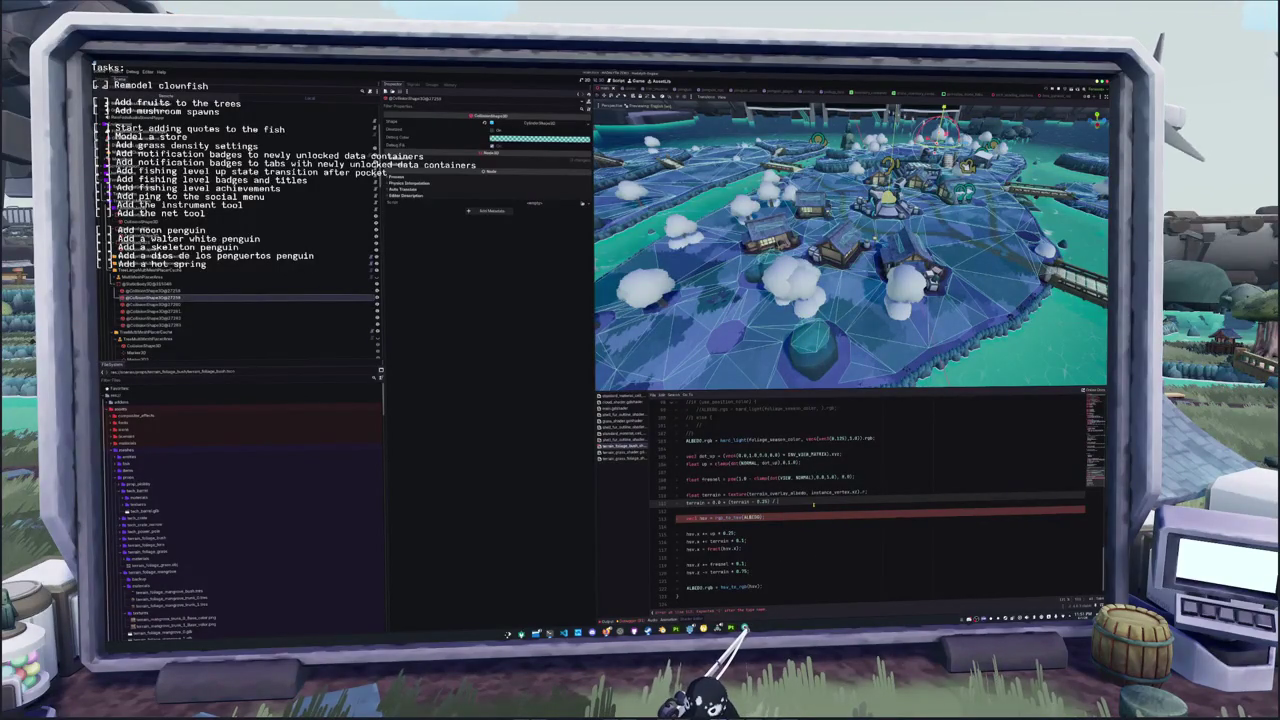
text(0.8 - 0.25)
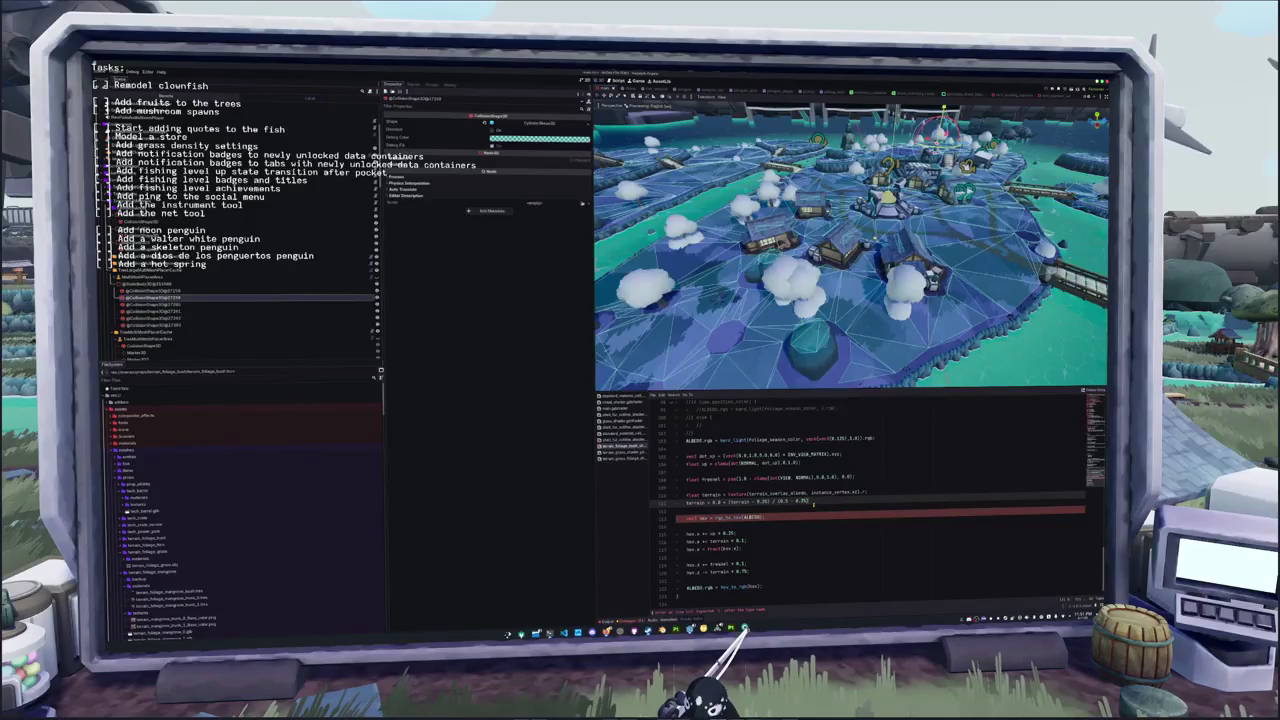
key(ctrl+space)
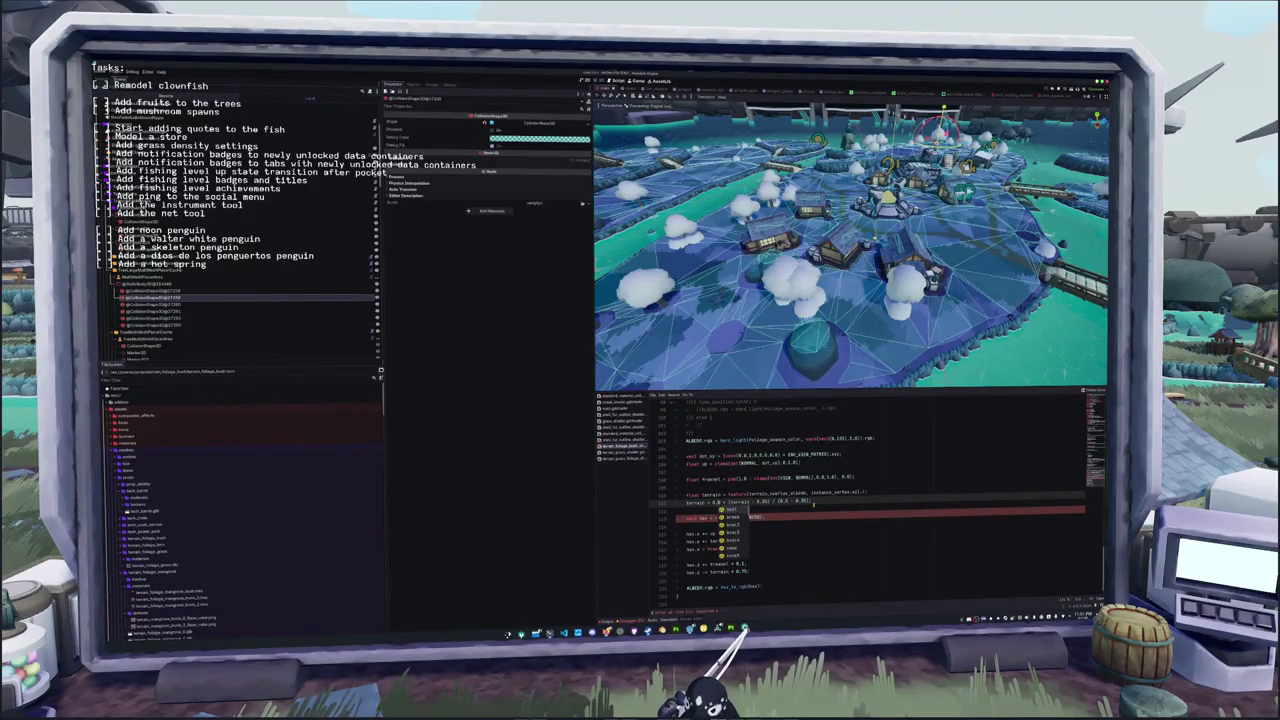
key(Escape)
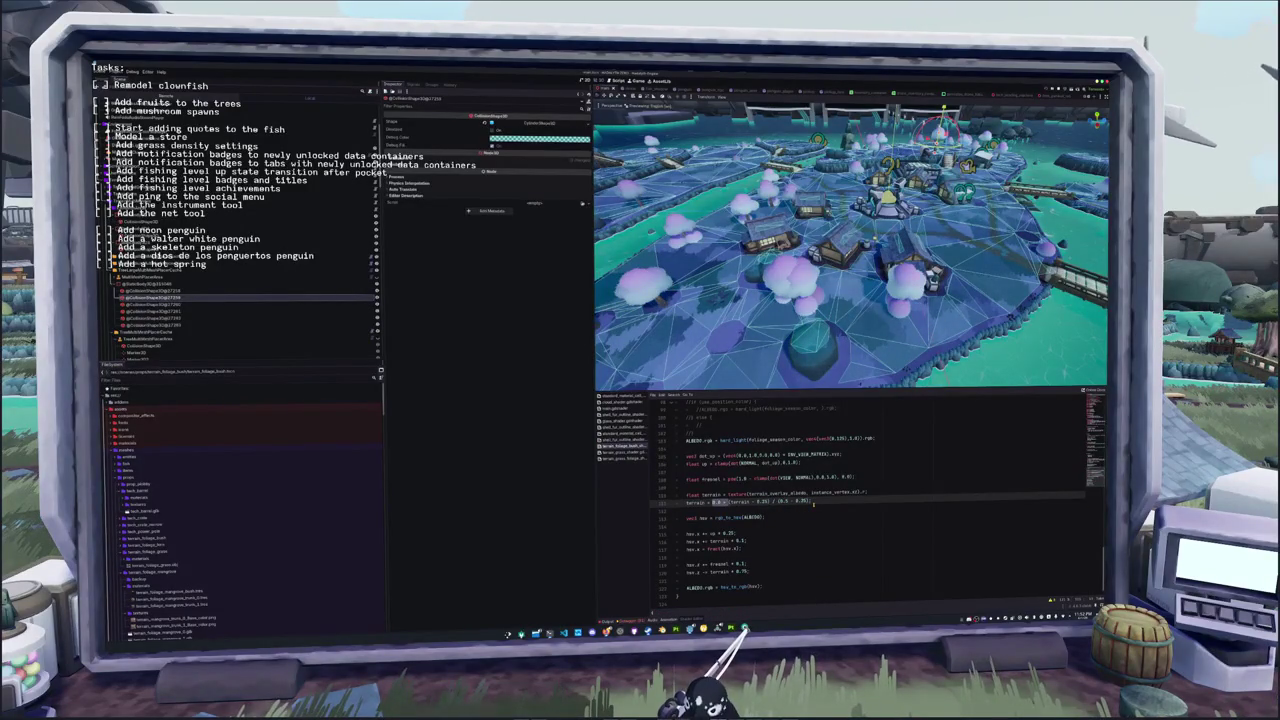
key(BackSpace)
Comment out the terrain brightness and colour adjustment lines below the hsv conversion
click(806, 514)
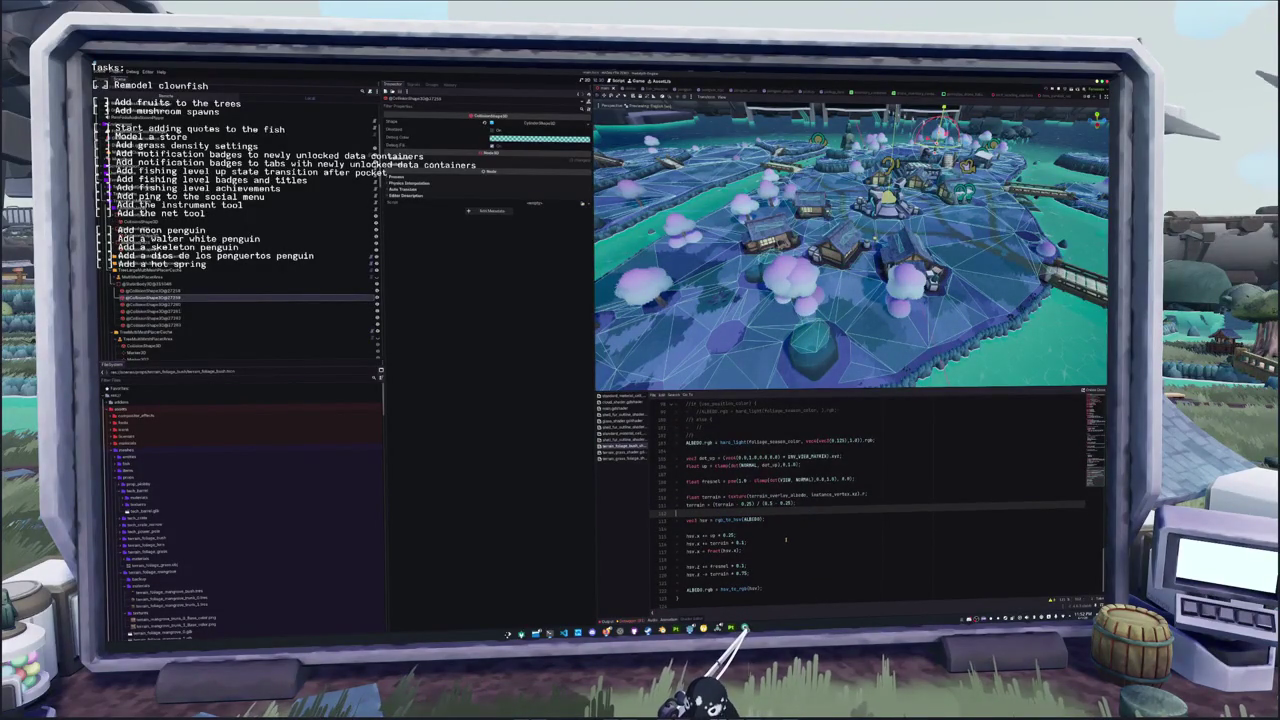
key(Down)
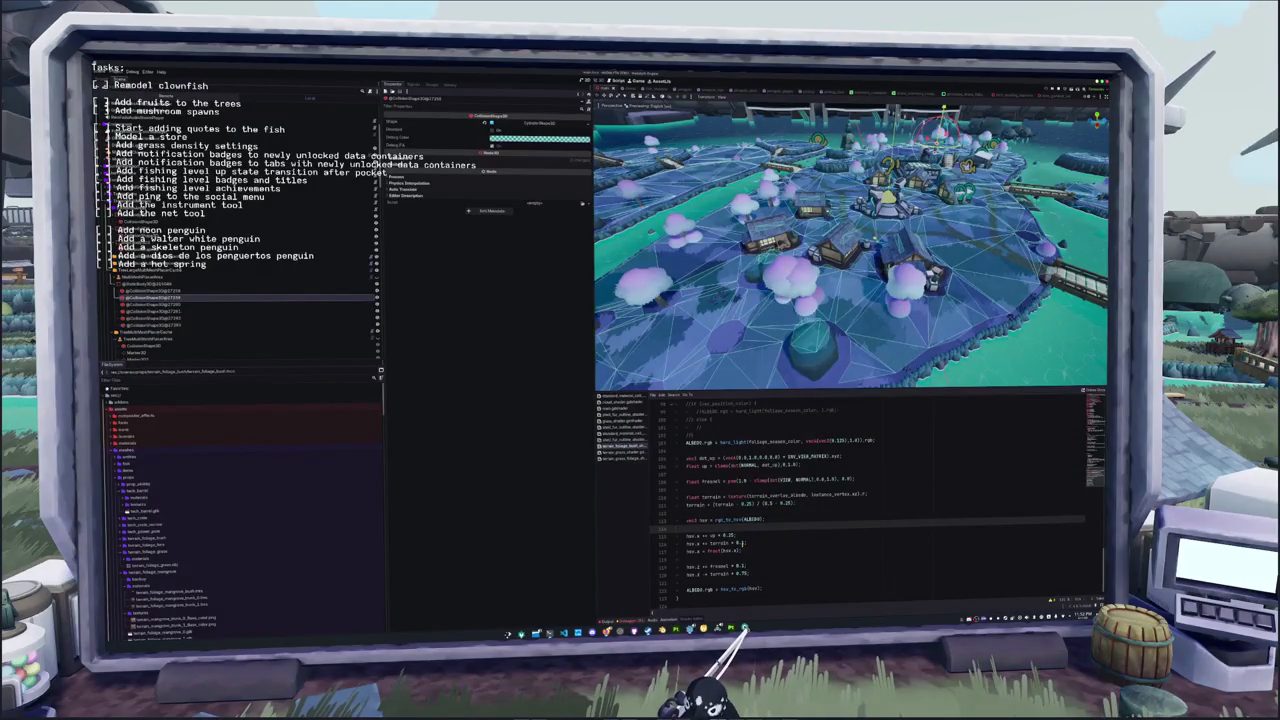
click(744, 573)
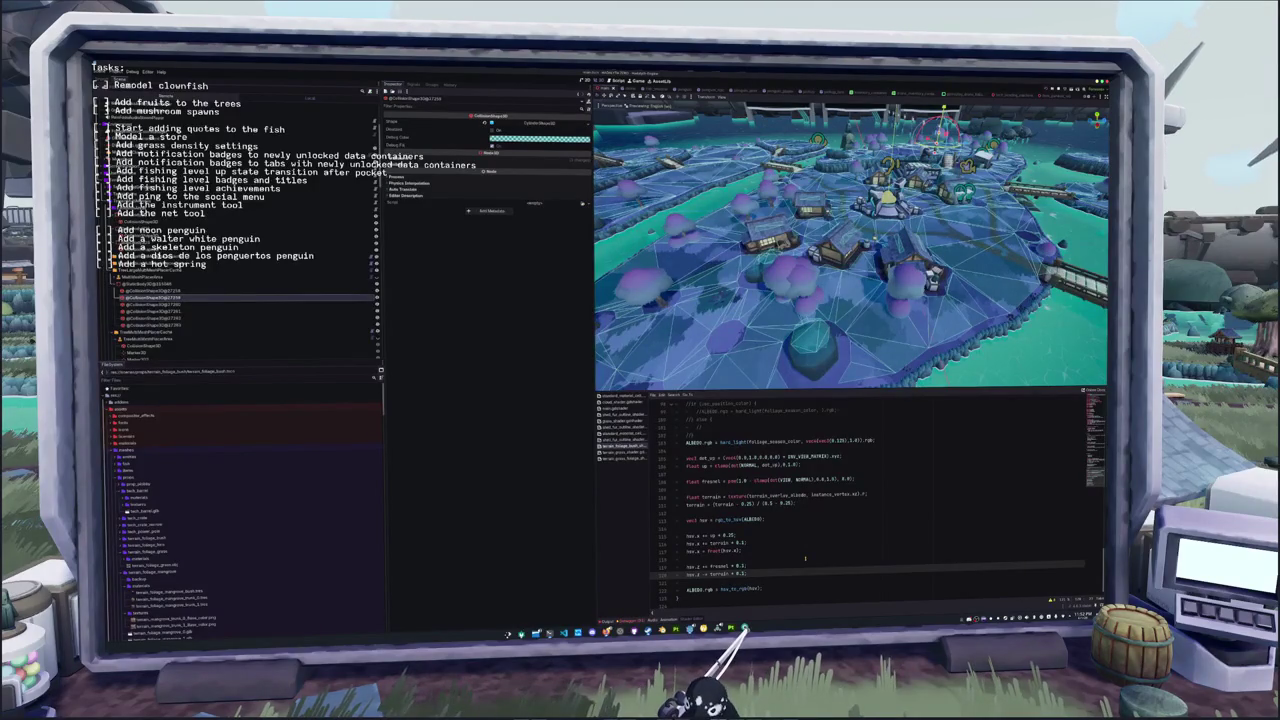
key(ctrl+k)
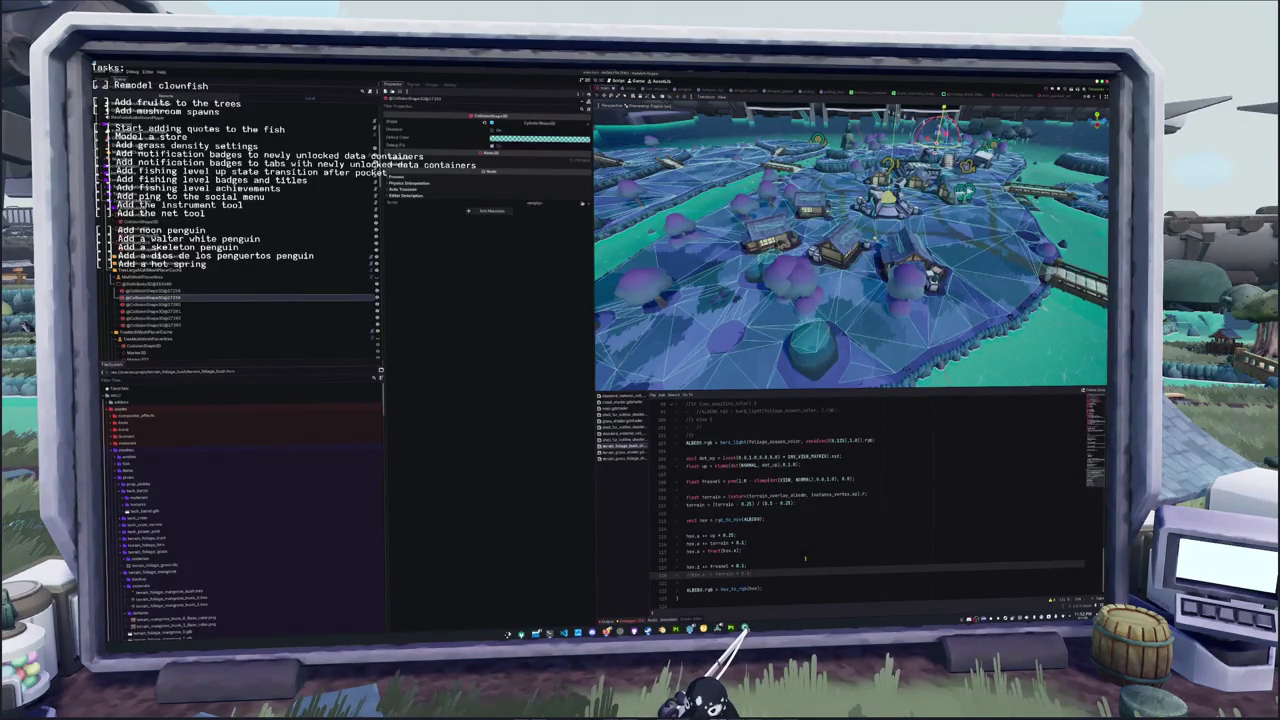
key(Up)
key(Up)
key(Up)
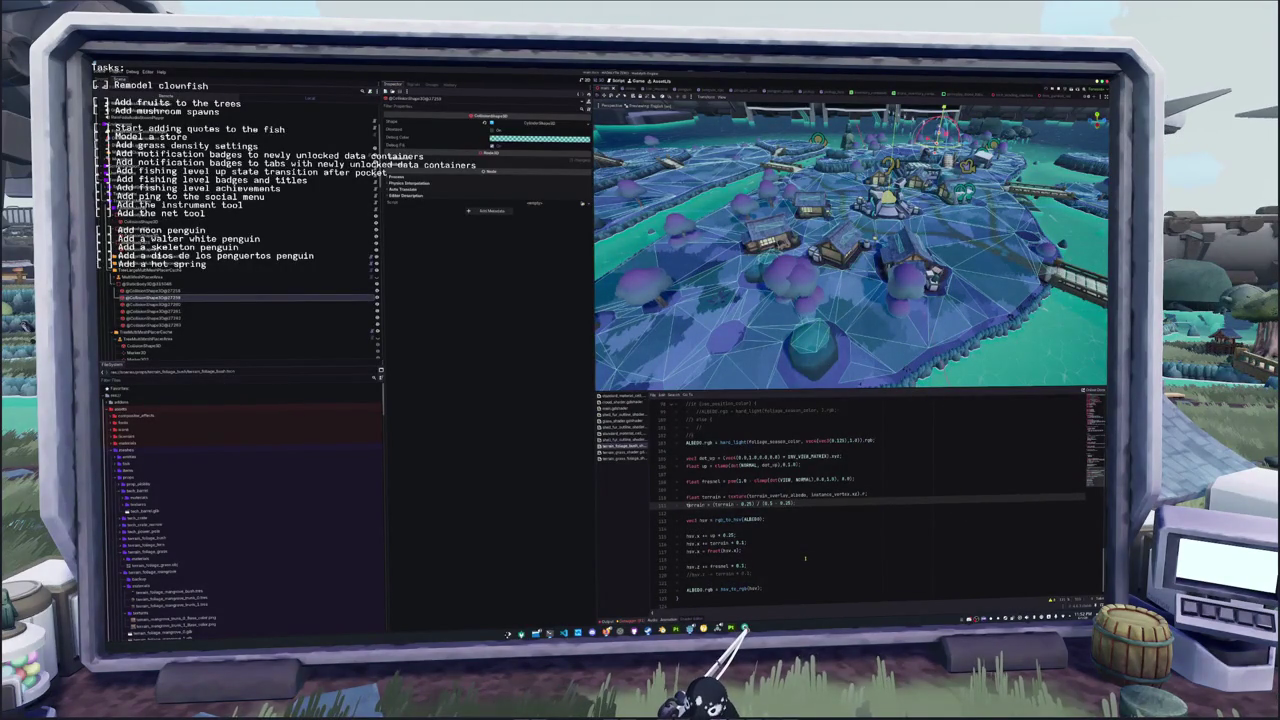
key(Down)
key(Down)
key(Down)
key(ctrl+k)
key(Up)
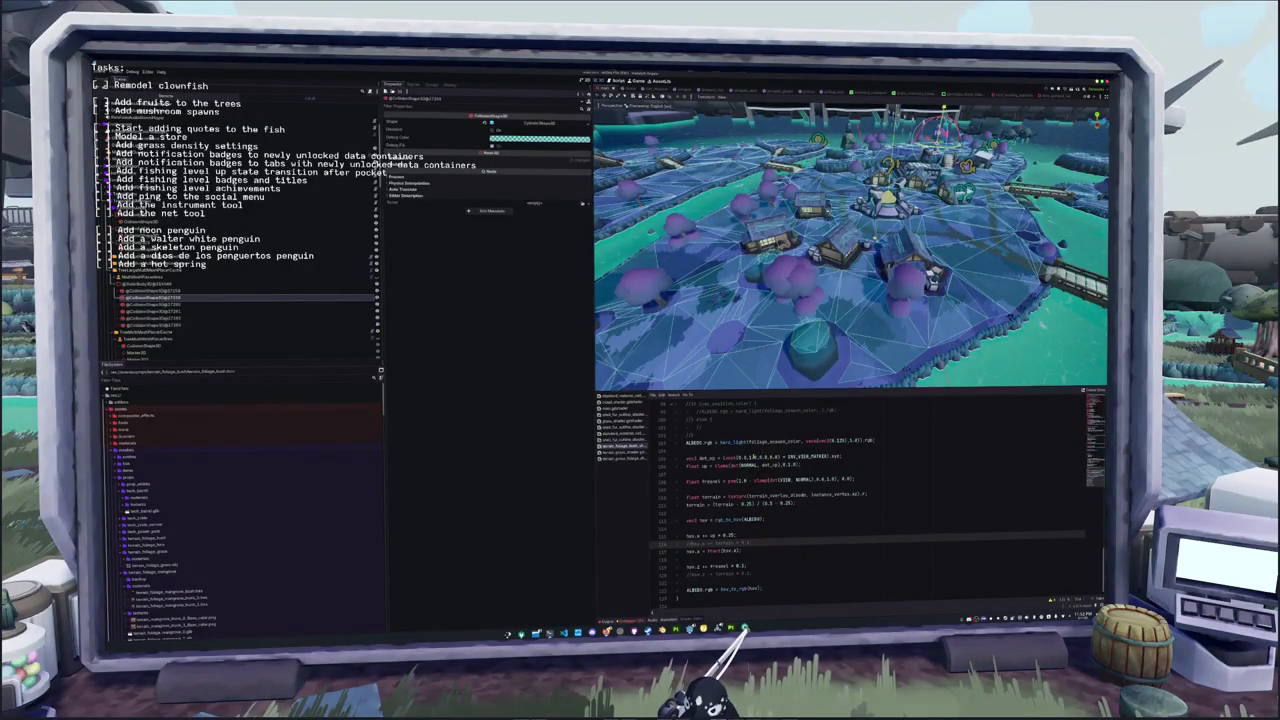
scroll(810, 494, up, 3)
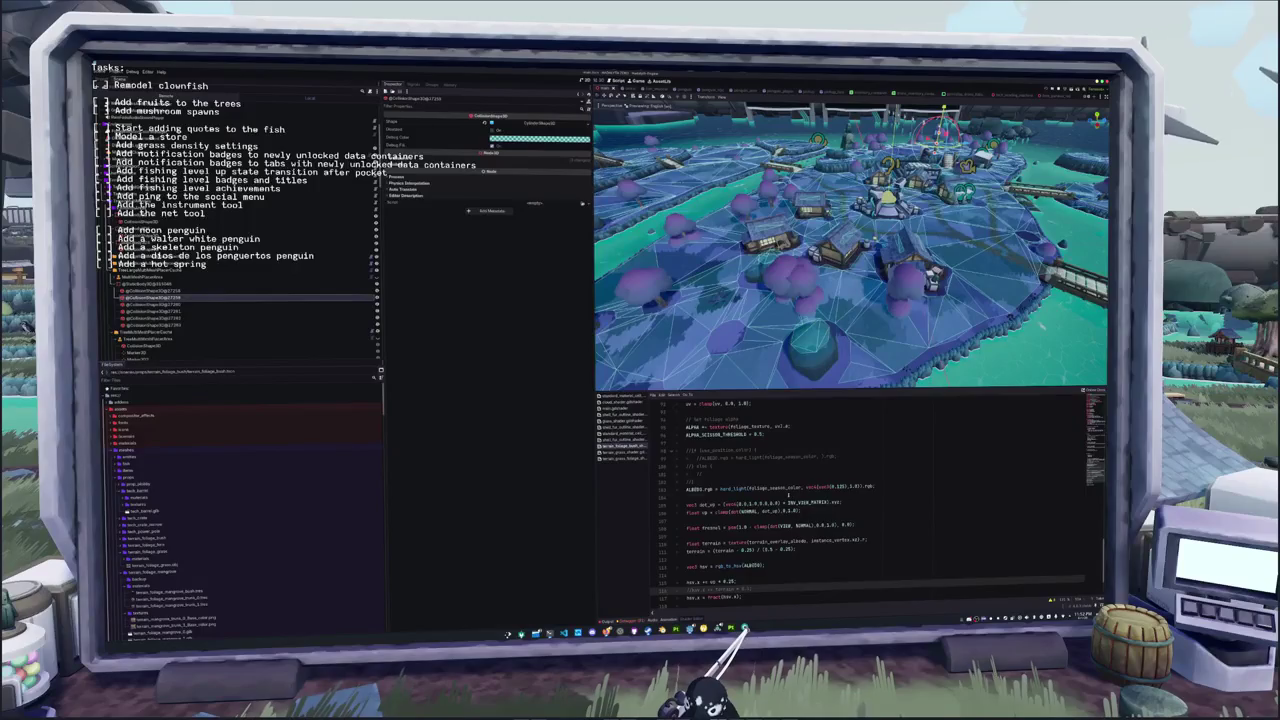
Insert ALBEDO.rgb = vec3(terrain); above the terrain remap line
click(788, 490)
scroll(788, 490, down, 2)
click(687, 503)
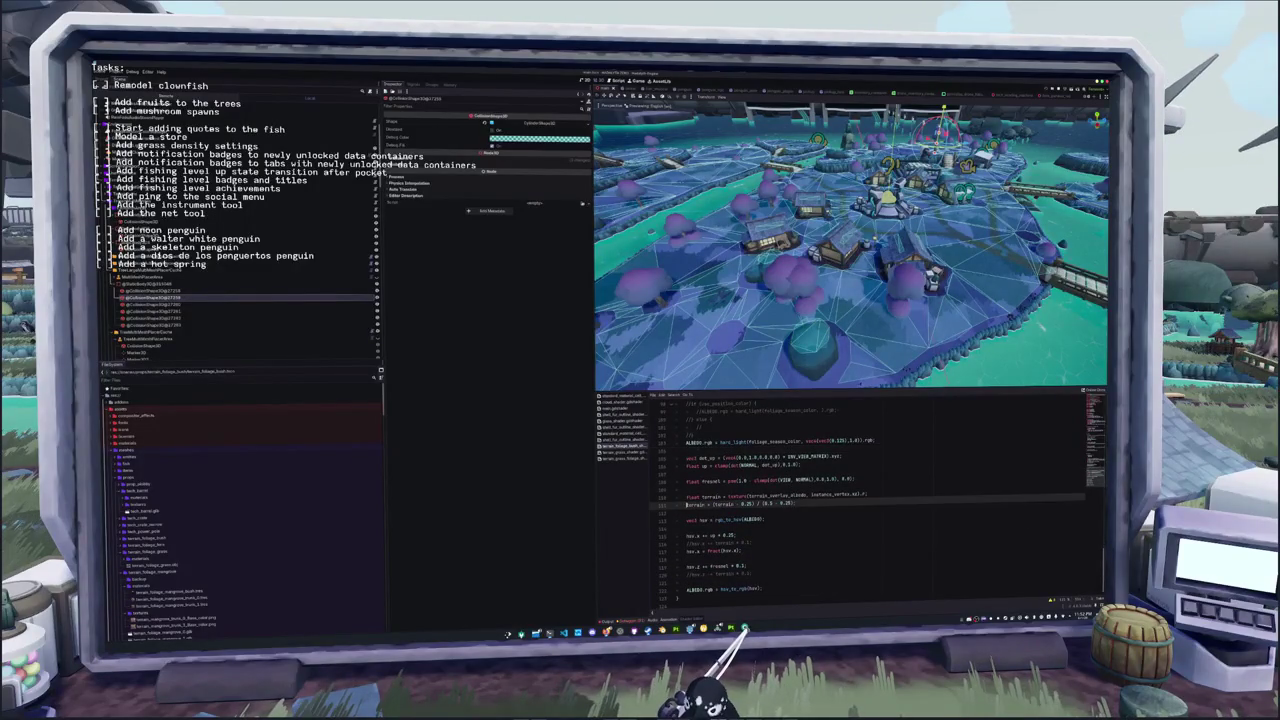
text(b(o))
key(Return)
key(Return)
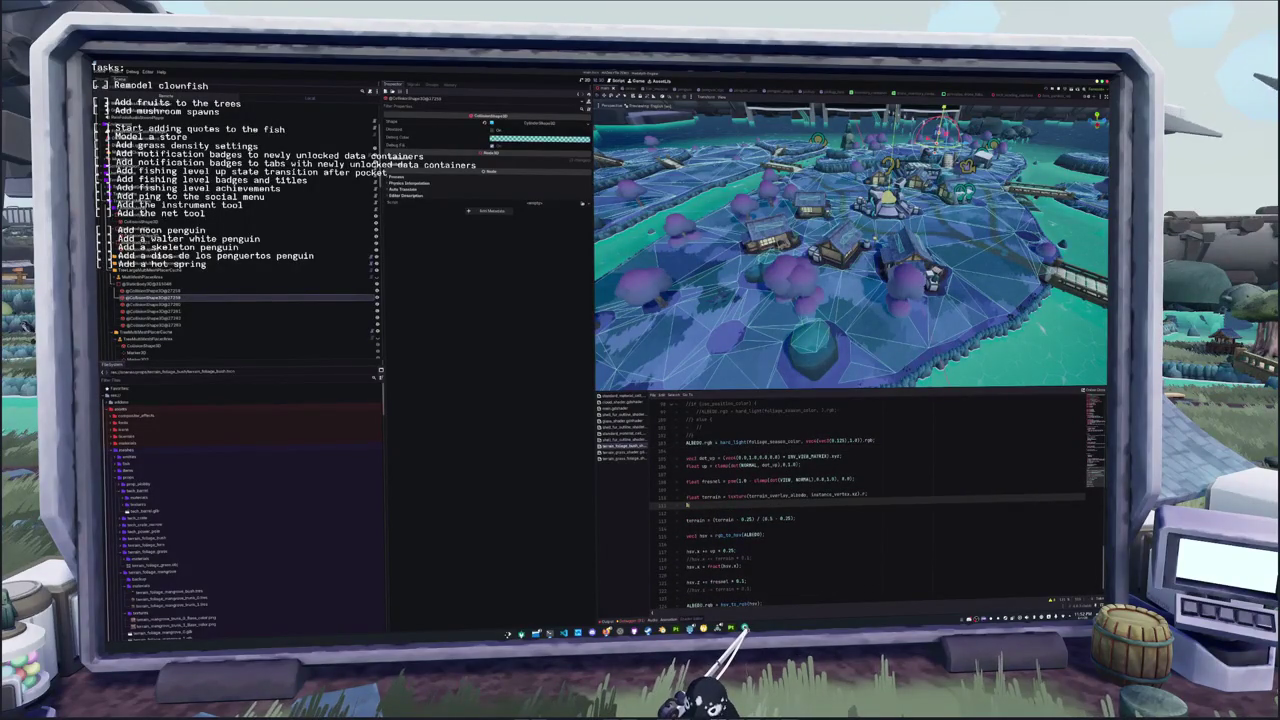
text(ALBEDO.rgb = terra)
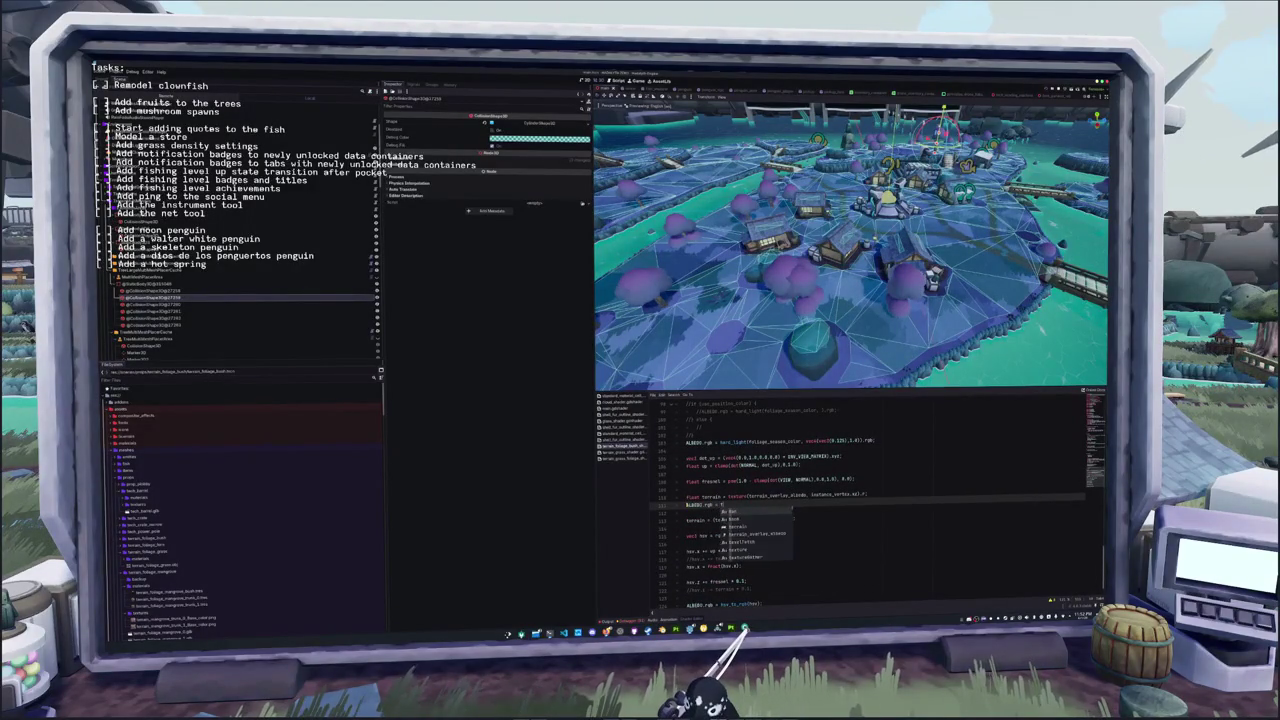
key(Return)
text(;)
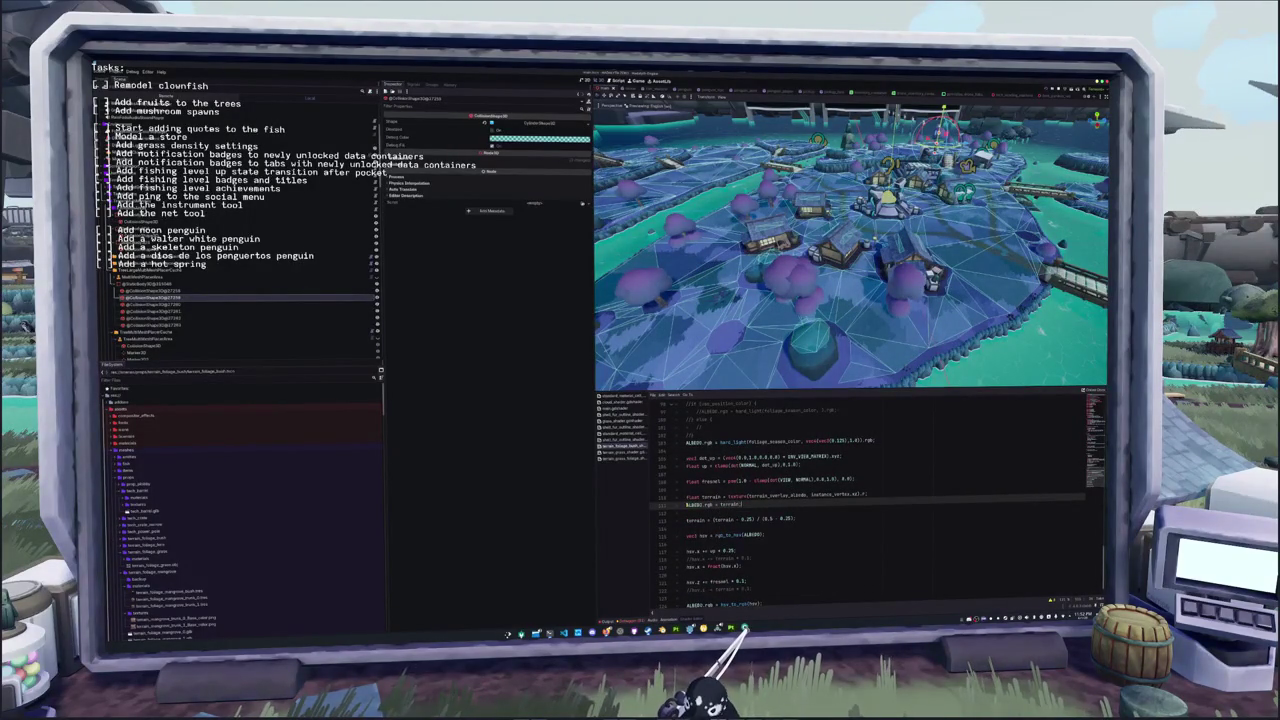
text(vec3()
text();)
Comment out the terrain remap line and the colour-mixing block below it
key(Down)
key(Home)
key(shift+Down)
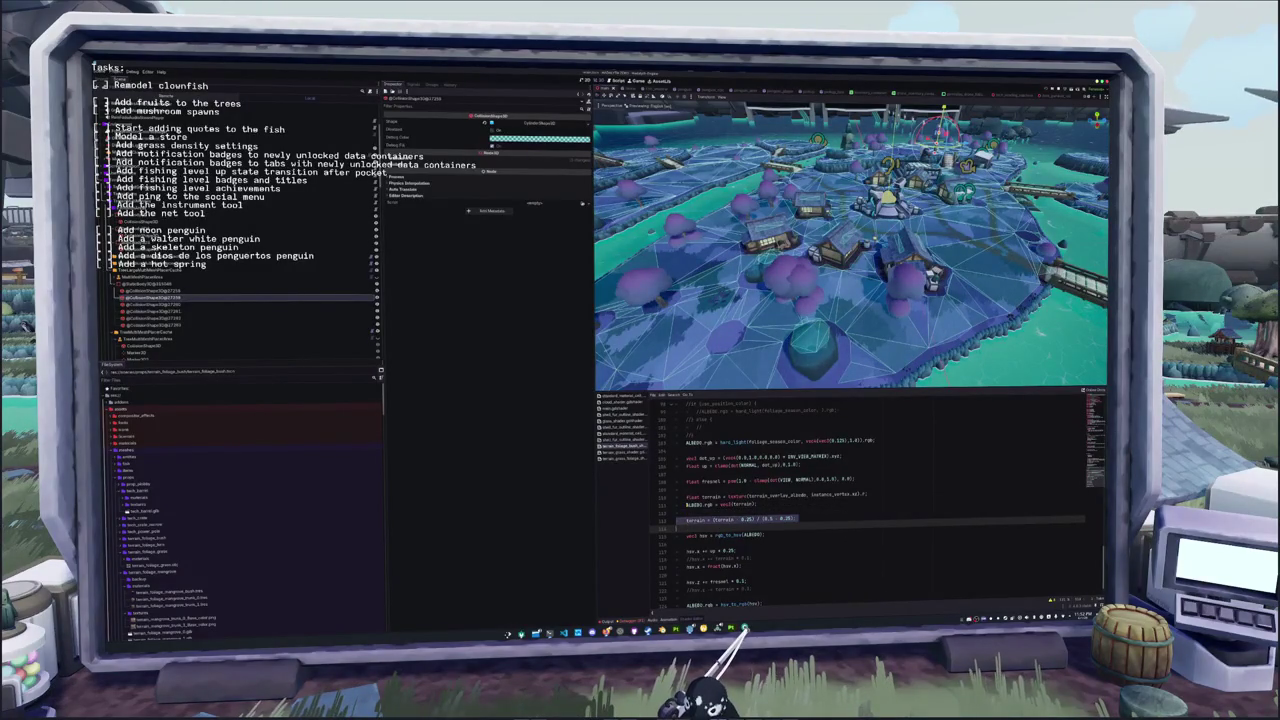
key(shift+Down)
key(shift+Down)
key(shift+Down)
key(ctrl+slash)
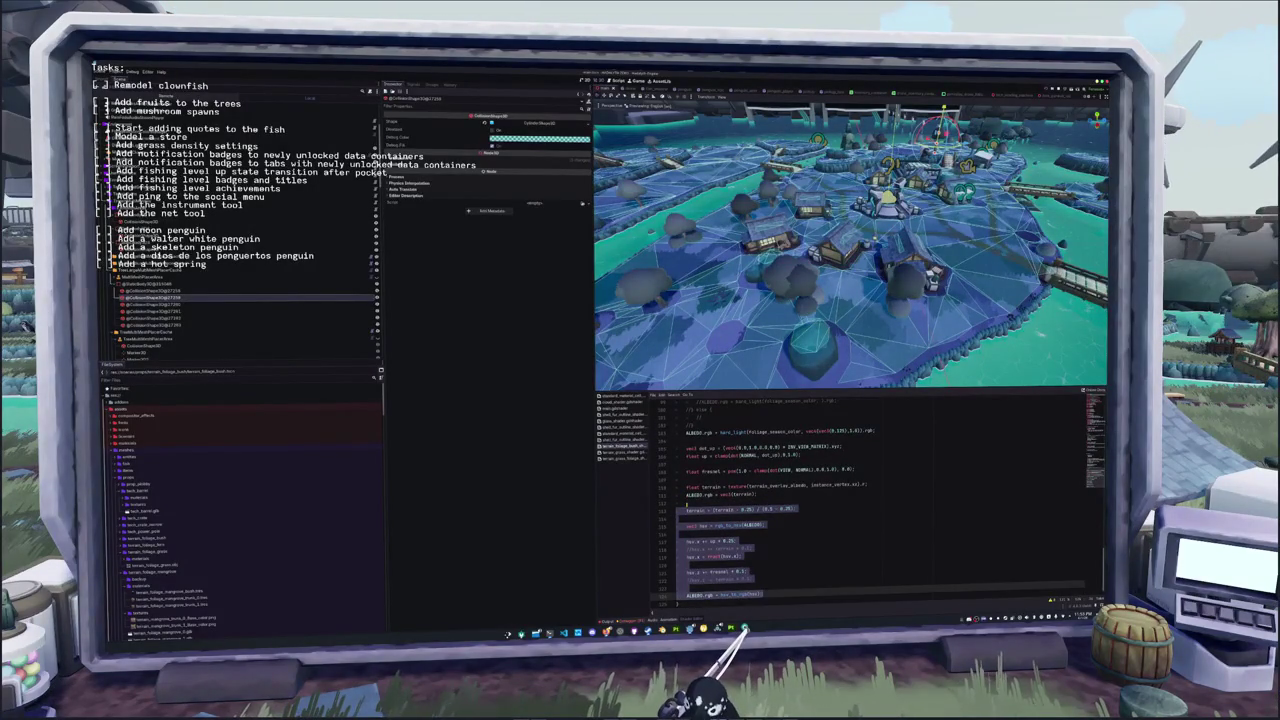
Re-enable the terrain remap line and move the greyscale ALBEDO output below it
key(Up)
key(Up)
key(Up)
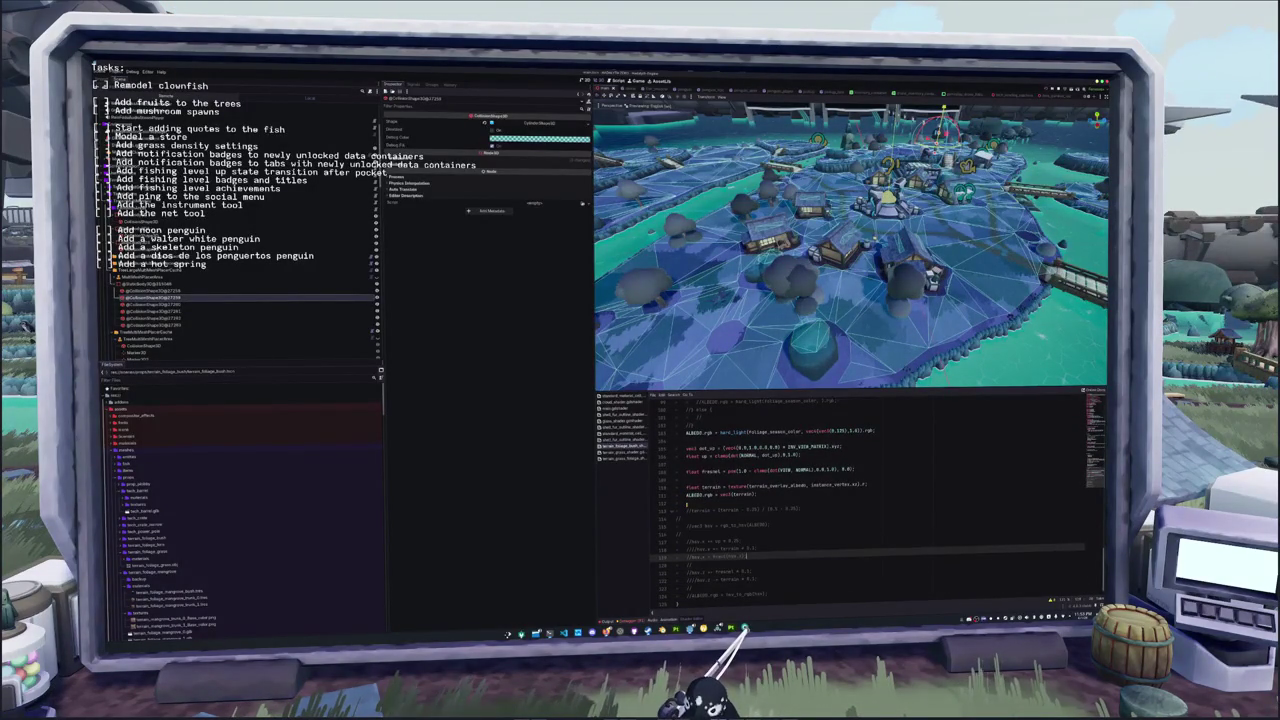
key(Up)
key(ctrl+slash)
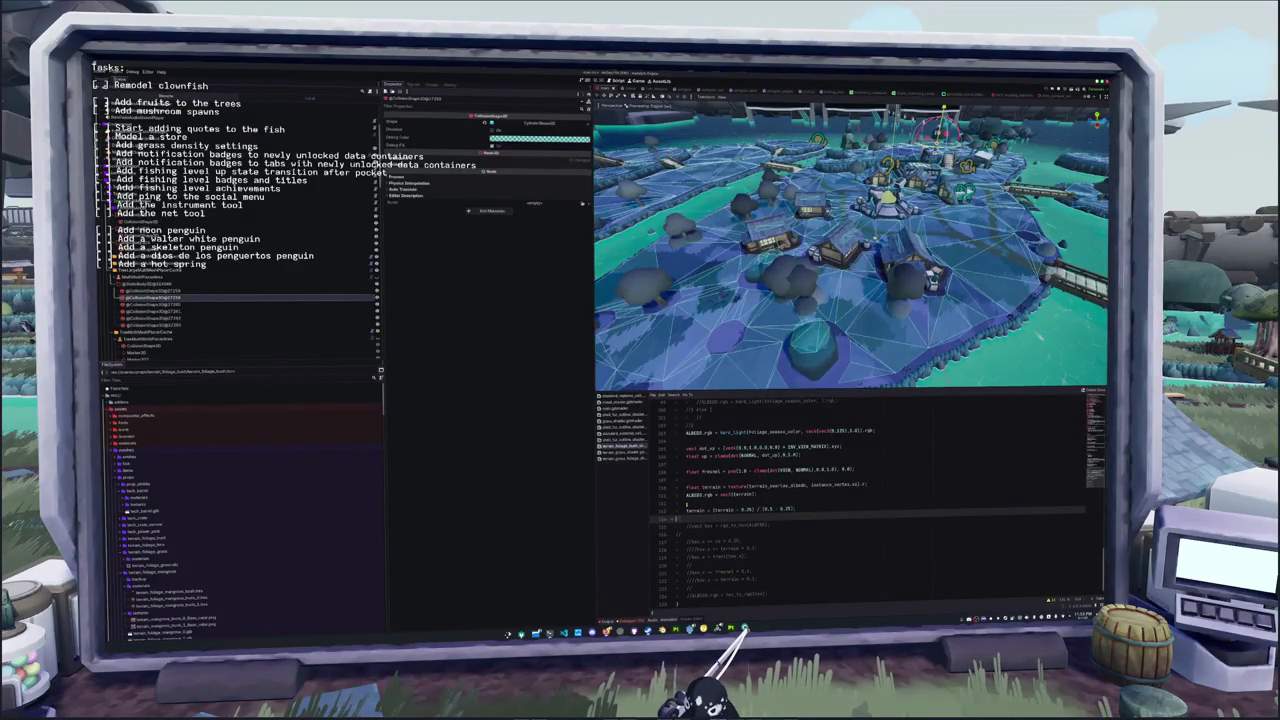
key(Up)
key(alt+Down)
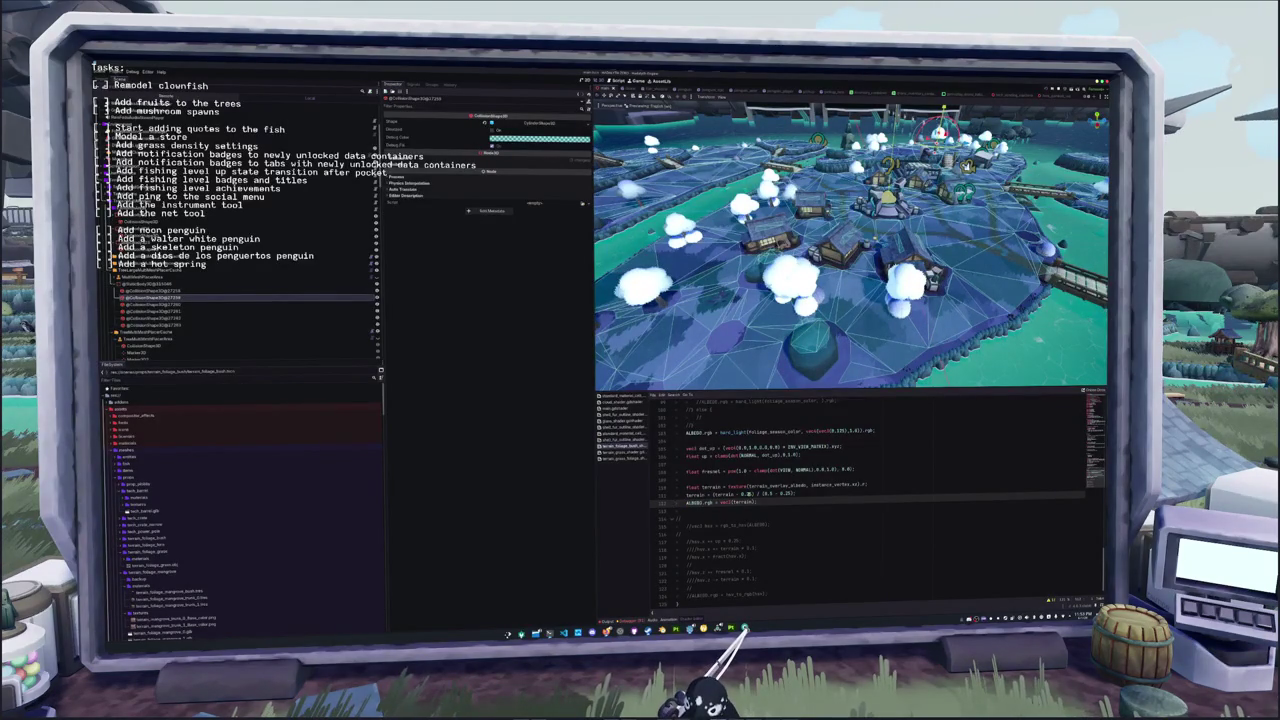
Change the remap to (terrain - 0.25) / (1.0 - 0.25)
key(Up)
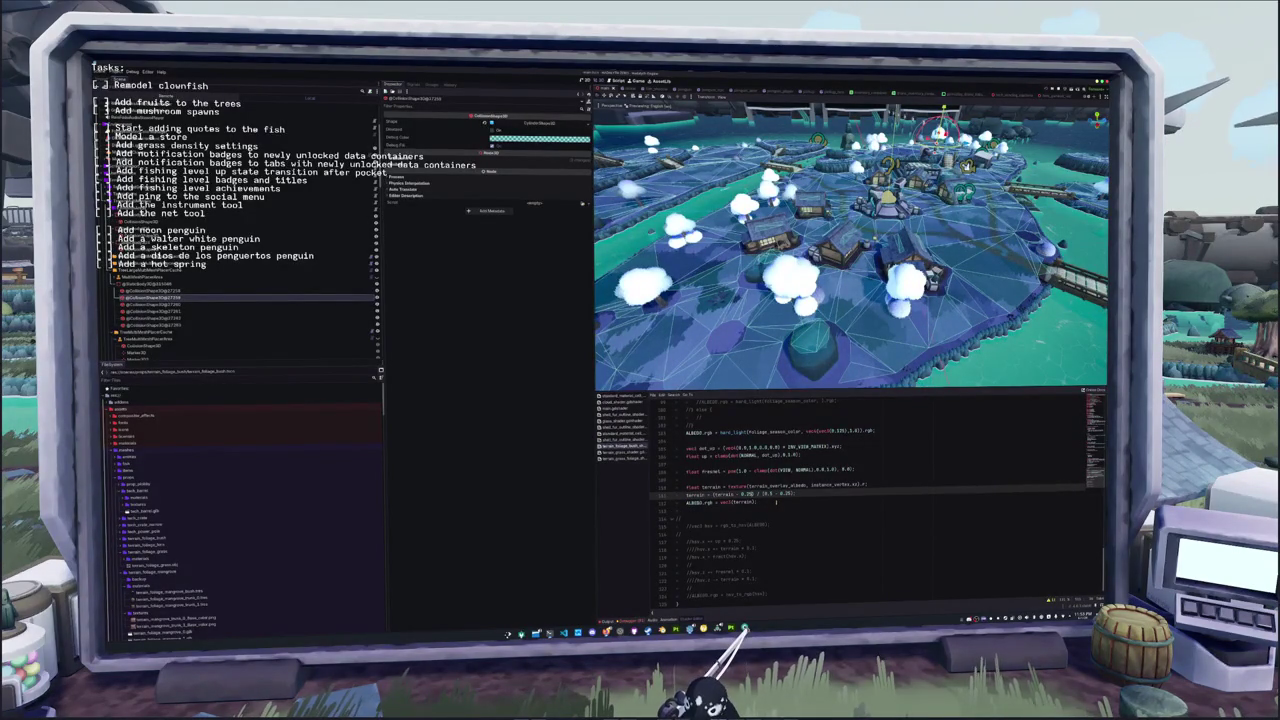
text(5)
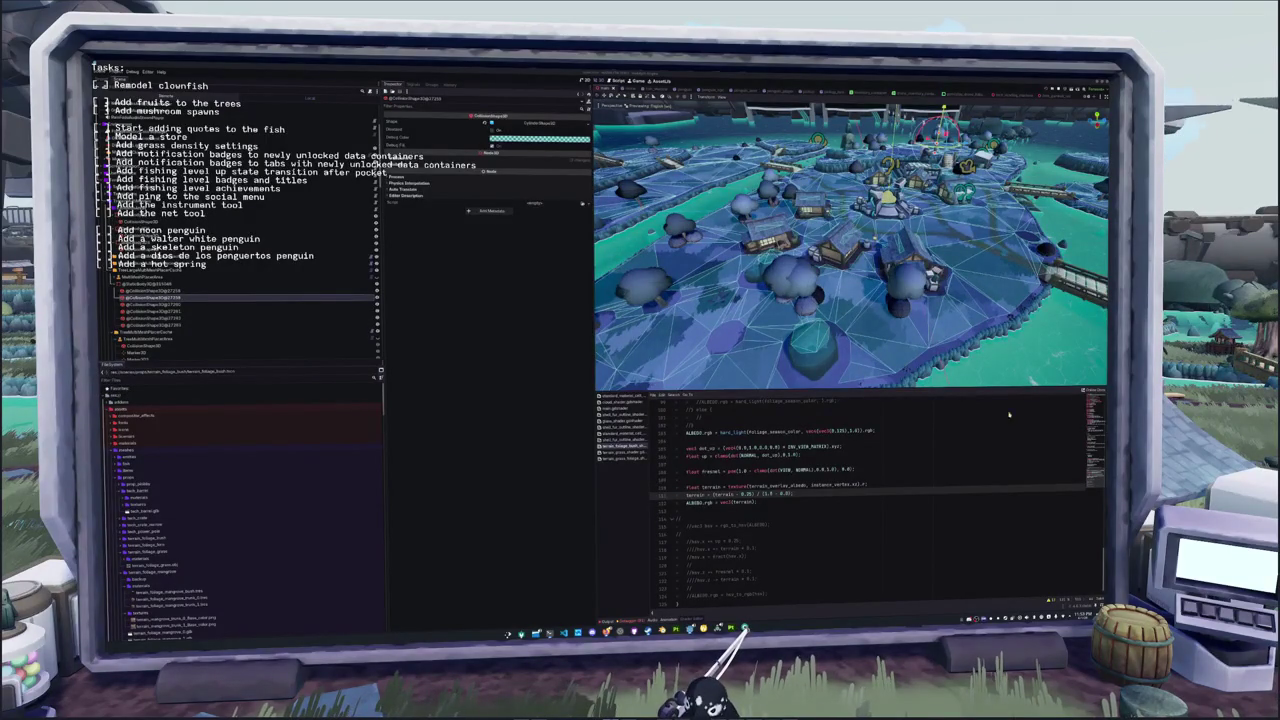
double_click(790, 494)
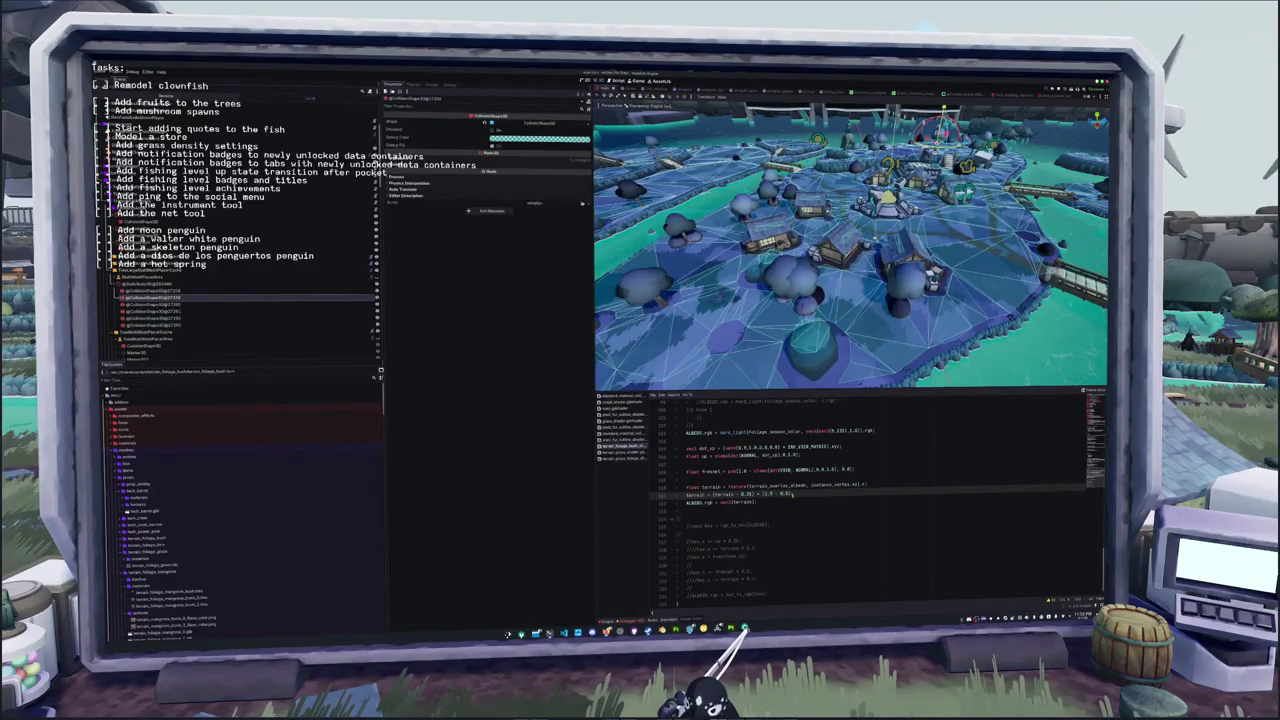
text(4.0)
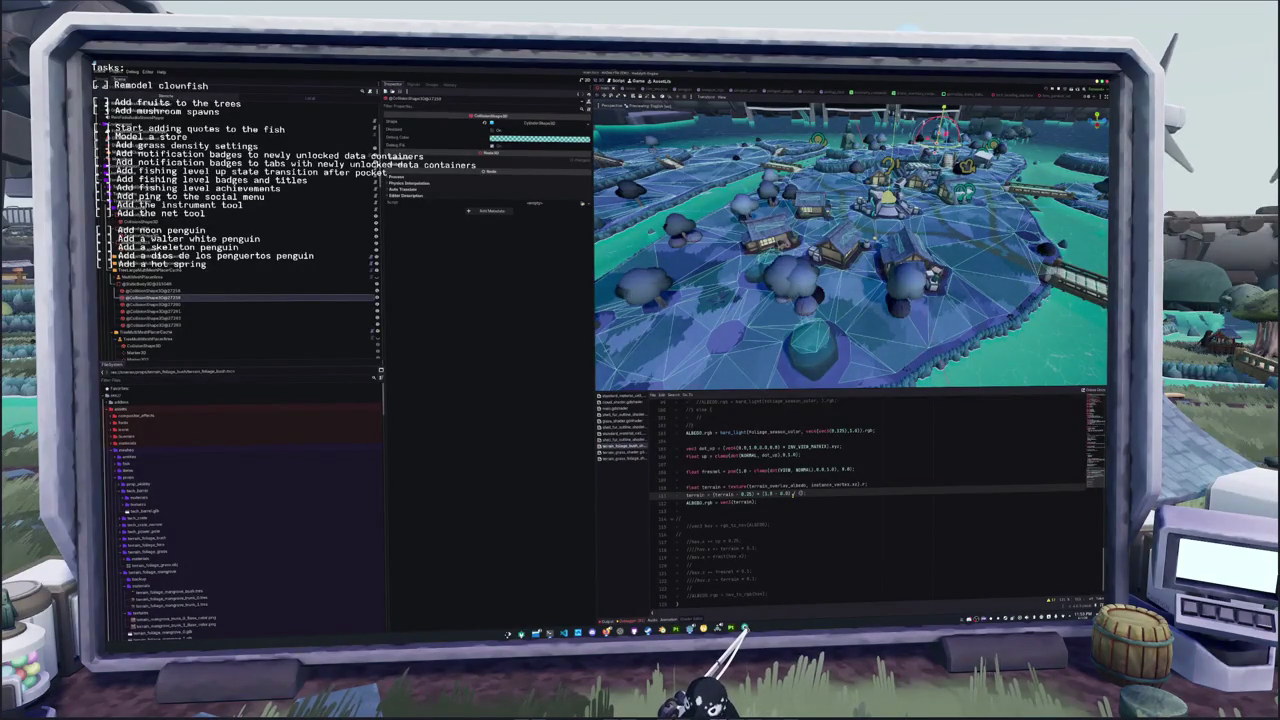
text( - 0.25)
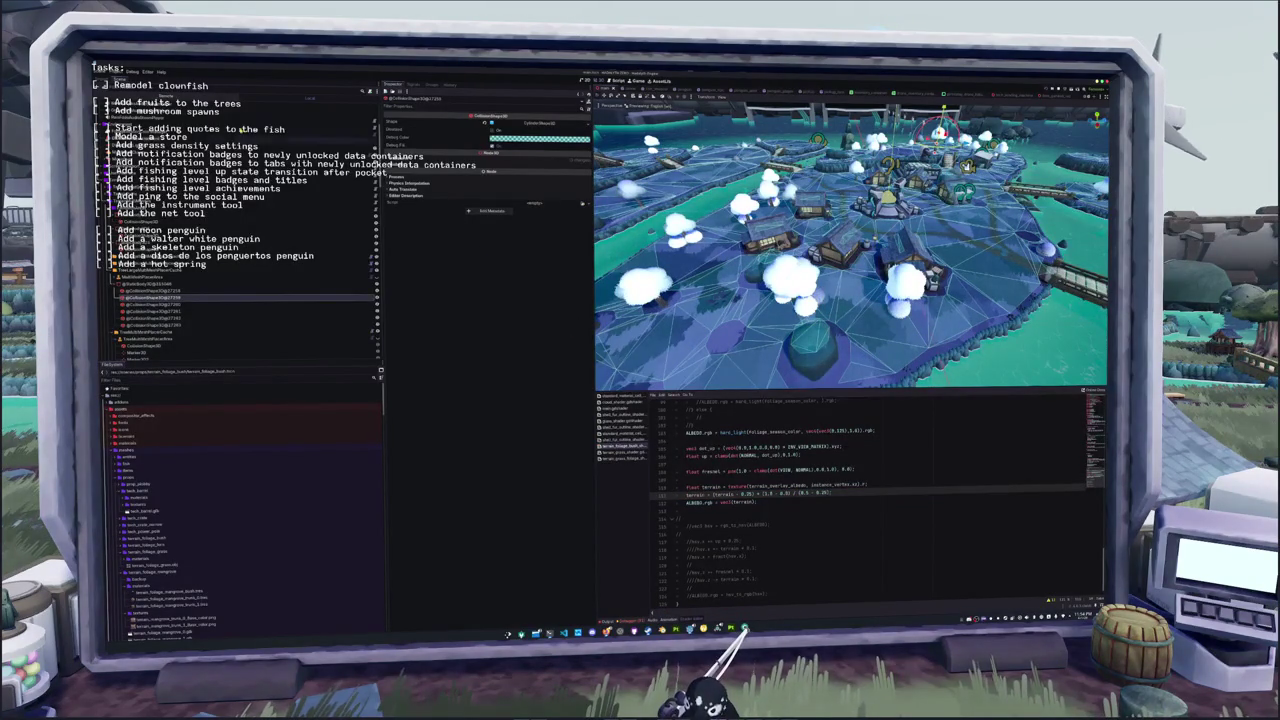
click(743, 628)
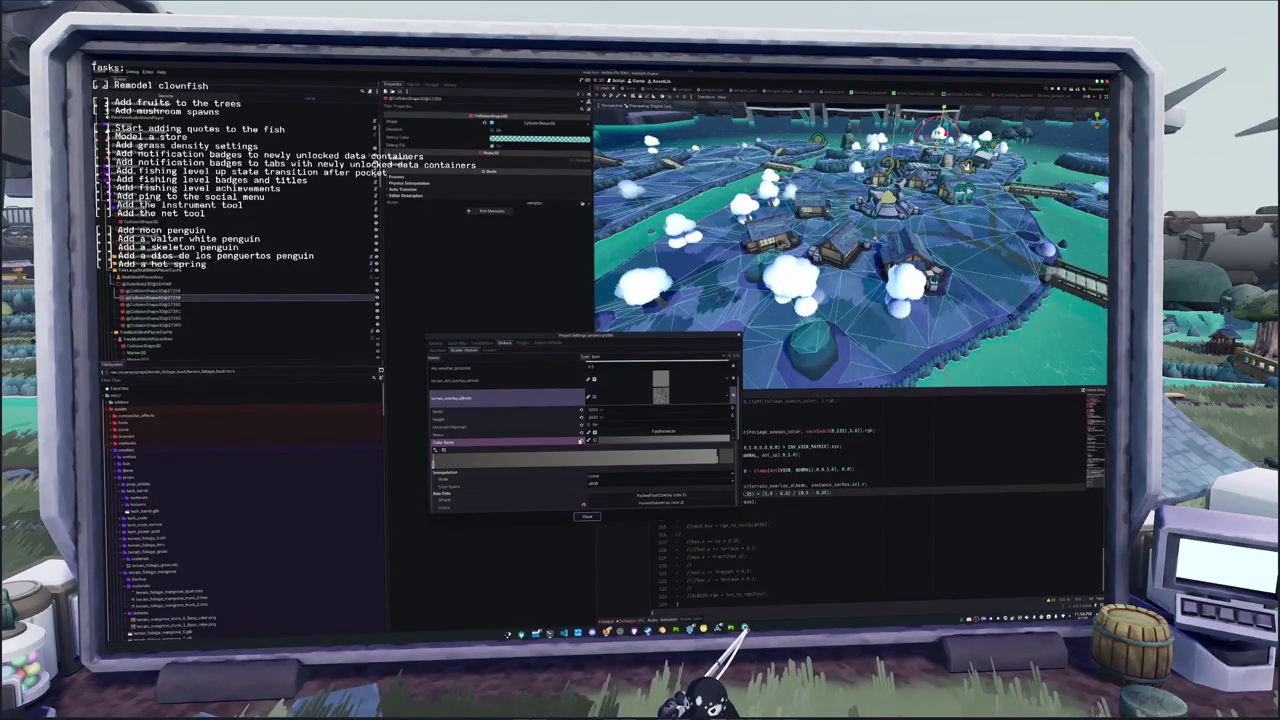
click(434, 462)
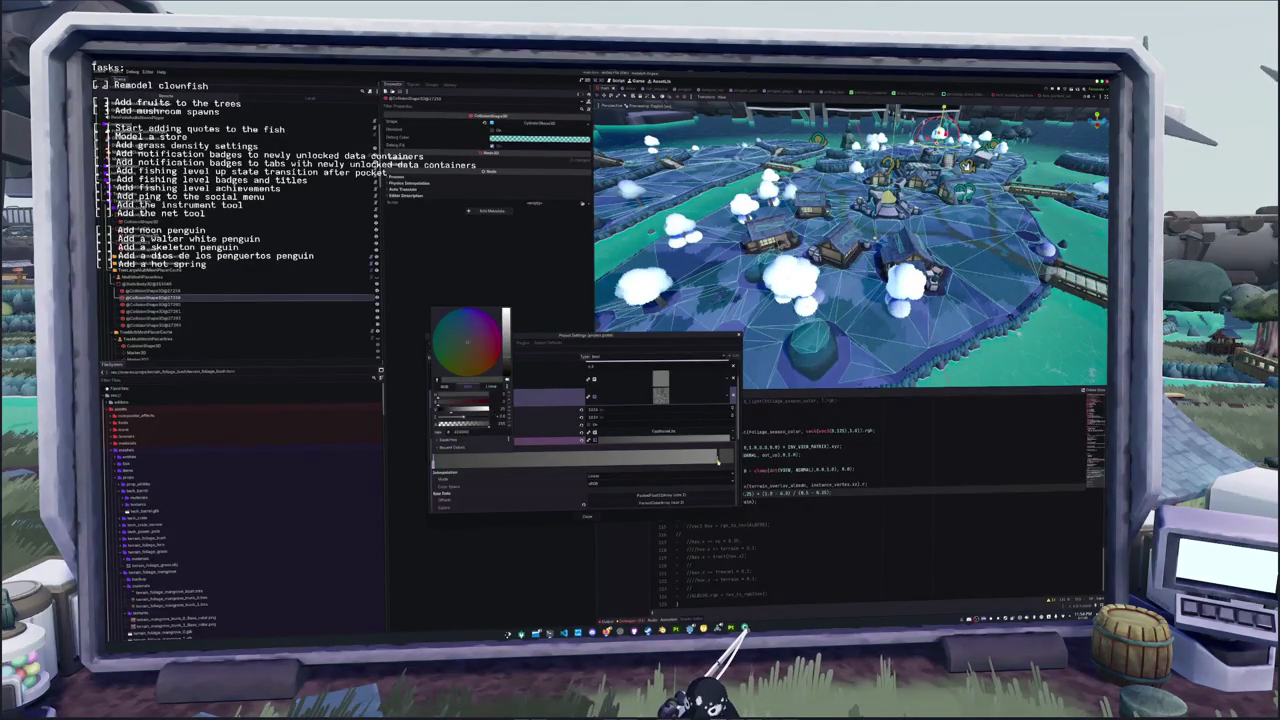
drag(463, 412, 478, 412)
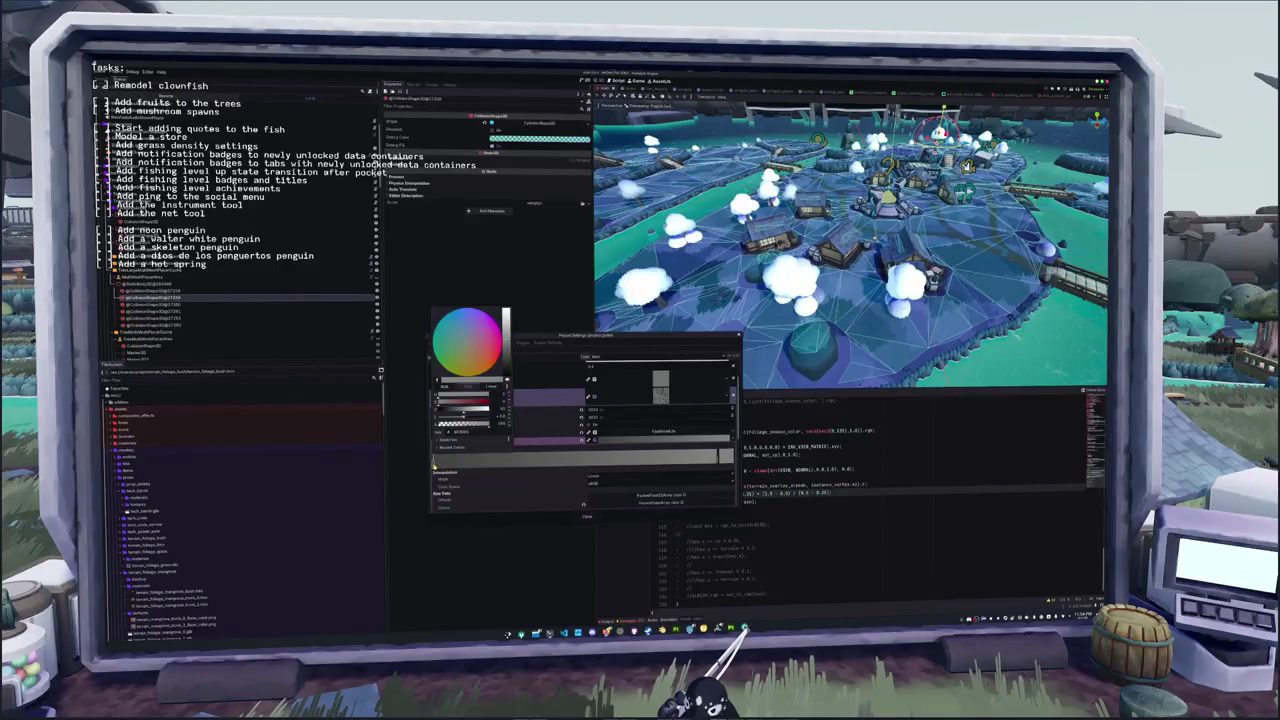
click(434, 464)
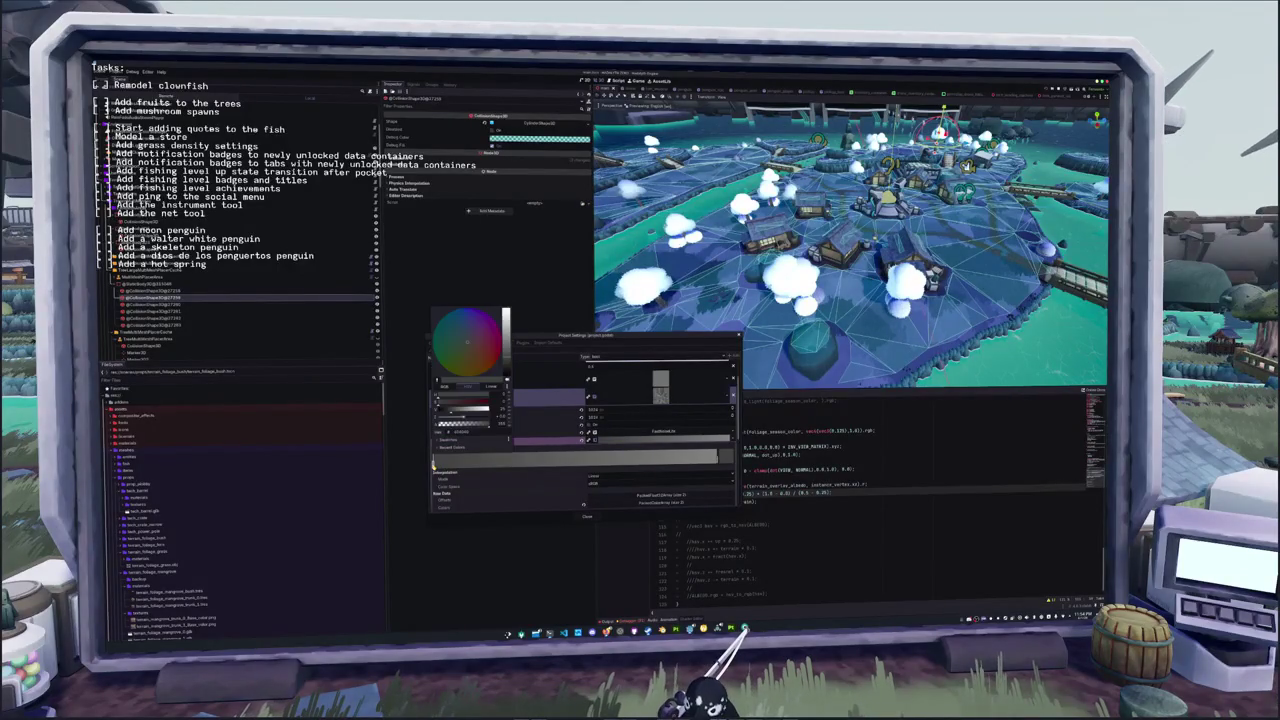
click(450, 387)
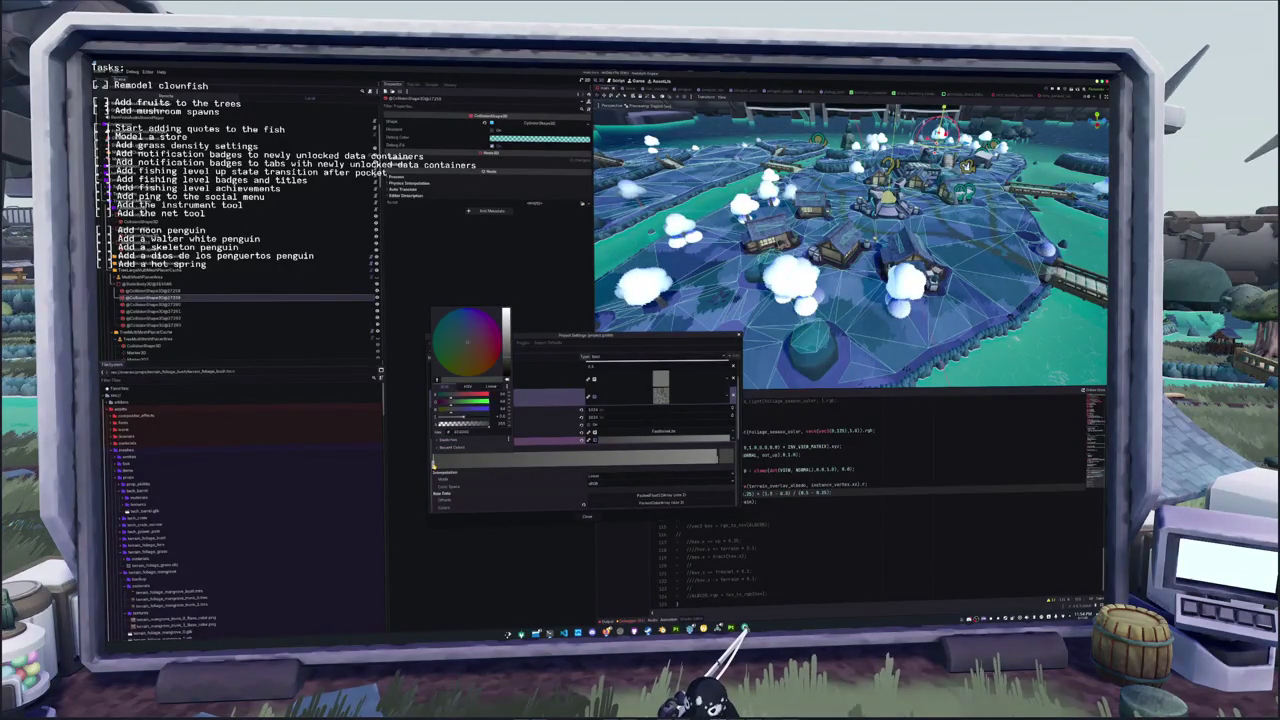
key(Escape)
key(Escape)
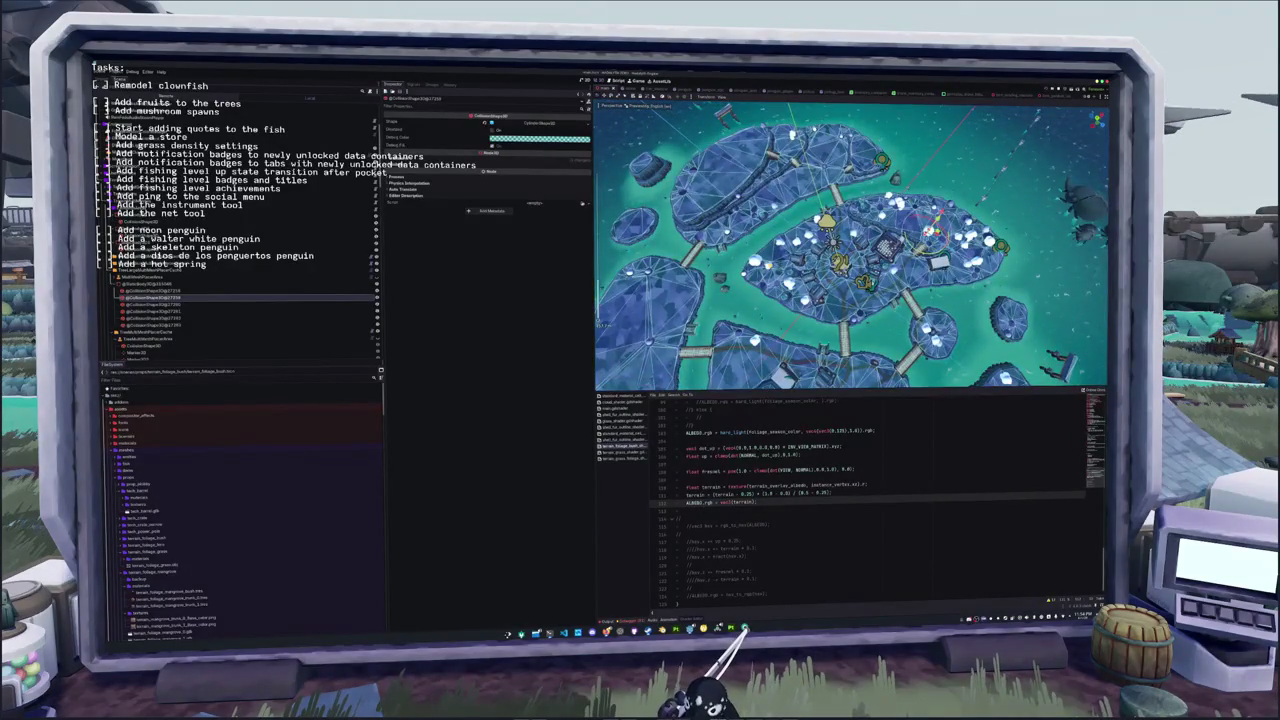
scroll(870, 500, up, 20)
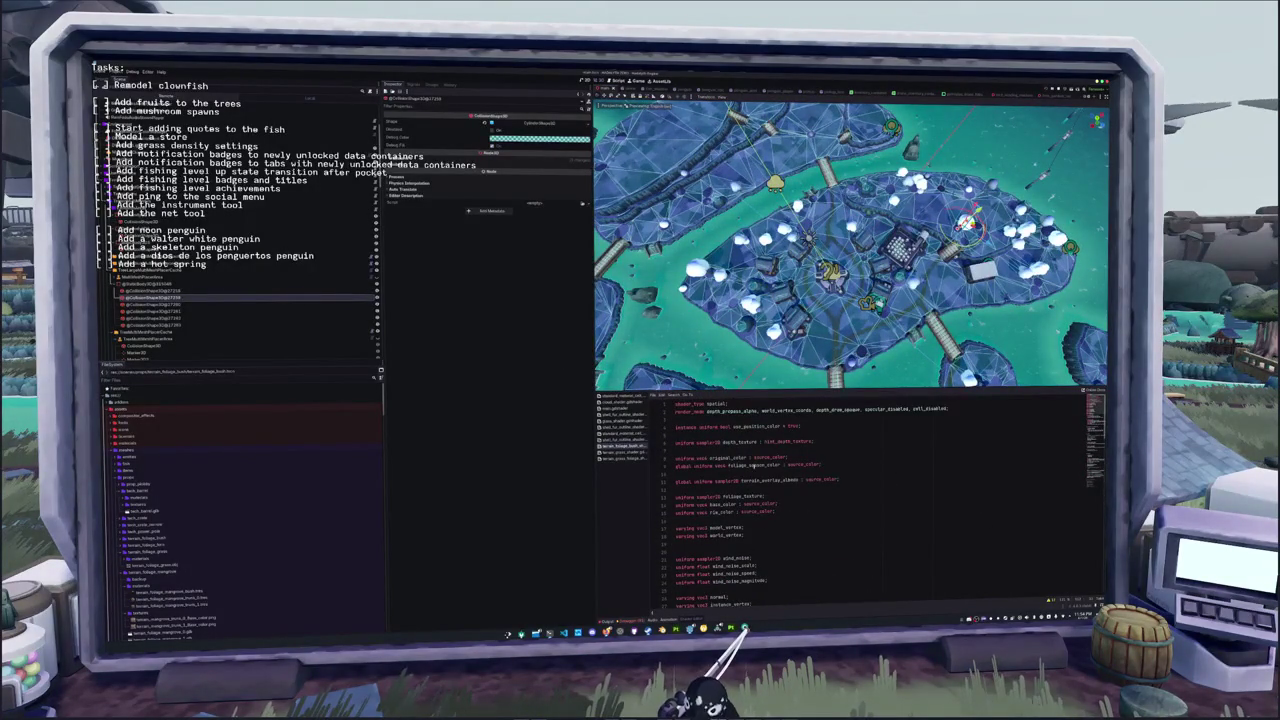
double_click(783, 480)
scroll(783, 480, down, 1)
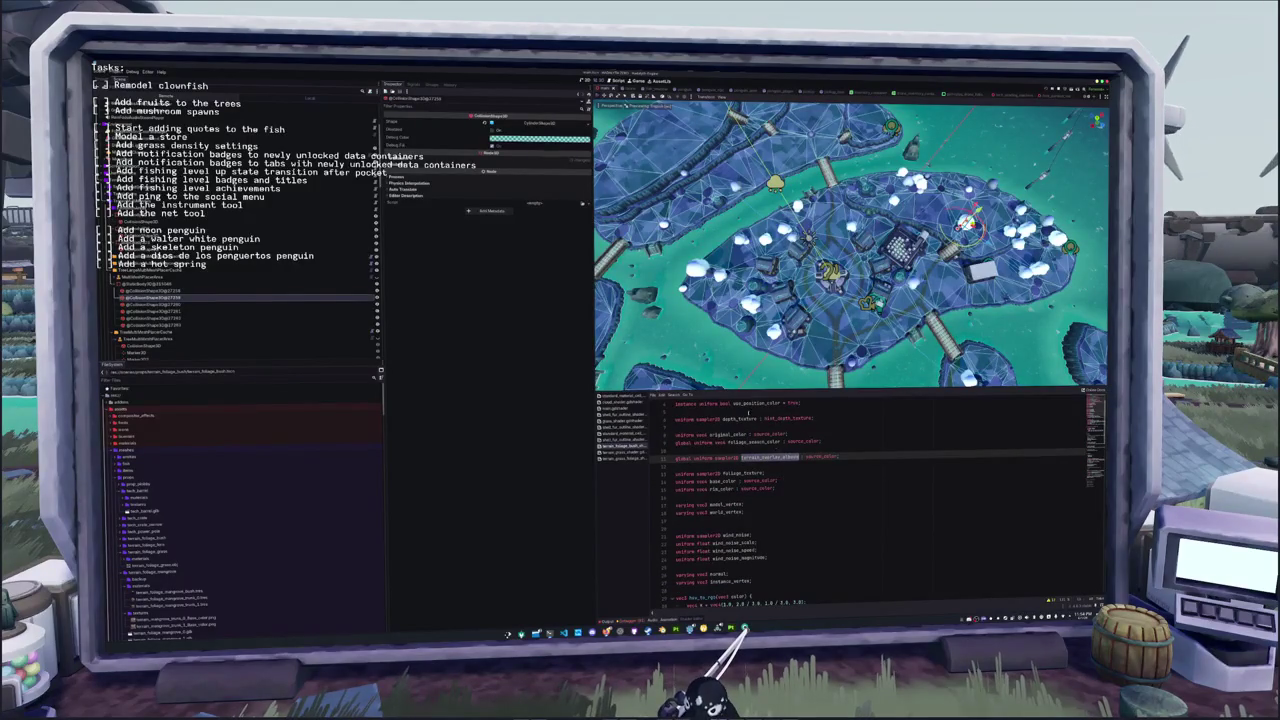
click(118, 72)
click(140, 84)
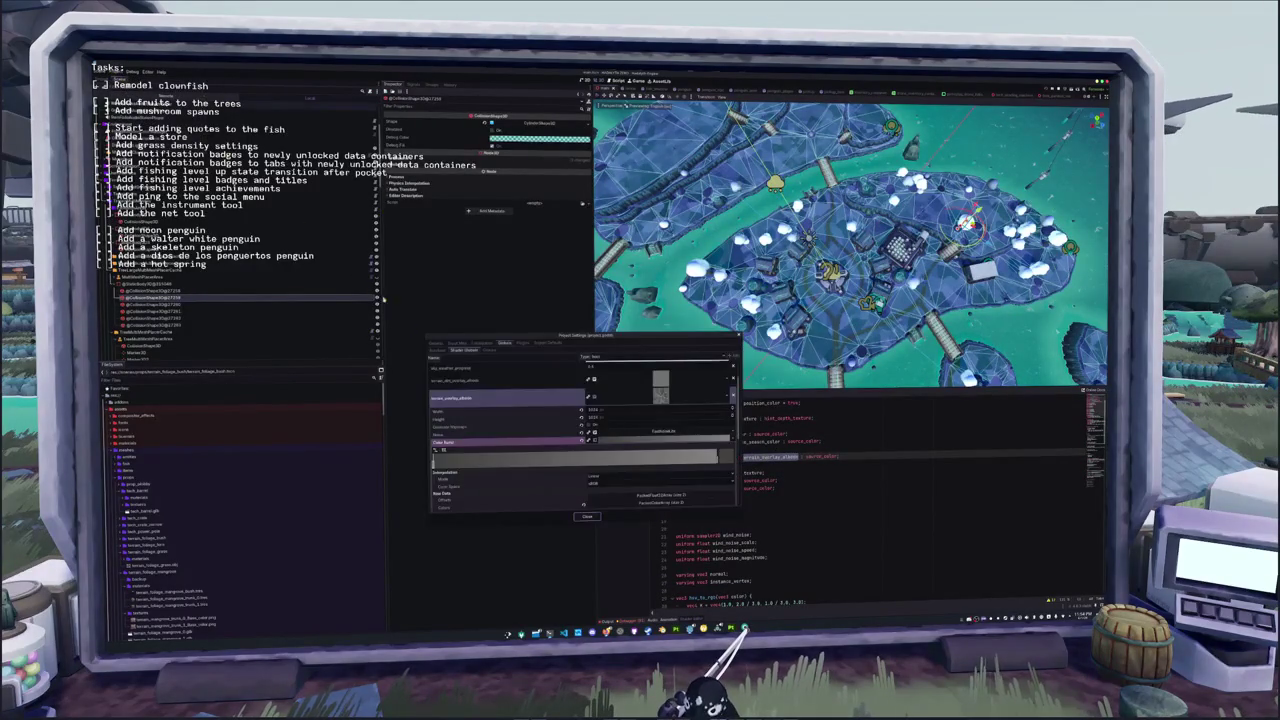
scroll(600, 420, down, 3)
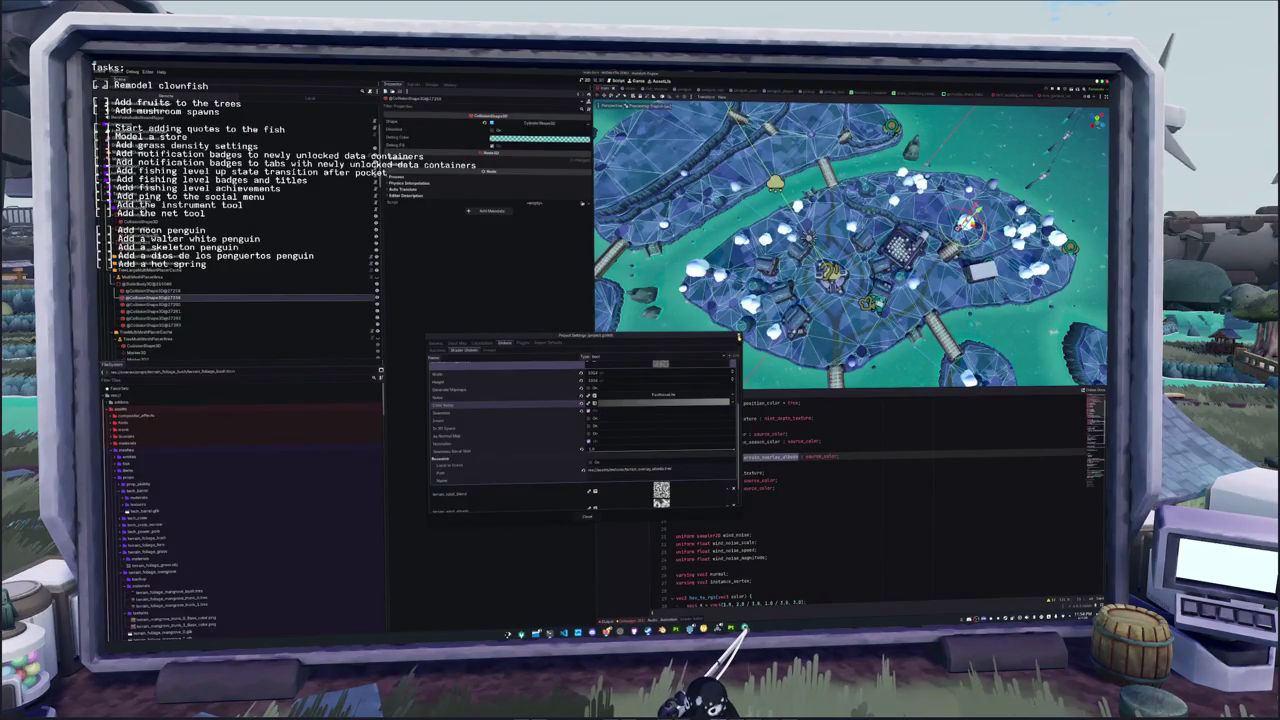
key(Escape)
scroll(762, 463, down, 10)
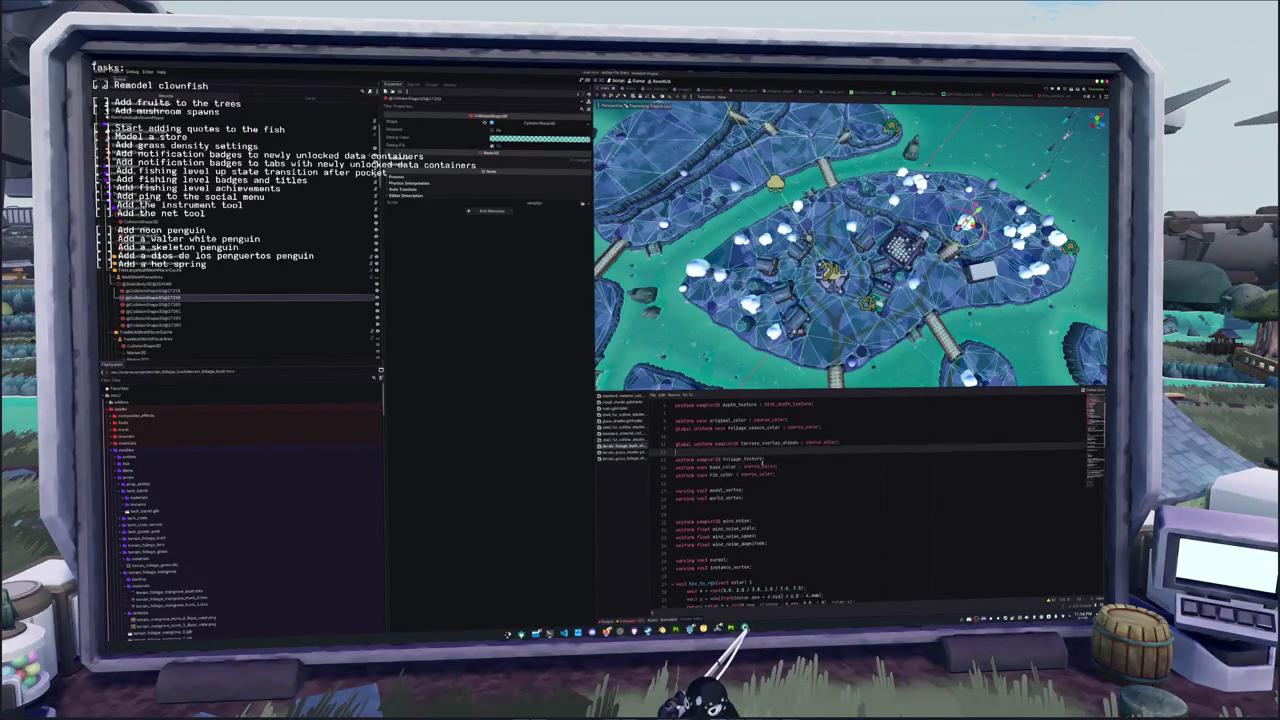
scroll(850, 500, down, 10)
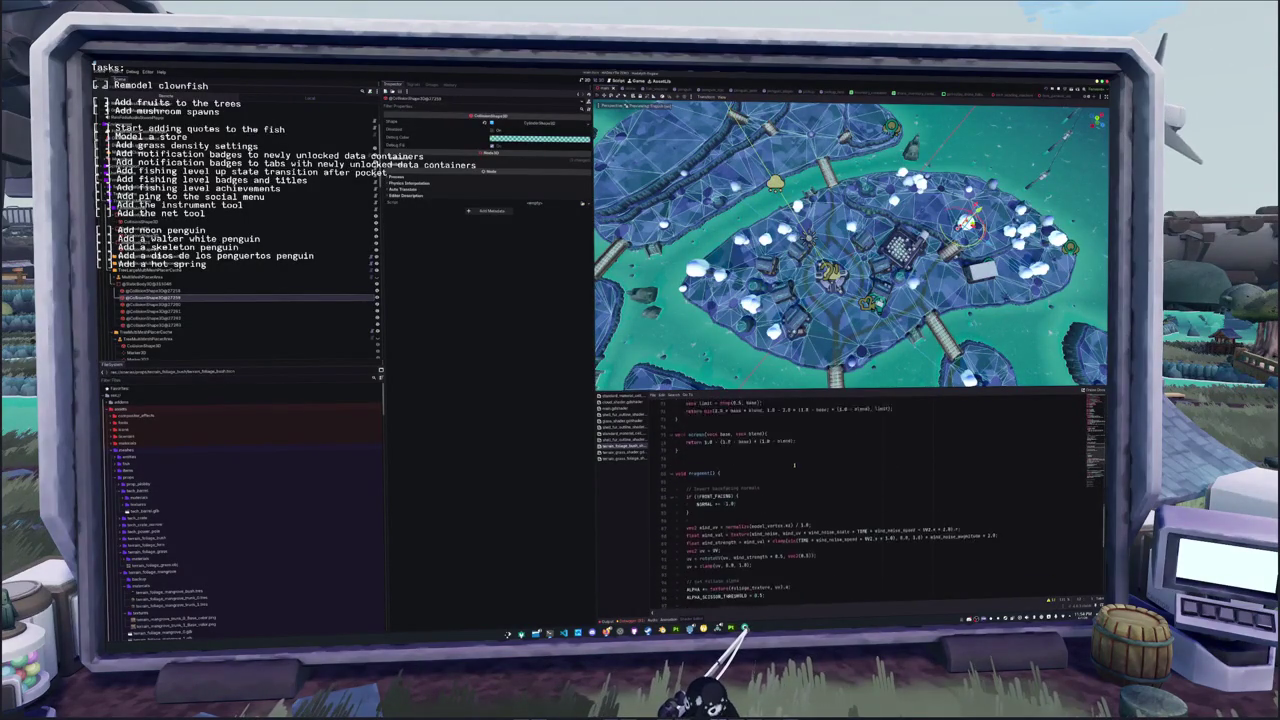
Try terrain sampling UV multipliers 0.2, 0.08, 250 and 0.001 on instance_vertex.xz
click(866, 501)
text(0.2)
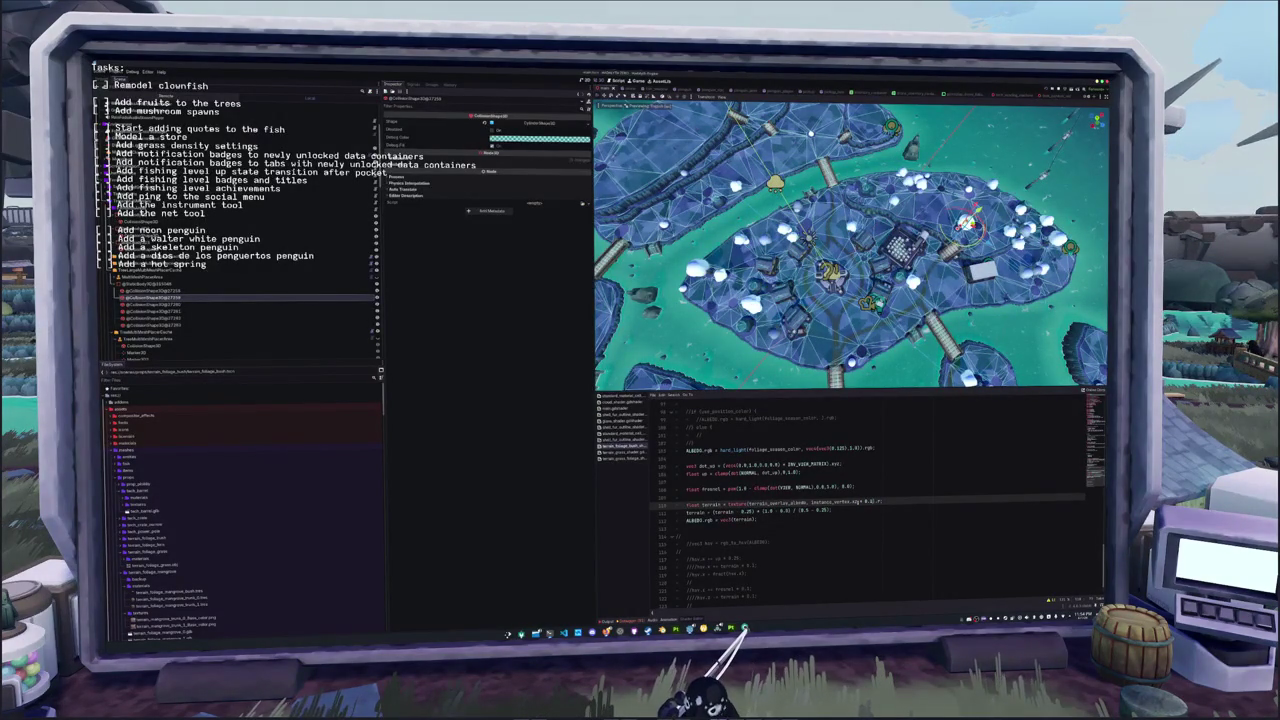
text(0.08)
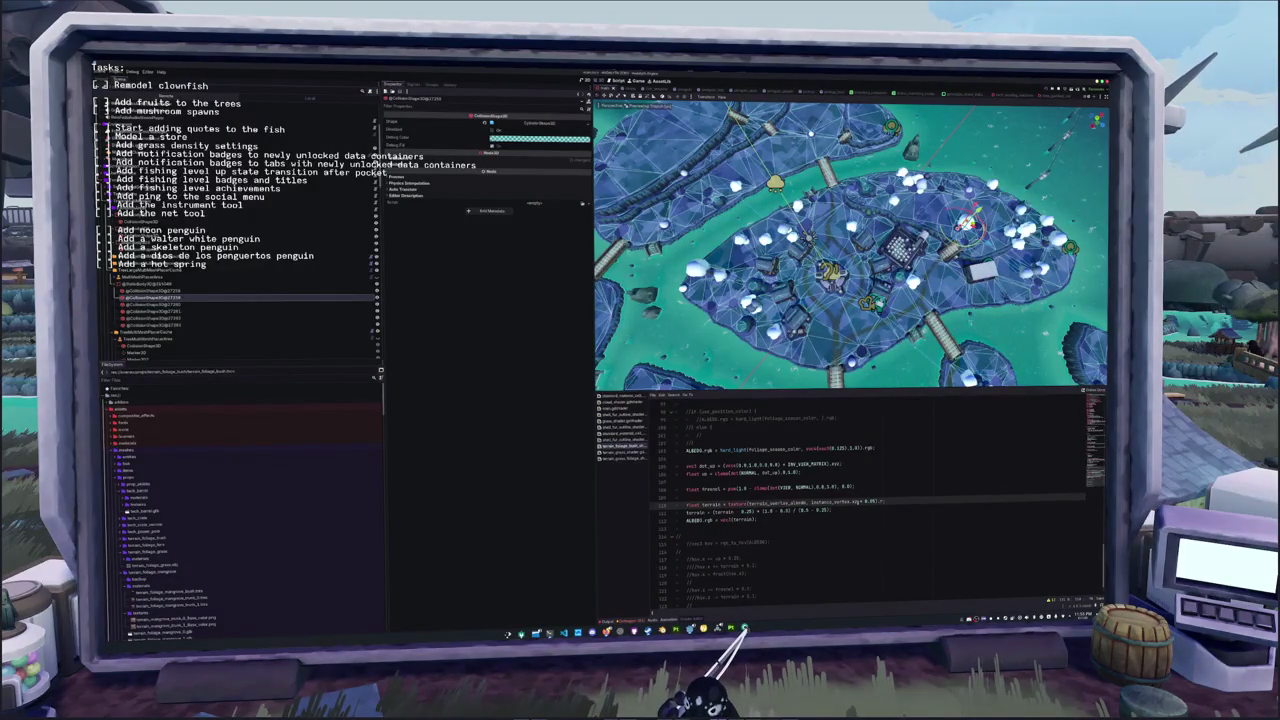
key(BackSpace)
key(BackSpace)
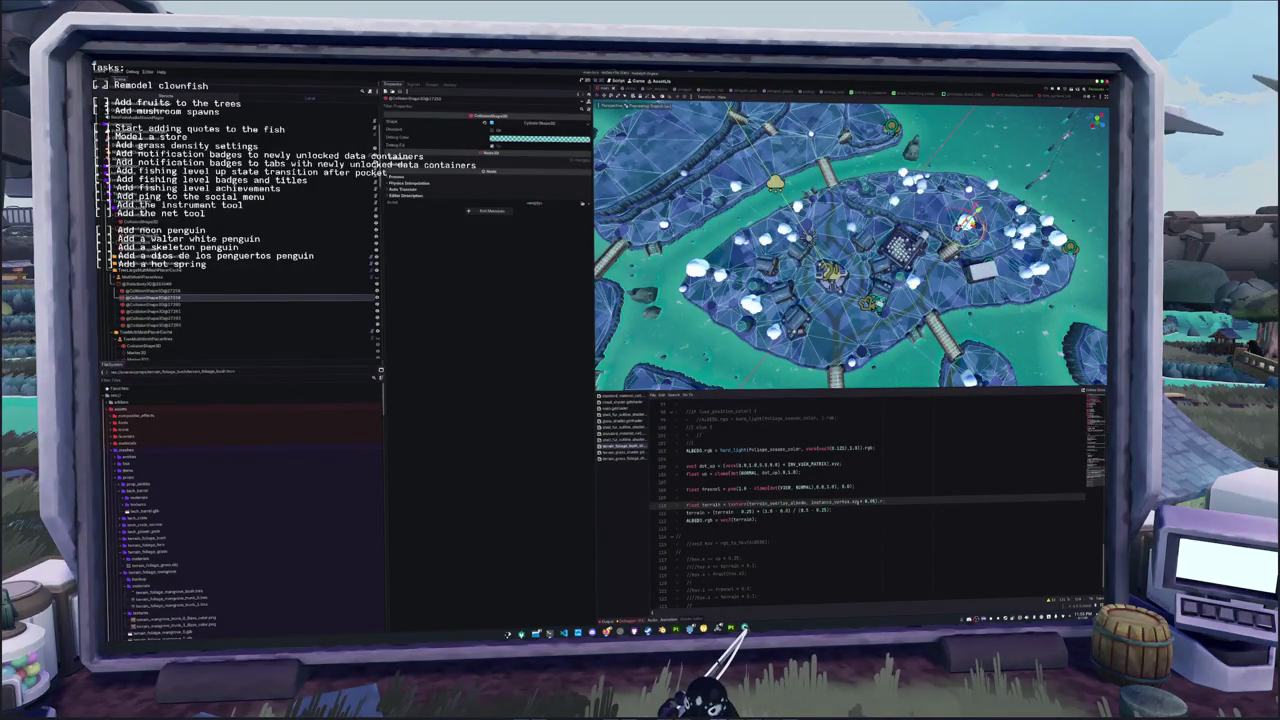
text(2)
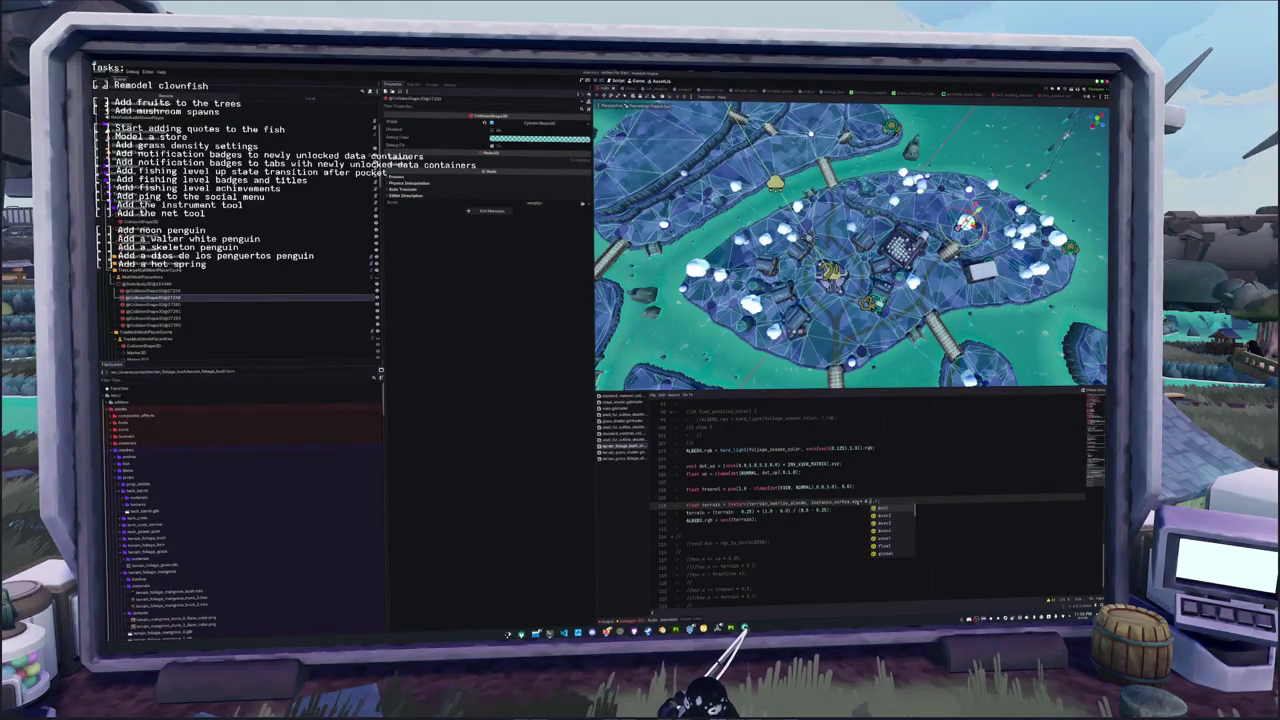
text(5)
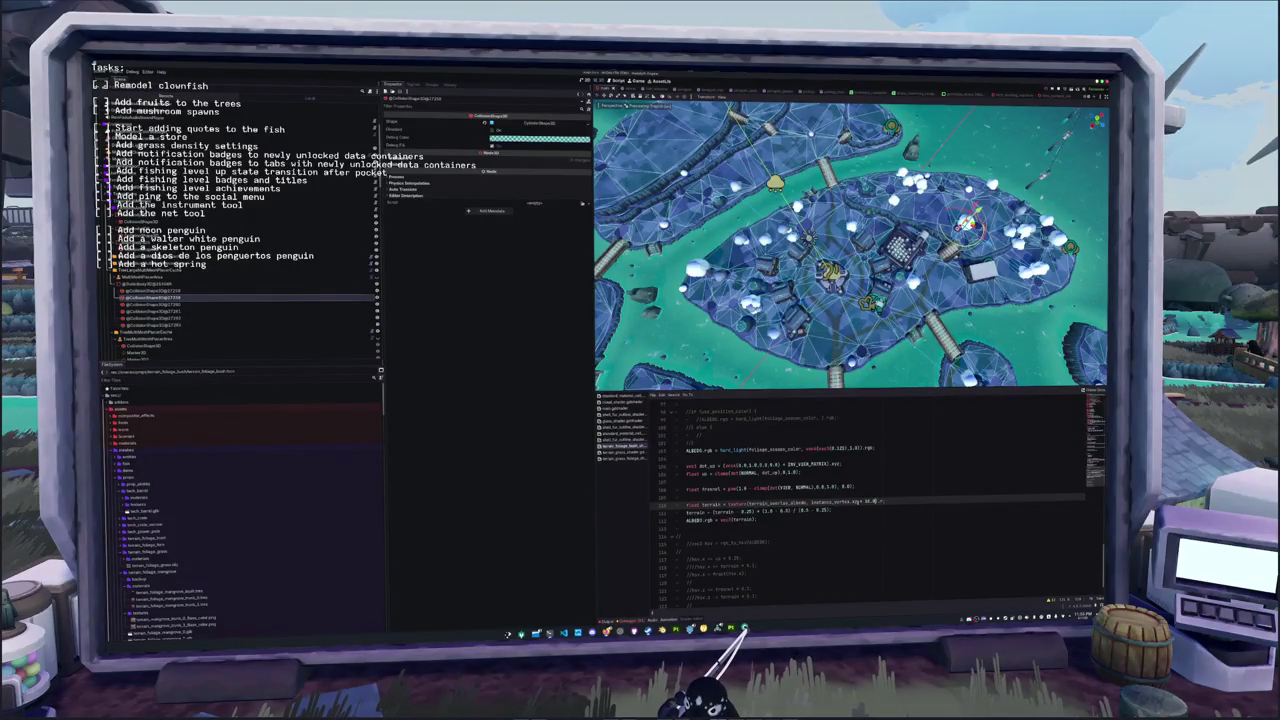
text(0)
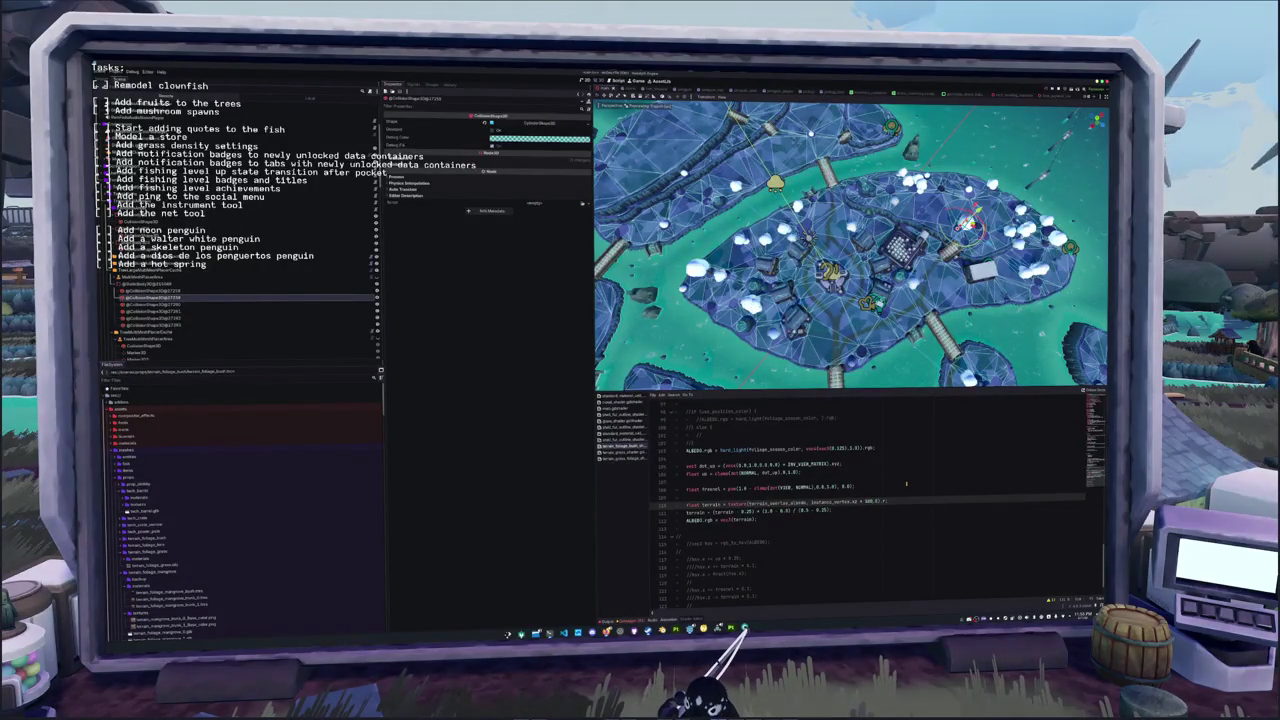
key(ctrl+shift+Left)
text(0.001)
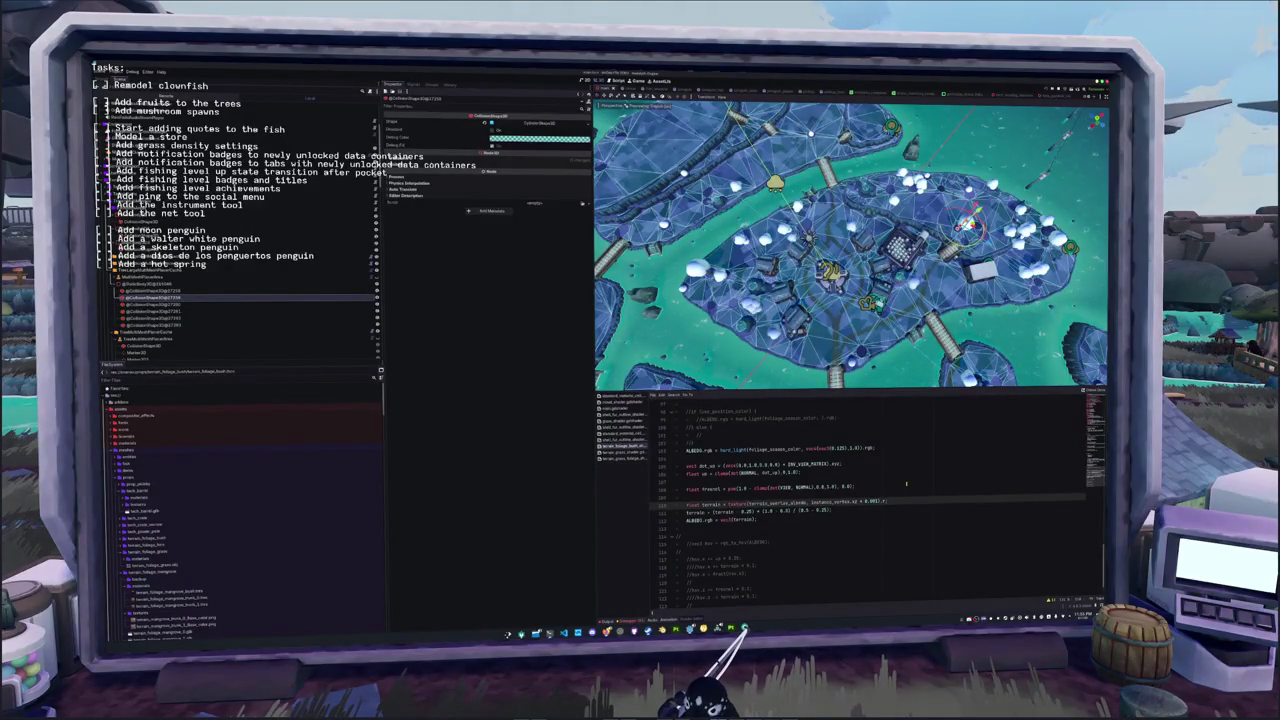
Orbit around the island to check the bushes, then select the 0.25 remap offset
scroll(838, 318, up, 5)
scroll(838, 318, down, 5)
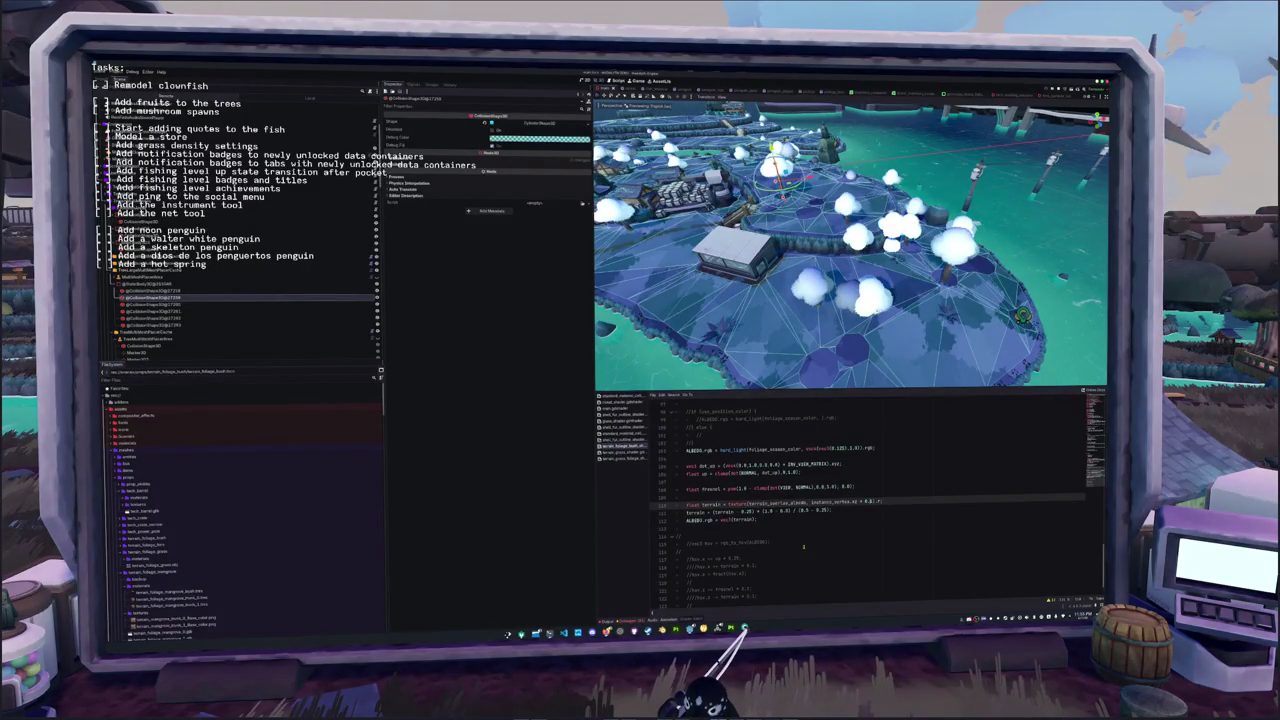
key(Down)
key(Down)
key(Down)
scroll(703, 519, up, 1)
scroll(703, 519, up, 2)
scroll(703, 519, down, 4)
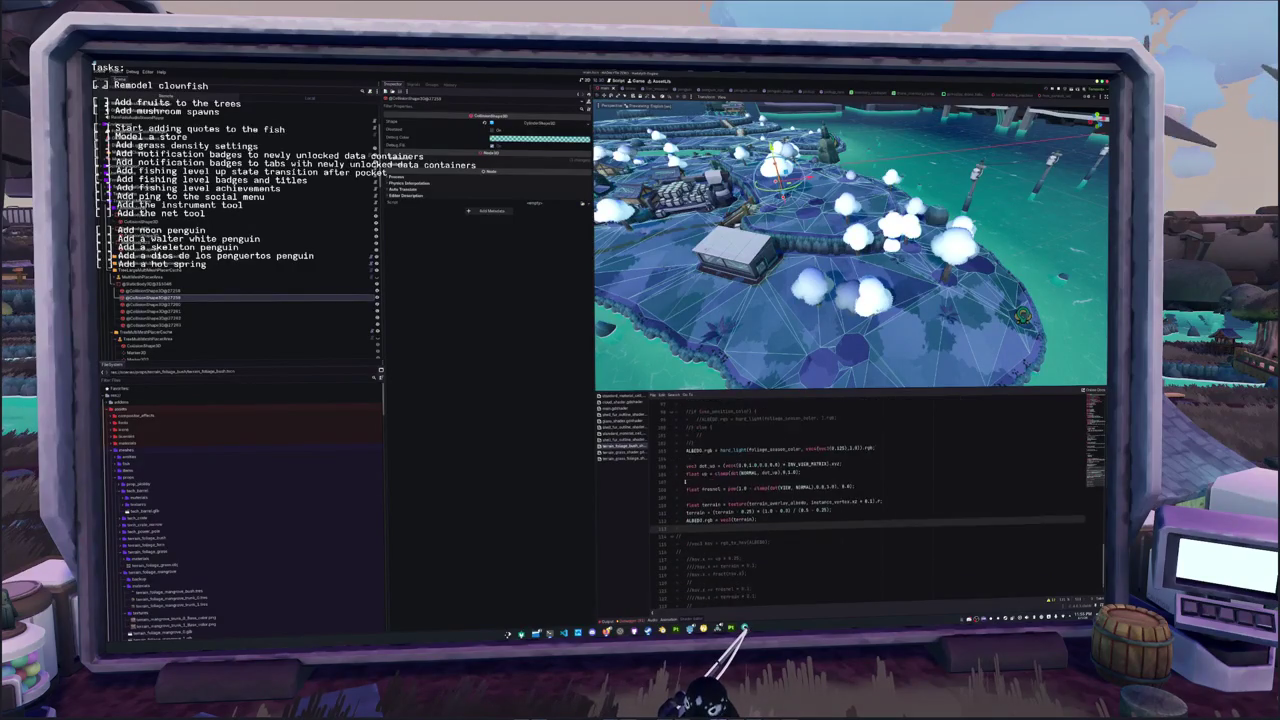
mouse_move(782, 334)
mouse_down()
mouse_move(821, 274)
mouse_move(797, 301)
mouse_up()
double_click(740, 487)
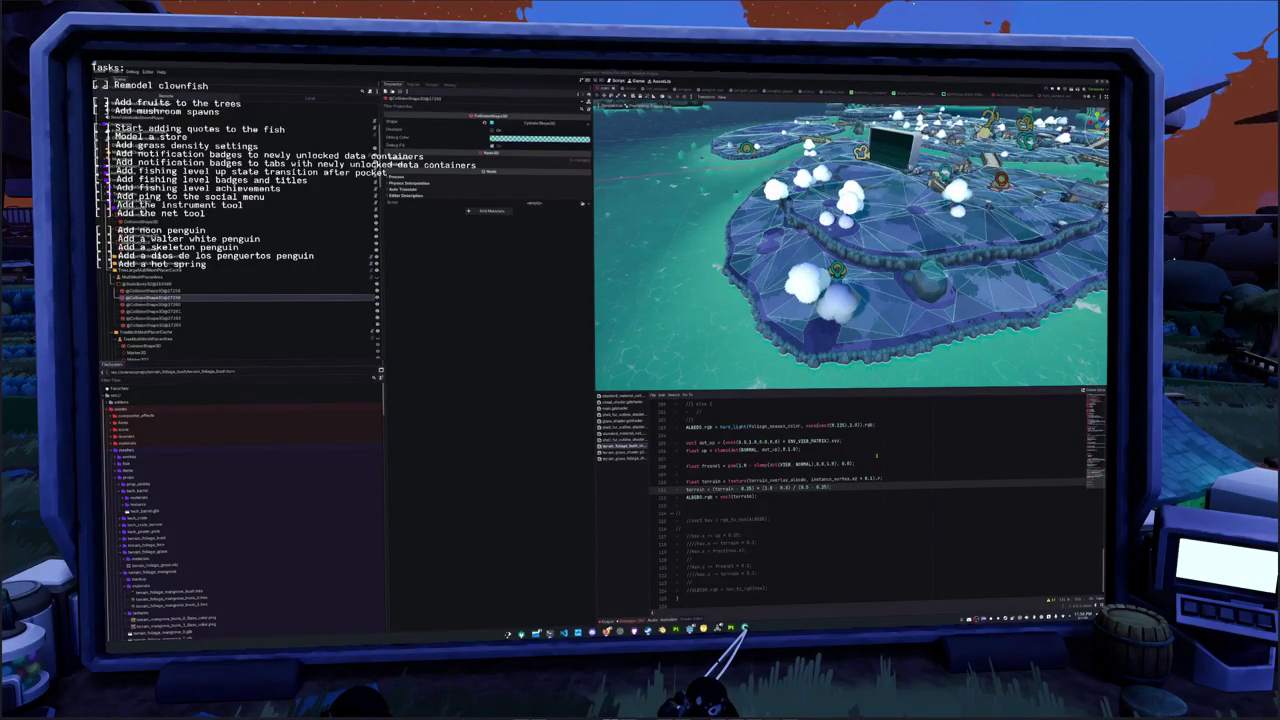
Trim the terrain remap expression and save the island scene
click(764, 496)
double_click(744, 488)
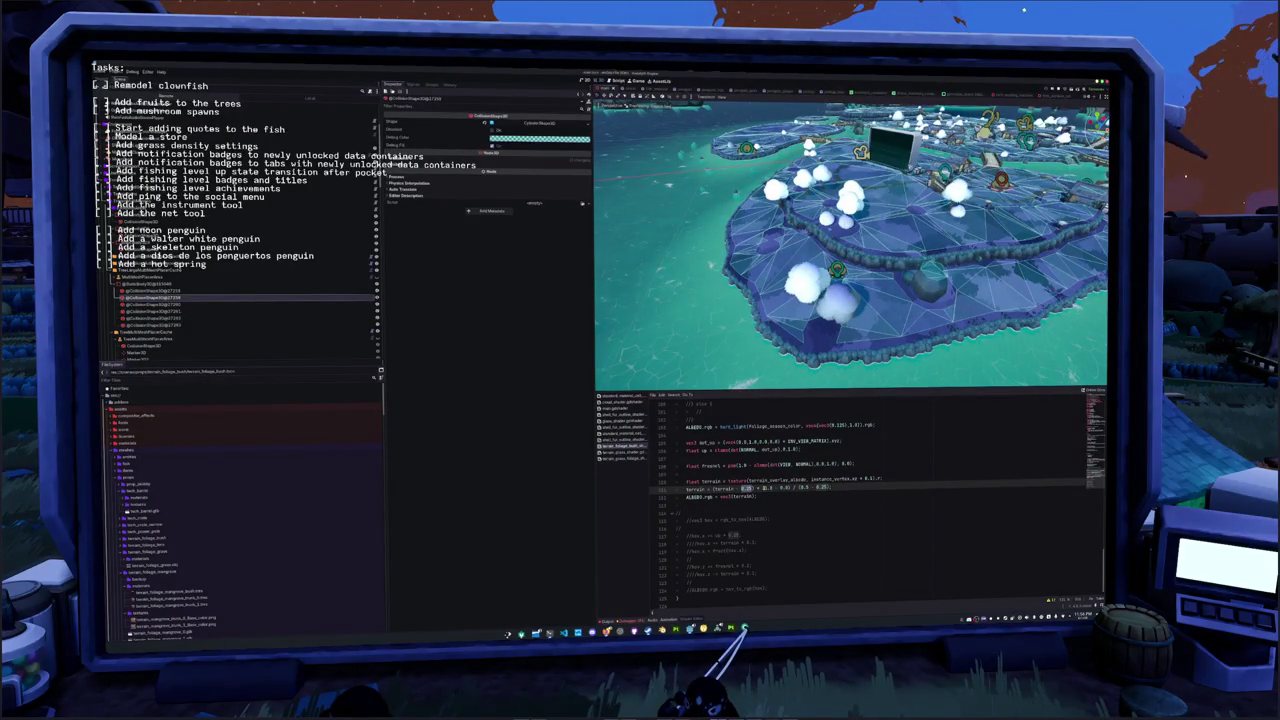
click(744, 488)
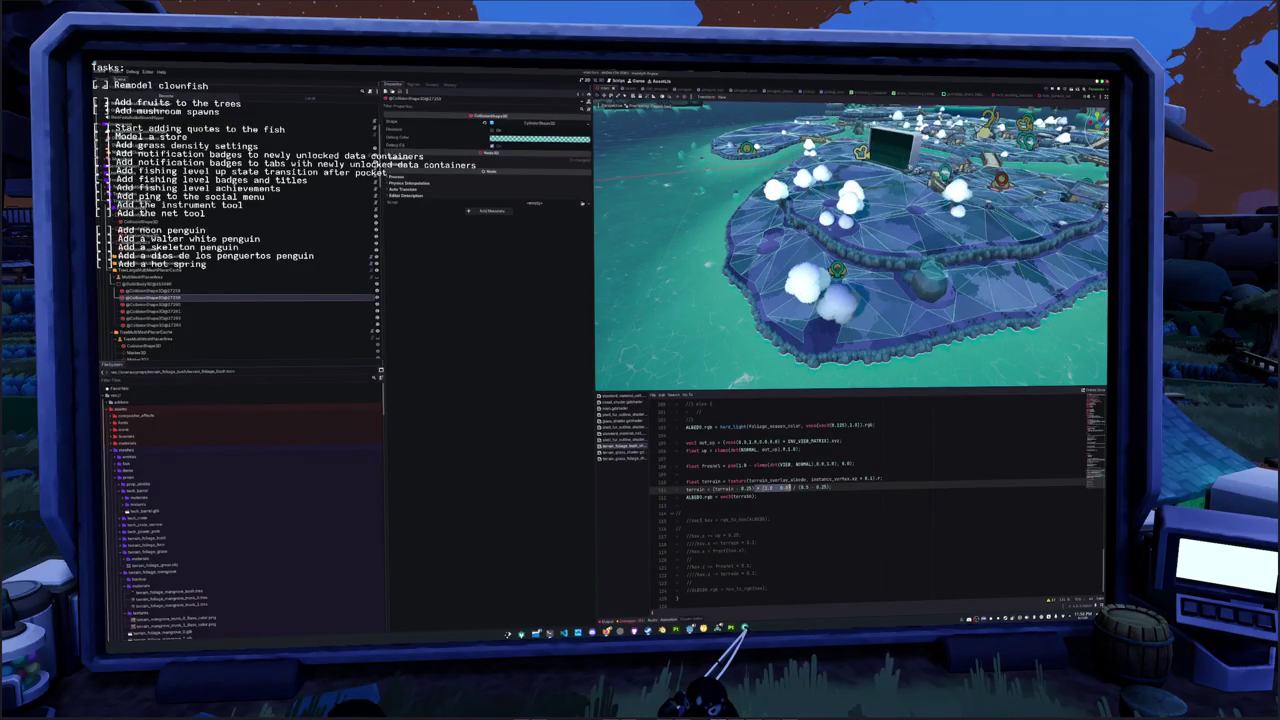
key(Delete)
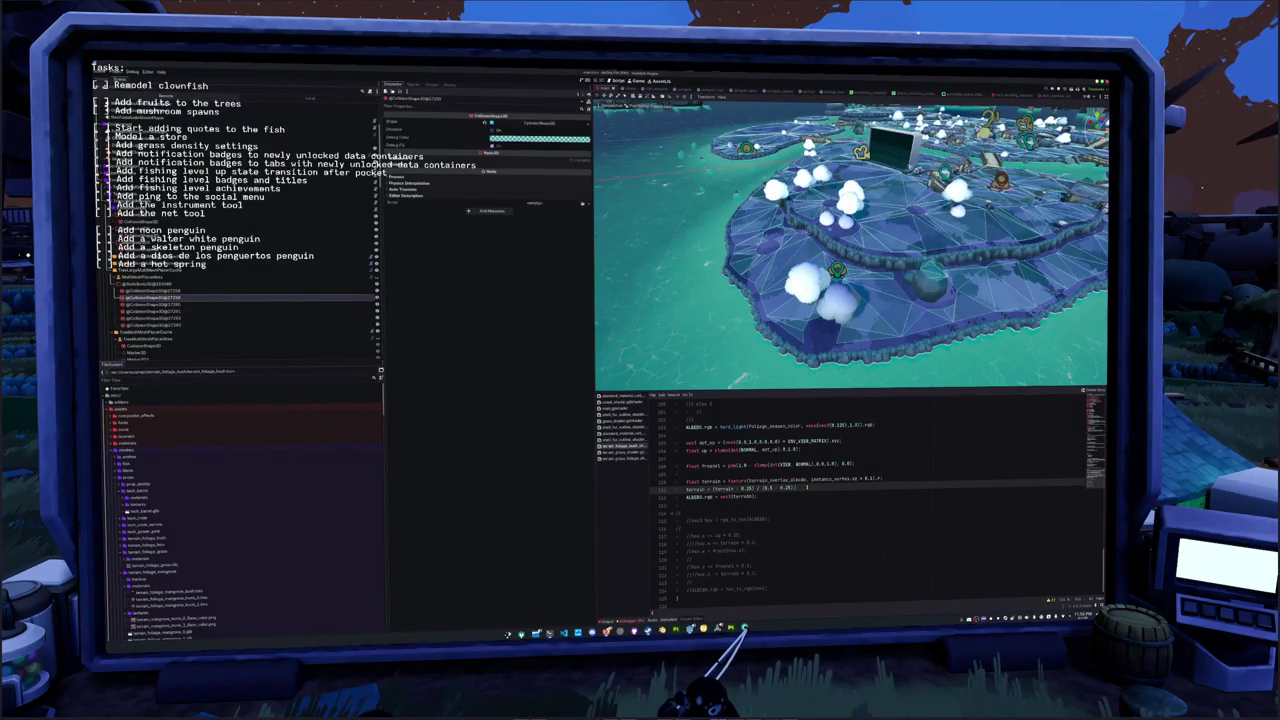
key(ctrl+s)
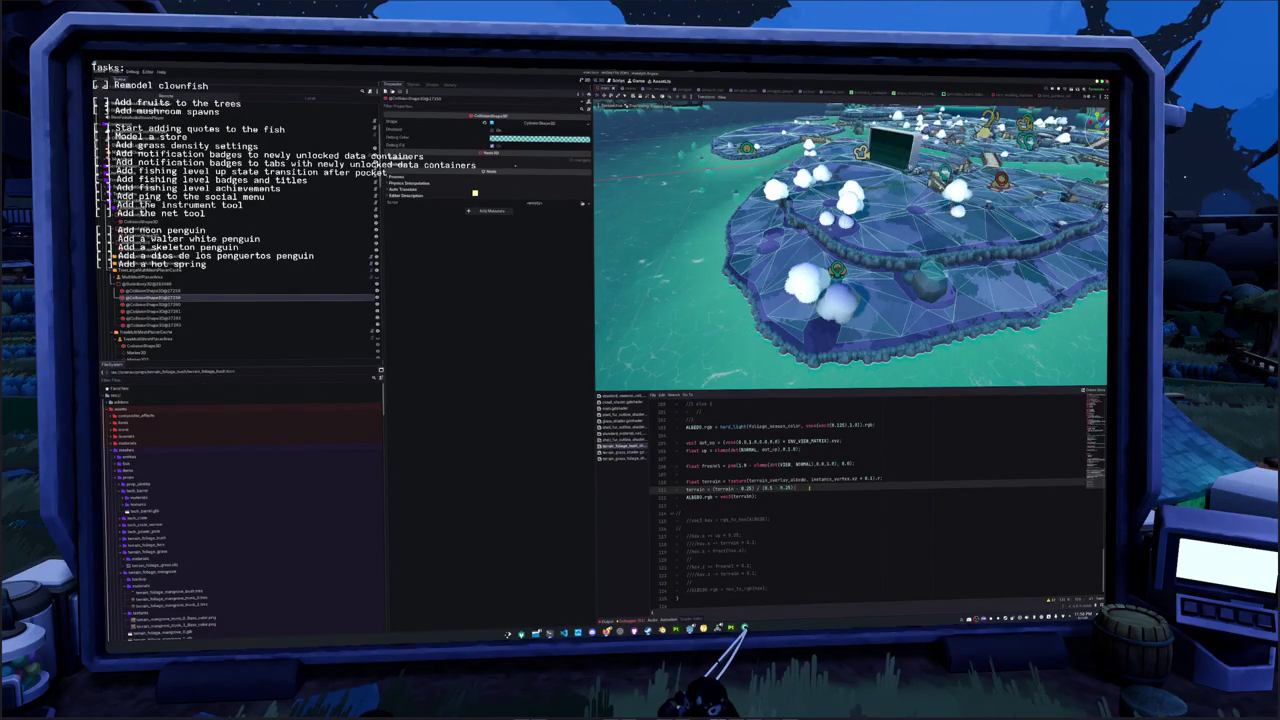
Touch up the terrain sampling line, step down to the albedo output, and scroll to the uniforms
key(Up)
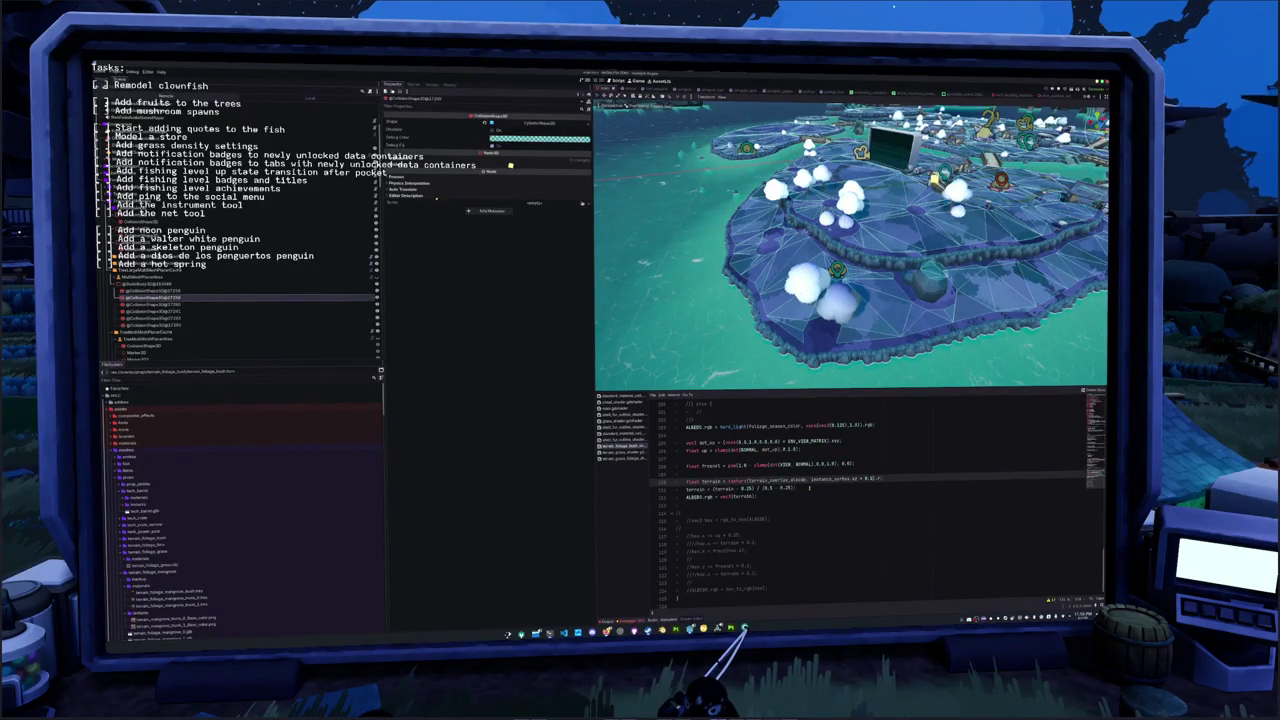
text(g)
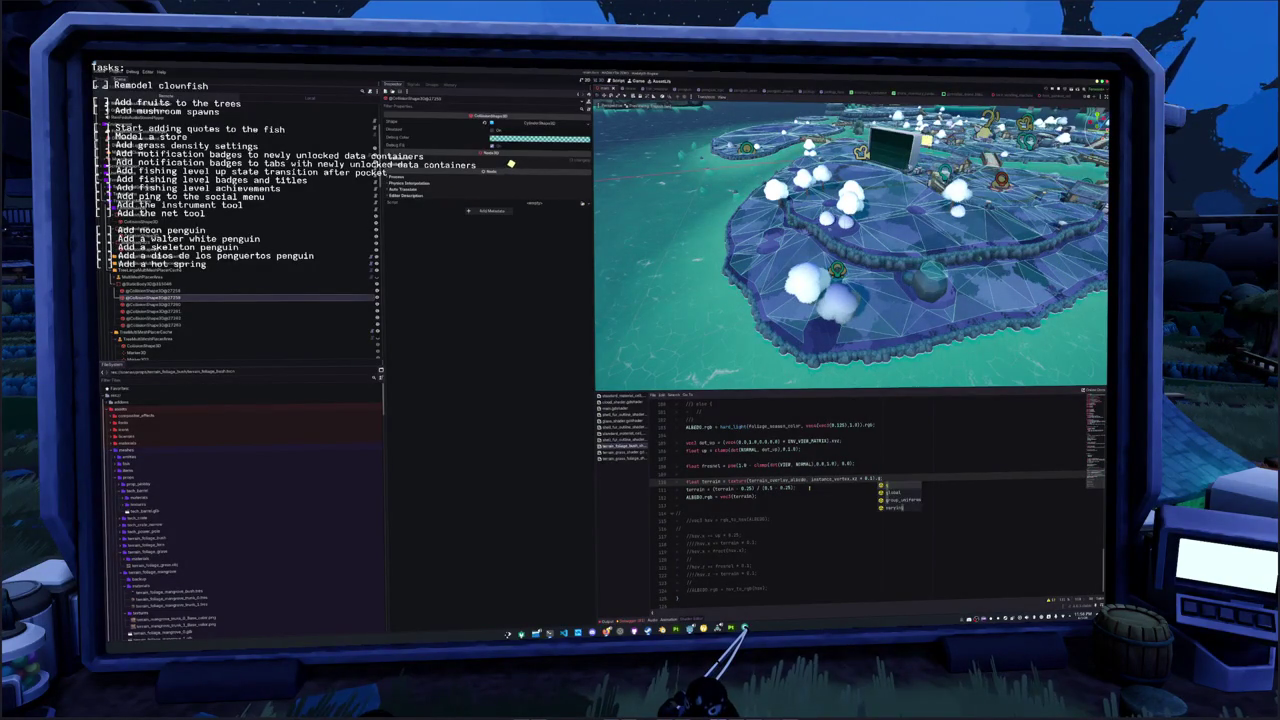
key(Escape)
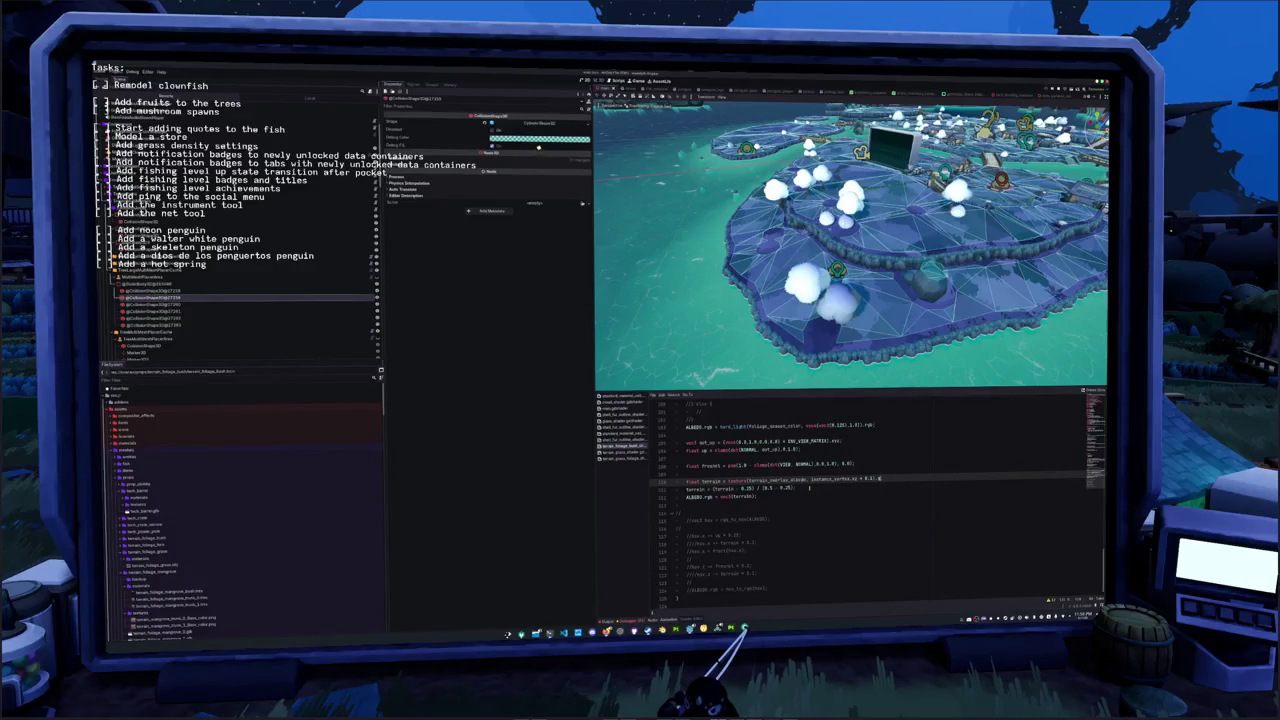
key(Down)
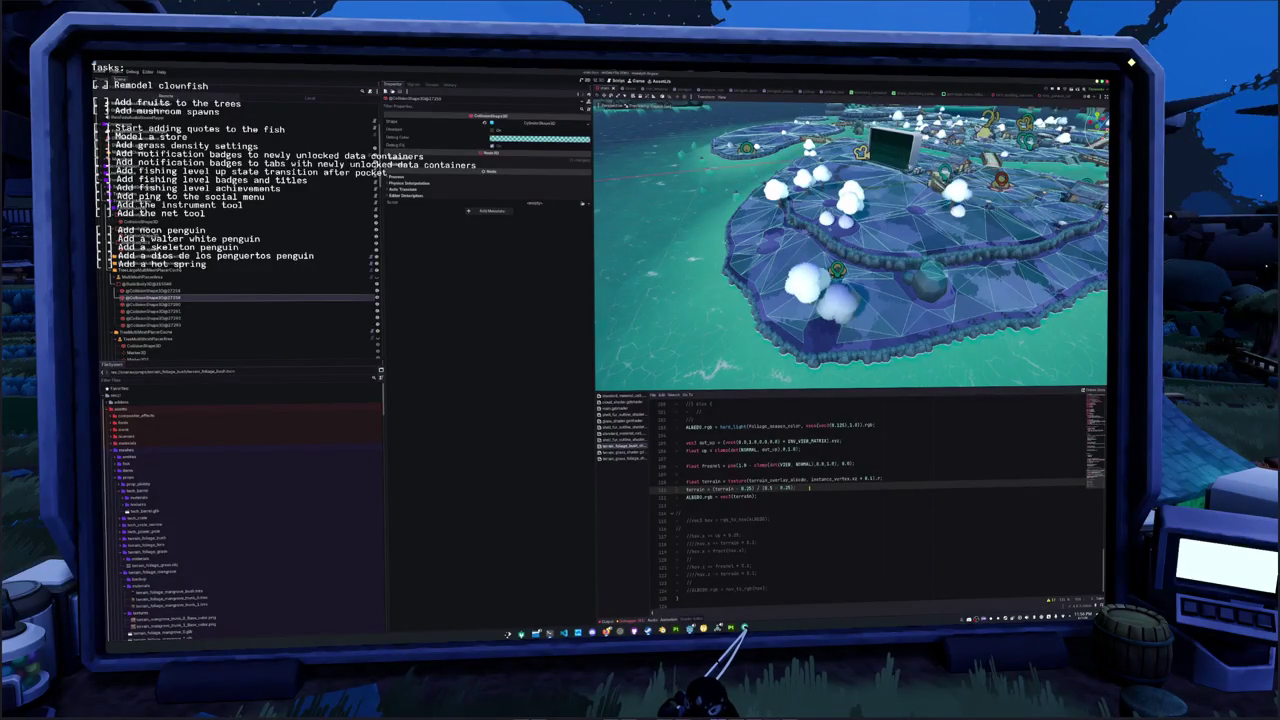
key(Down)
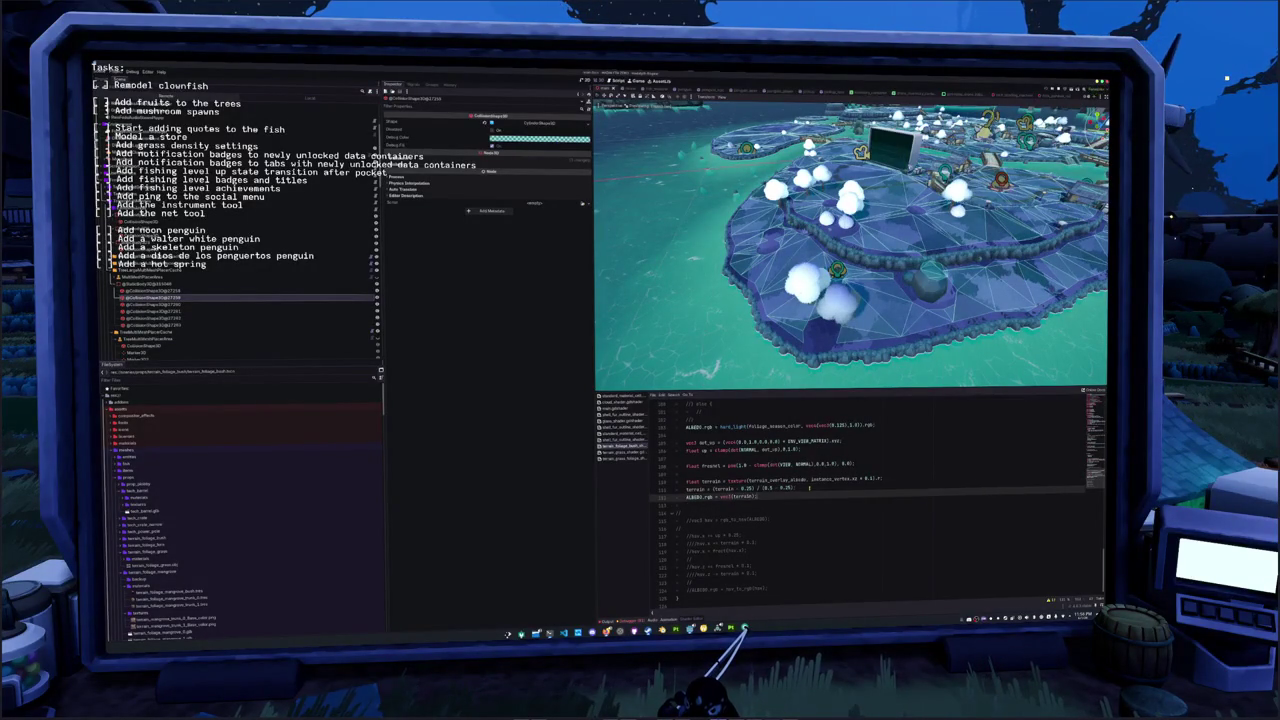
scroll(809, 489, up, 20)
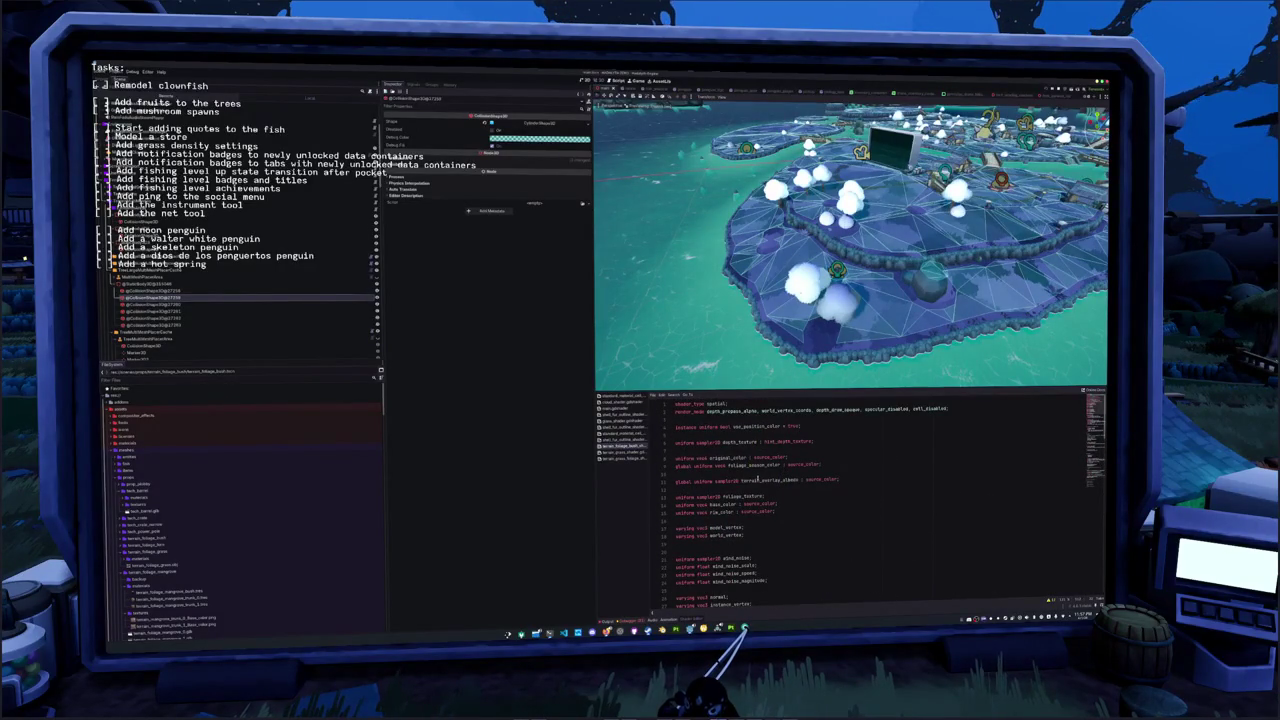
Find terrain_overlay_albedo's usage, remove a stray character, and comment out the terrain remap line
double_click(779, 481)
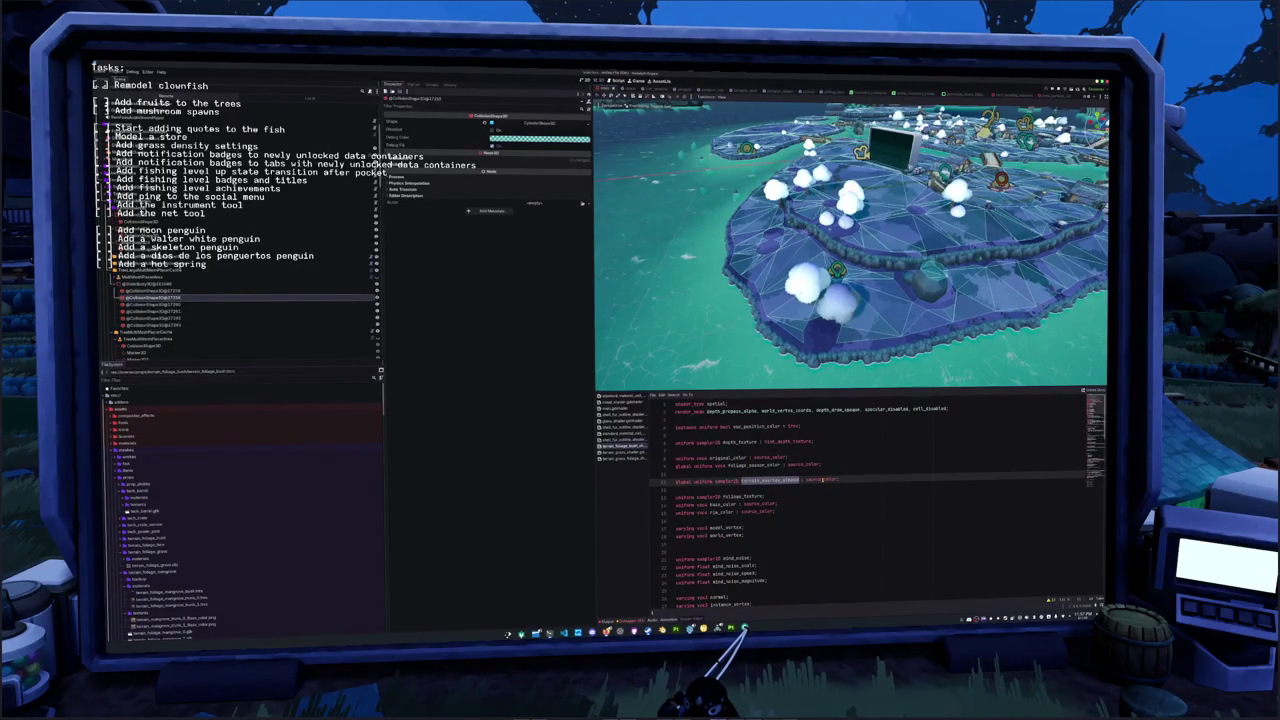
key(F3)
key(F3)
key(F3)
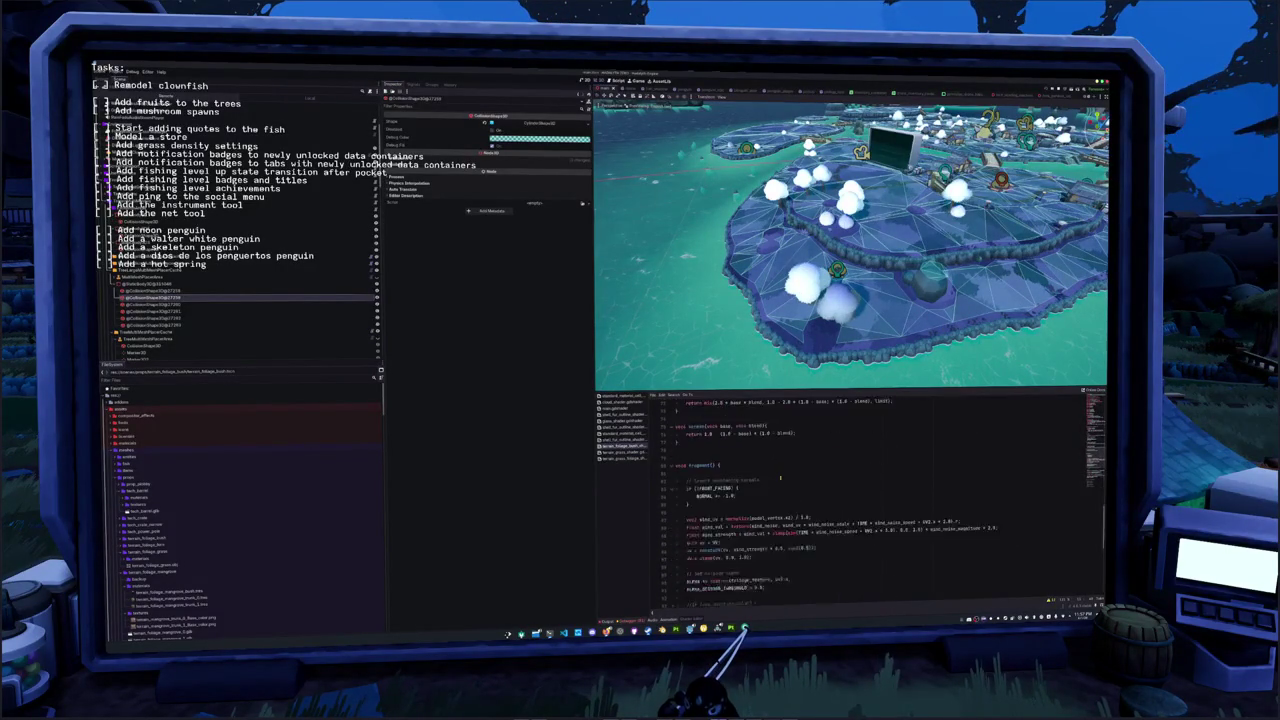
key(Down)
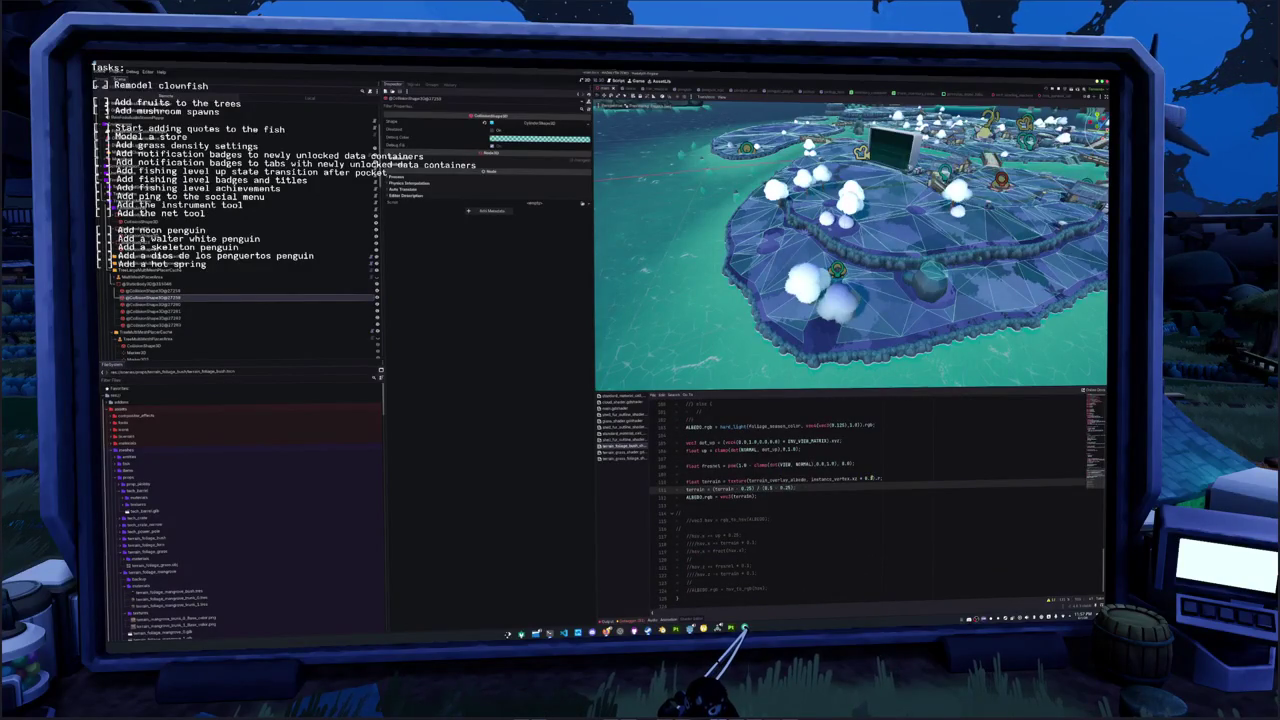
key(Up)
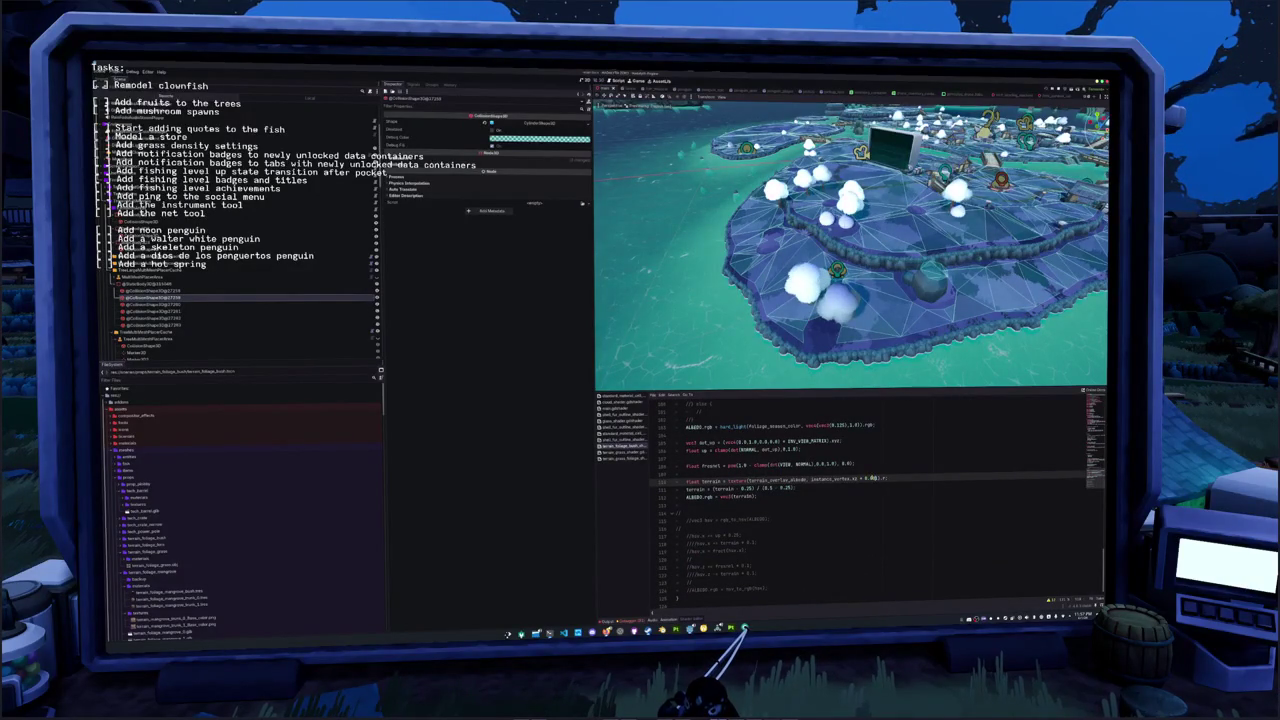
key(Delete)
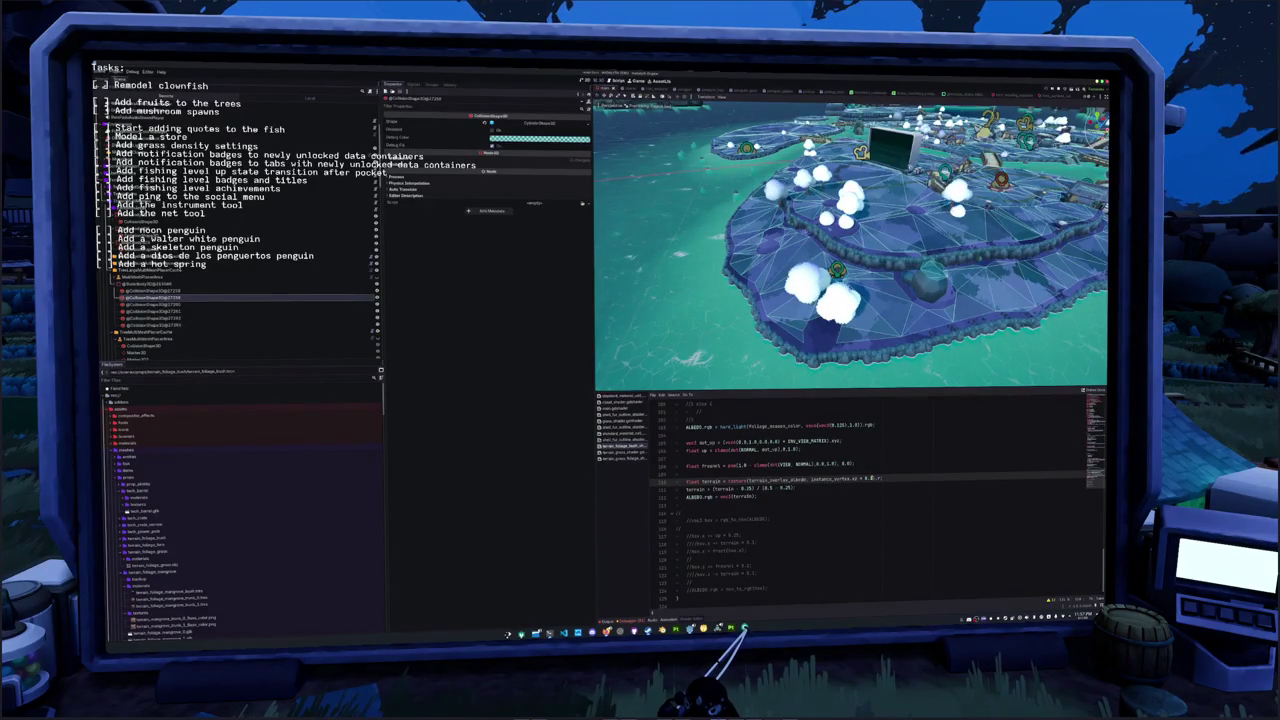
key(Down)
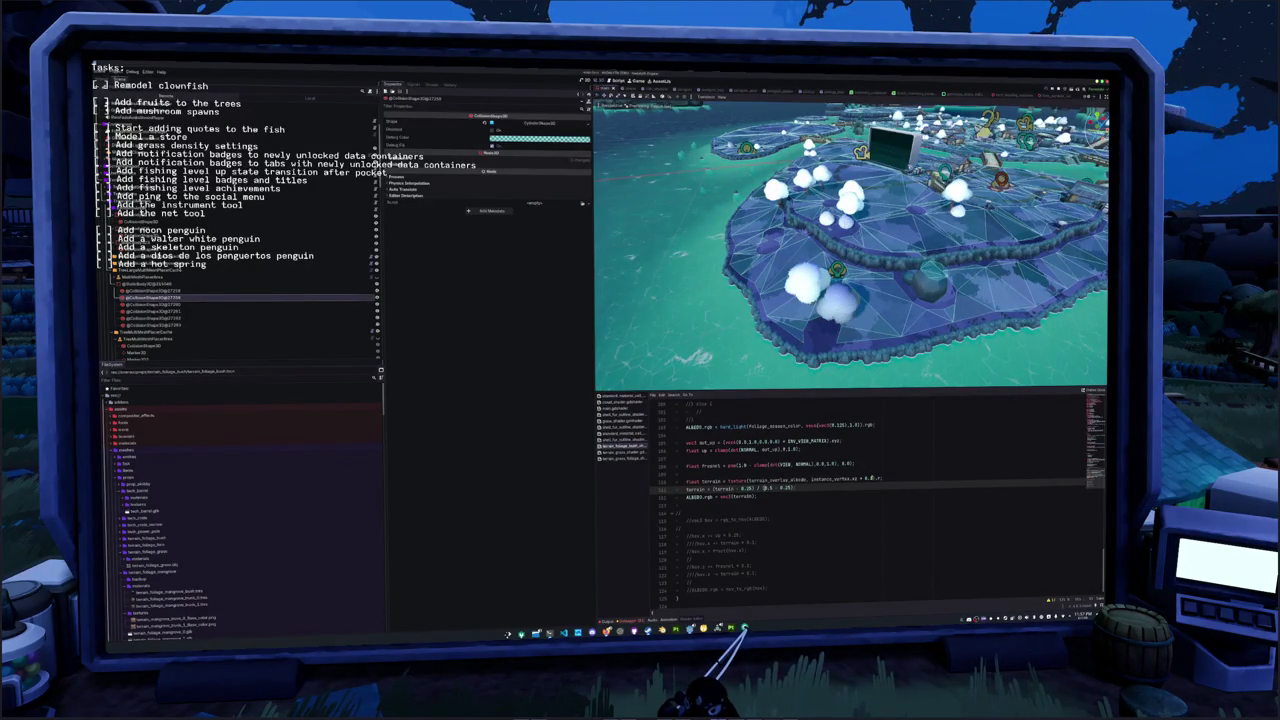
key(ctrl+k)
key(Up)
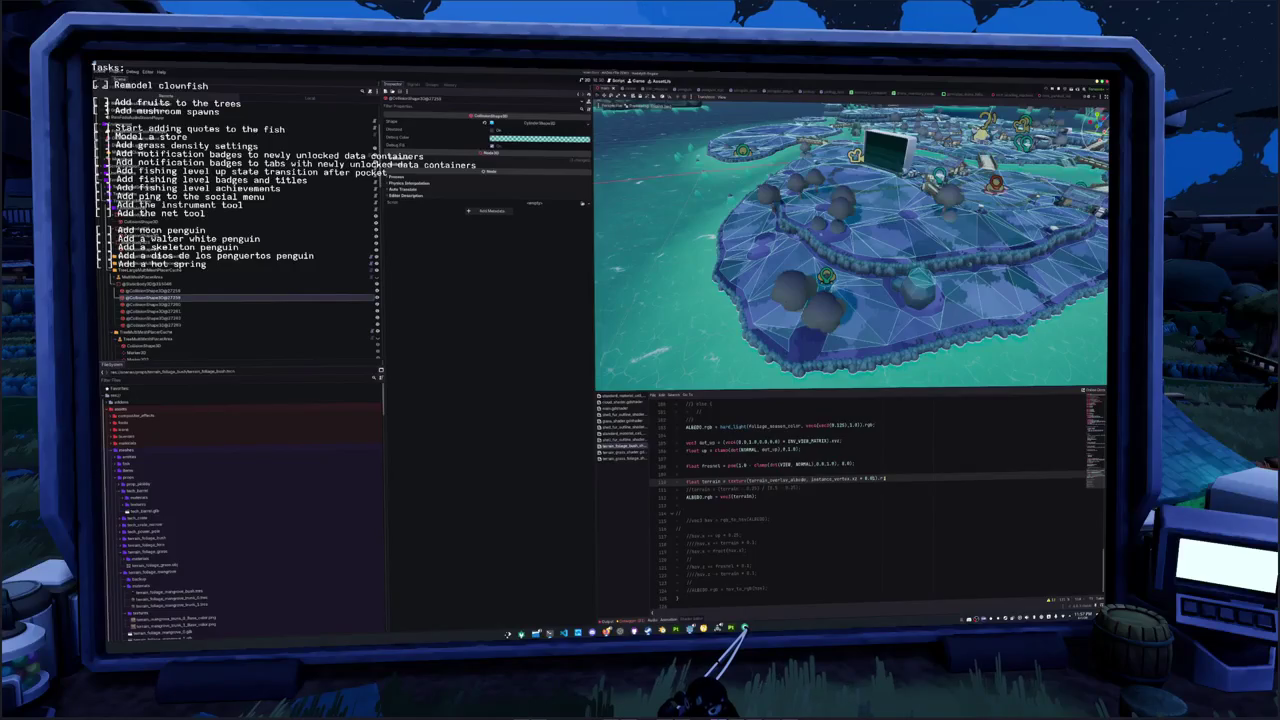
Add a 'terrain = terrain * terrain;' line that squares the sampled terrain value
text(;)
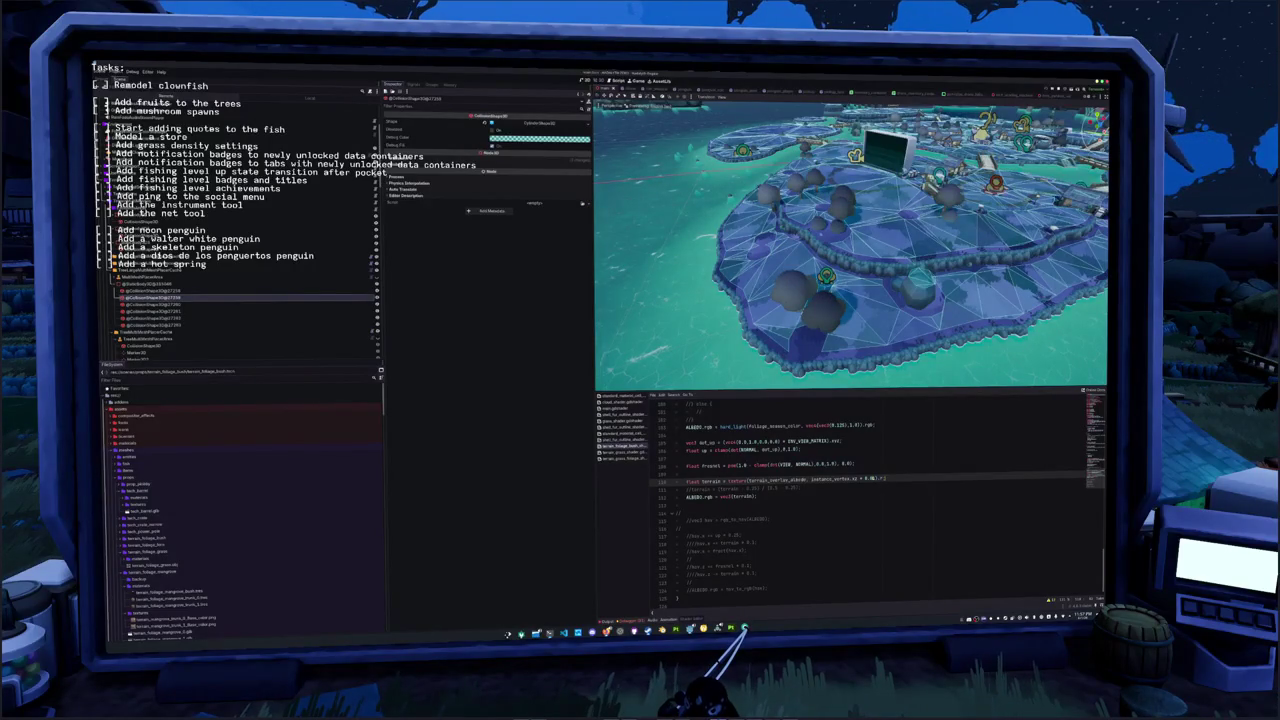
key(Return)
text(te)
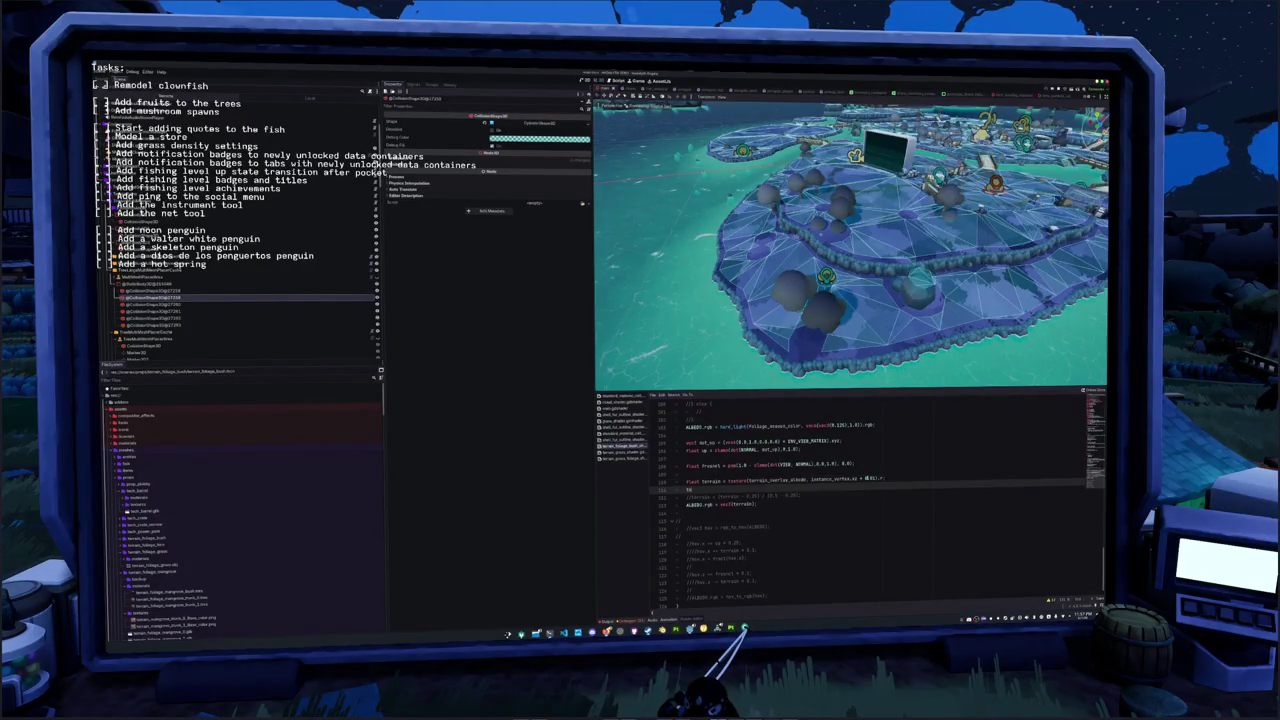
text(rrain * terrain;)
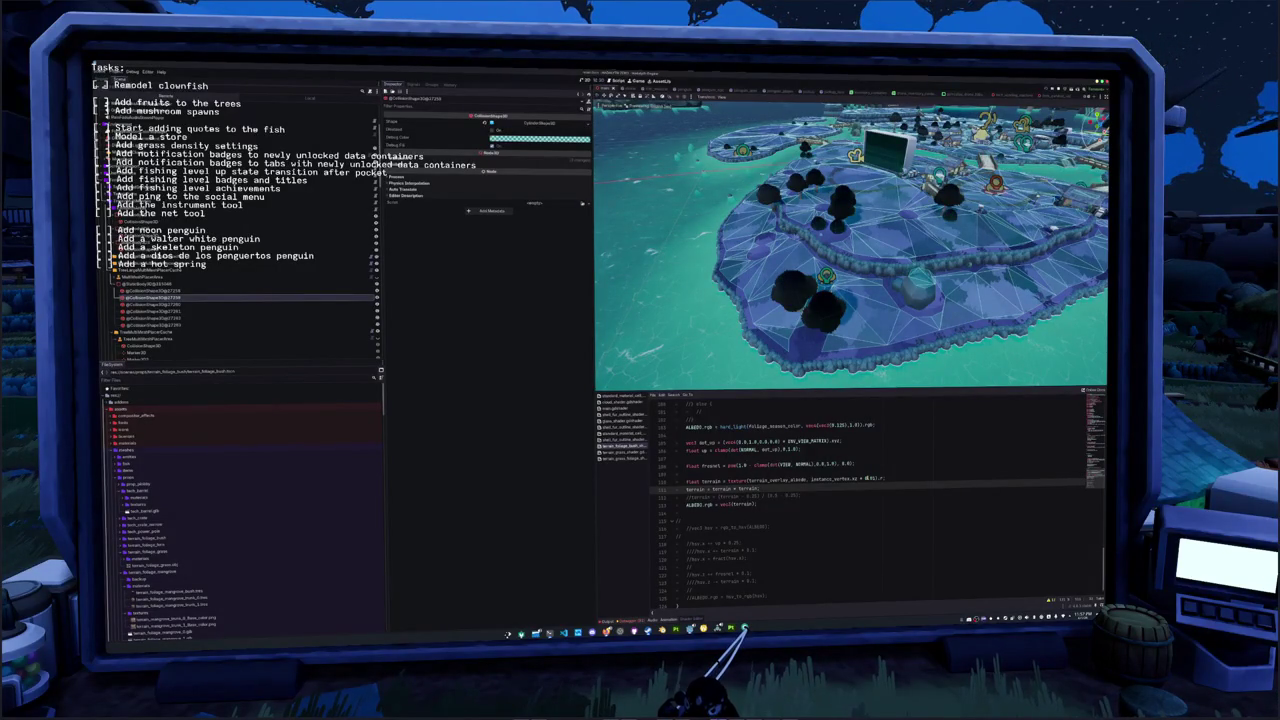
drag(712, 488, 758, 488)
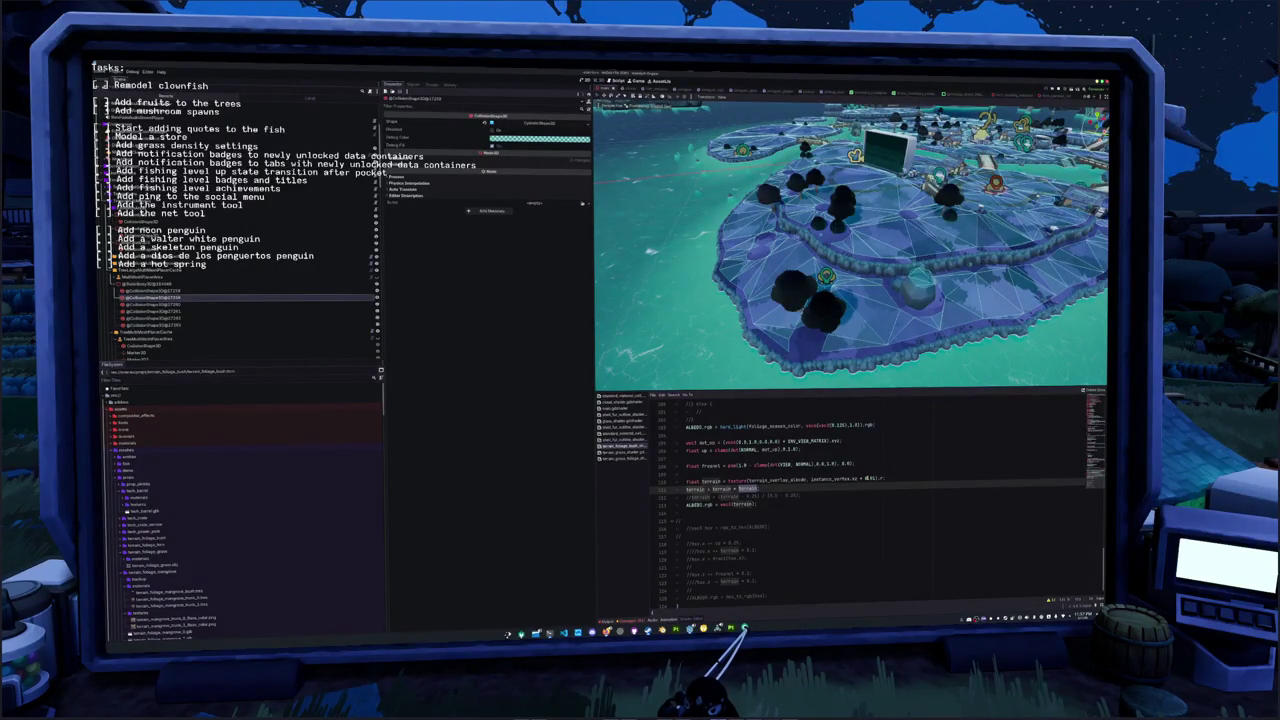
Swap the expression for sqrt(terrain), delete that line, and open Project Settings
text(sm)
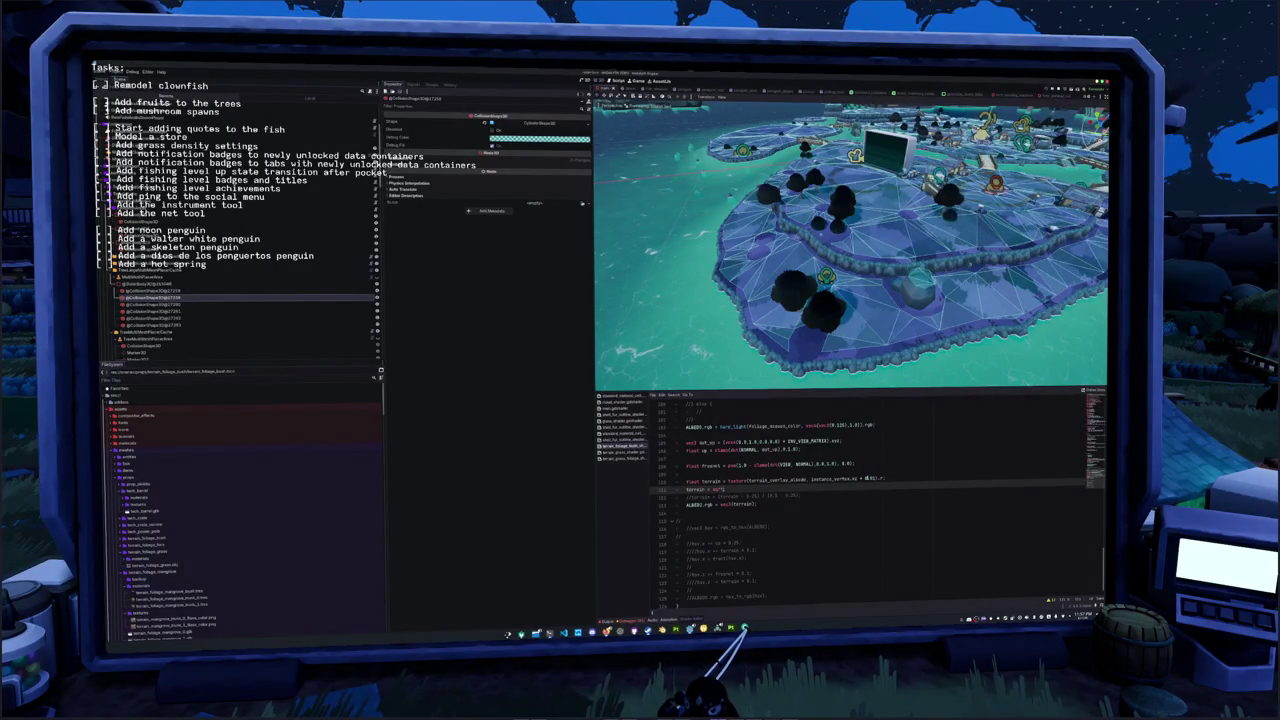
text(ain);)
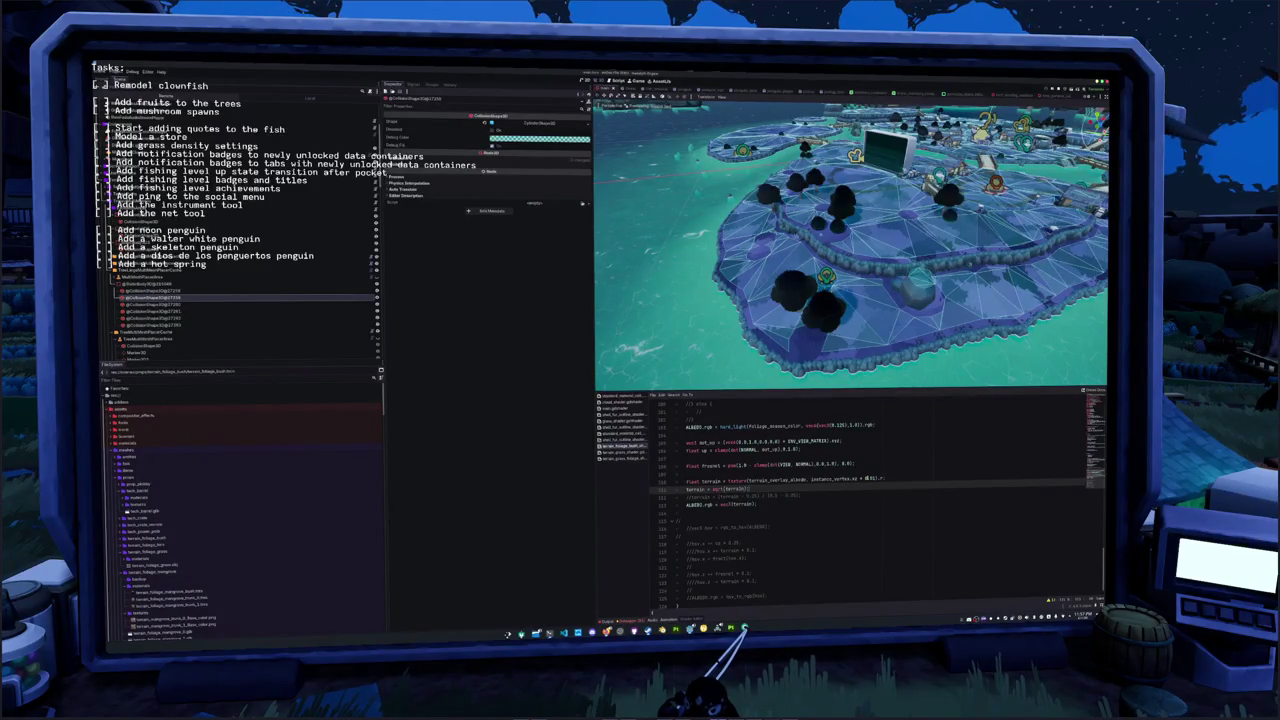
key(Down)
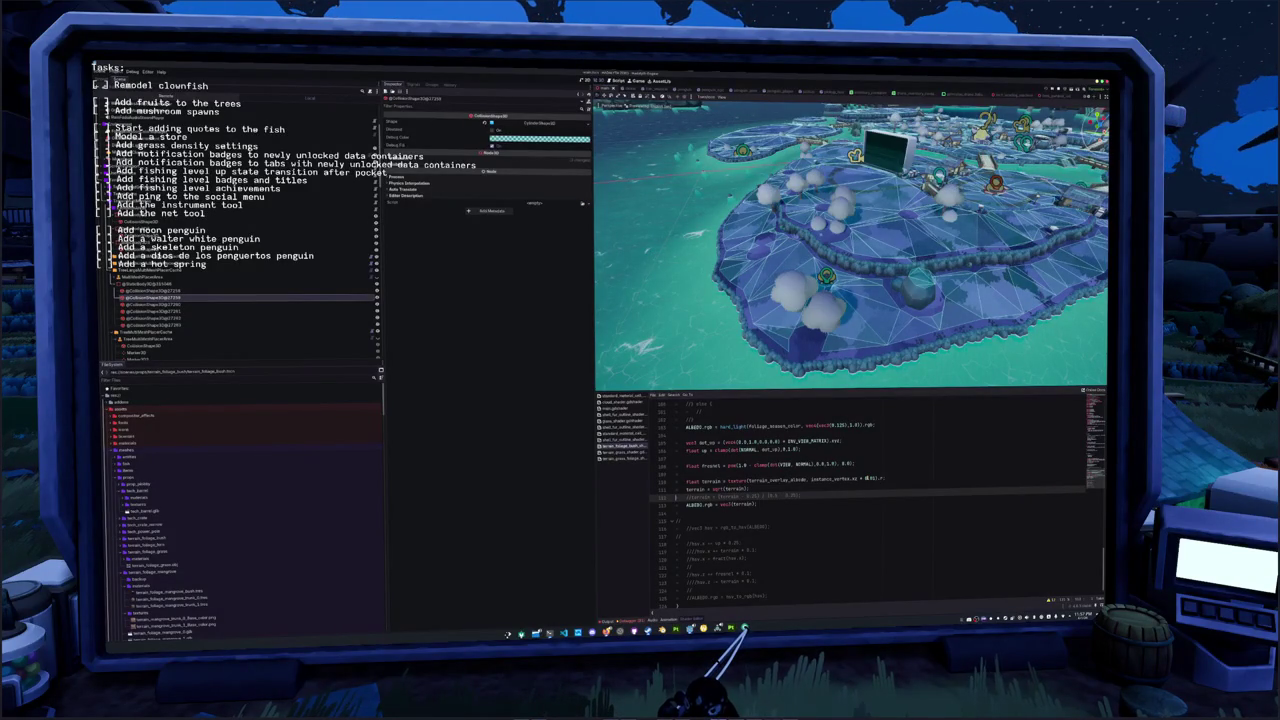
key(Up)
key(ctrl+shift+k)
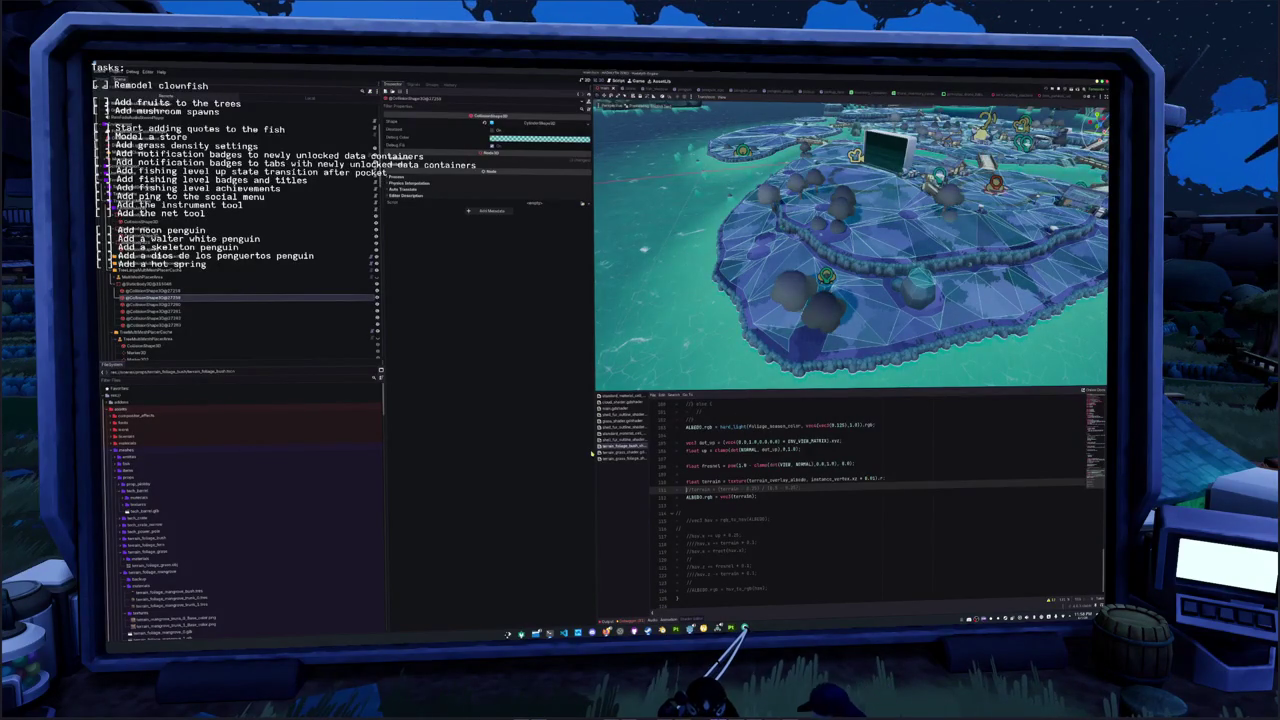
click(125, 86)
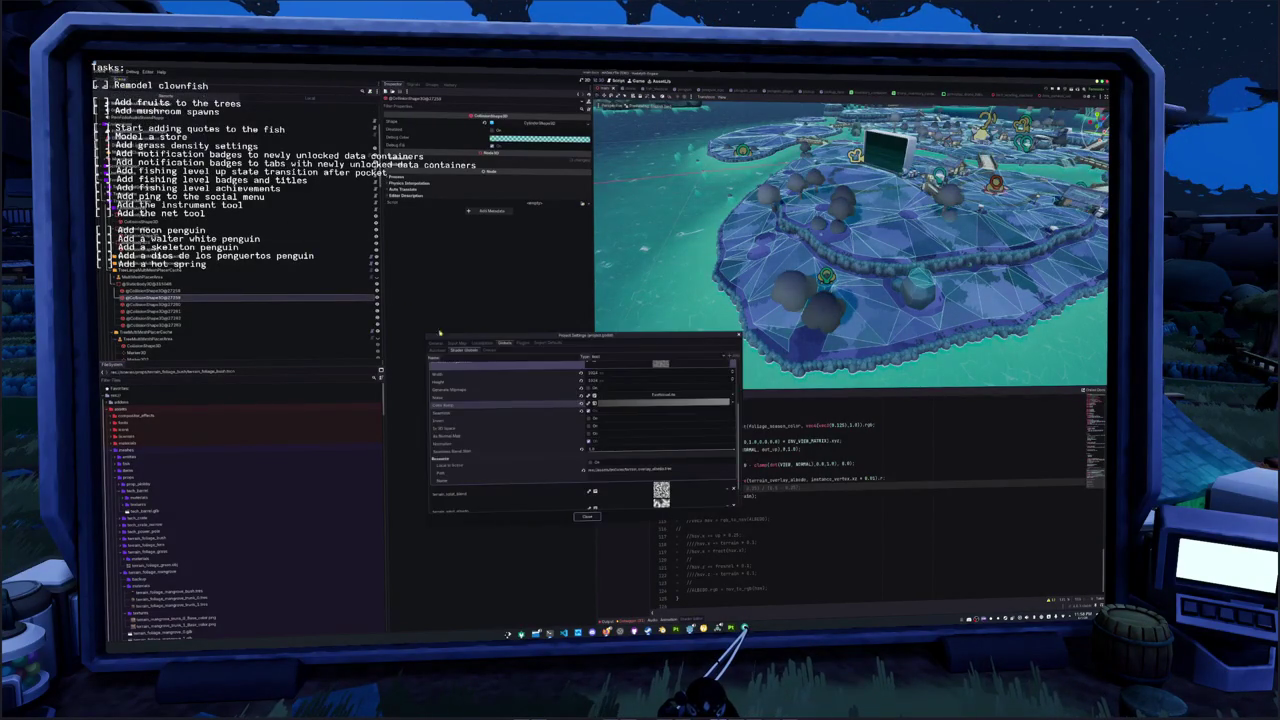
Scroll the Shader Globals list, expand terrain_sand_blend, and close Project Settings
scroll(531, 433, down, 4)
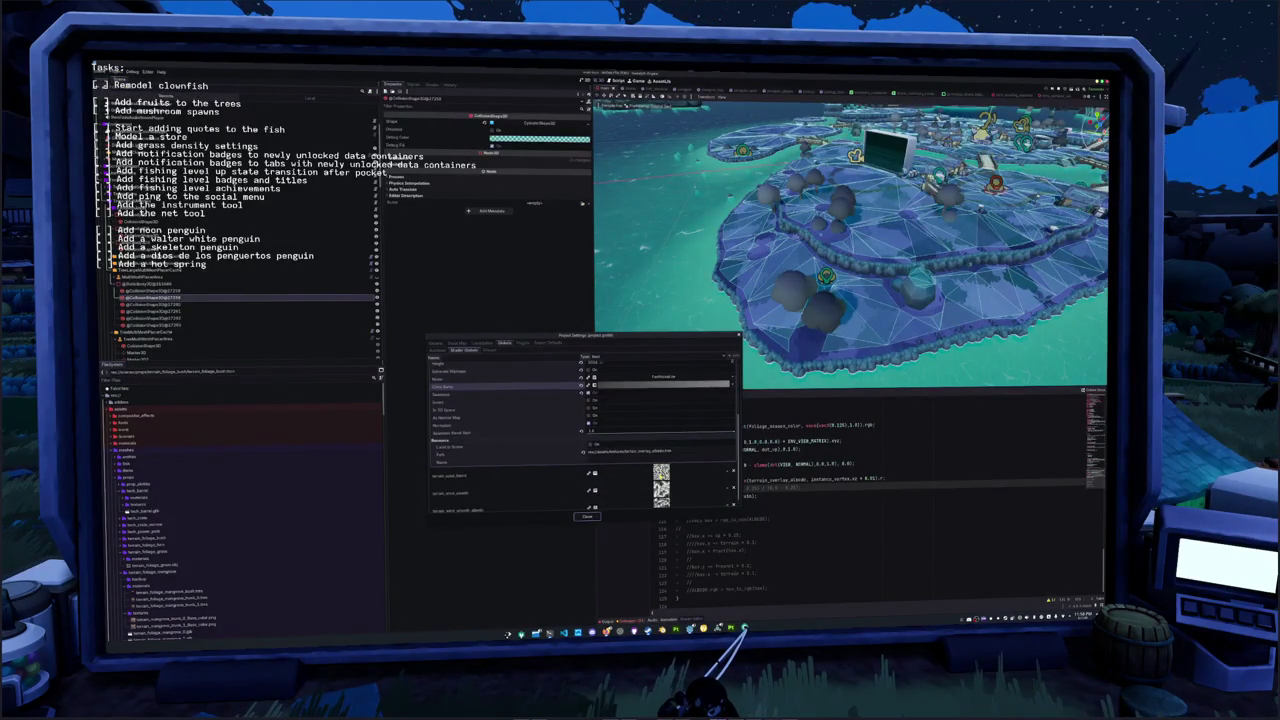
scroll(521, 479, down, 5)
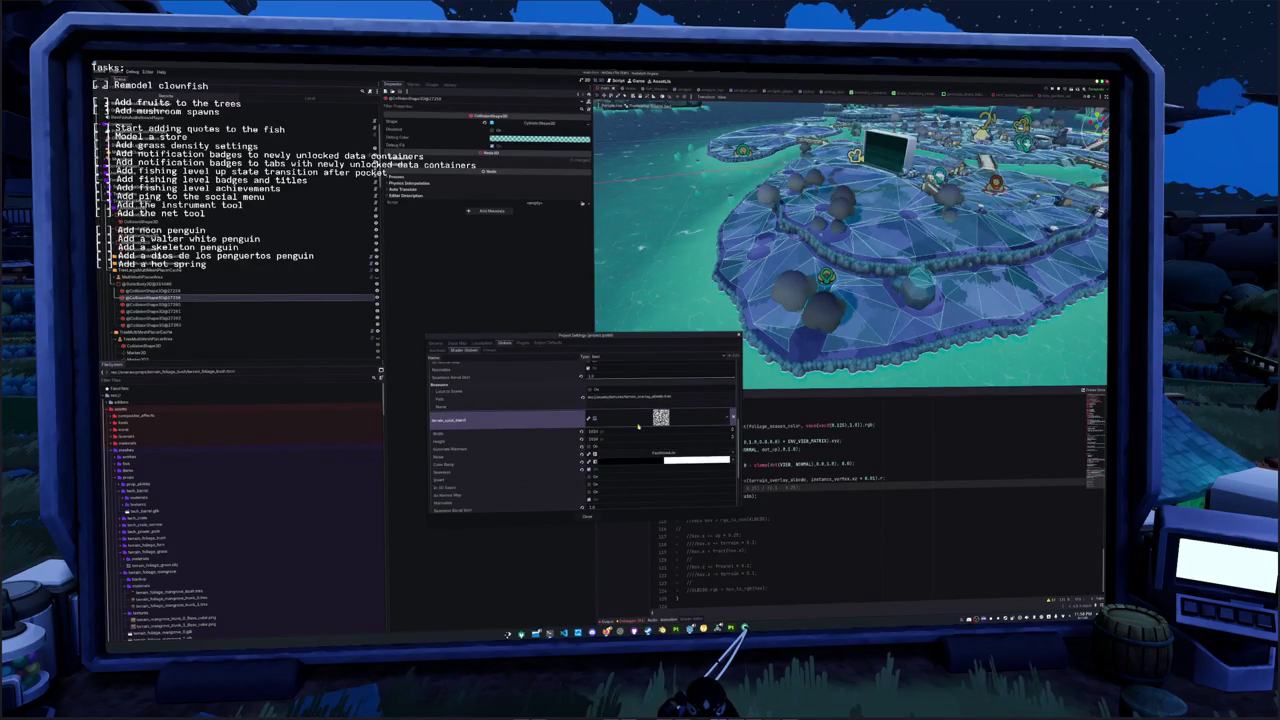
scroll(649, 423, down, 5)
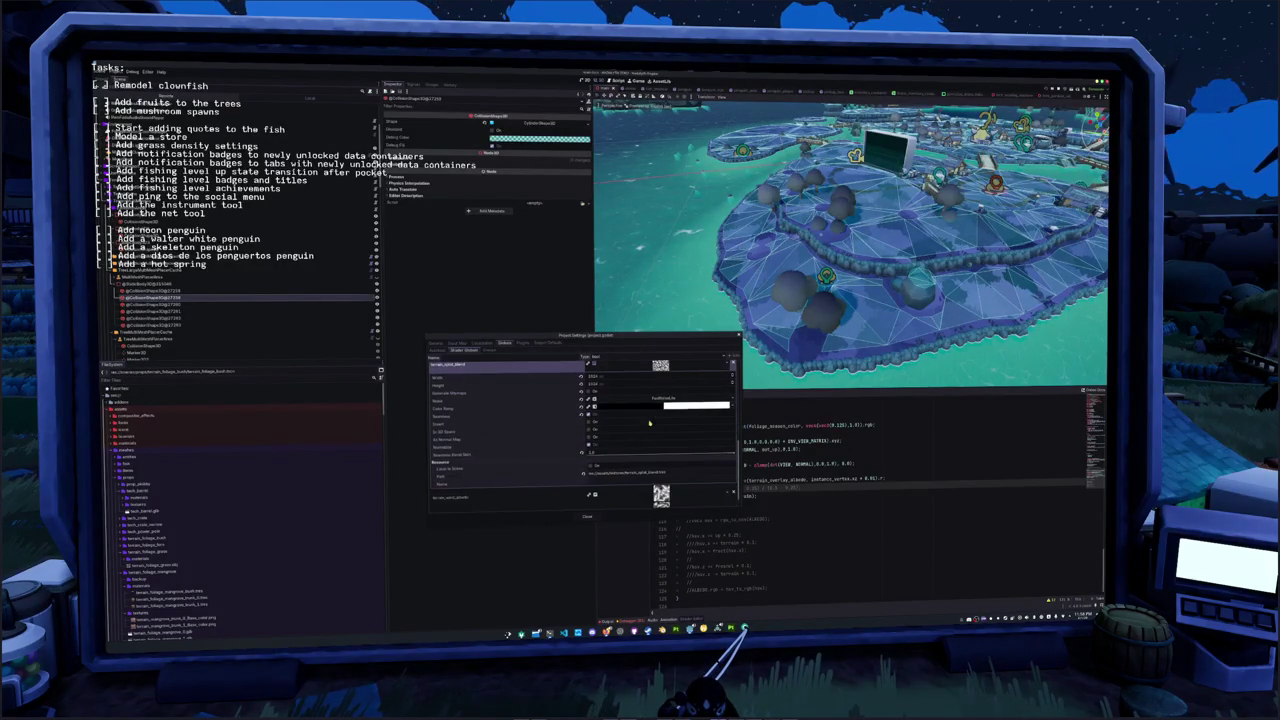
scroll(659, 406, down, 1)
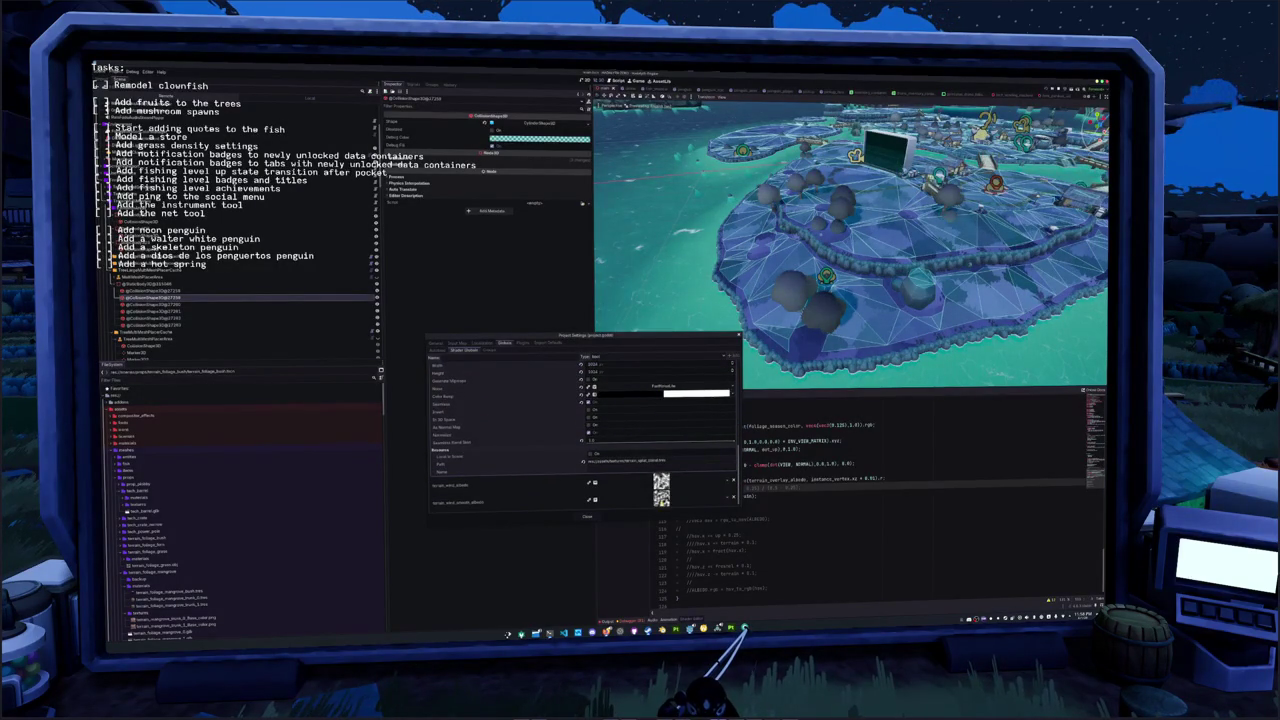
scroll(489, 409, down, 3)
click(489, 409)
scroll(488, 415, up, 5)
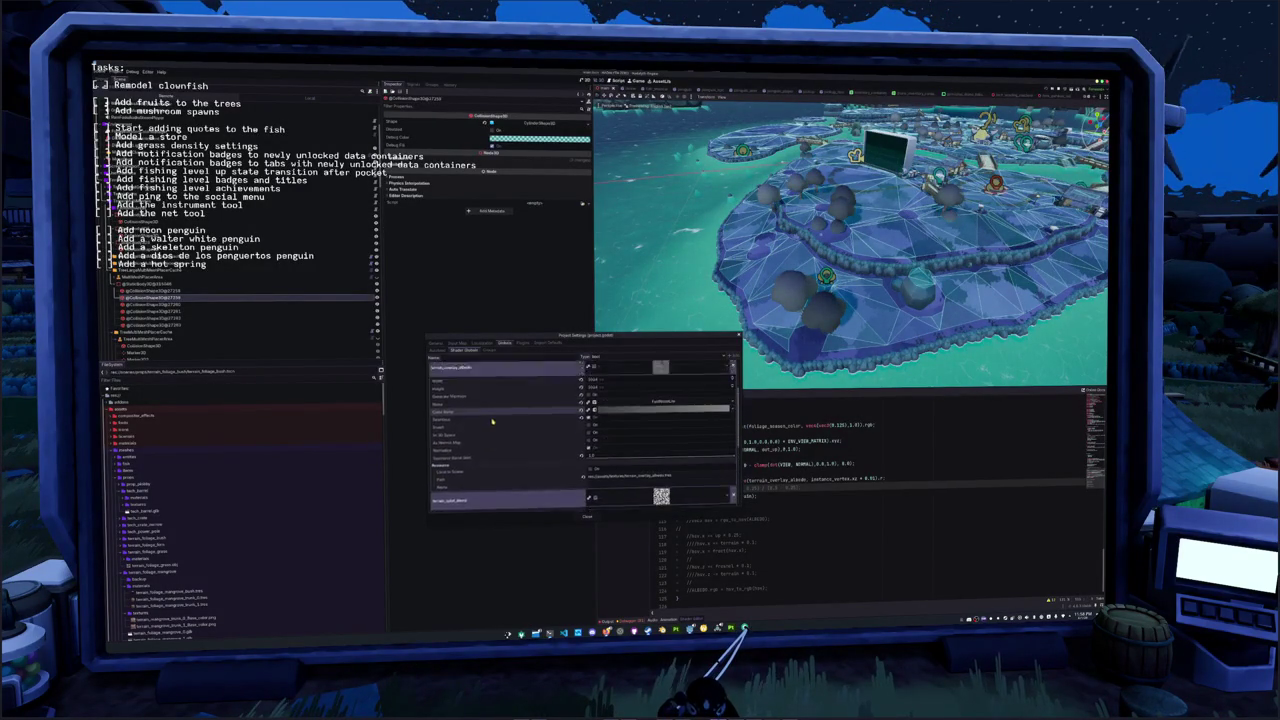
click(587, 517)
scroll(688, 481, up, 15)
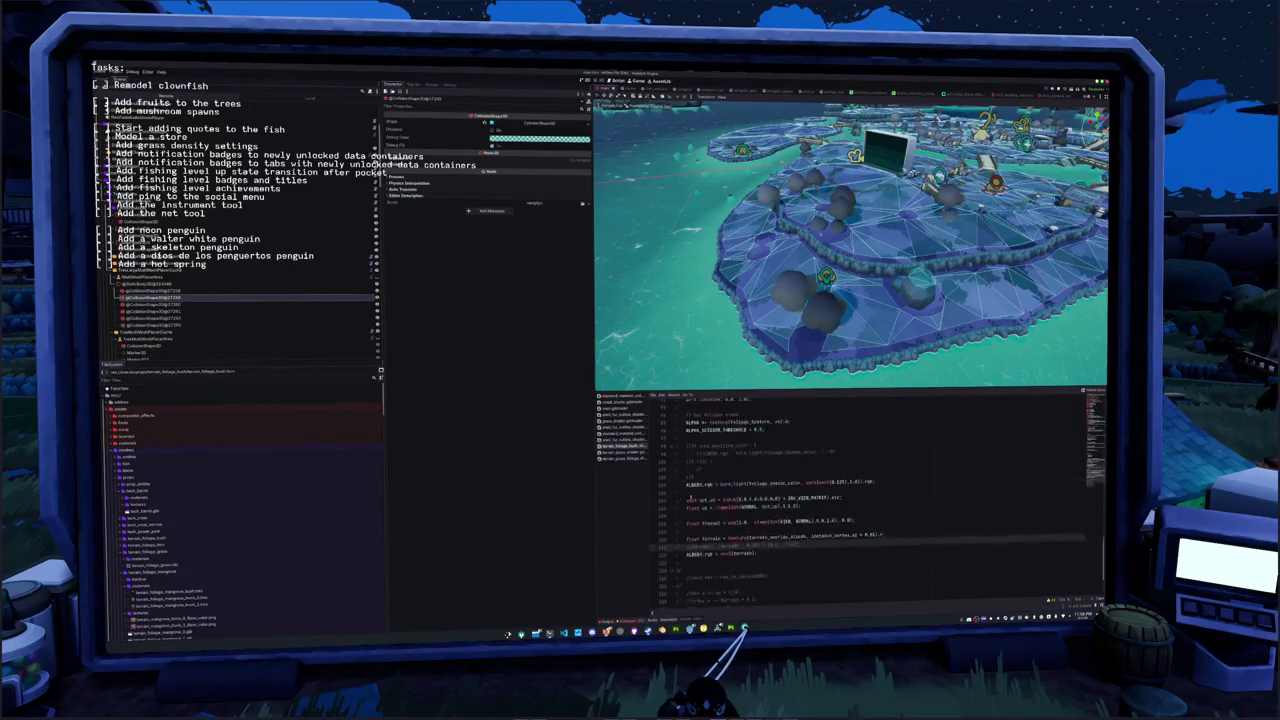
Add a new global uniform sampler2D line below the terrain overlay uniform
scroll(688, 481, up, 10)
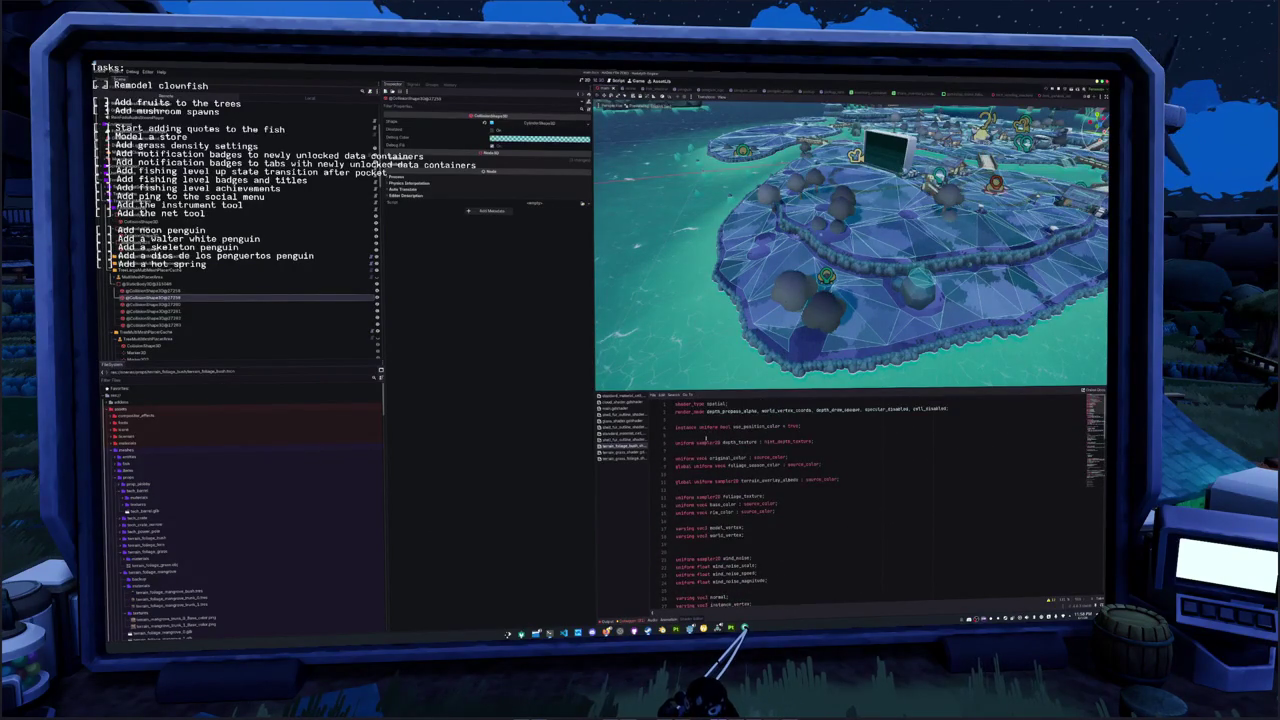
click(705, 491)
key(Return)
text(bal unif)
text(orm sampler2D)
text( tex)
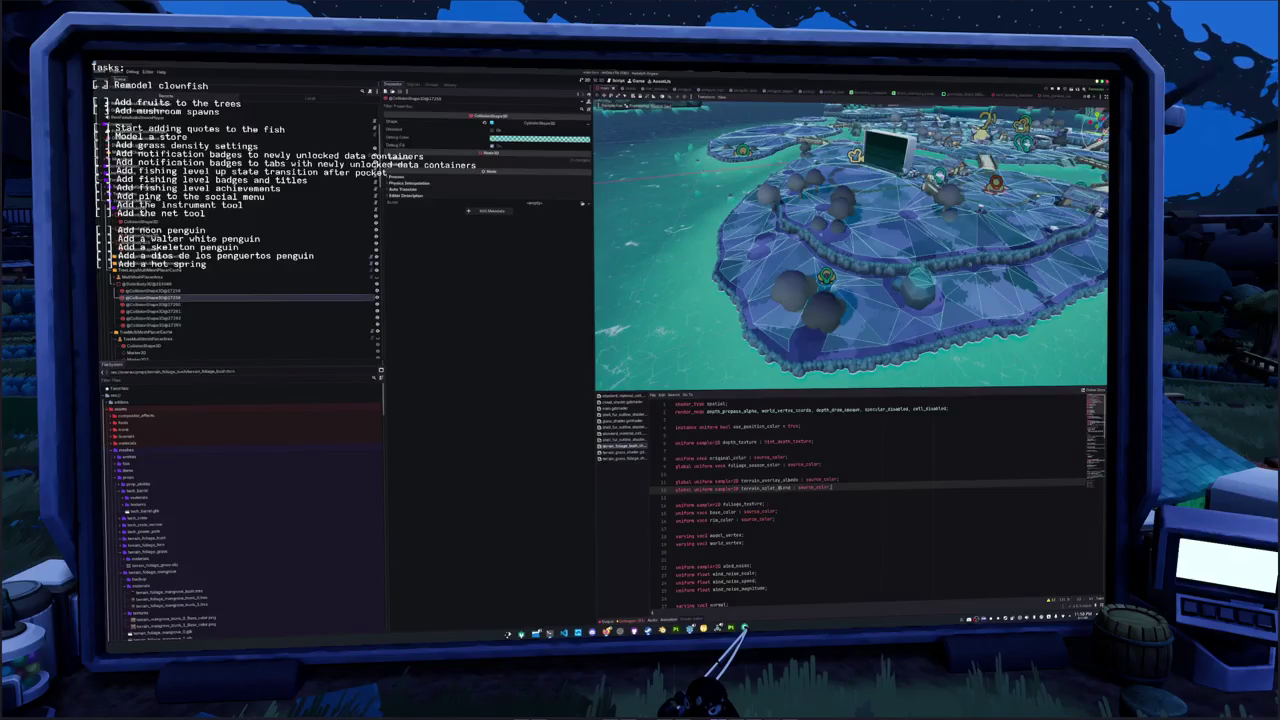
Search the shader for terrain_overlay_albedo to reach where it is sampled
double_click(770, 480)
key(ctrl+f)
key(Return)
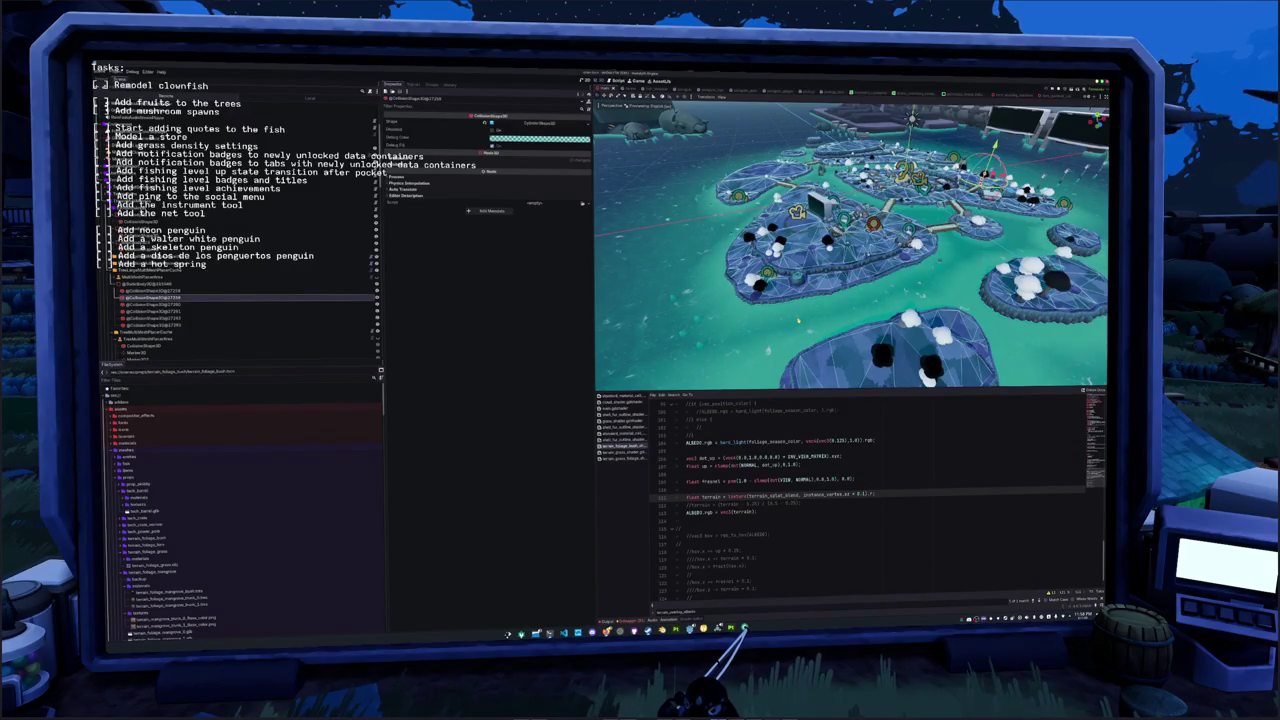
Delete the commented terrain remap and greyscale ALBEDO preview lines, and uncomment the hsv block
scroll(850, 500, down, 1)
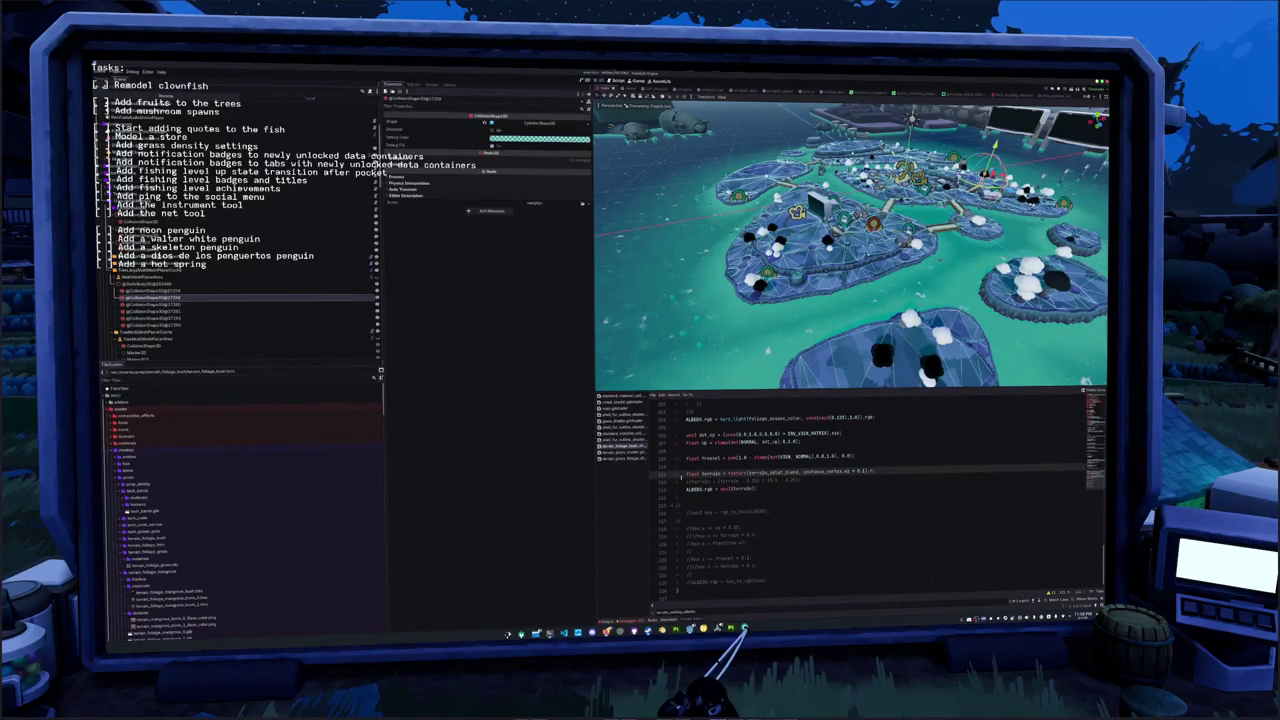
key(ctrl+shift+k)
key(ctrl+shift+k)
key(shift+Down)
key(shift+Down)
key(shift+Down)
key(shift+Down)
key(shift+Down)
key(shift+Down)
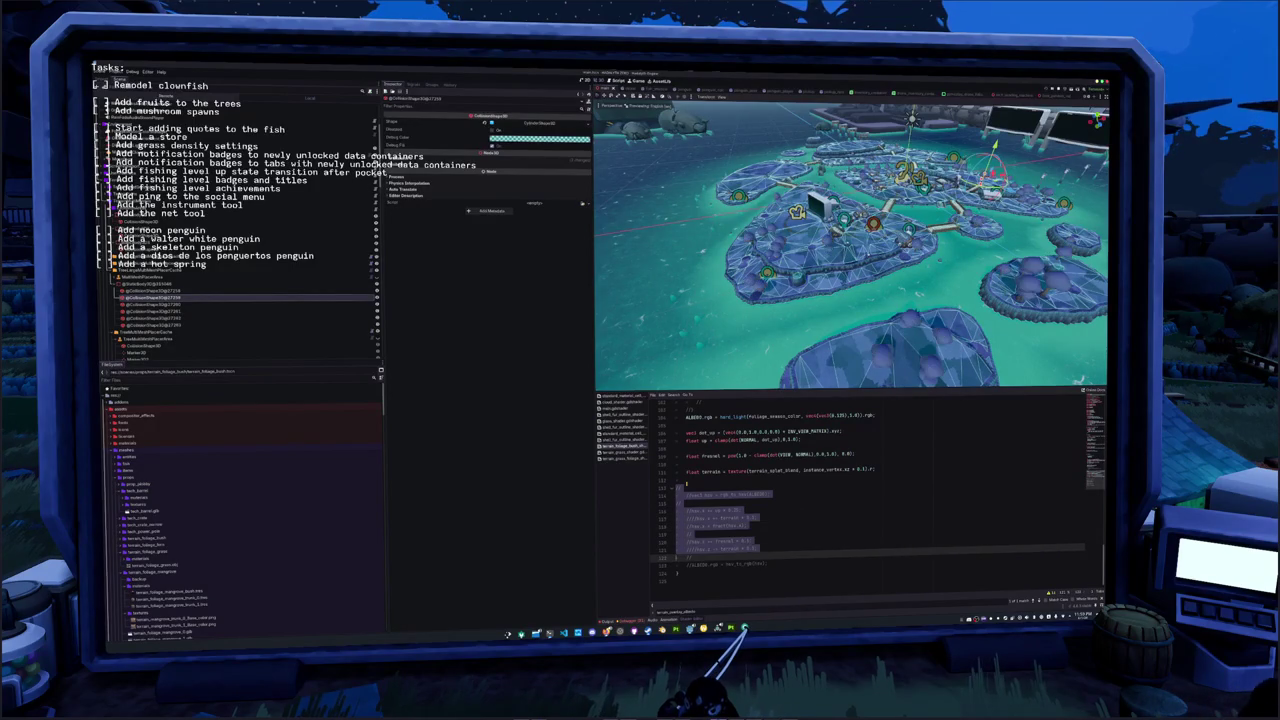
key(ctrl+k)
key(Up)
key(Up)
key(Up)
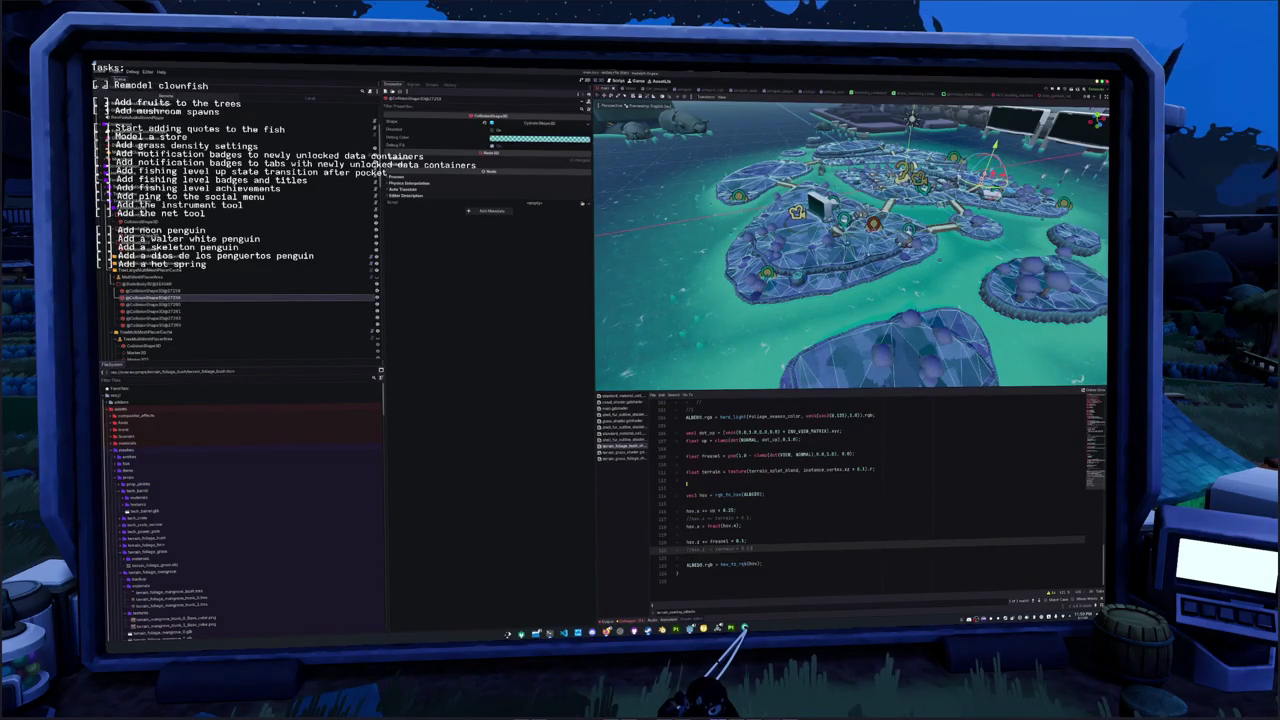
key(ctrl+k)
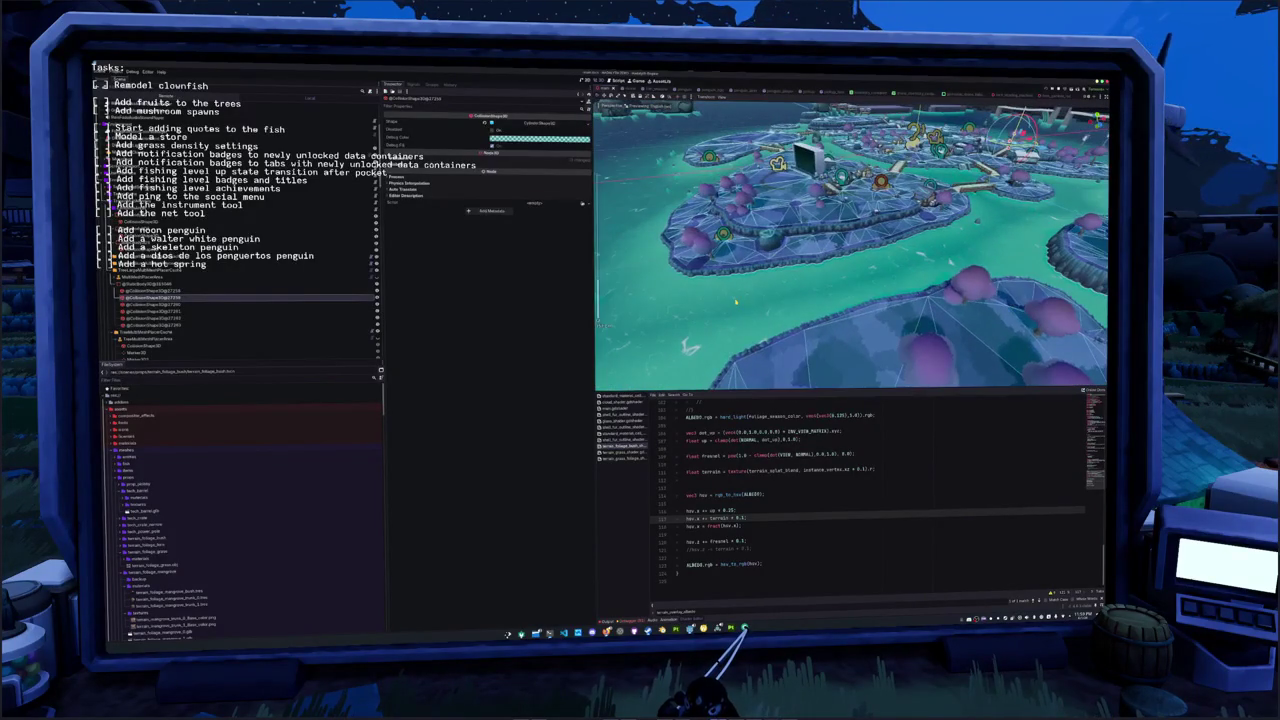
Tune the hsv.x and hsv.z terrain multipliers, entering the digits 2 and 5
key(Down)
key(Down)
key(Down)
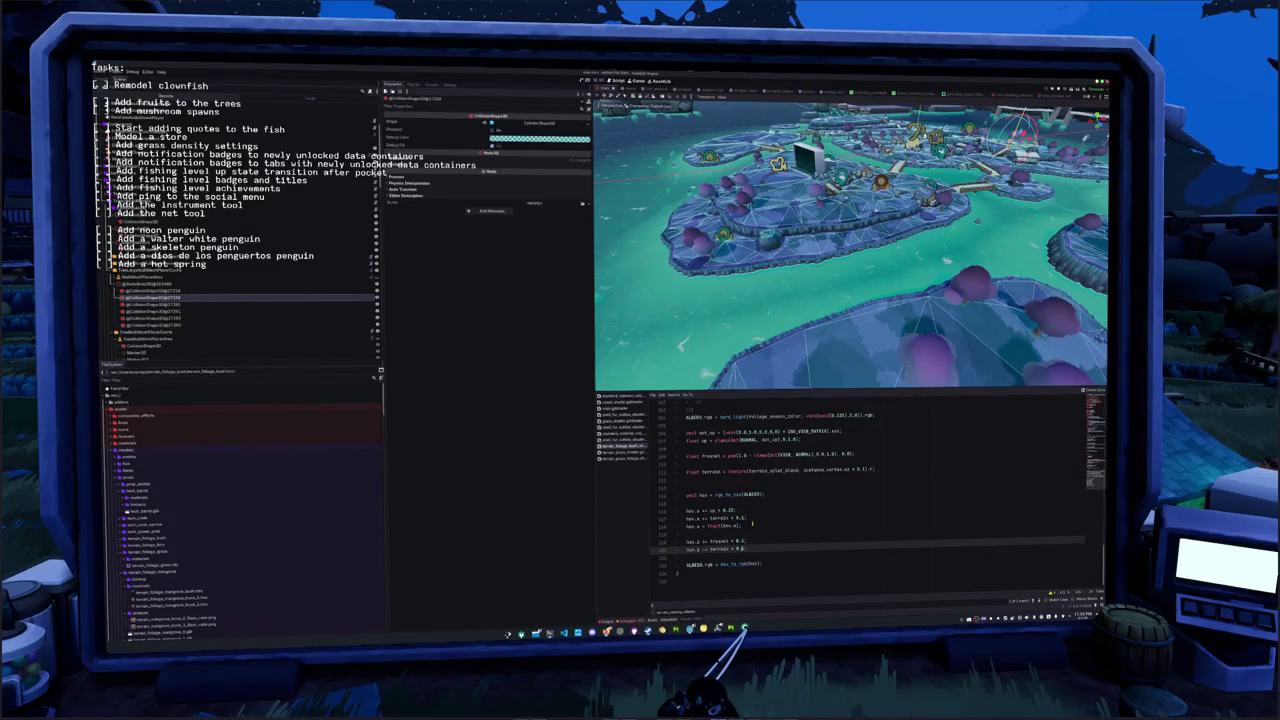
key(Up)
key(Up)
key(Up)
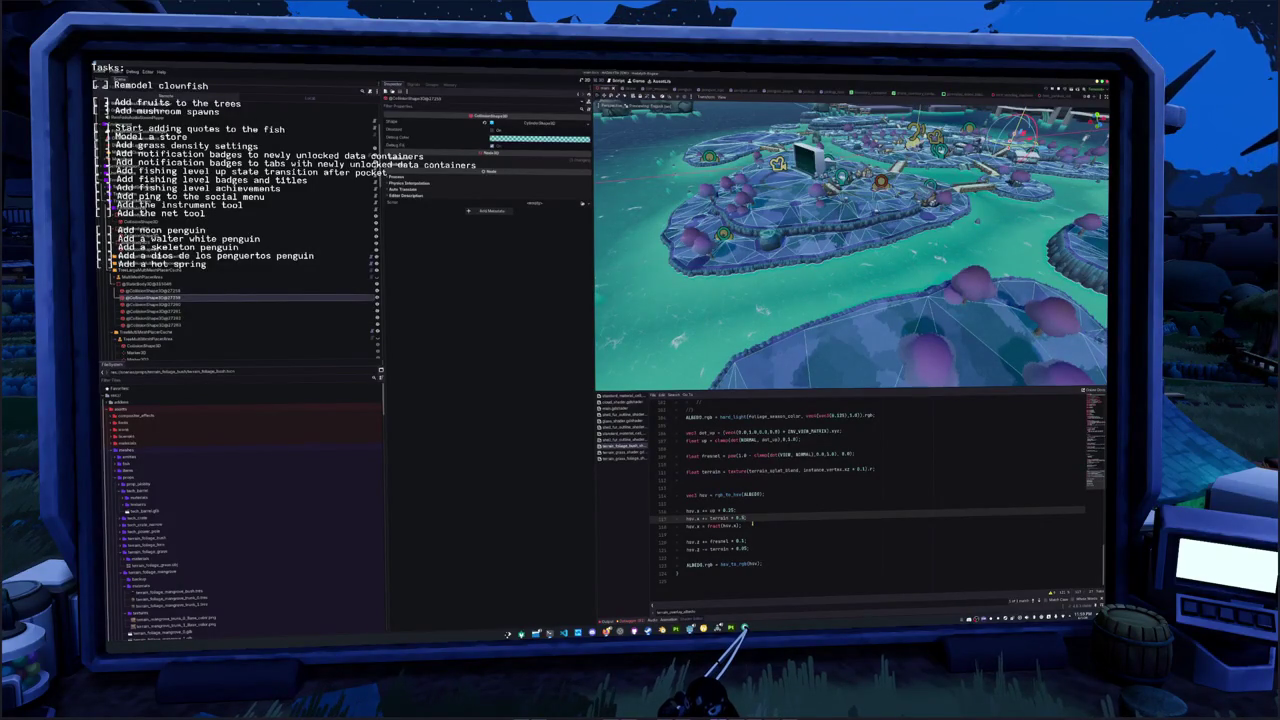
text(2)
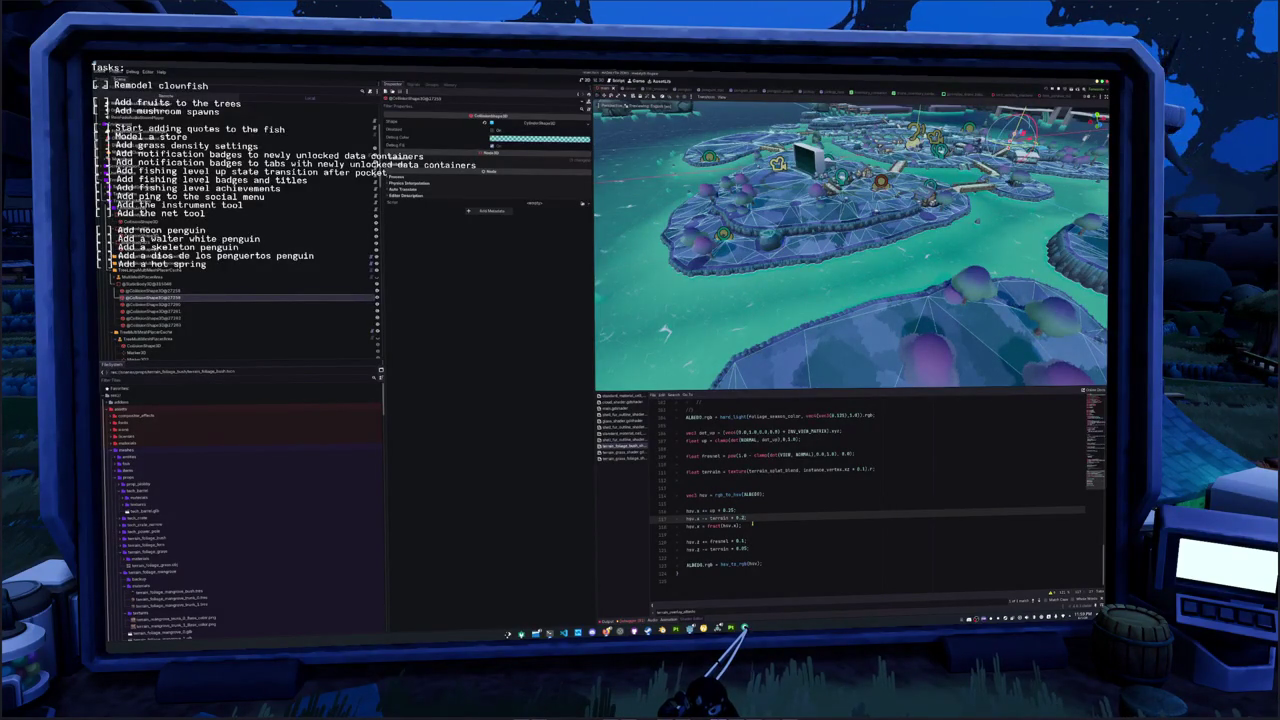
text(5)
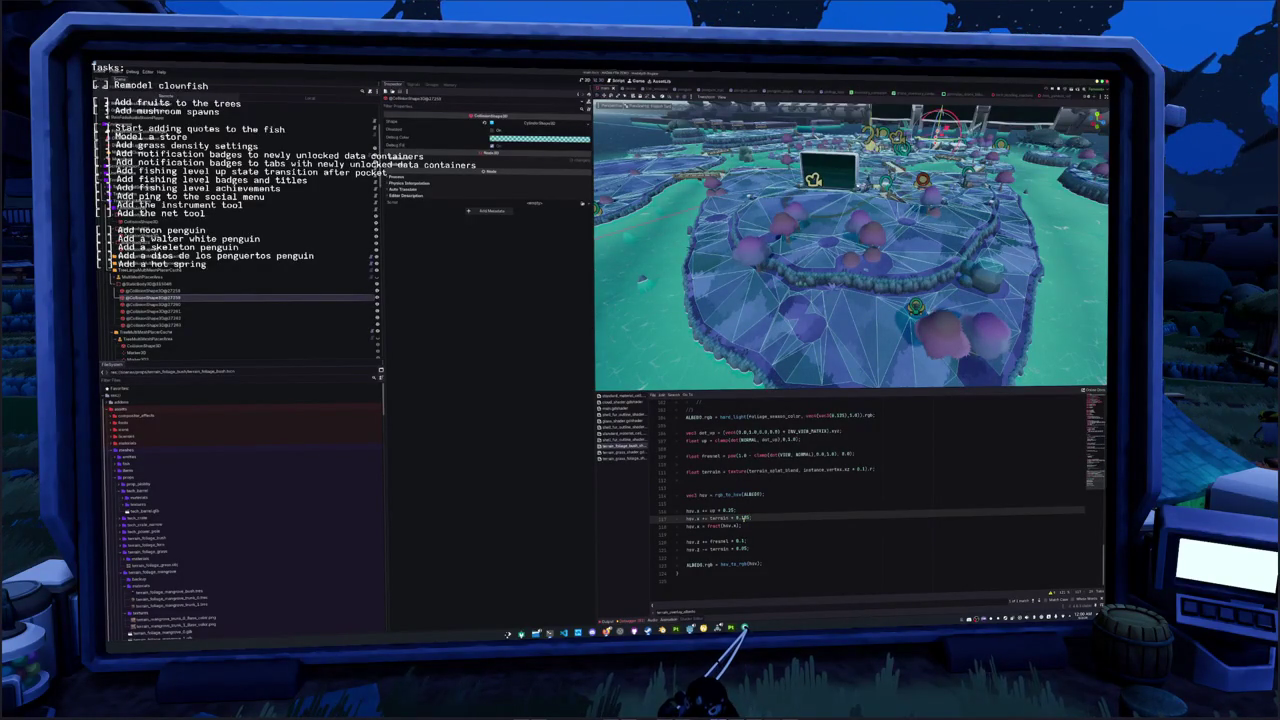
Open Project Settings and set the new shader global's type to sampler2D
click(118, 72)
click(125, 77)
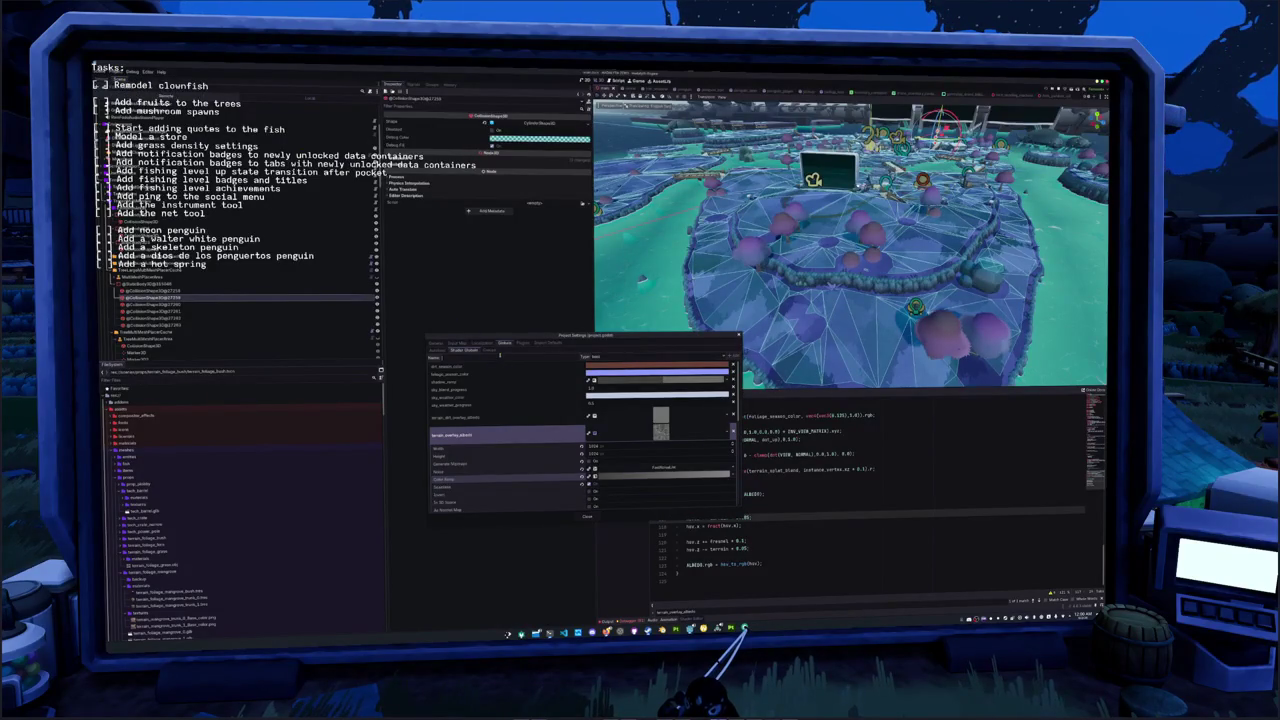
click(615, 357)
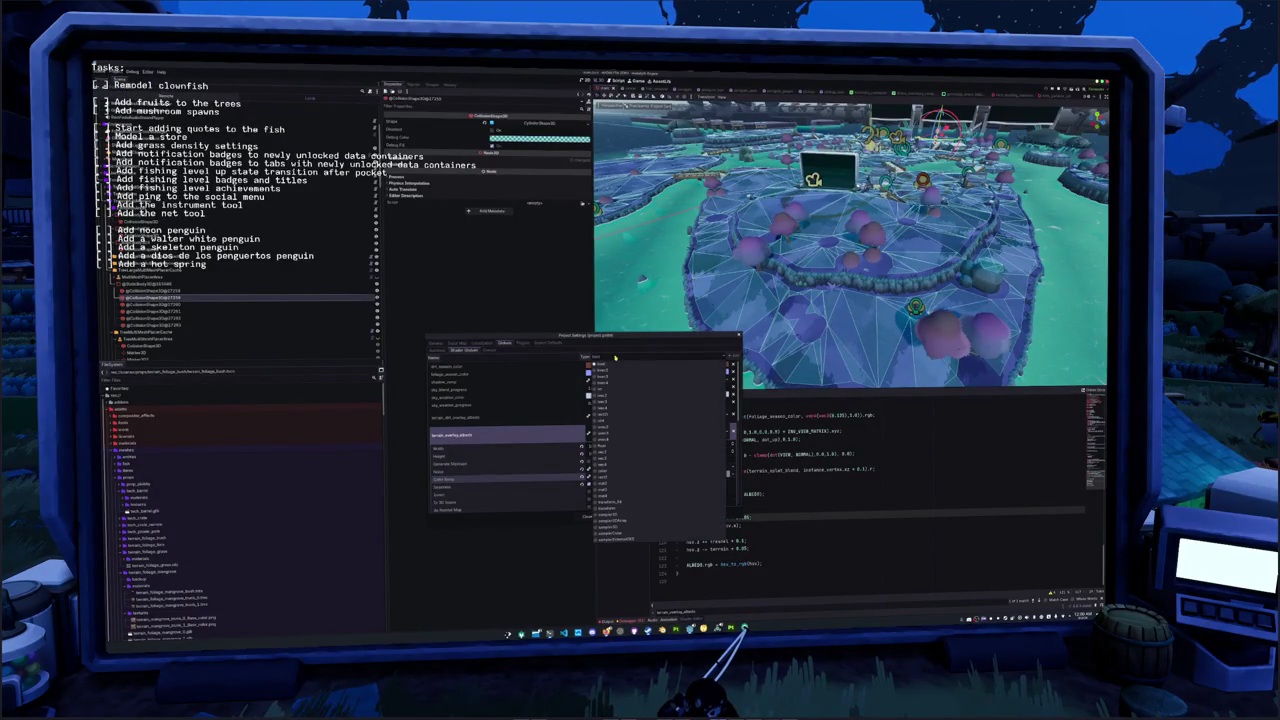
click(613, 512)
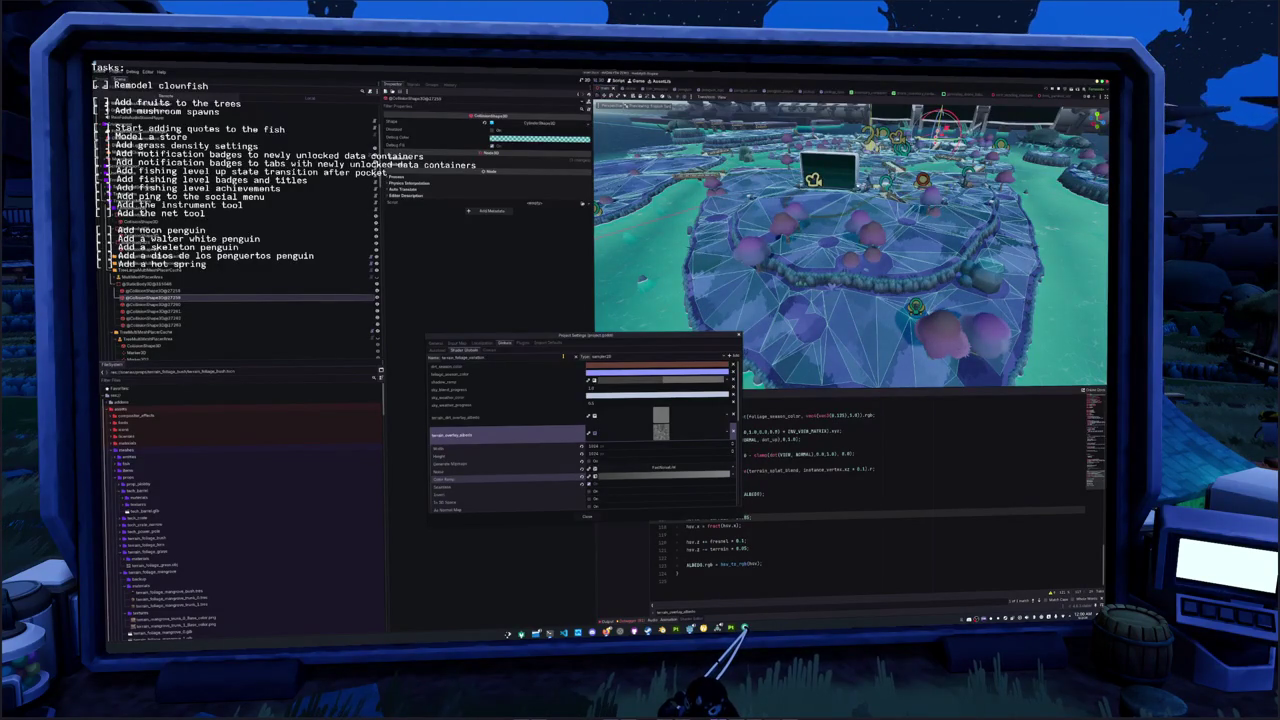
scroll(530, 456, down, 5)
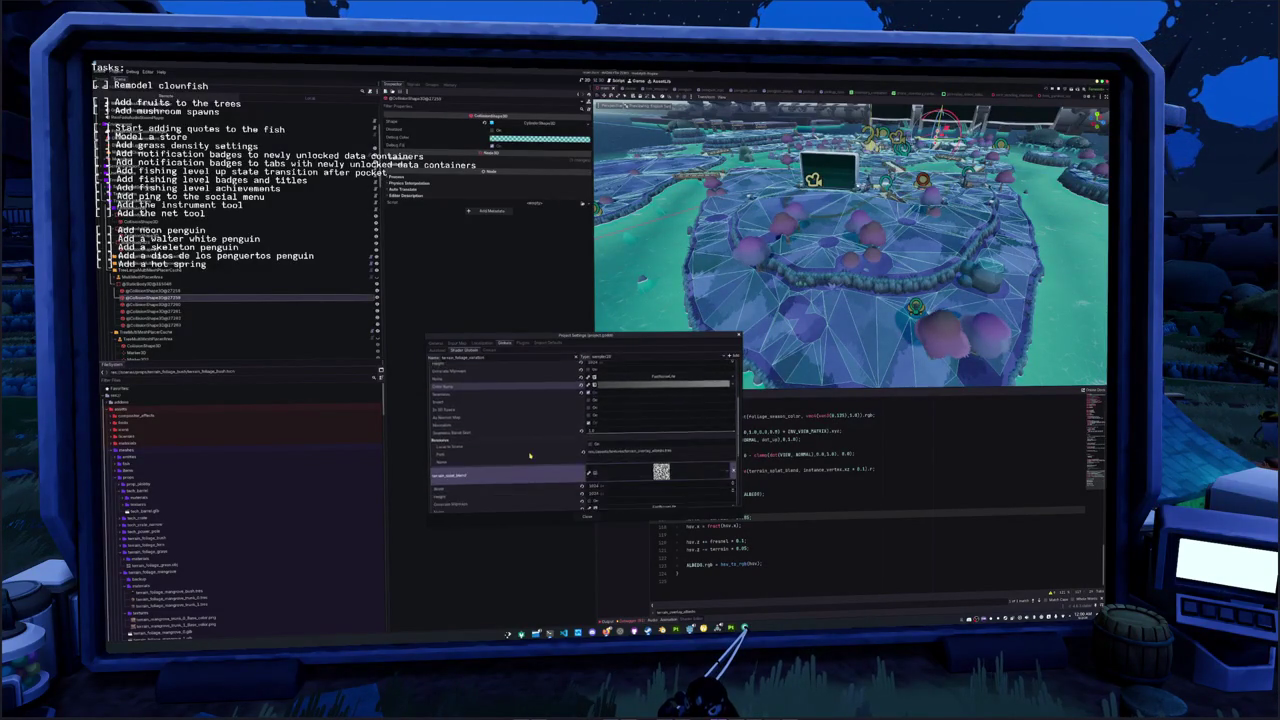
scroll(530, 456, up, 3)
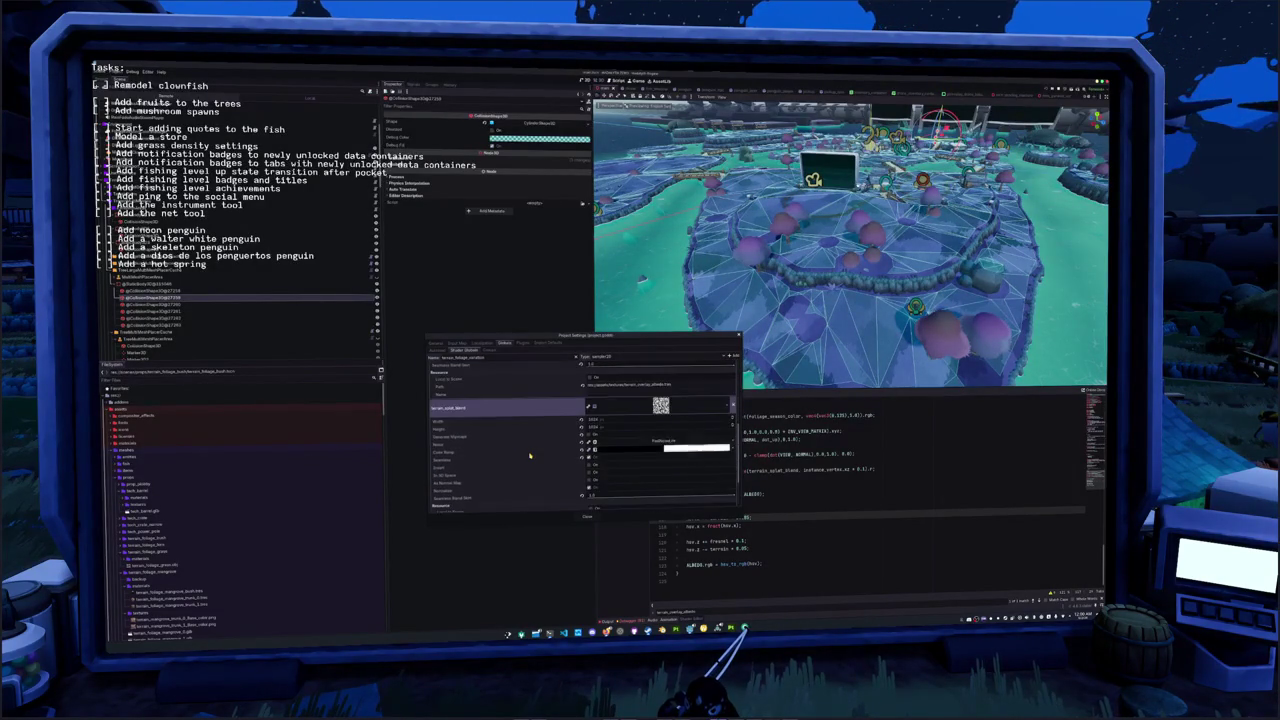
scroll(530, 456, down, 3)
scroll(530, 456, down, 3)
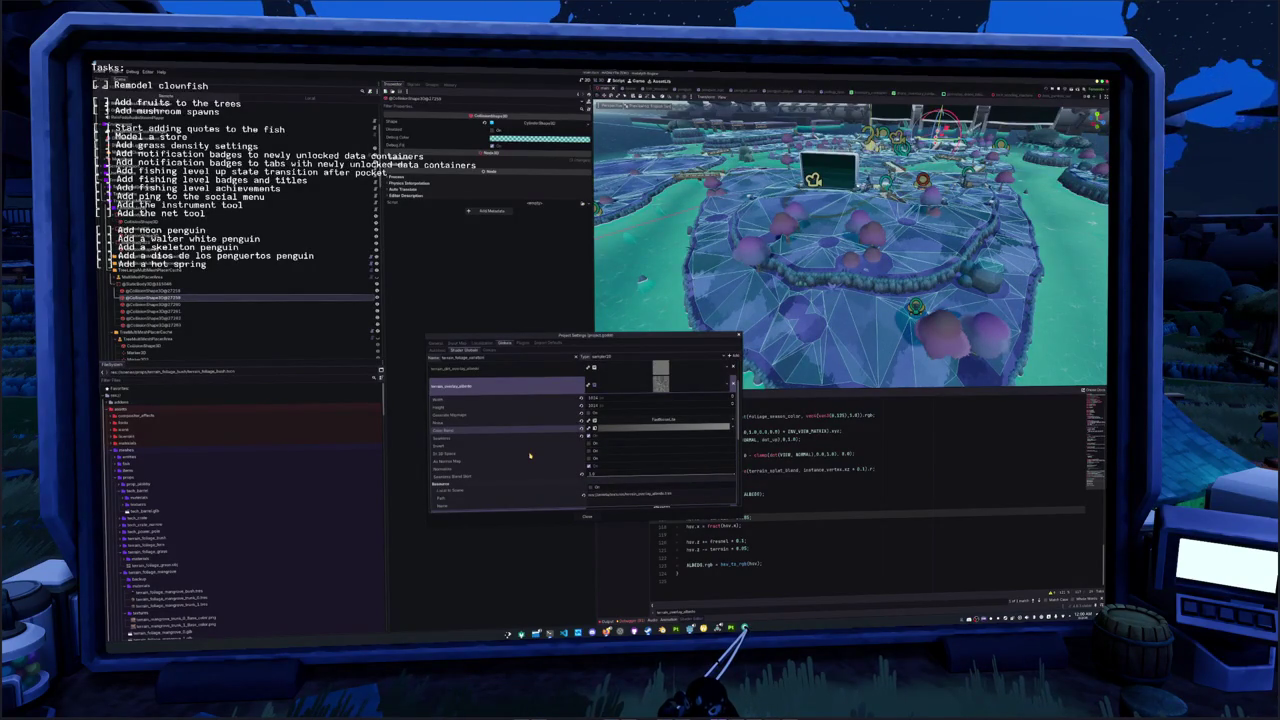
scroll(530, 456, down, 1)
scroll(515, 442, down, 1)
scroll(515, 442, down, 2)
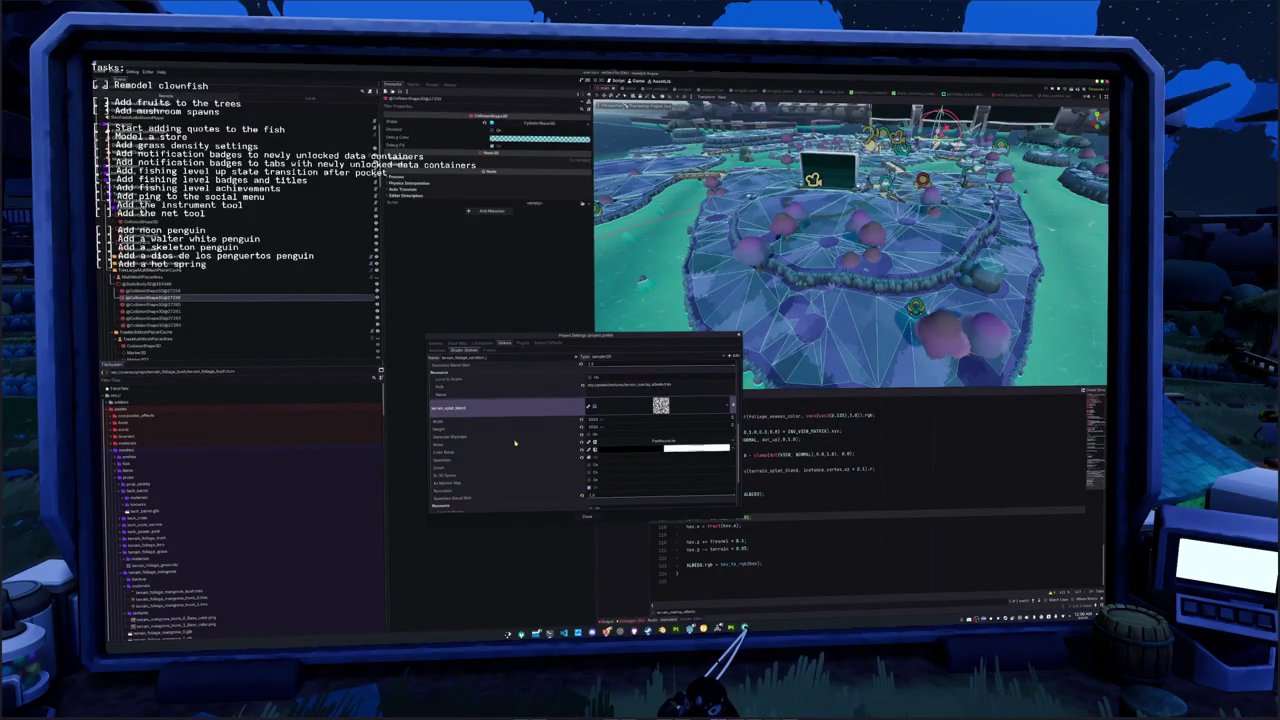
scroll(520, 445, down, 2)
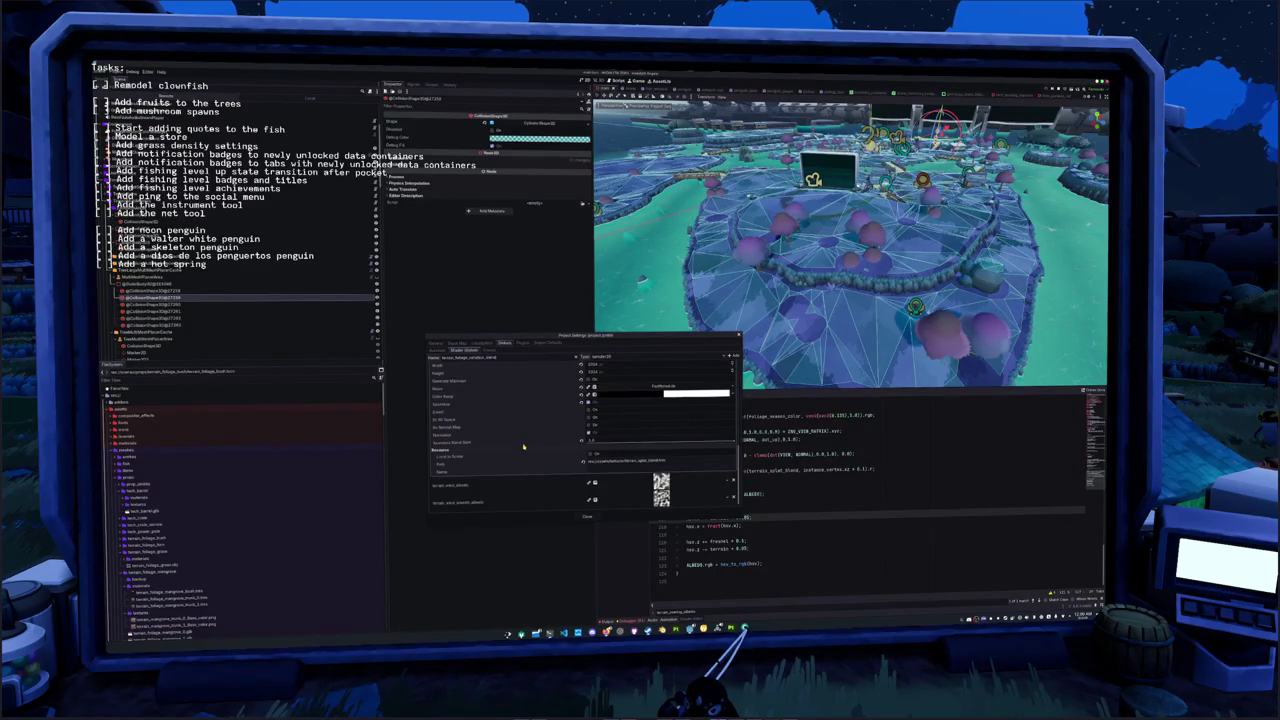
scroll(515, 470, up, 1)
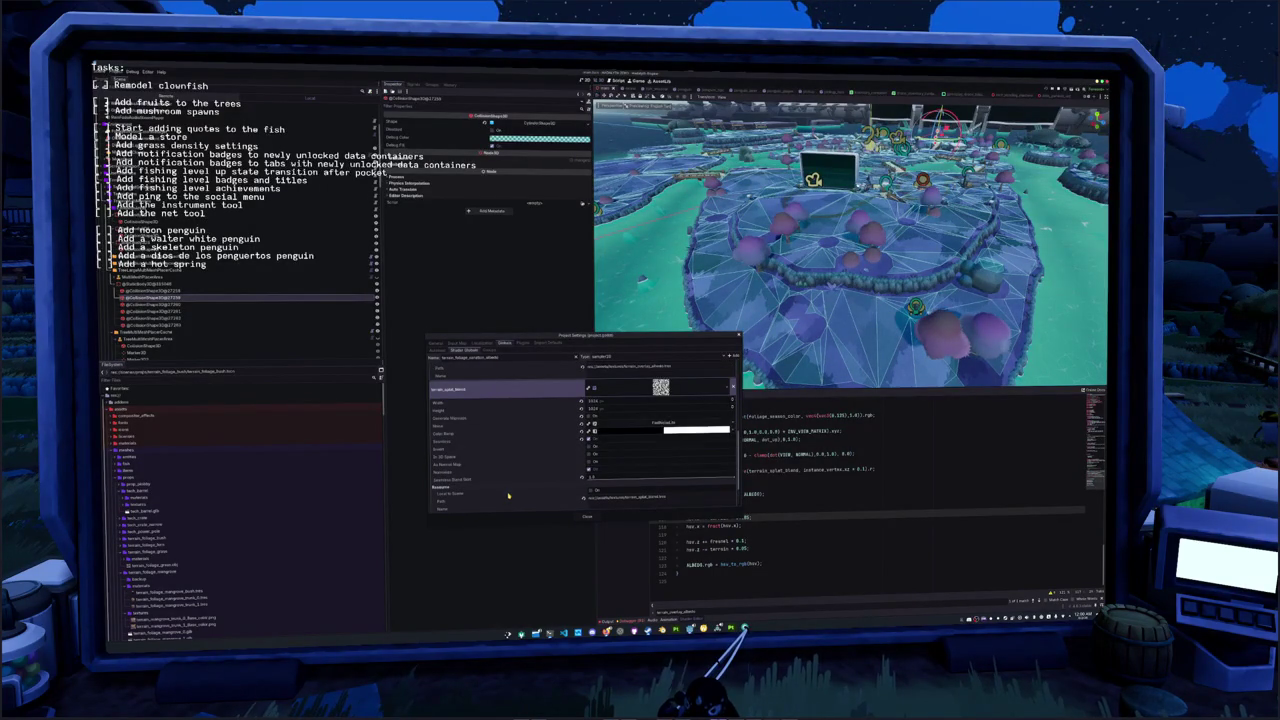
scroll(508, 495, up, 2)
scroll(500, 468, up, 2)
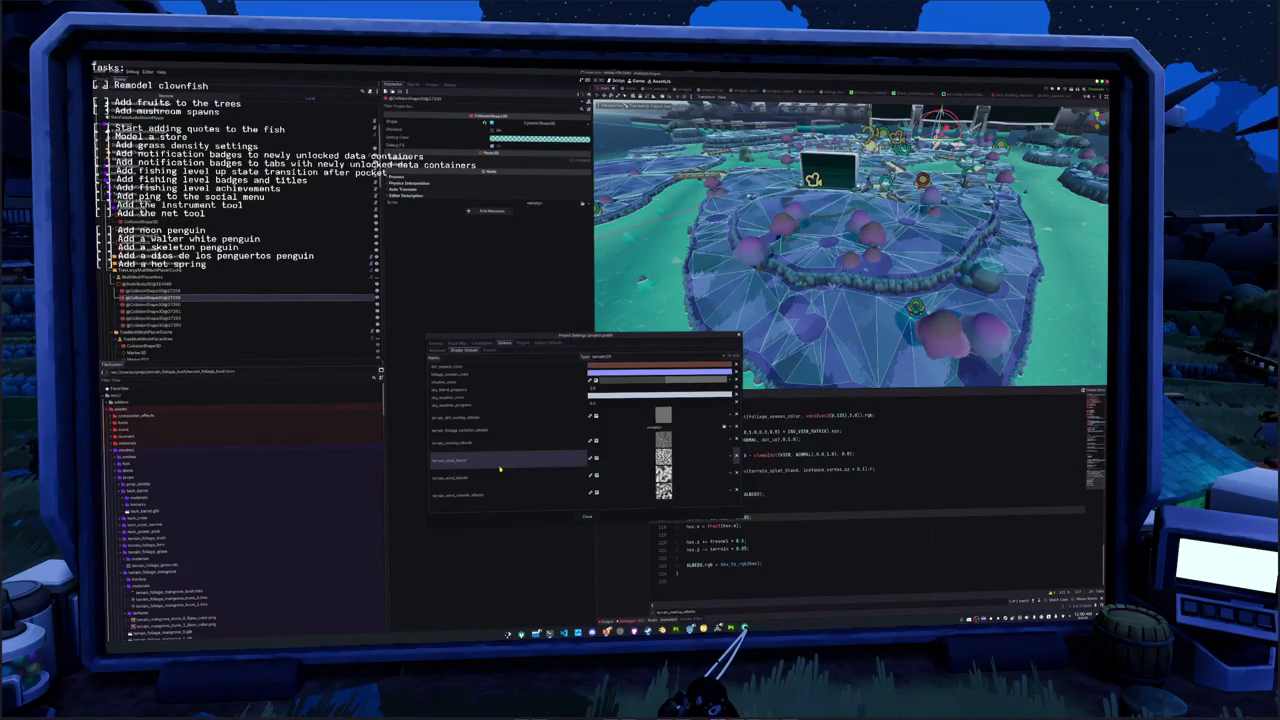
Give the global a NoiseTexture2D with FastNoiseLite noise and close Project Settings
click(724, 427)
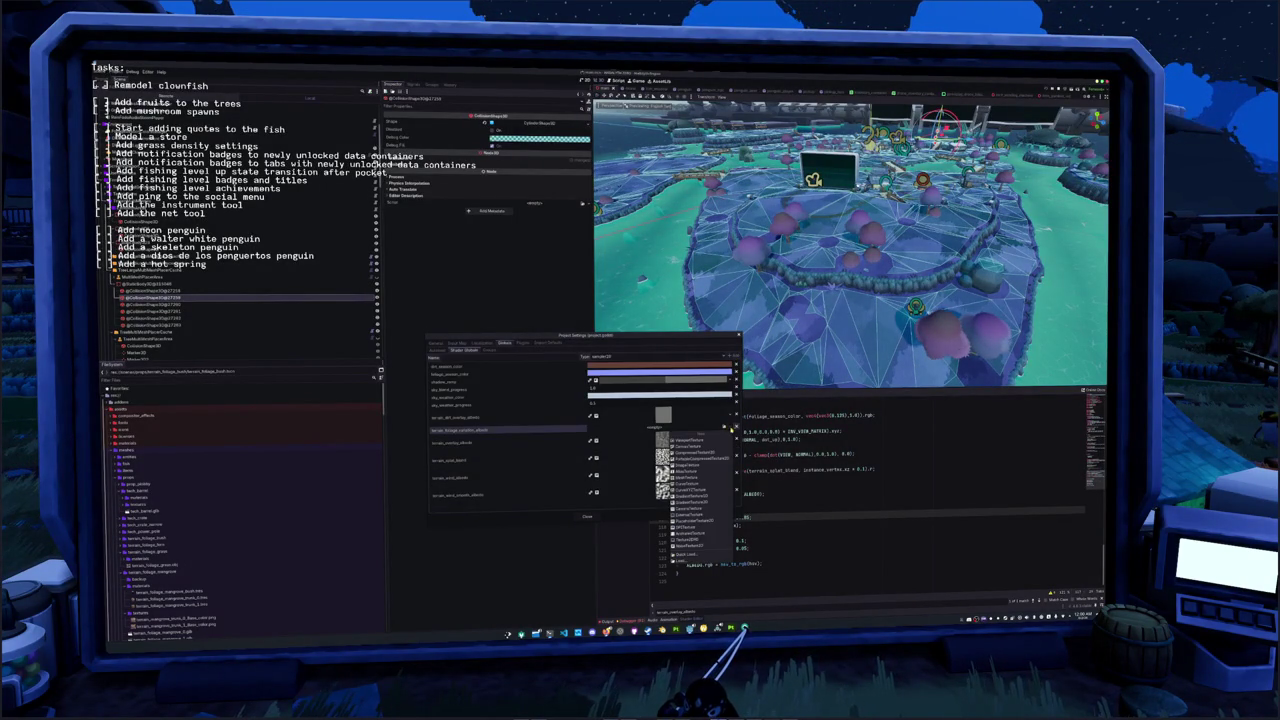
click(704, 544)
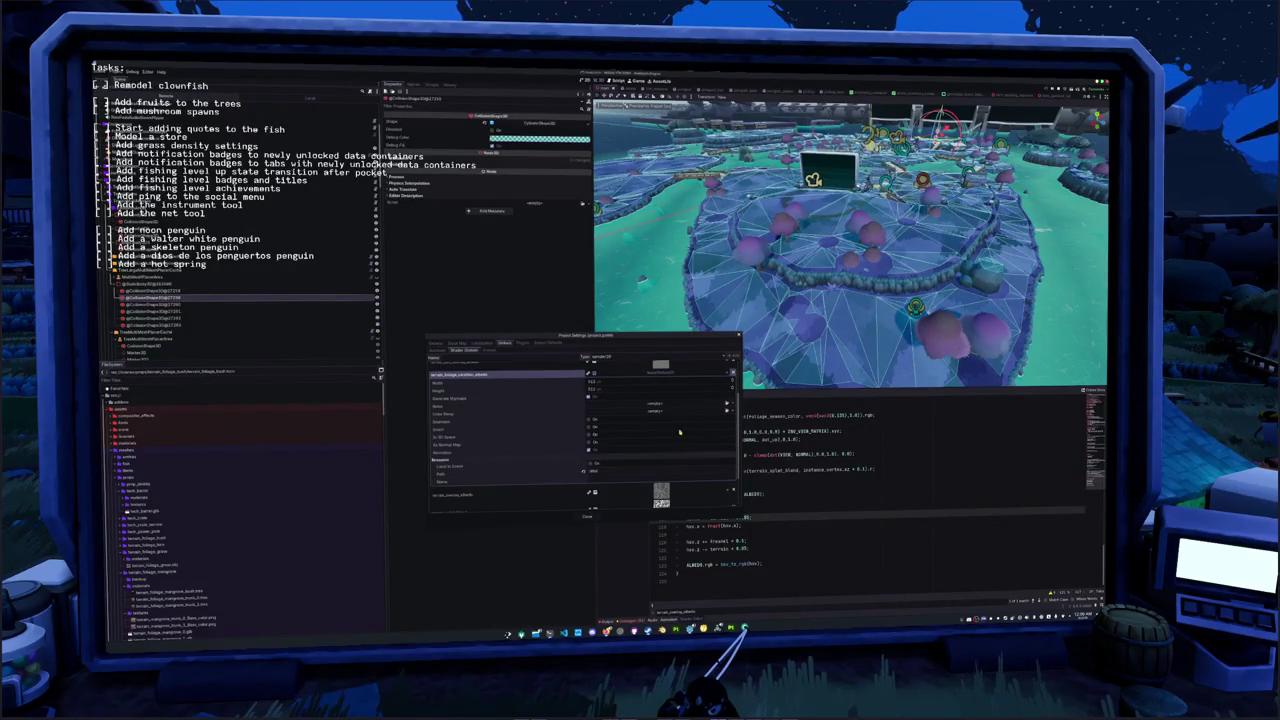
click(713, 403)
click(713, 416)
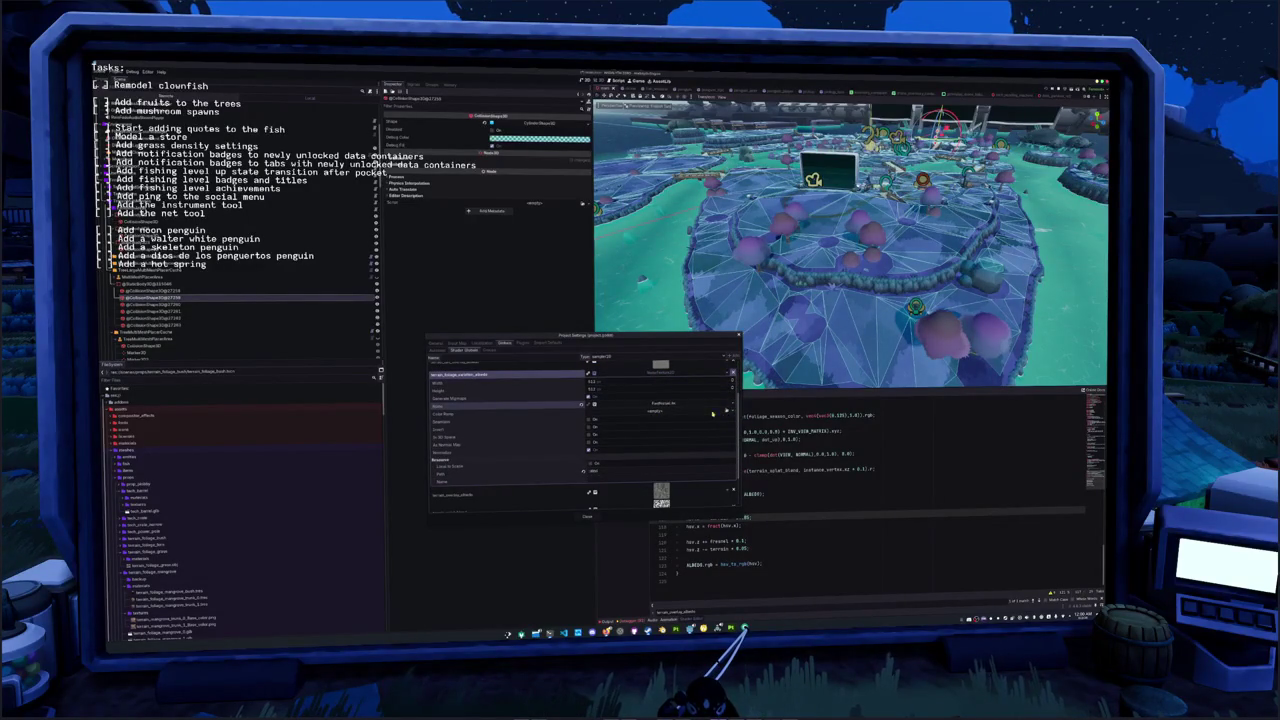
click(713, 411)
scroll(544, 460, down, 1)
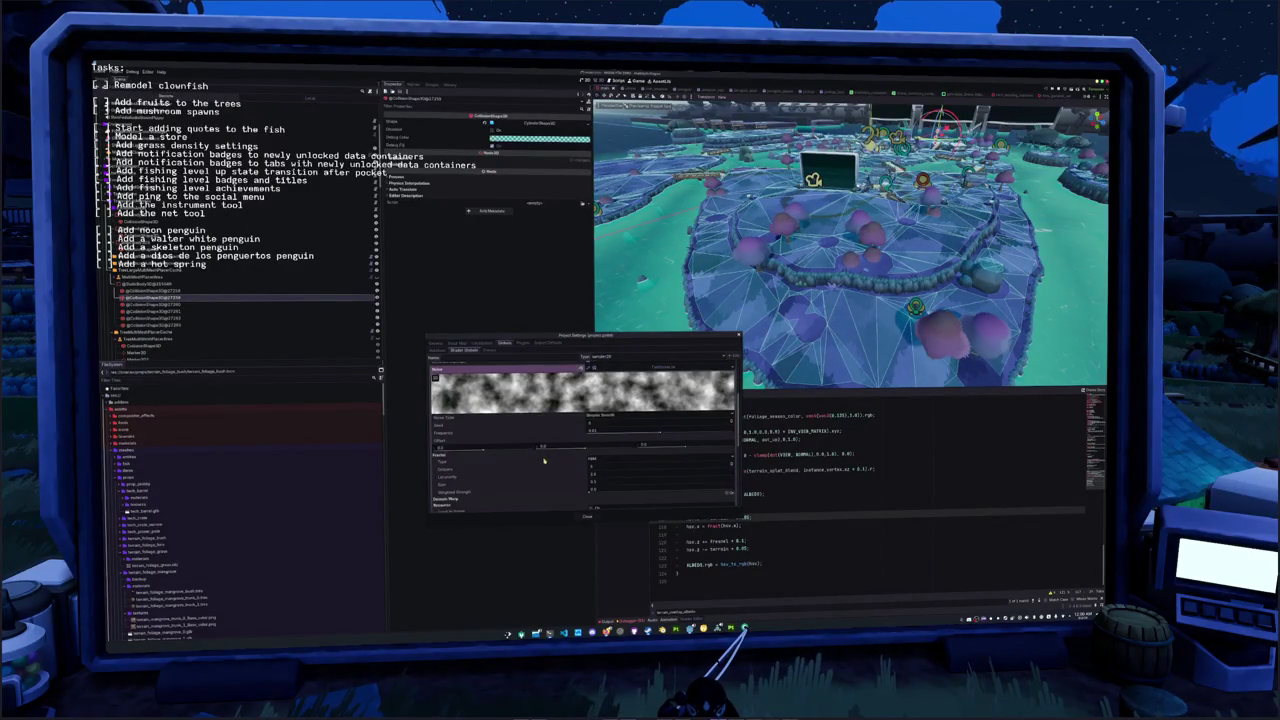
click(664, 367)
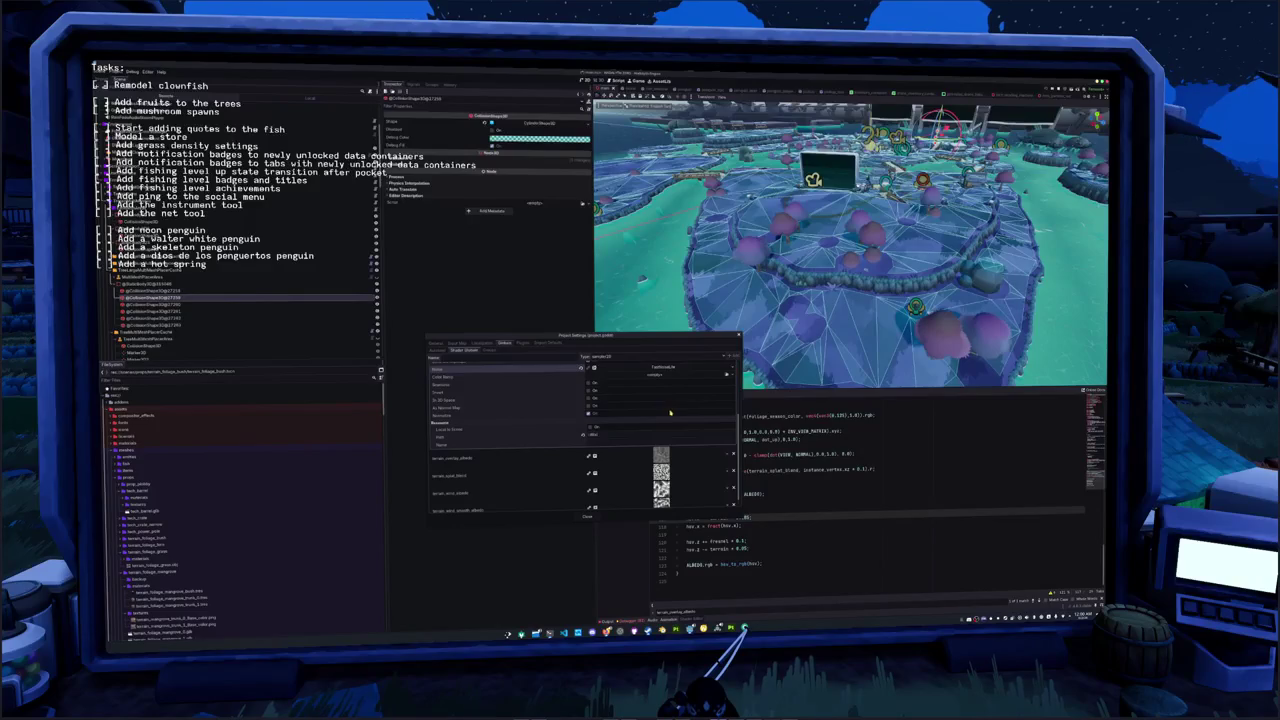
scroll(460, 416, up, 3)
right_click(460, 394)
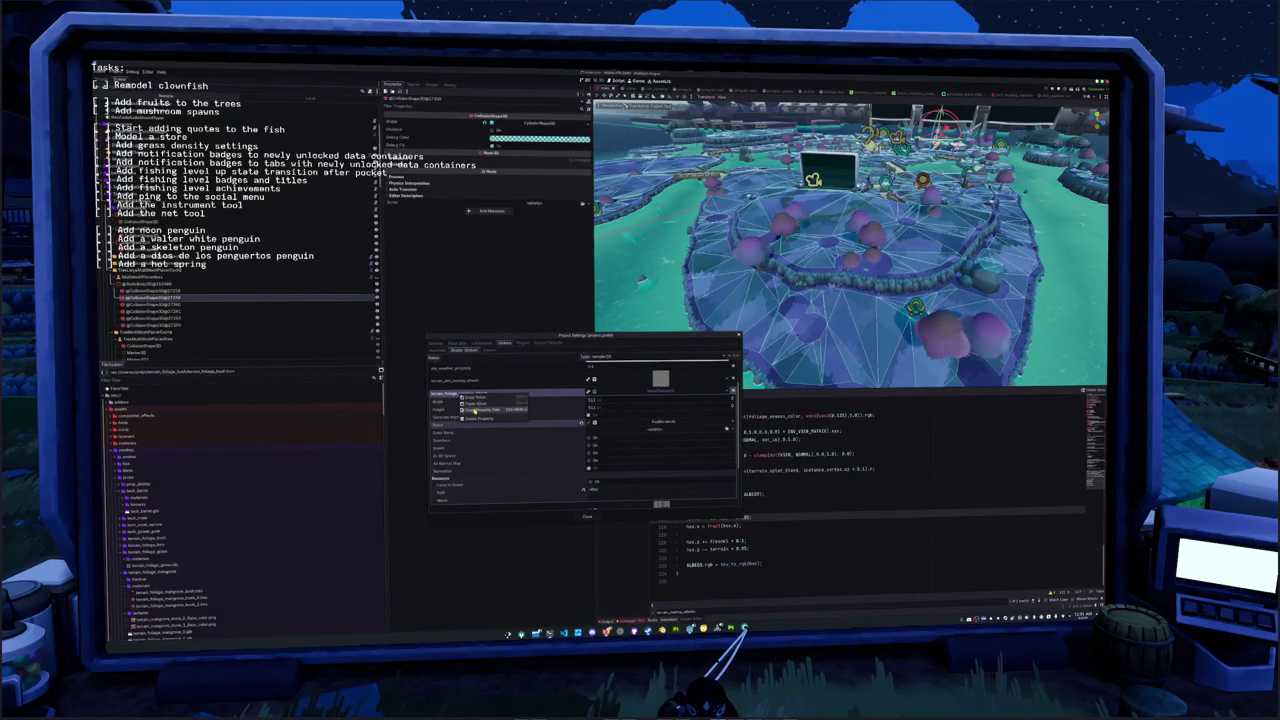
click(480, 410)
click(588, 516)
scroll(708, 490, up, 10)
scroll(708, 489, up, 5)
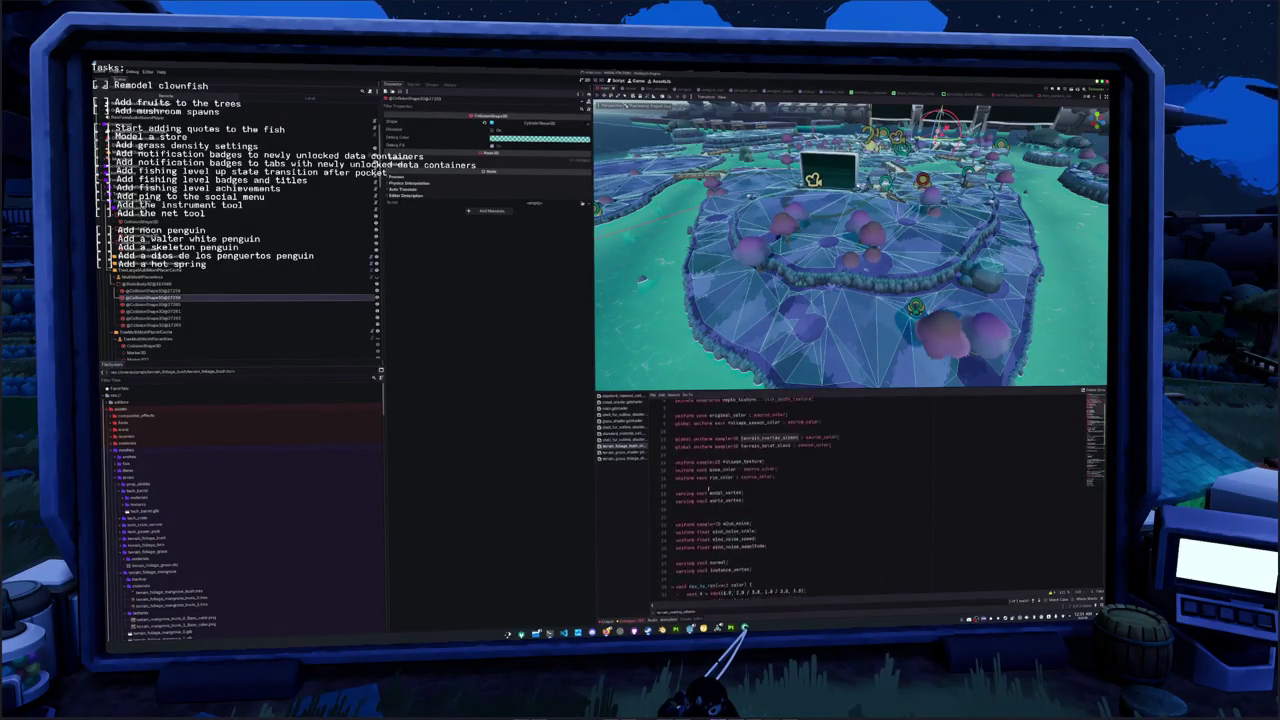
Replace the terrain_splat_blend uniform with the pasted terrain_foliage_variation_albedo uniform
click(833, 486)
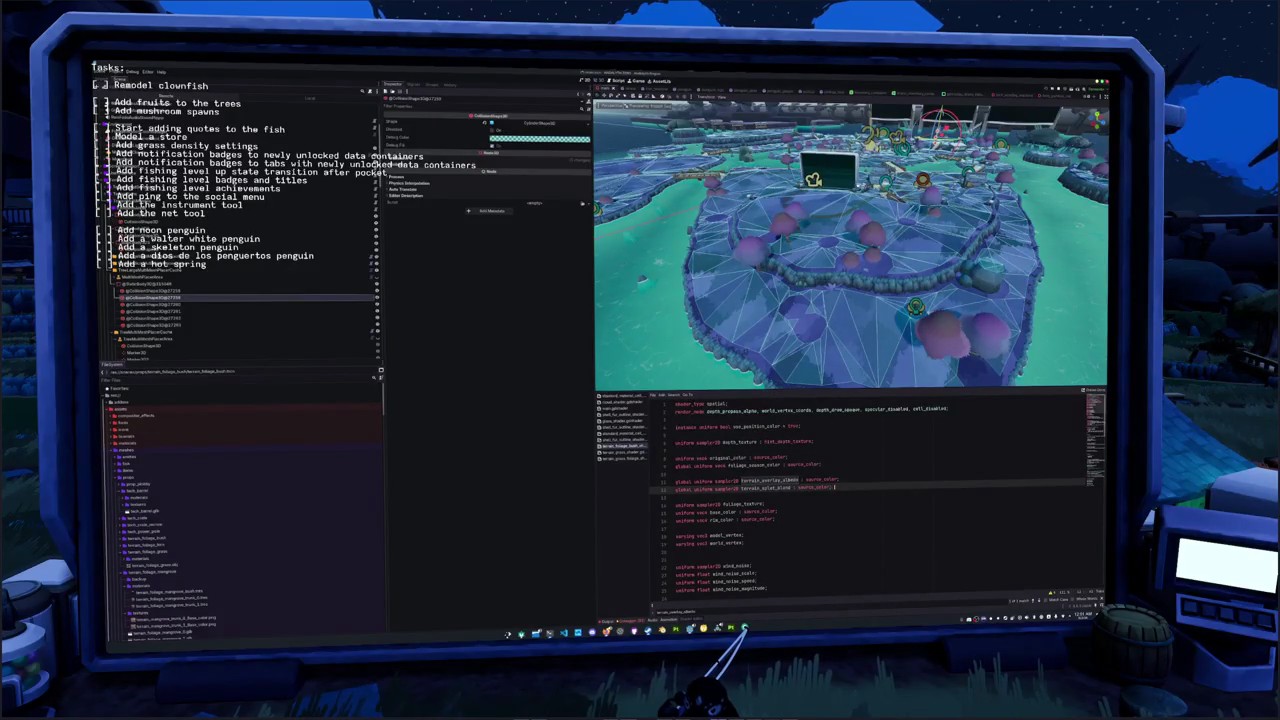
key(ctrl+shift+k)
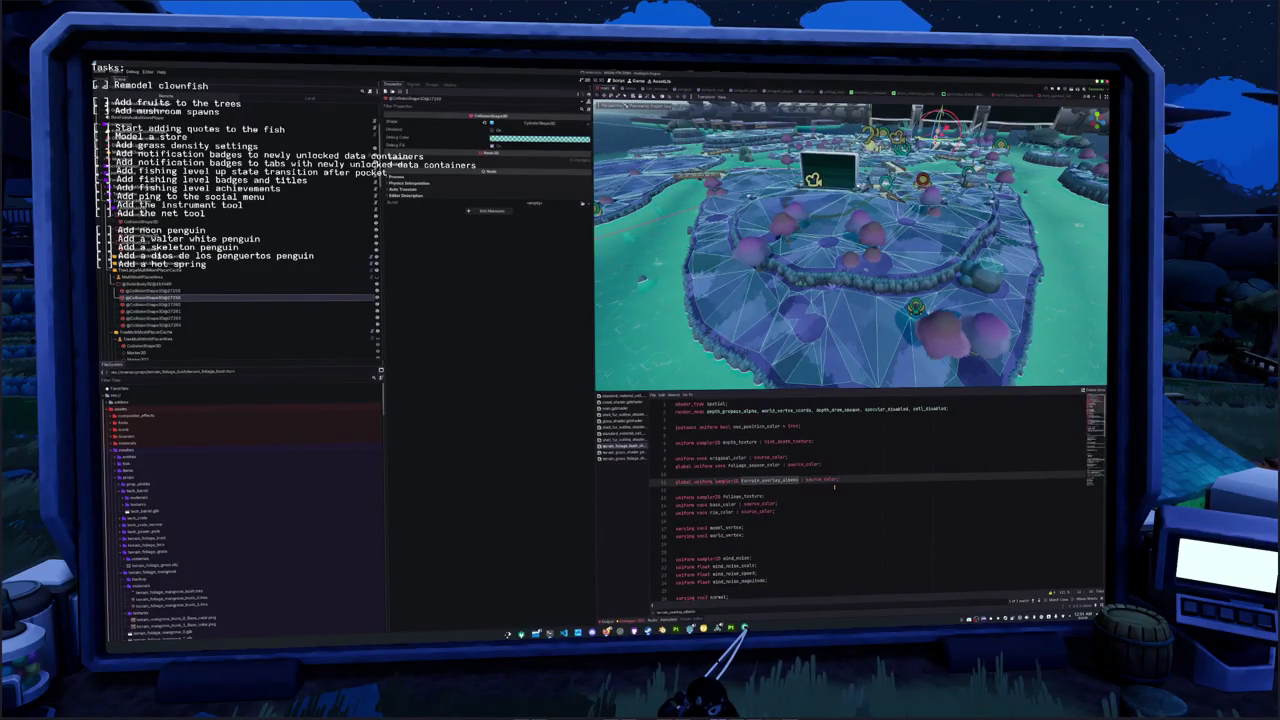
text(terrain_foliage_variation_albedo)
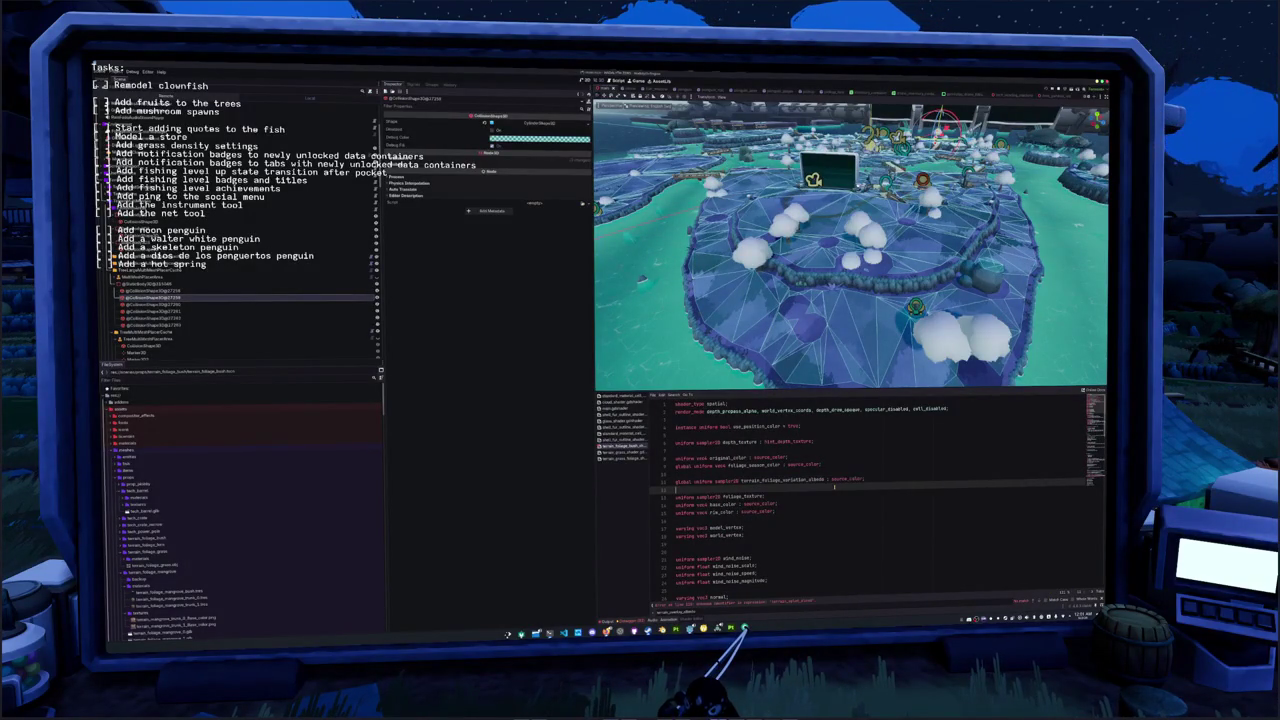
Change the terrain lookup UV to instance_vertex.xz times a small scale, and start a new line below
scroll(800, 495, down, 15)
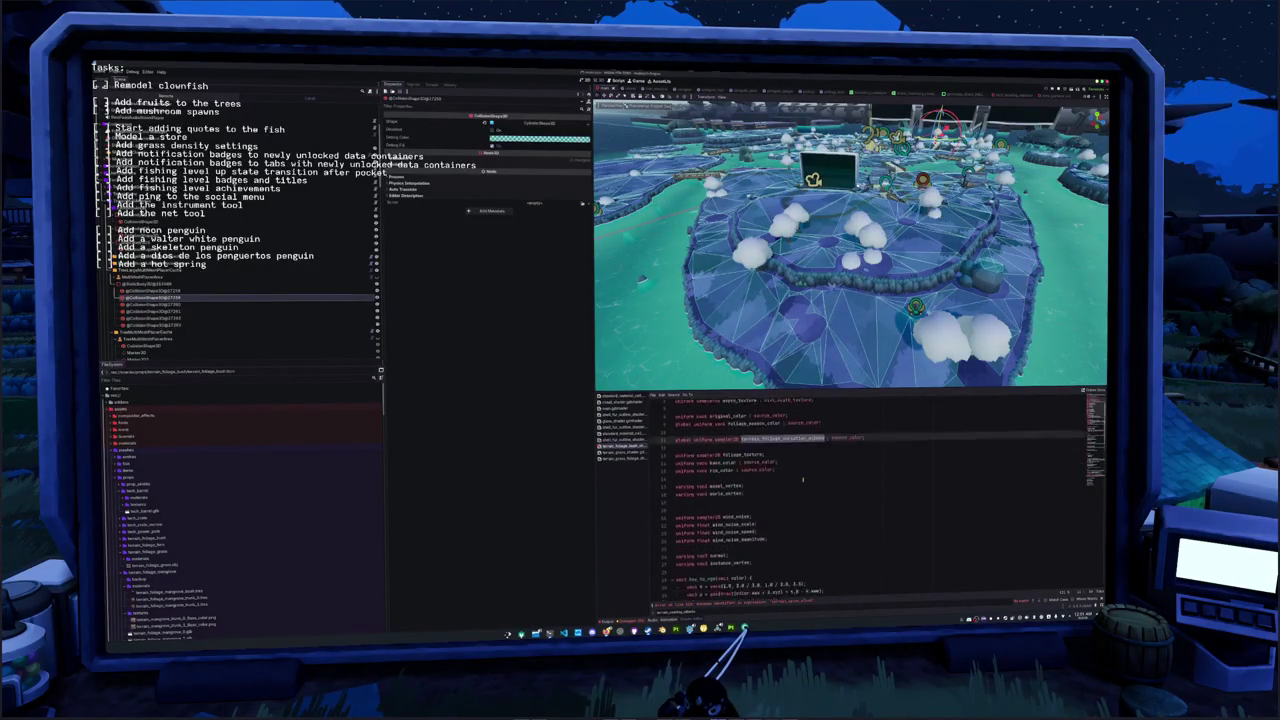
scroll(779, 513, down, 4)
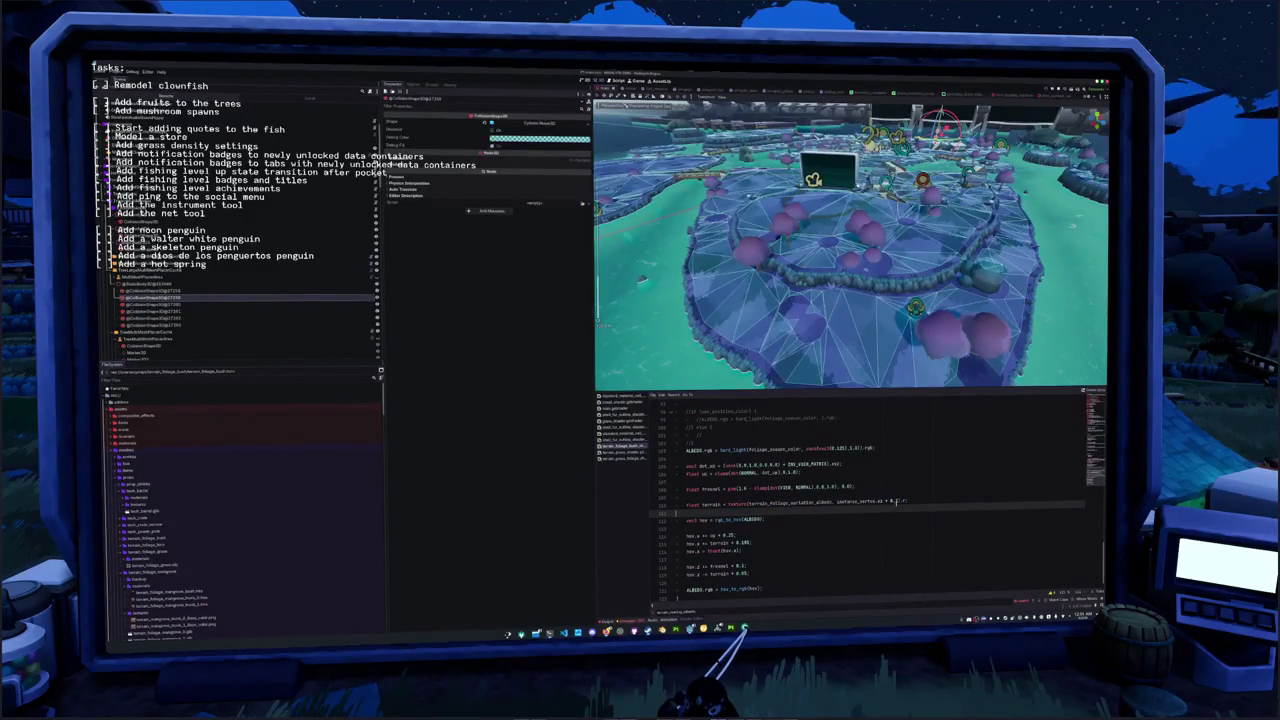
key(Up)
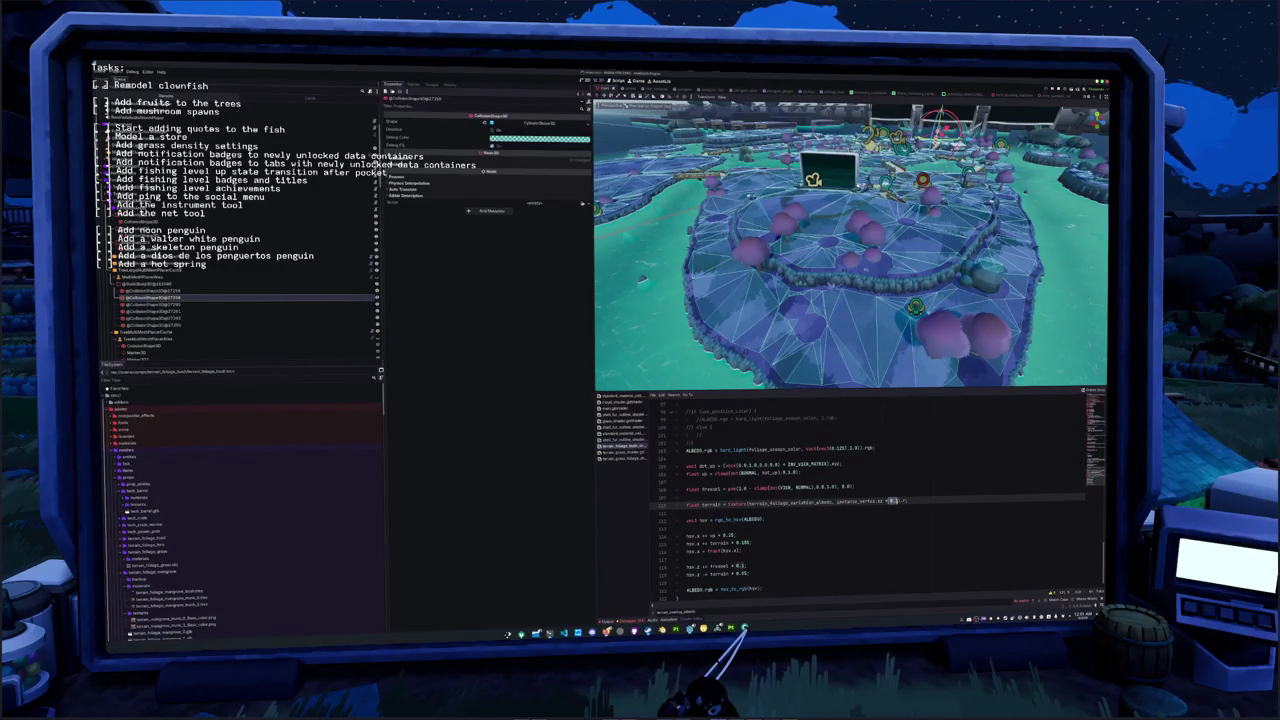
text(z)
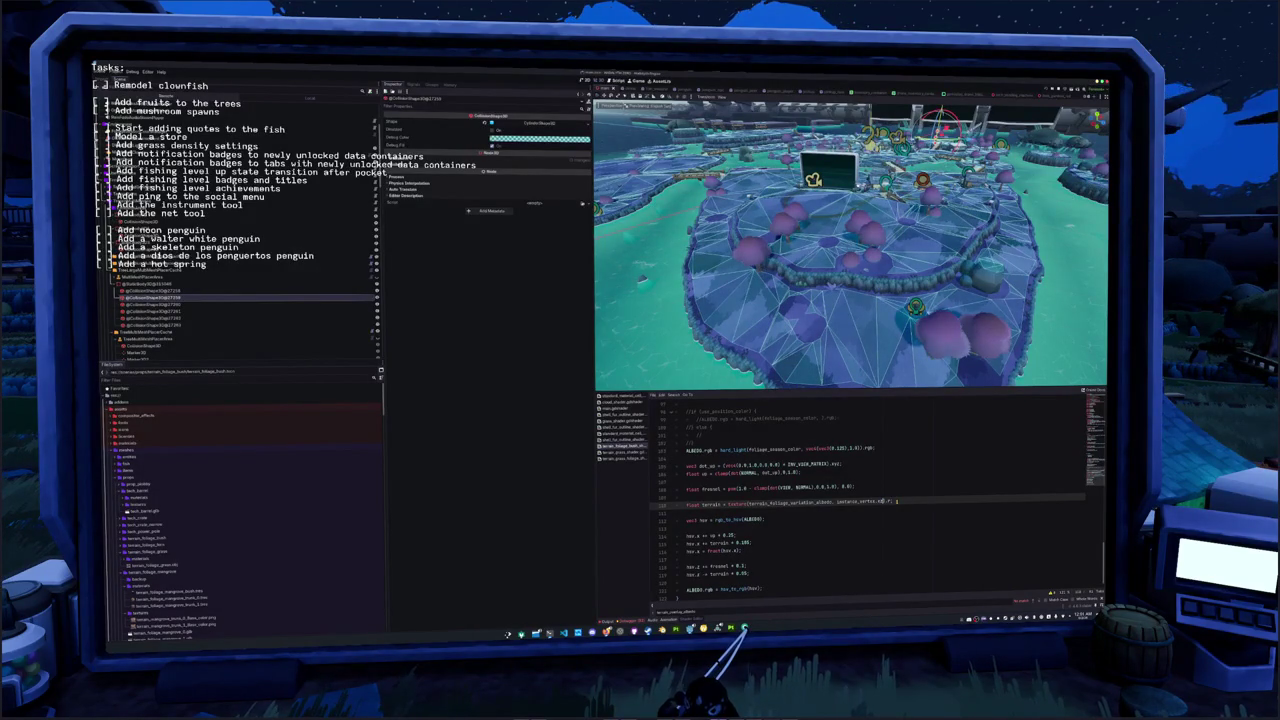
text( * 0.05)
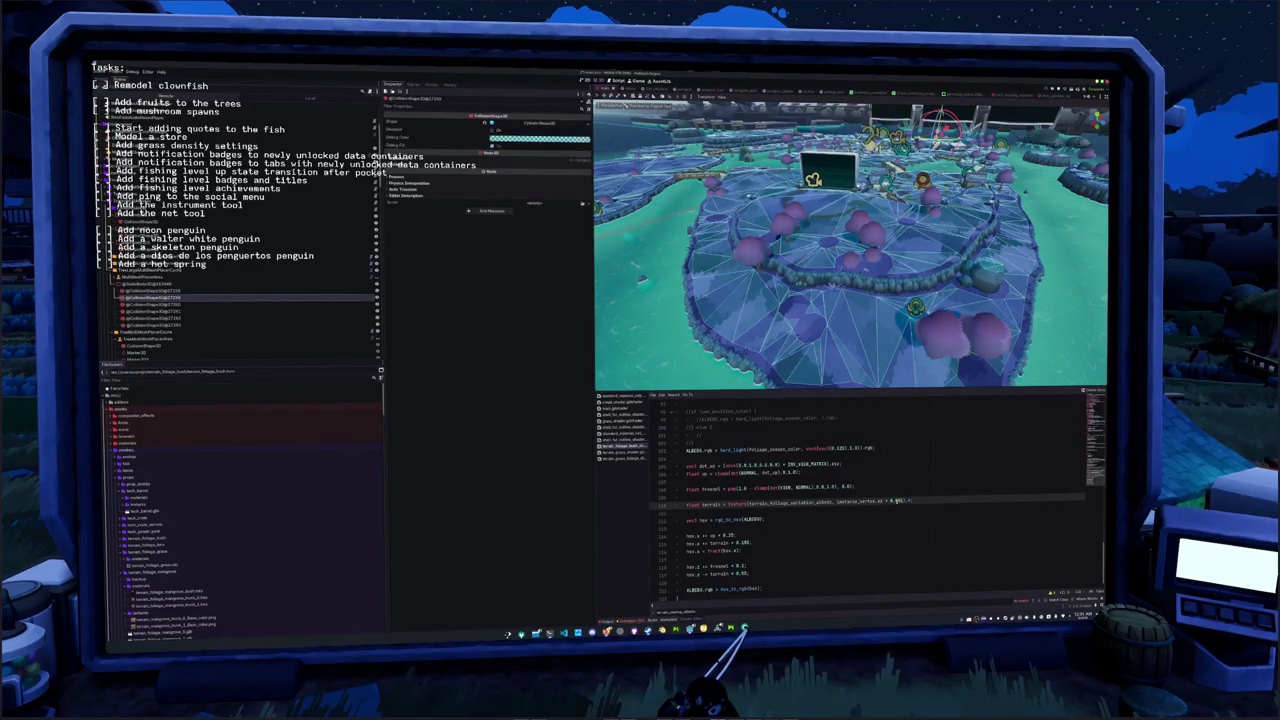
click(676, 512)
key(Return)
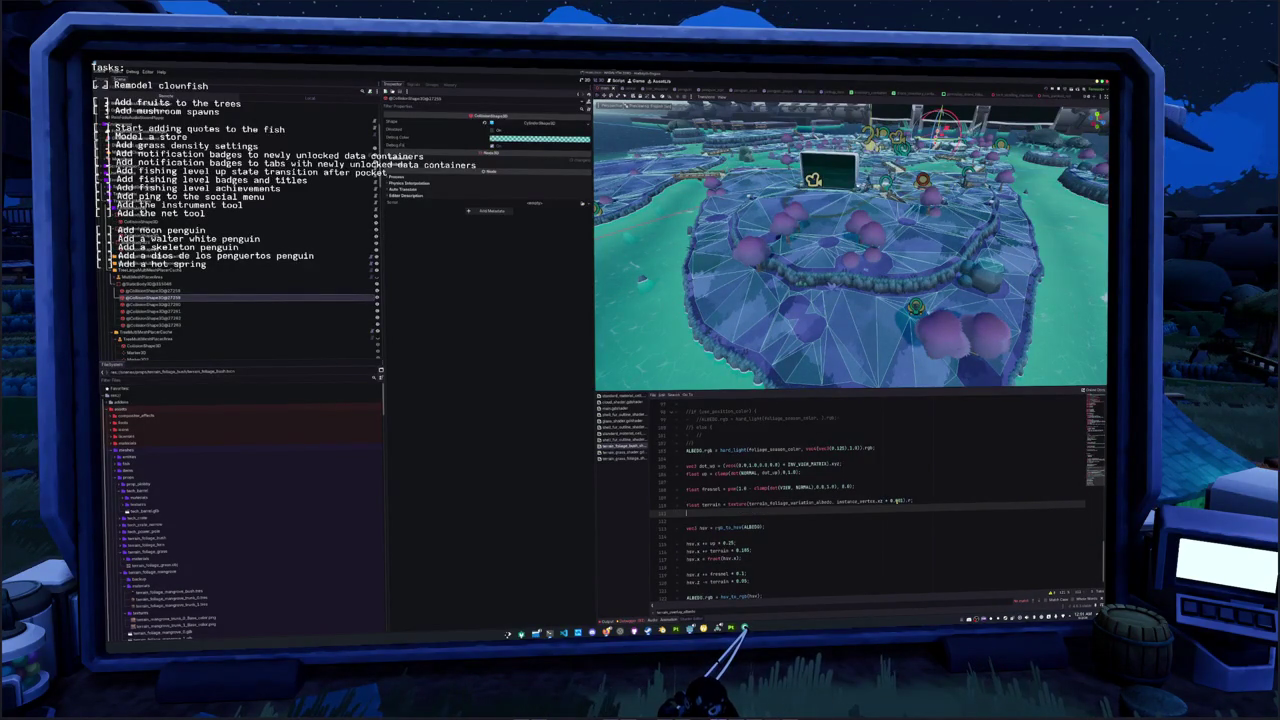
Preview terrain in greyscale with ALBEDO = vec3(terrain) and comment out the hsv block
text(ALBEDO = te)
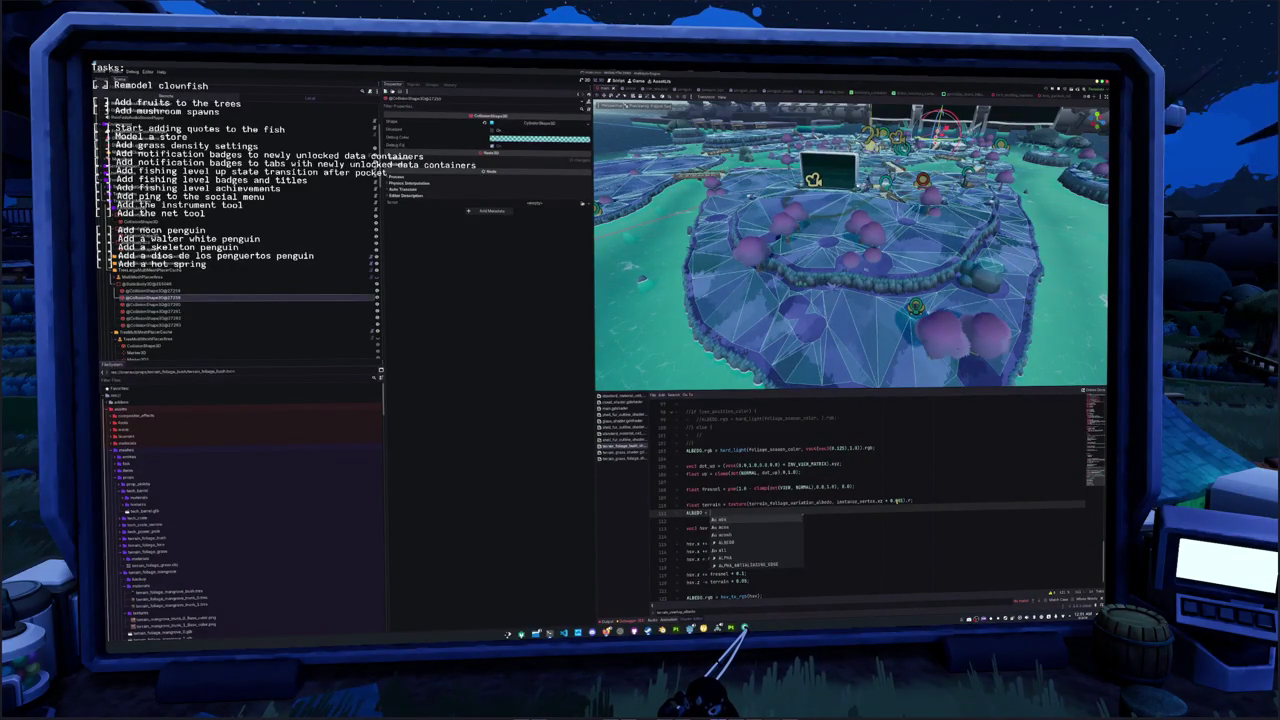
text(3(terrain))
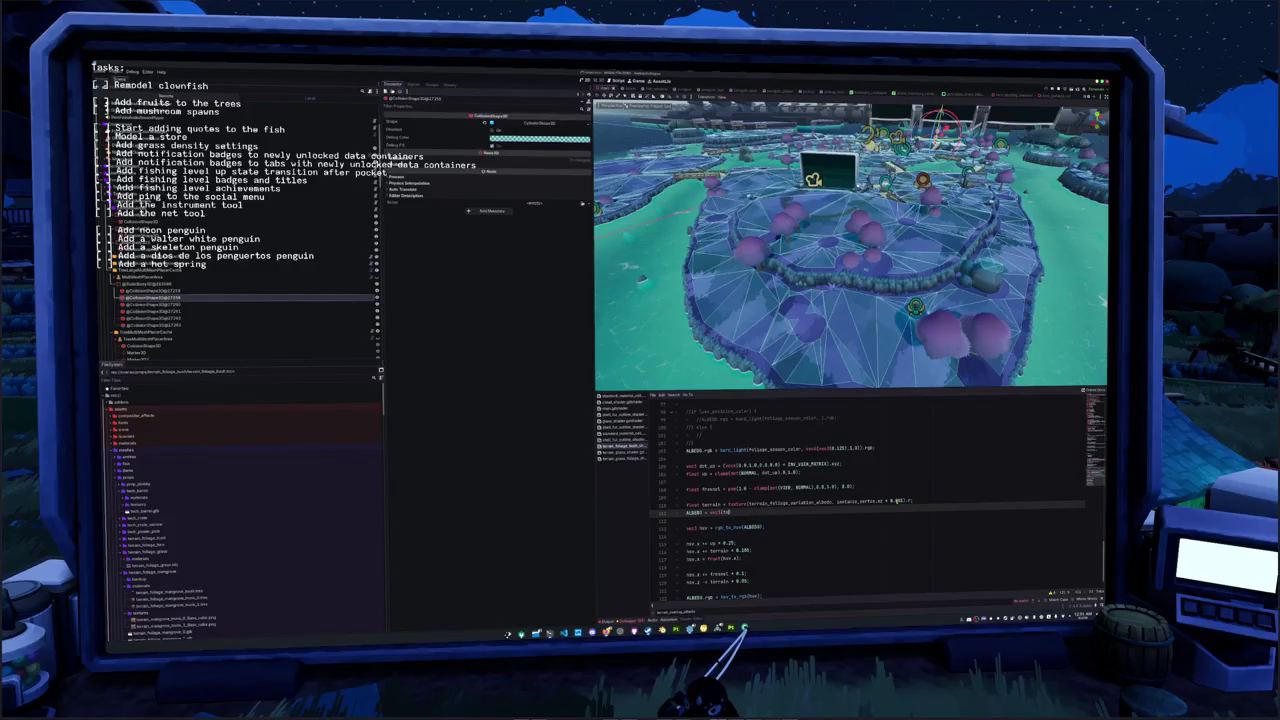
key(Down)
key(Down)
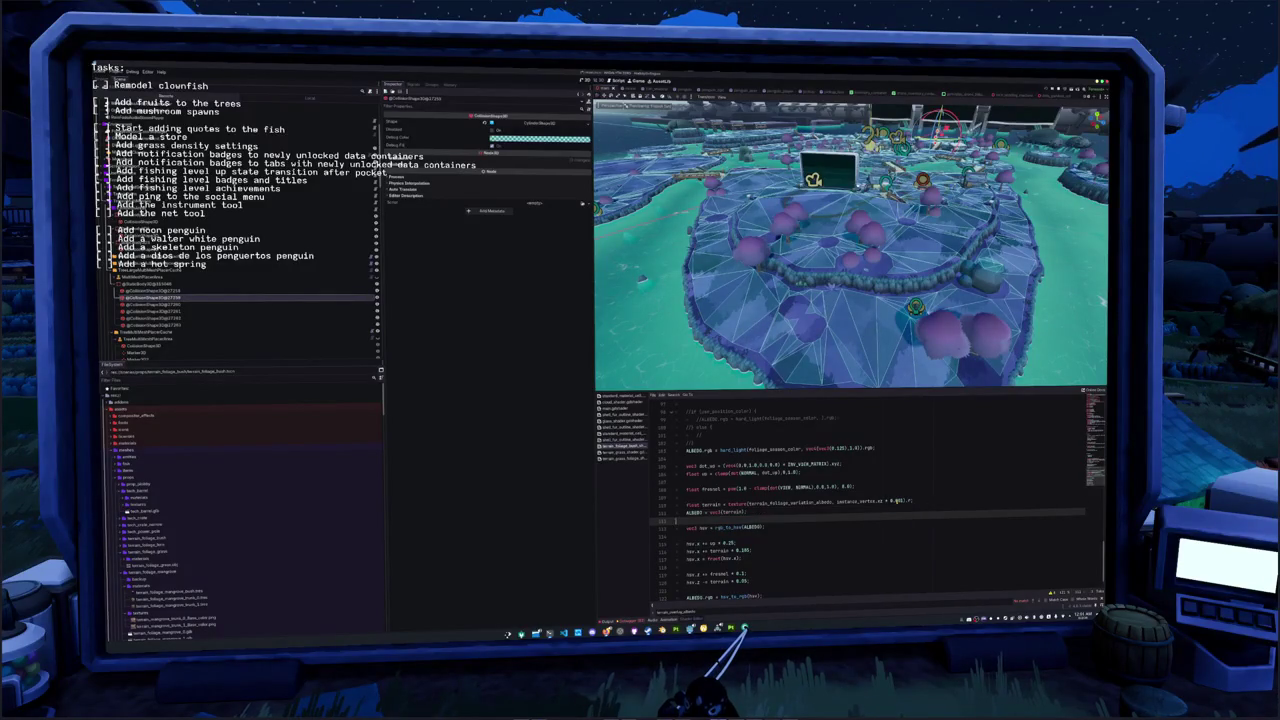
key(shift+Down)
key(shift+Down)
key(shift+Down)
key(shift+Down)
key(ctrl+k)
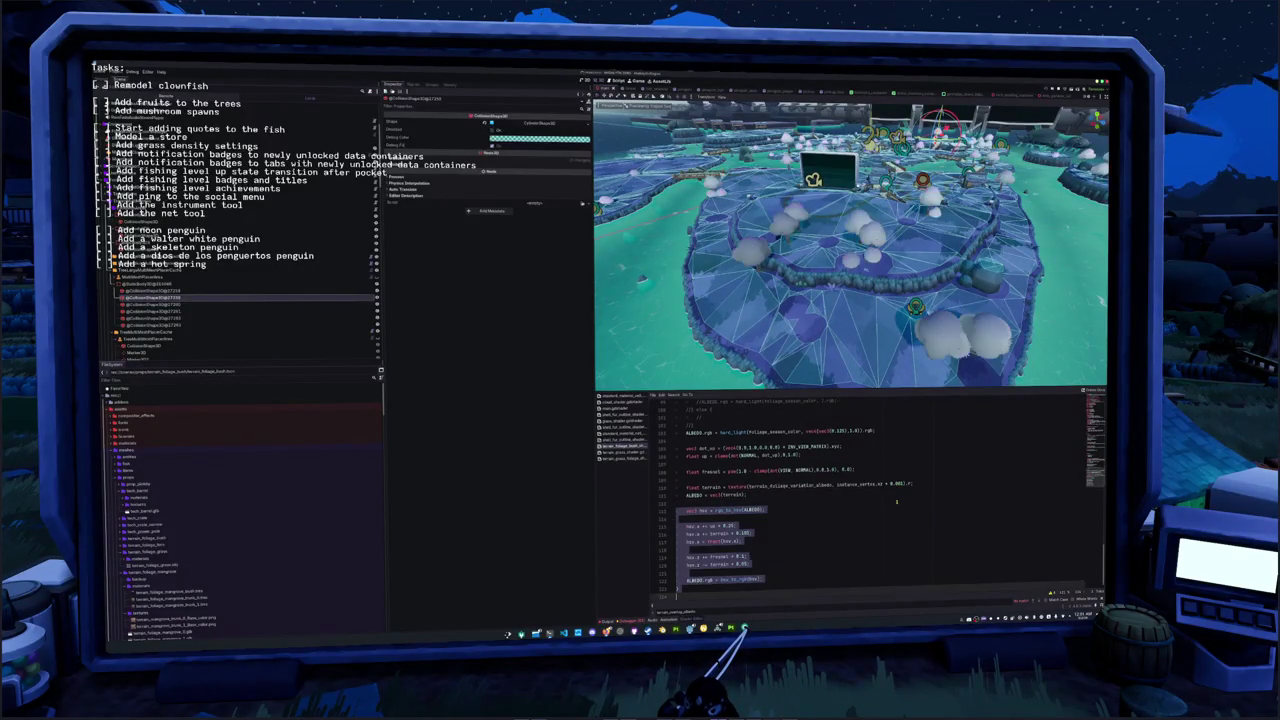
key(Up)
key(Up)
key(Up)
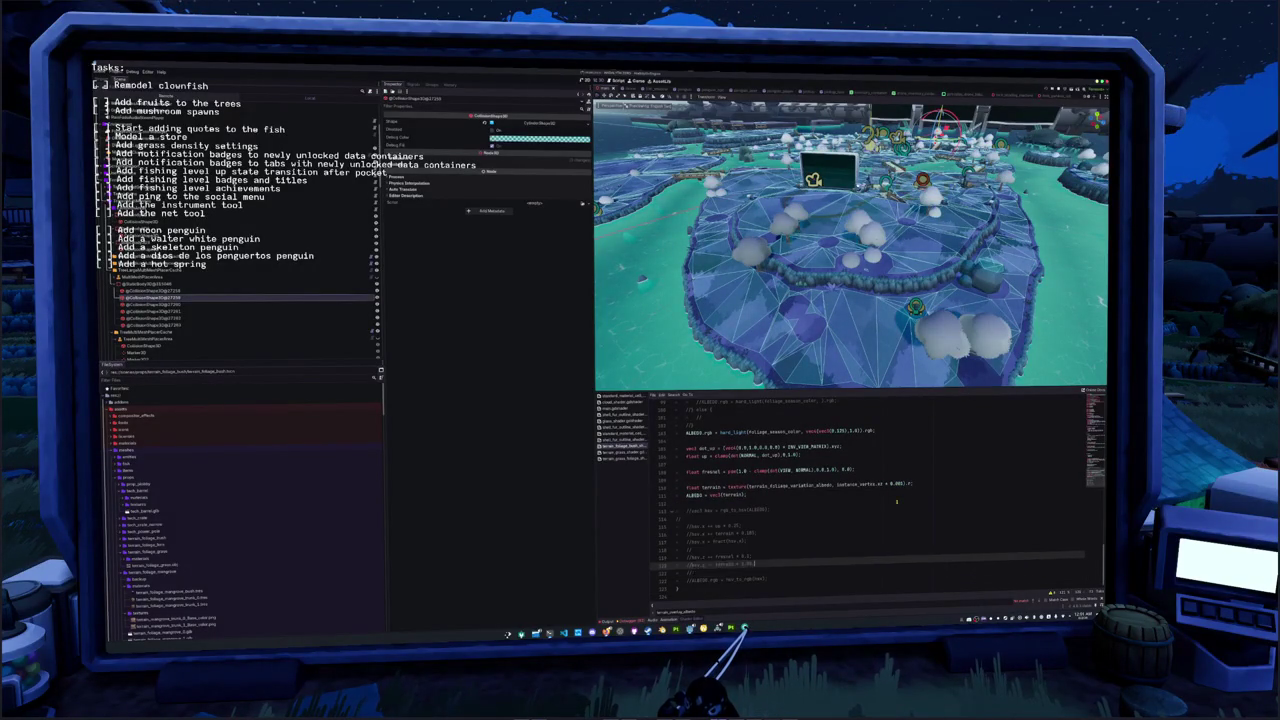
key(Up)
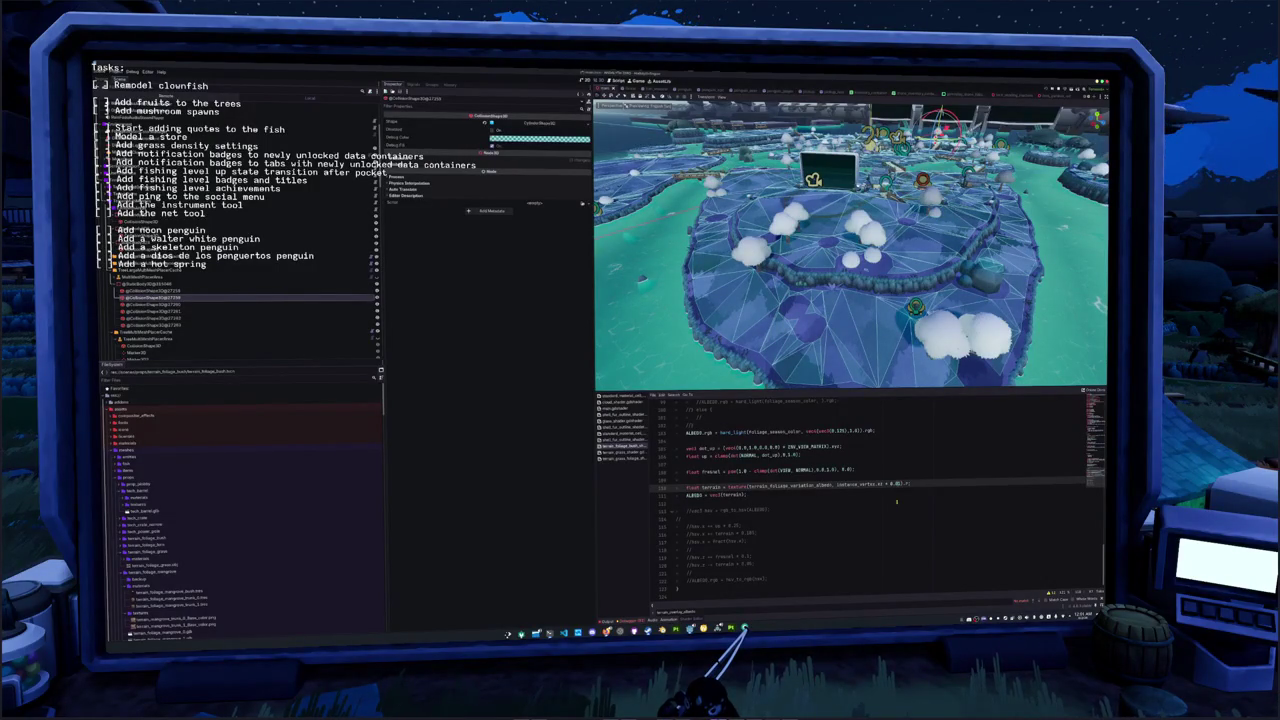
key(Down)
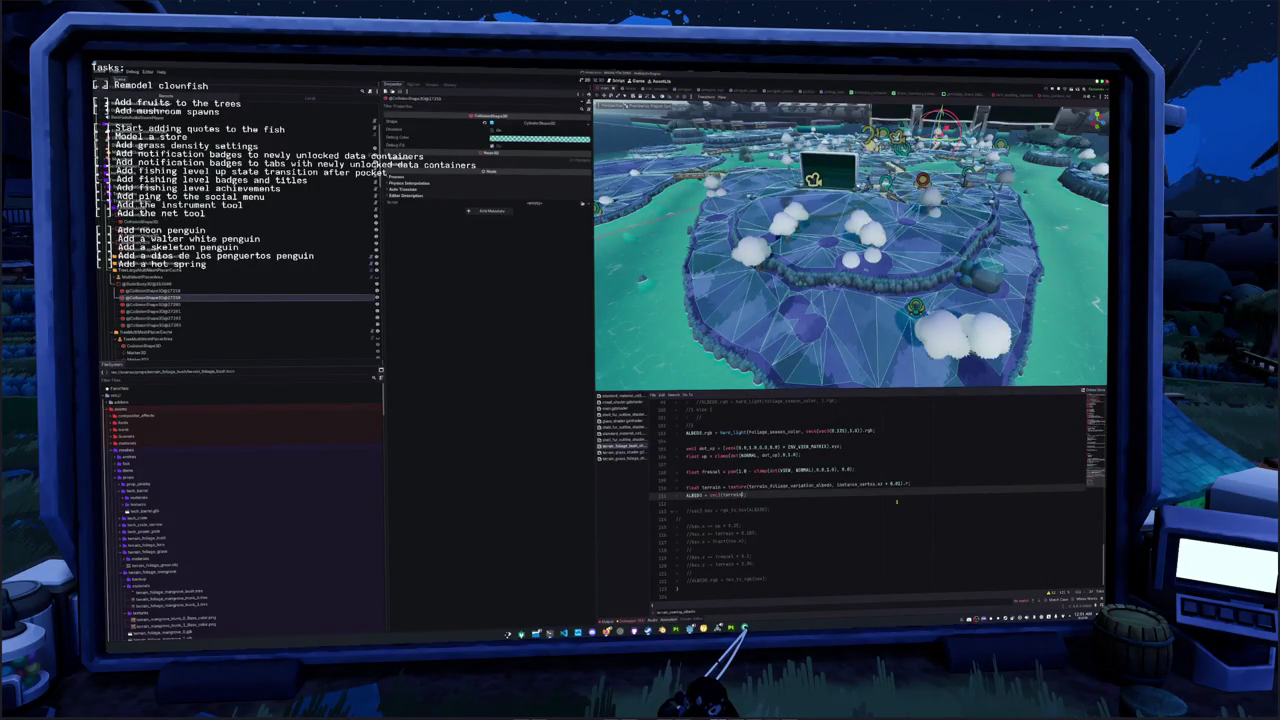
text(ain)
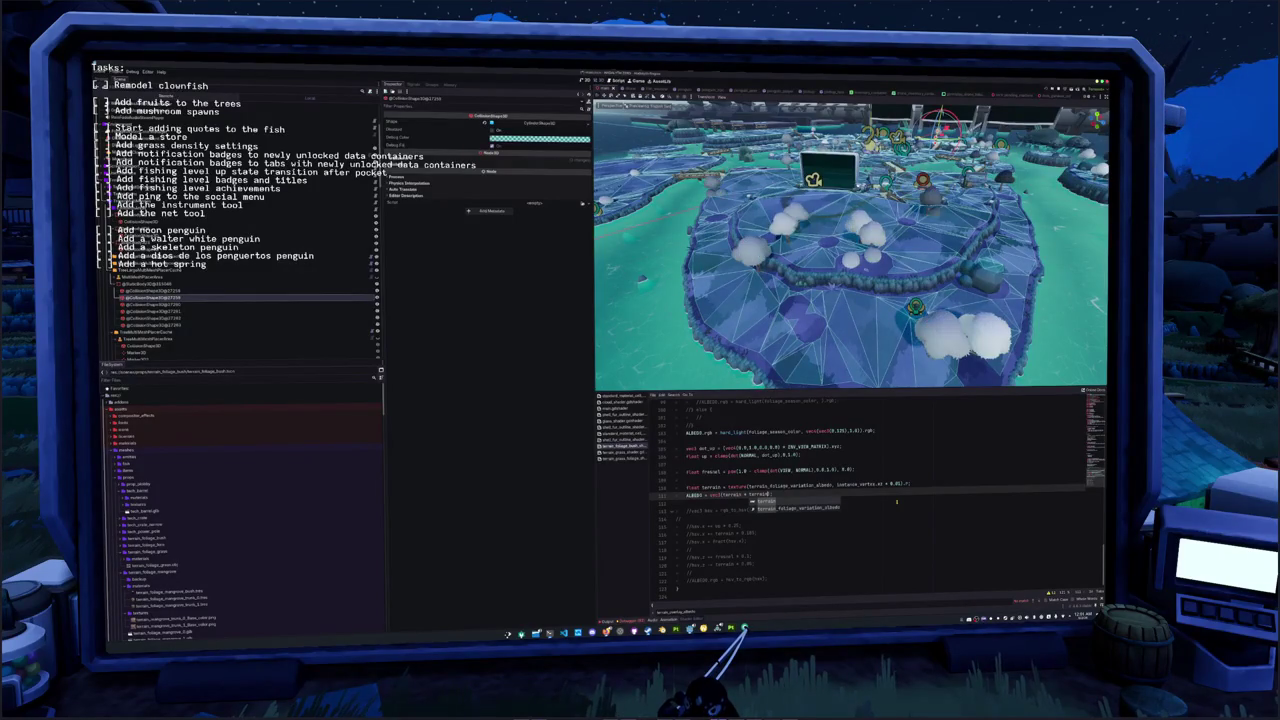
key(Escape)
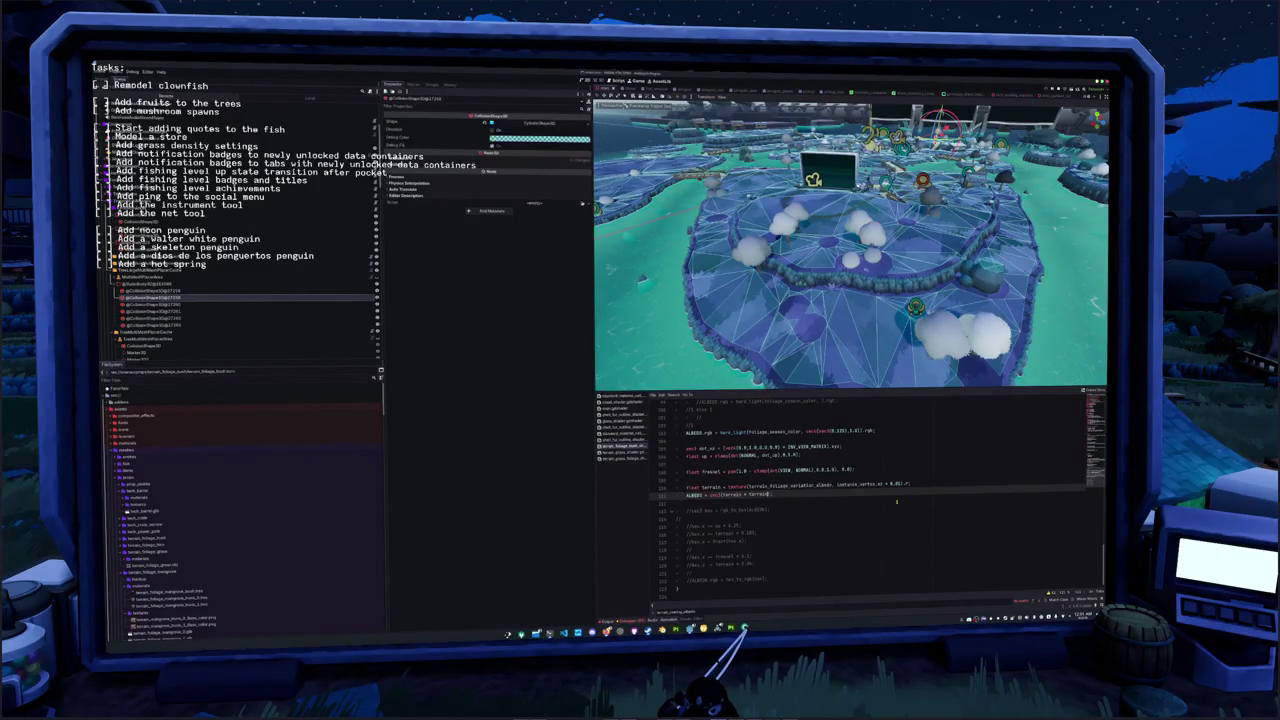
text();)
Change the terrain UV scale to 0.1, add a new line, and remove the ALBEDO preview line
key(Up)
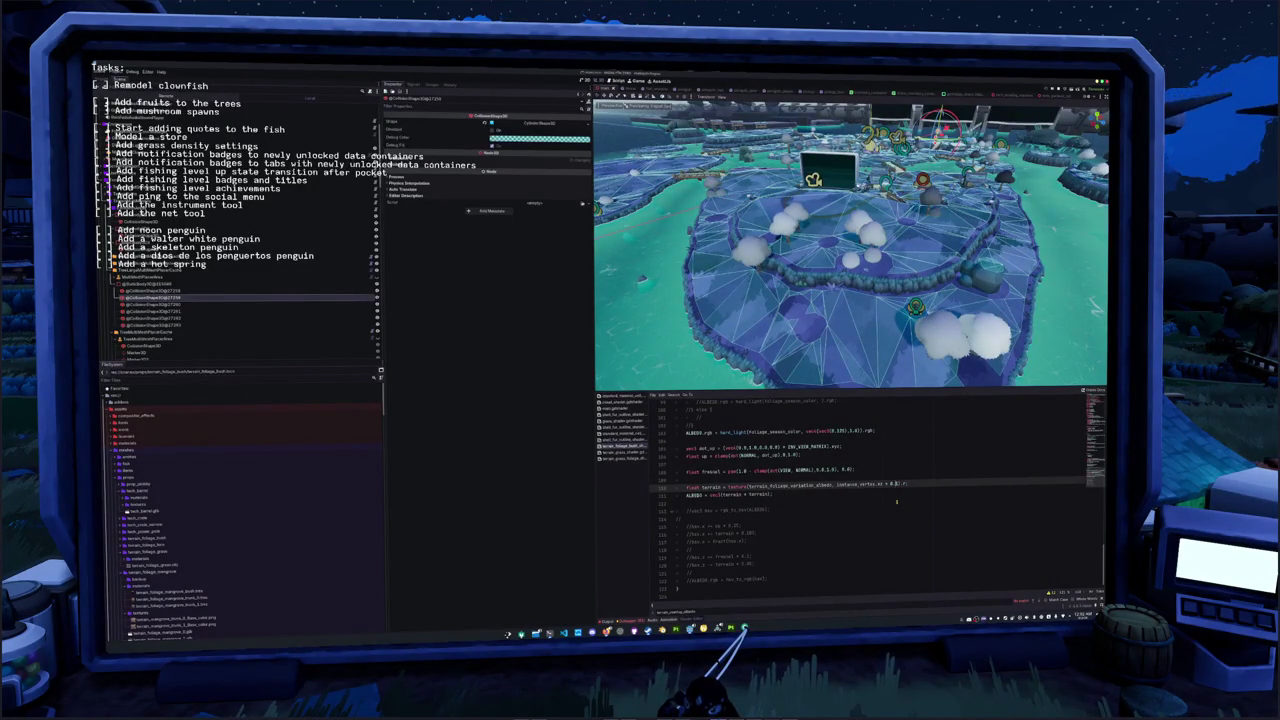
key(BackSpace)
text(1)
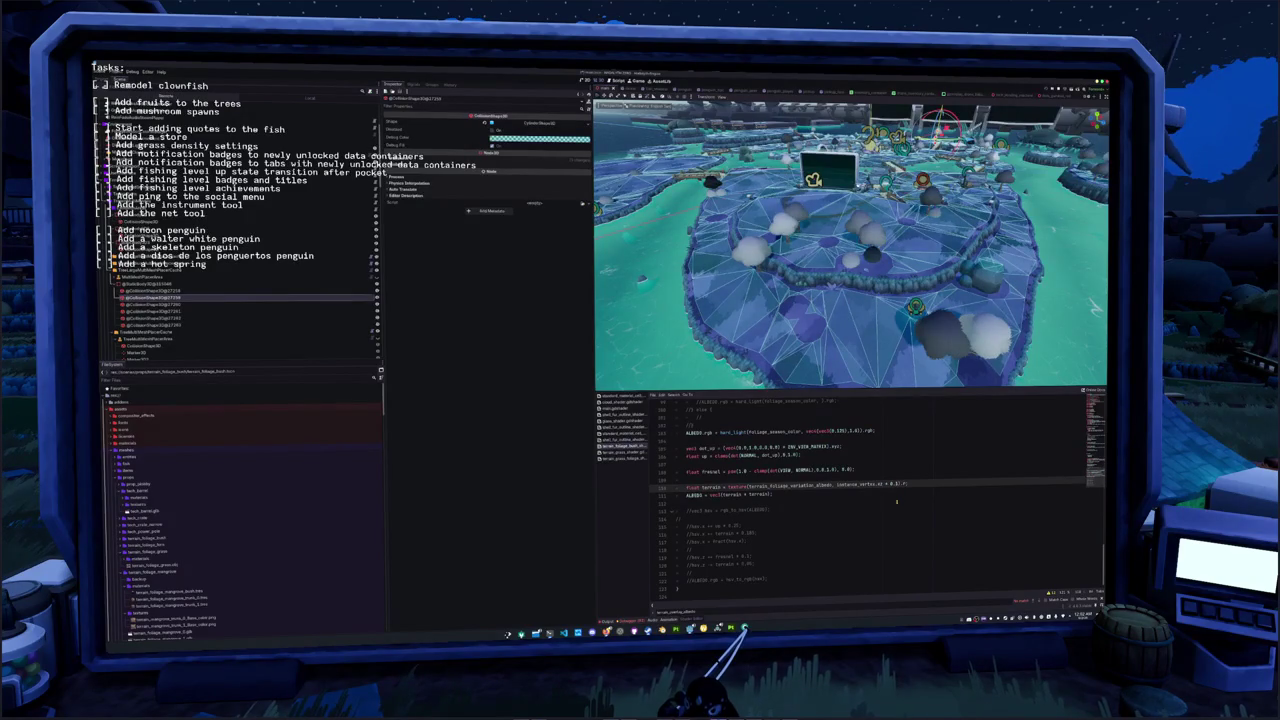
click(897, 502)
key(Up)
key(End)
key(Return)
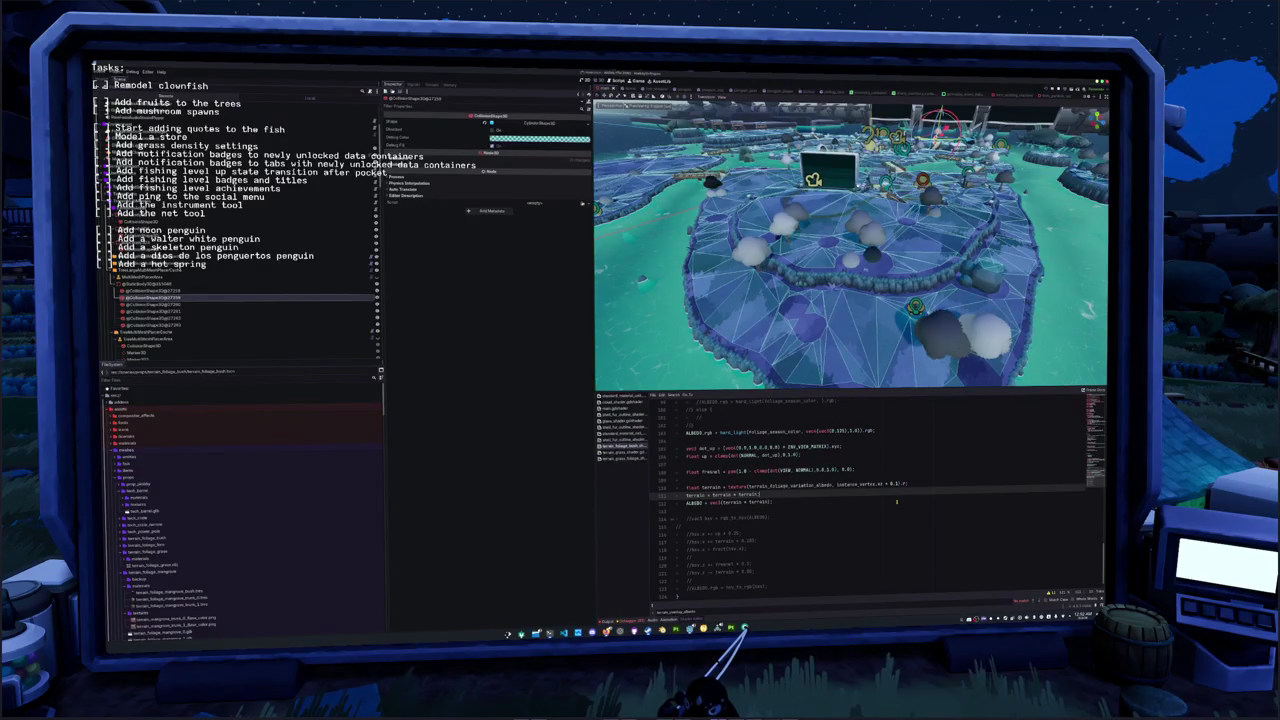
key(ctrl+x)
key(shift+Down)
key(shift+Down)
key(shift+Down)
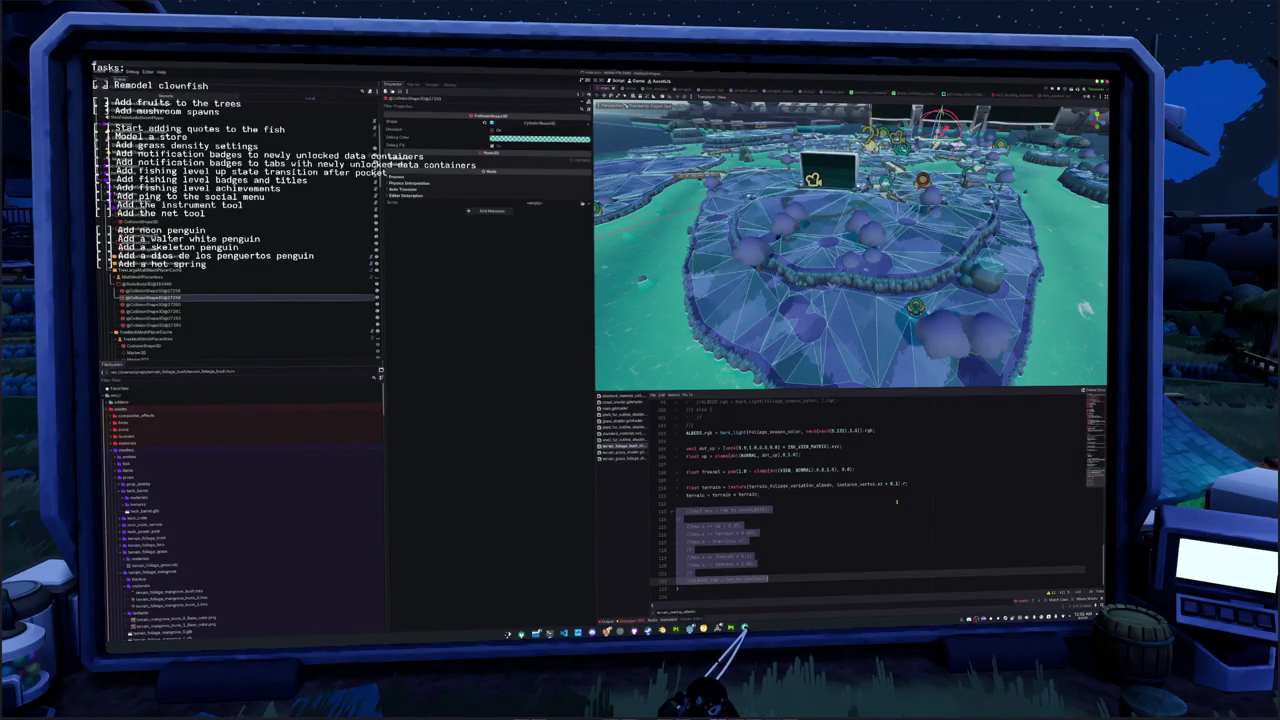
Uncomment the hsv block and set the hsv.y and hsv.z terrain multipliers to 0.2
key(ctrl+k)
key(Up)
key(Up)
key(Up)
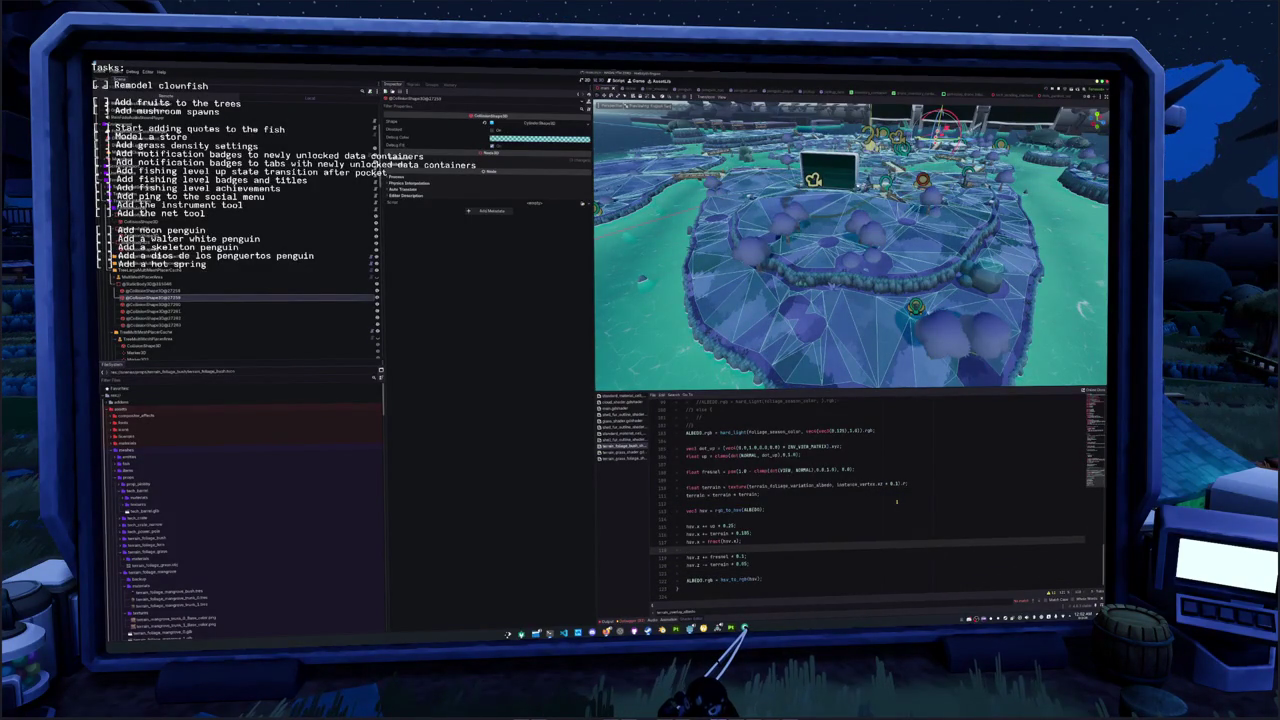
key(Up)
key(Up)
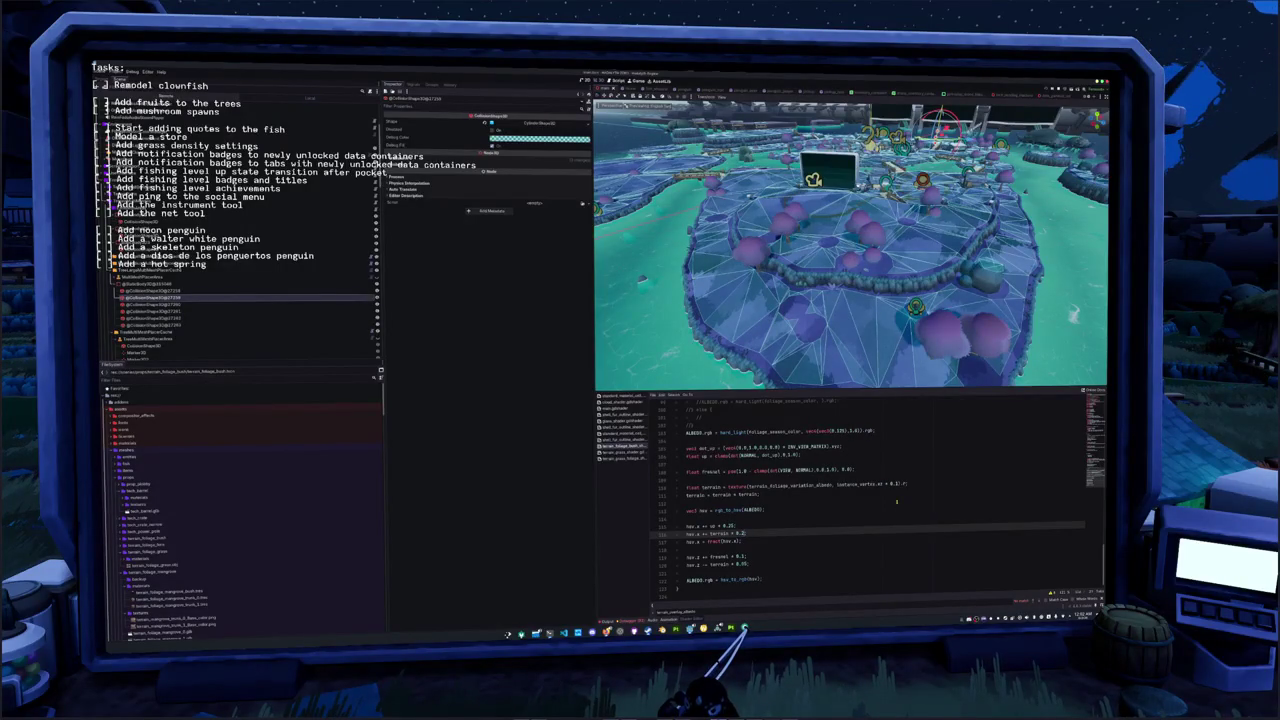
key(Down)
key(Down)
key(Down)
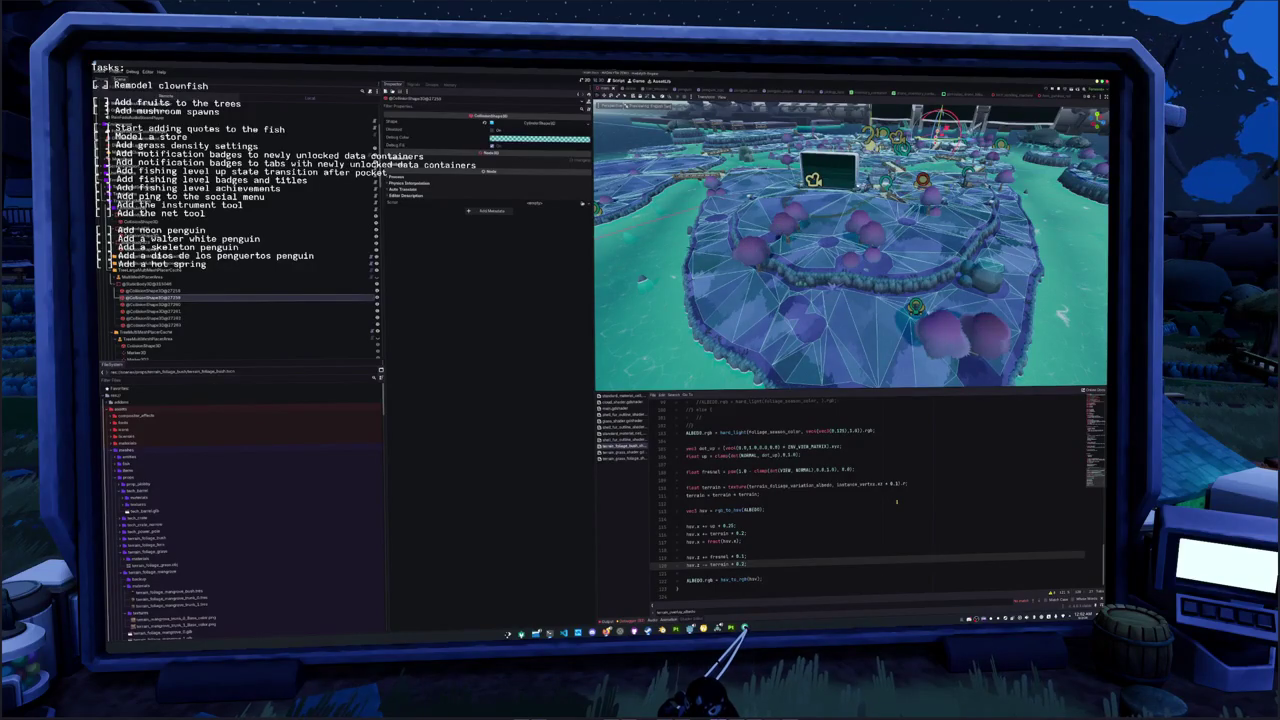
Cut the hsv.z darkening line, try a clamp line, delete it, and paste hsv.z back
key(ctrl+x)
key(Return)
text(hsv.z)
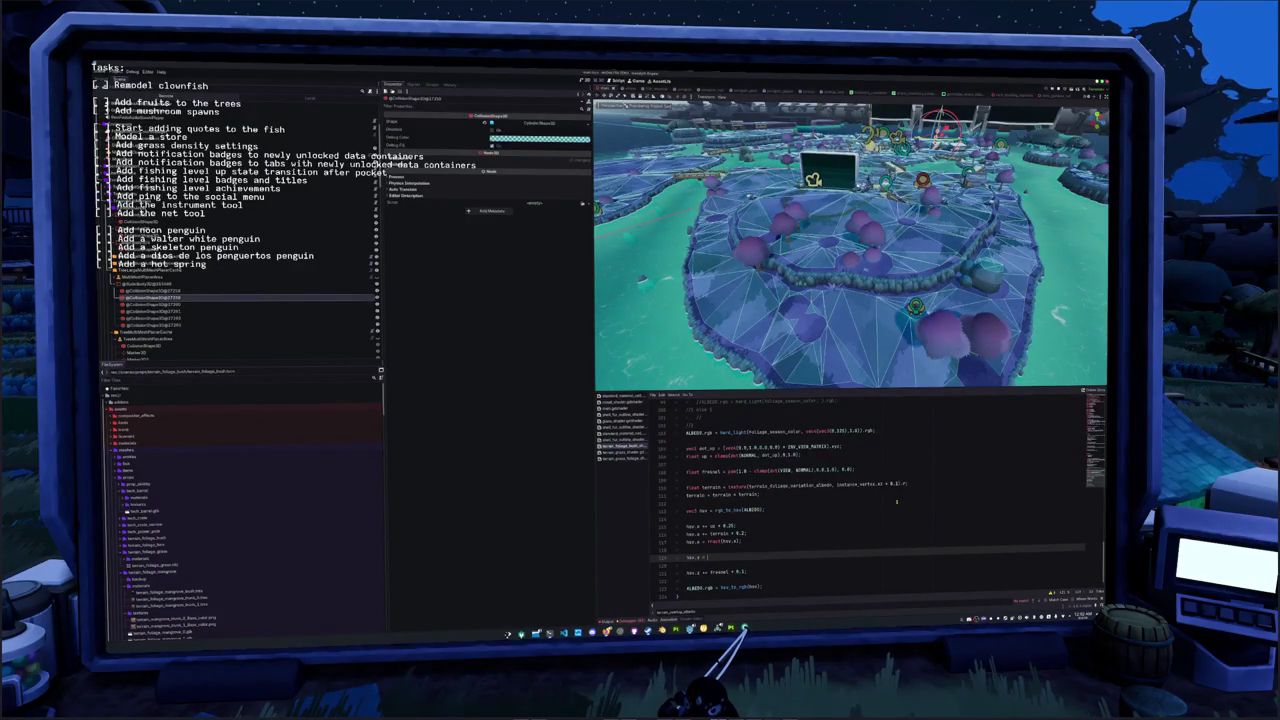
text(= clamp)
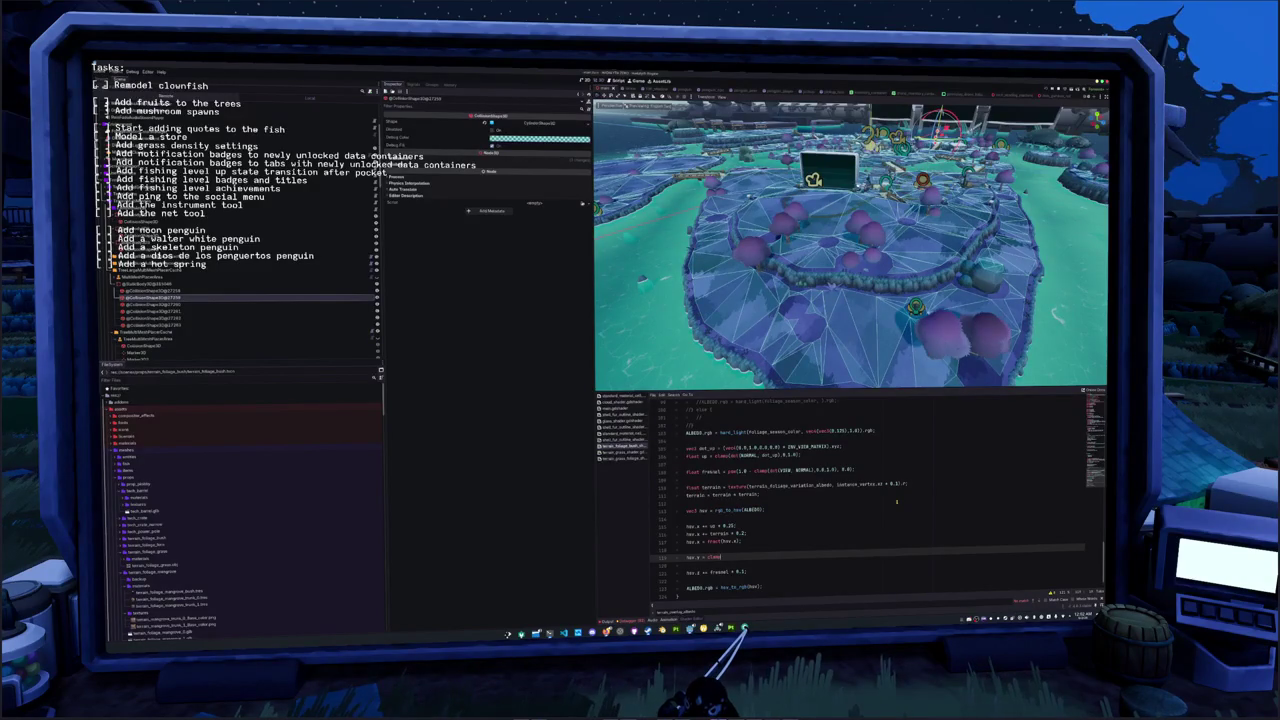
text(0.0)
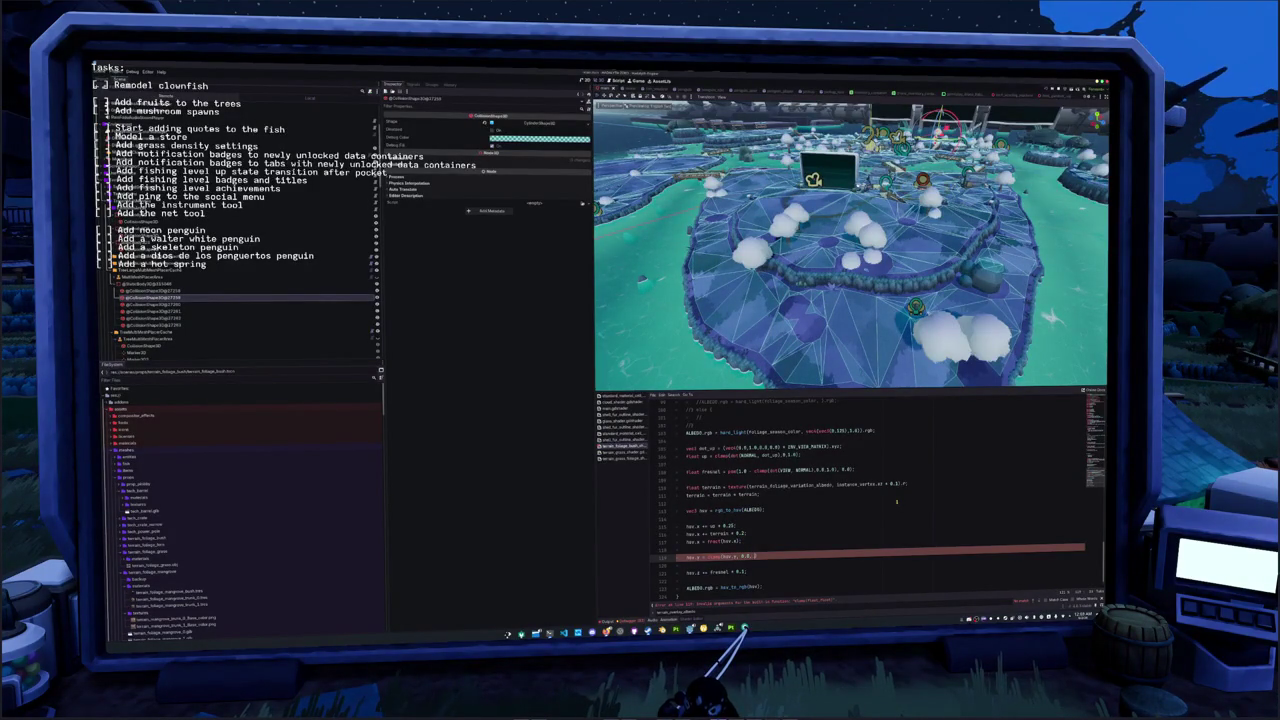
text())
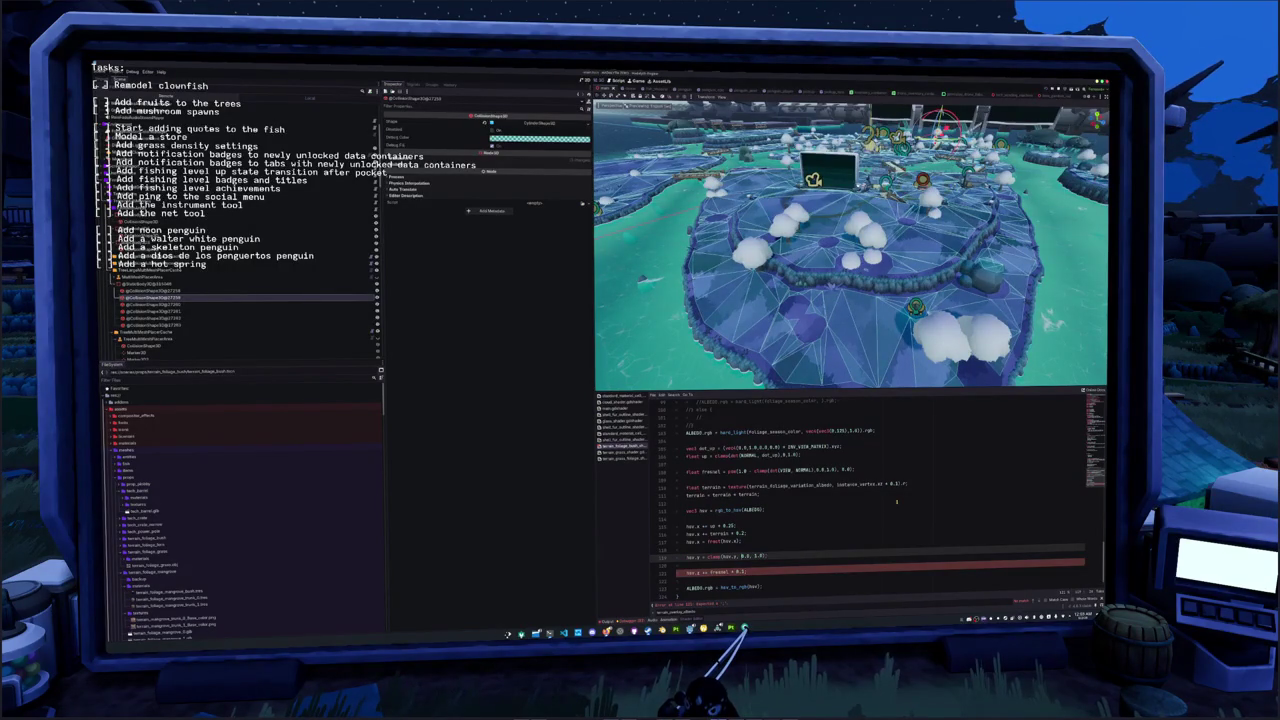
text( - 0.1)
text( *)
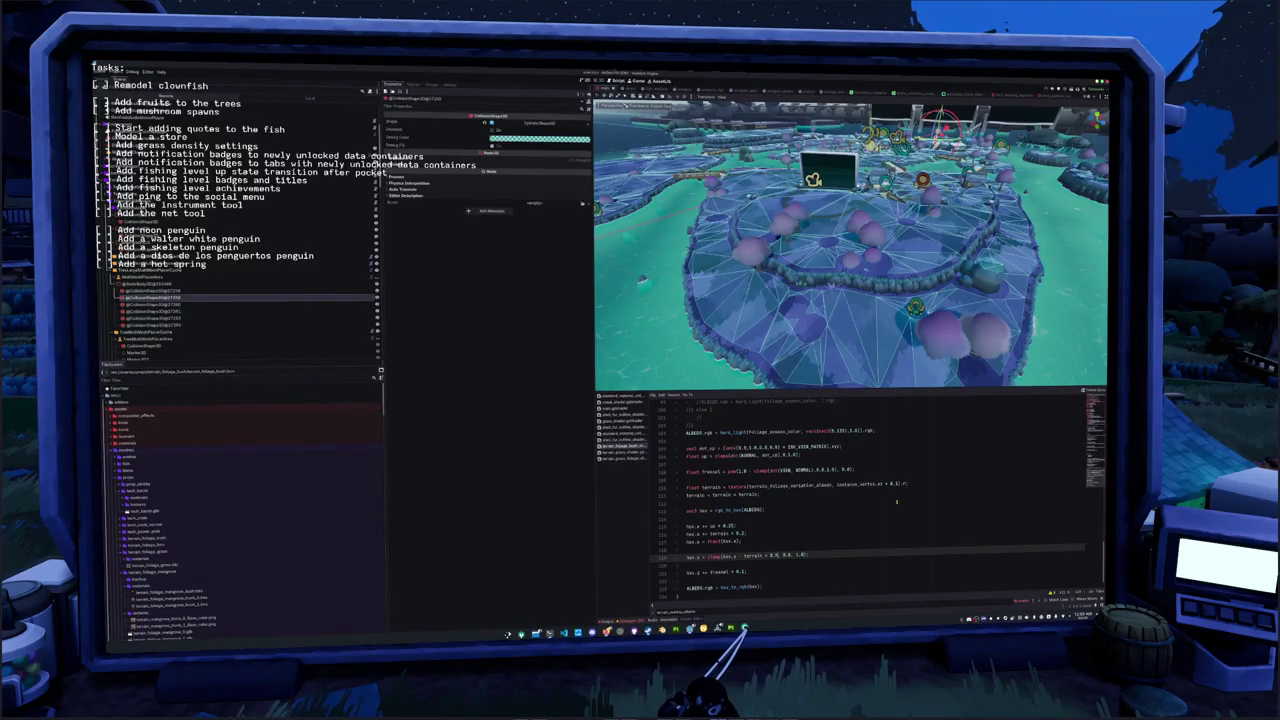
key(Down)
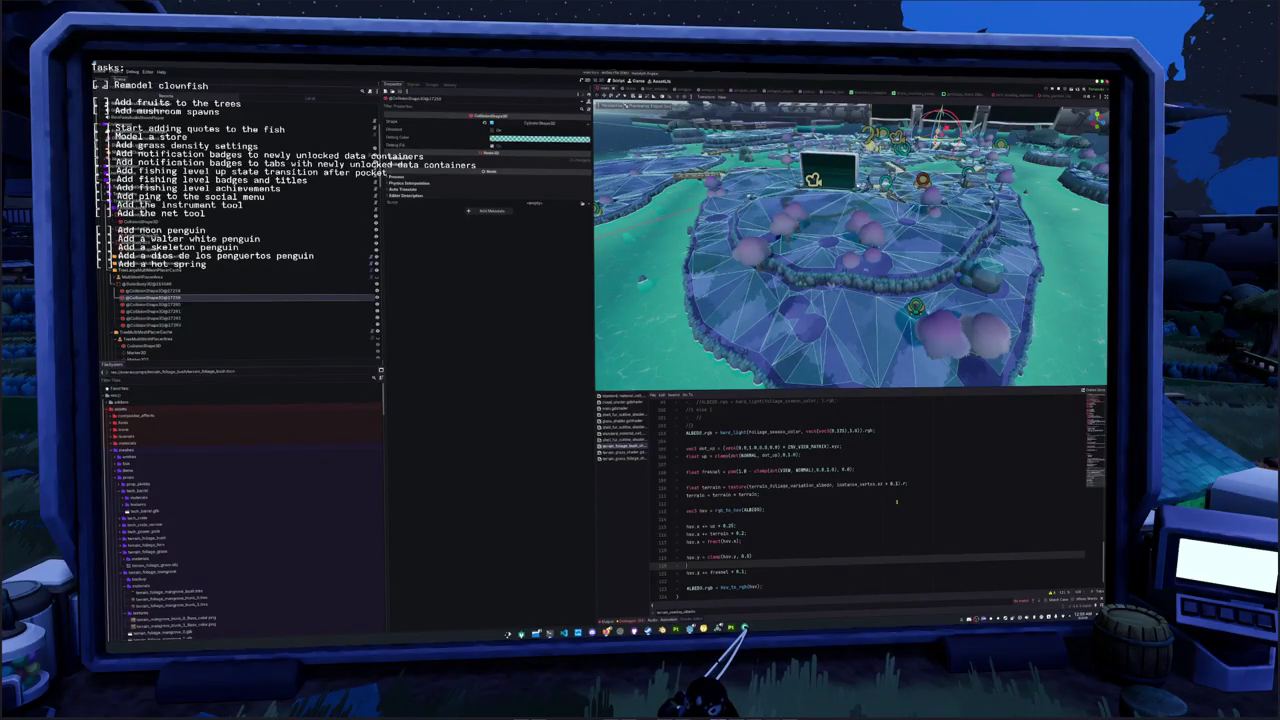
key(Up)
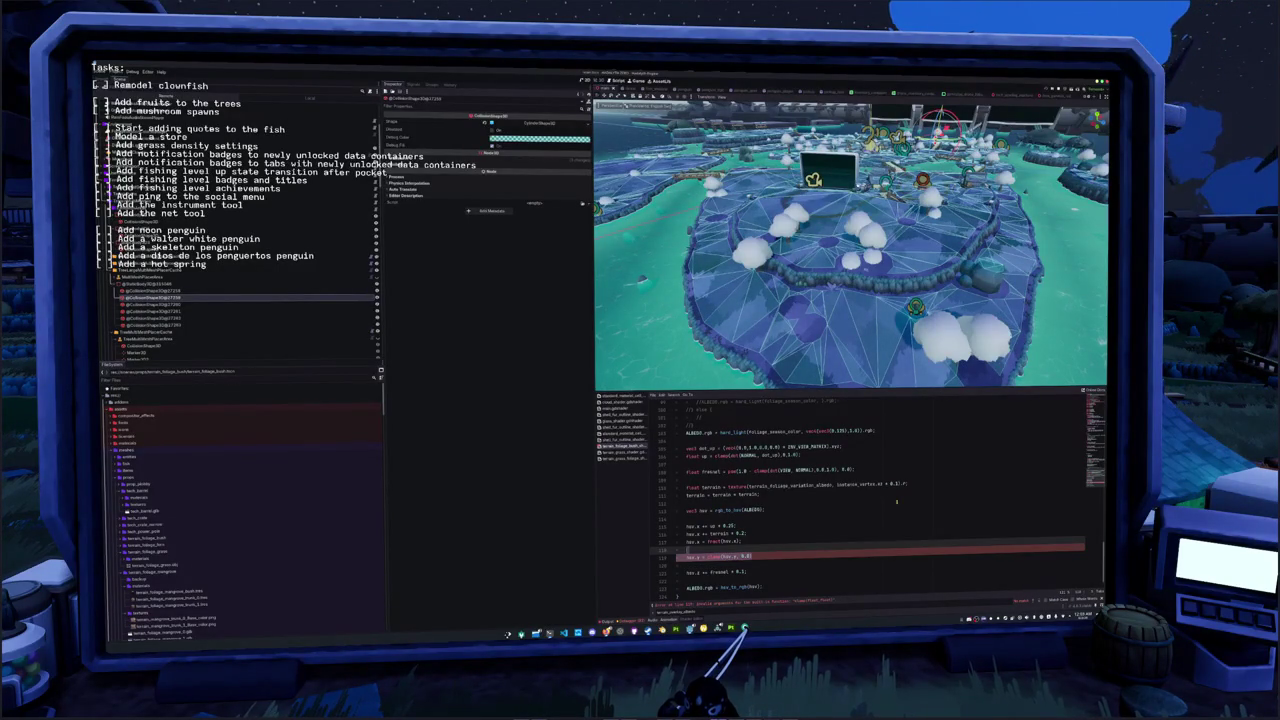
key(ctrl+shift+k)
key(ctrl+v)
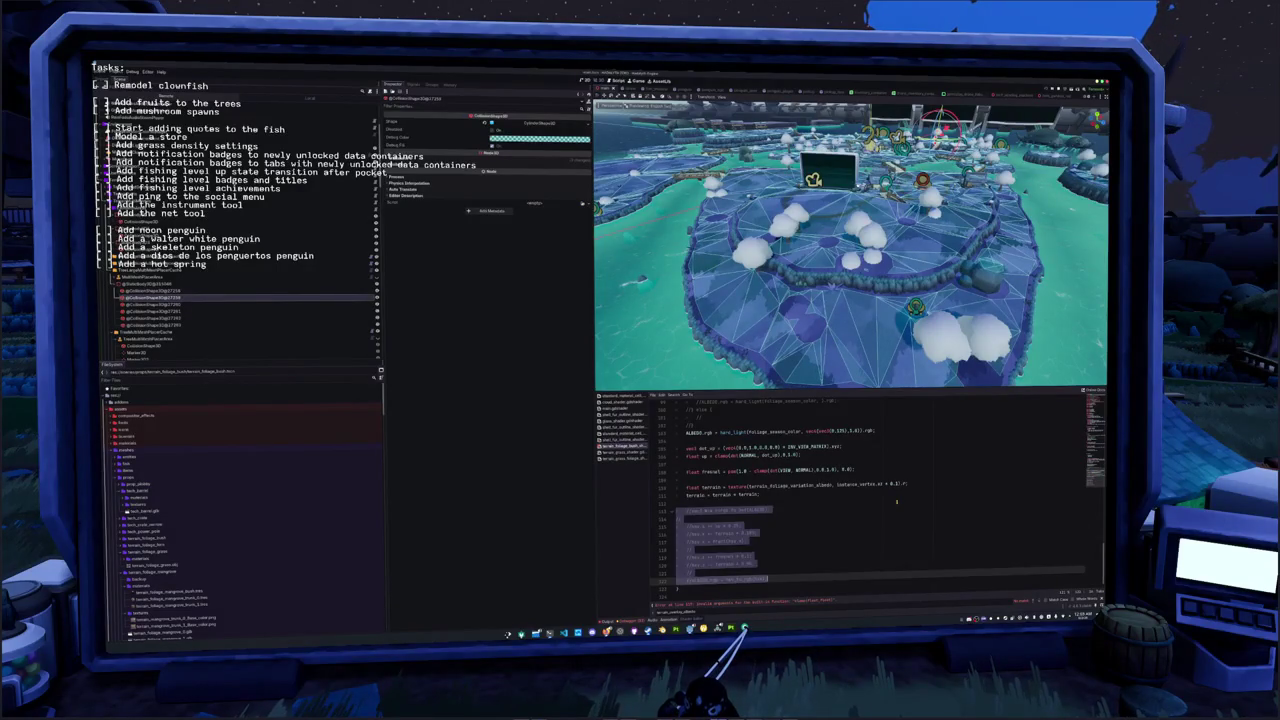
Change the factor to 1, drop the unfinished clamp, and open a line after the fresnel line
key(BackSpace)
text(1)
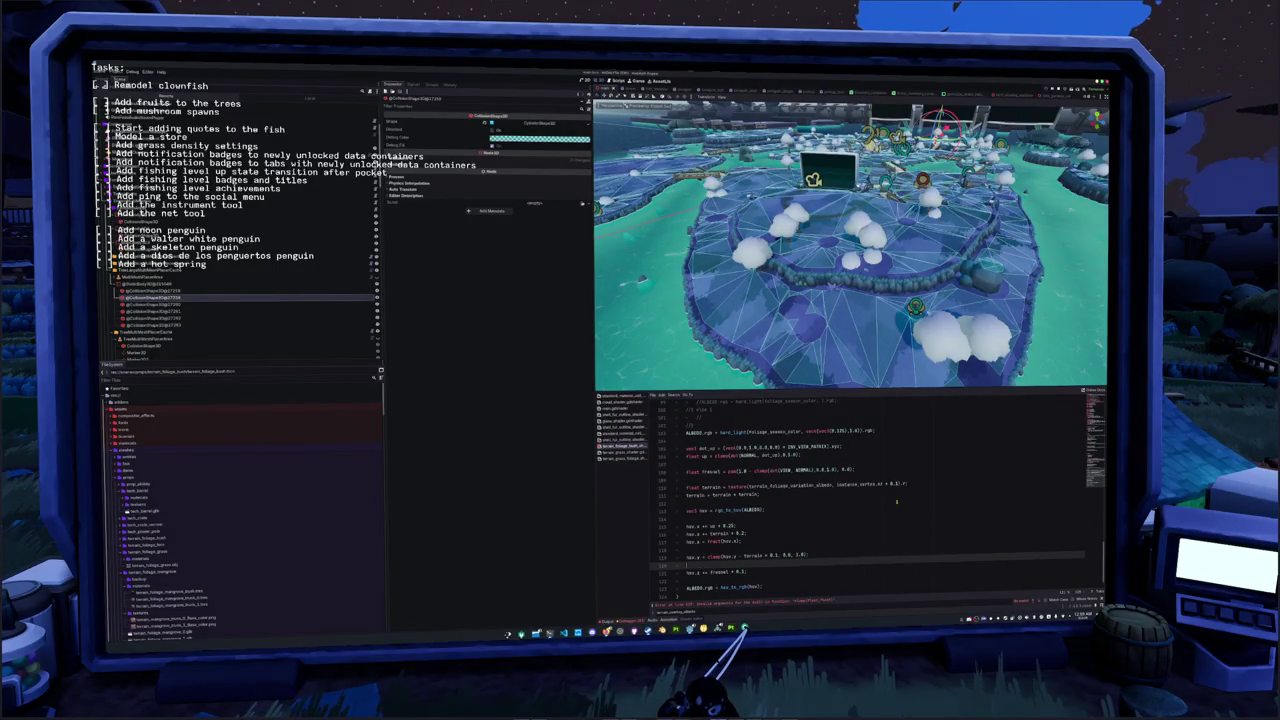
key(End)
key(Return)
text(clamp)
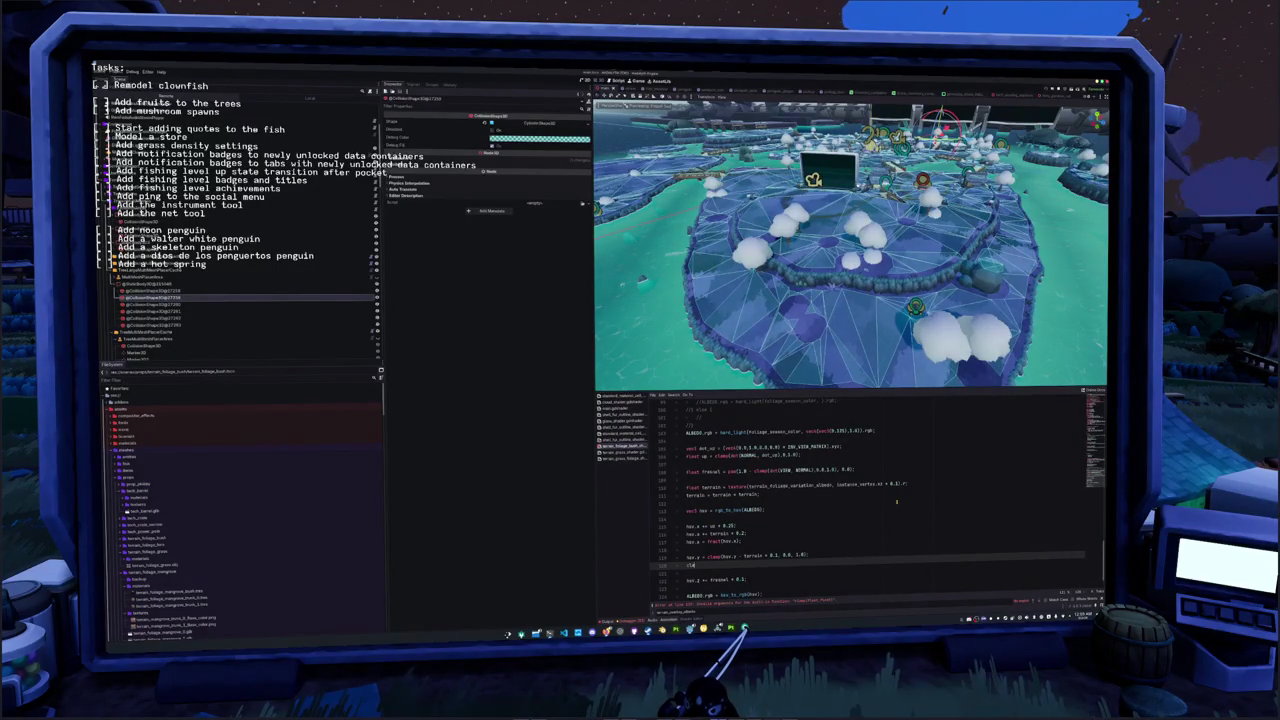
text(()
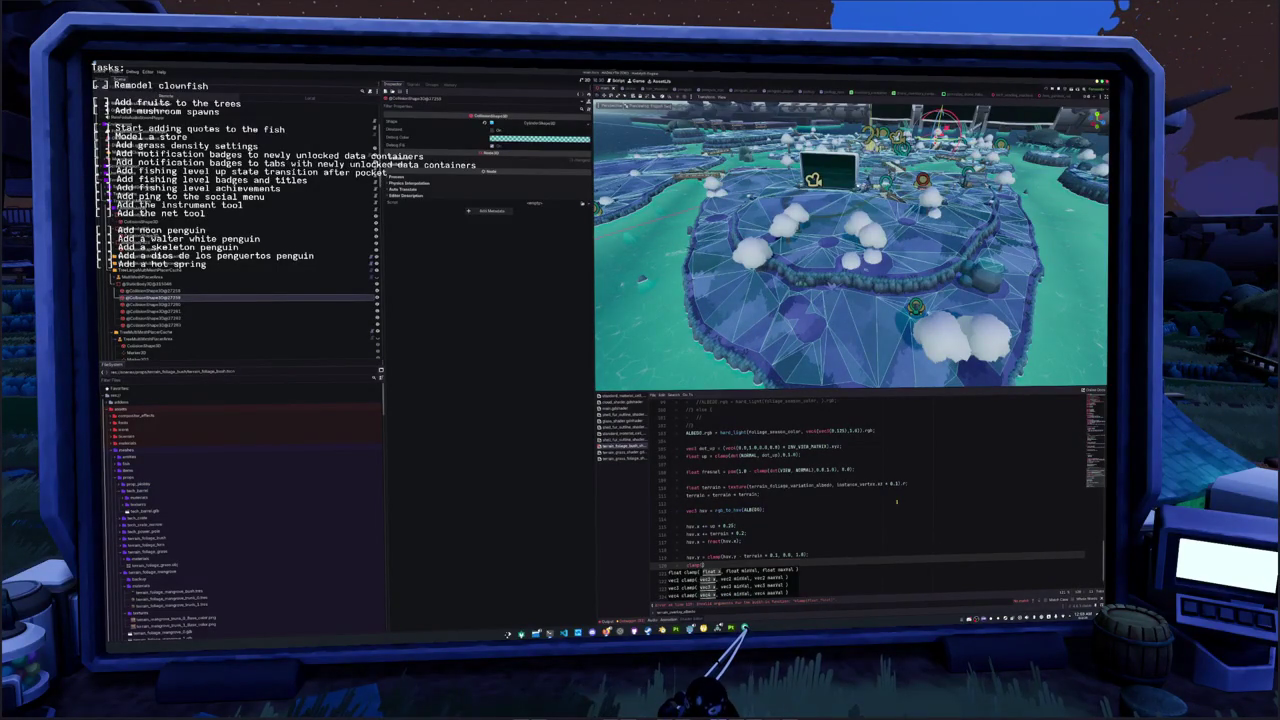
key(BackSpace)
key(BackSpace)
key(BackSpace)
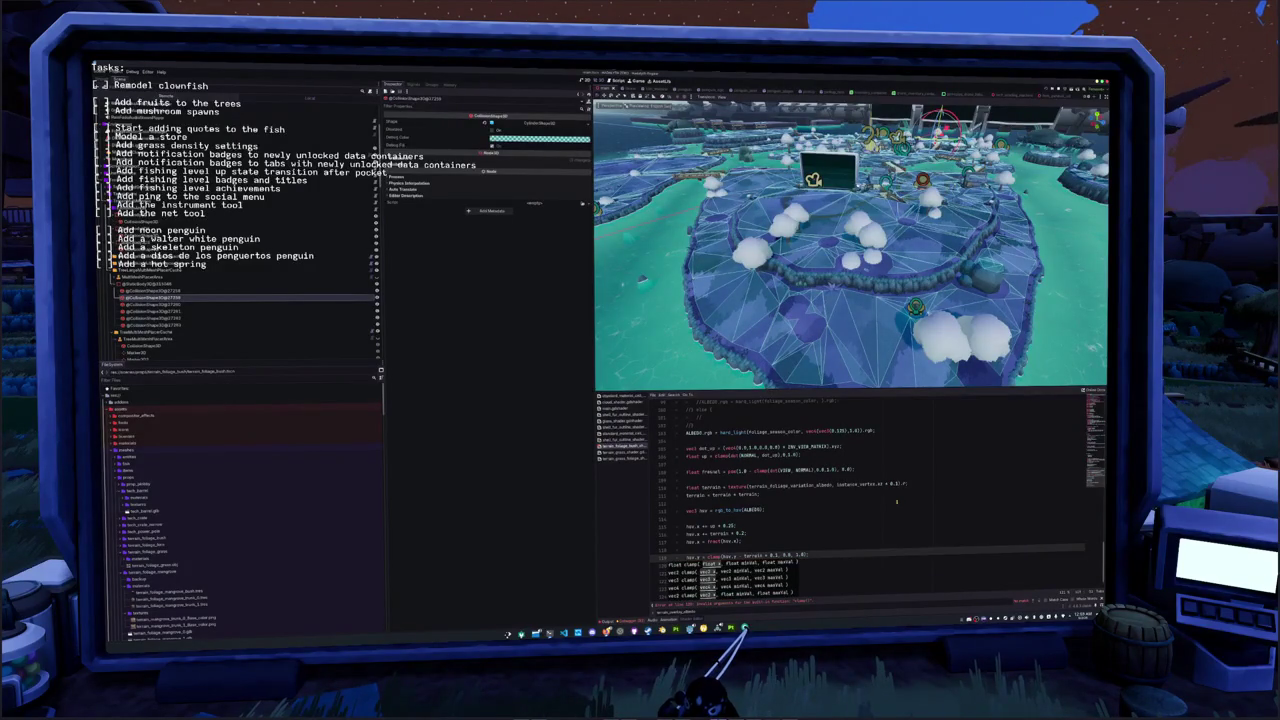
key(ctrl+z)
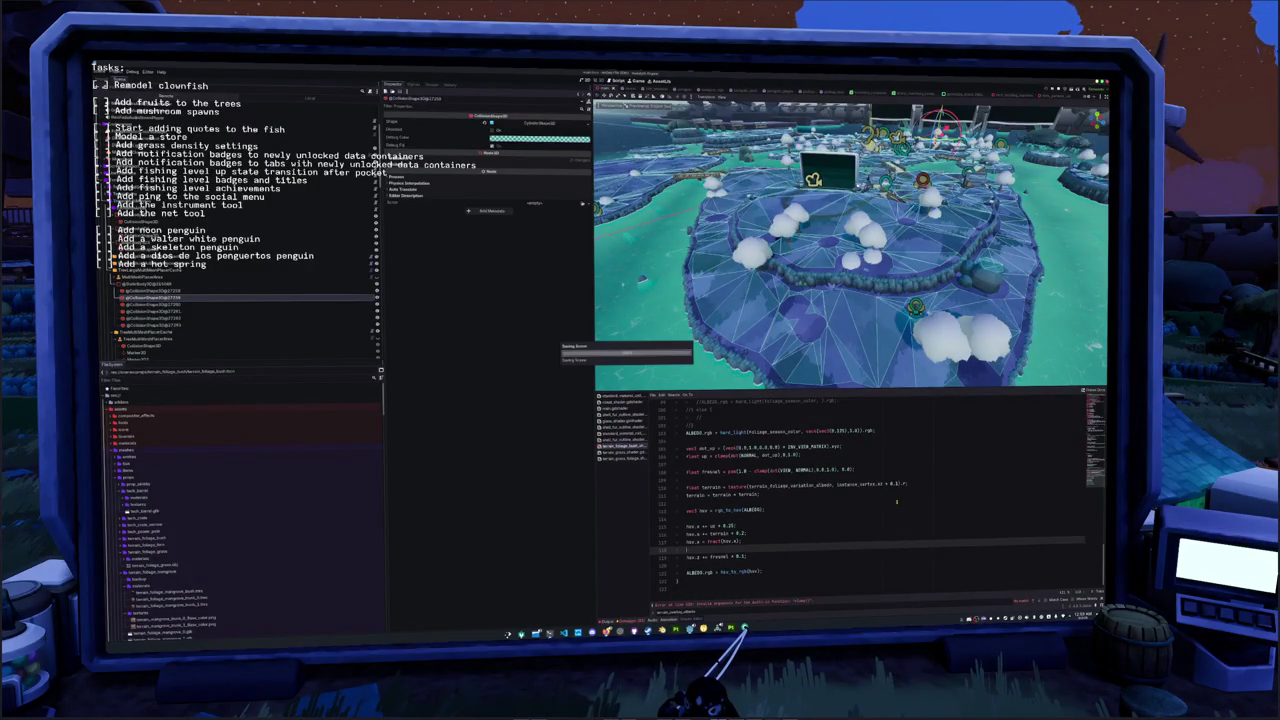
key(Down)
key(End)
key(Return)
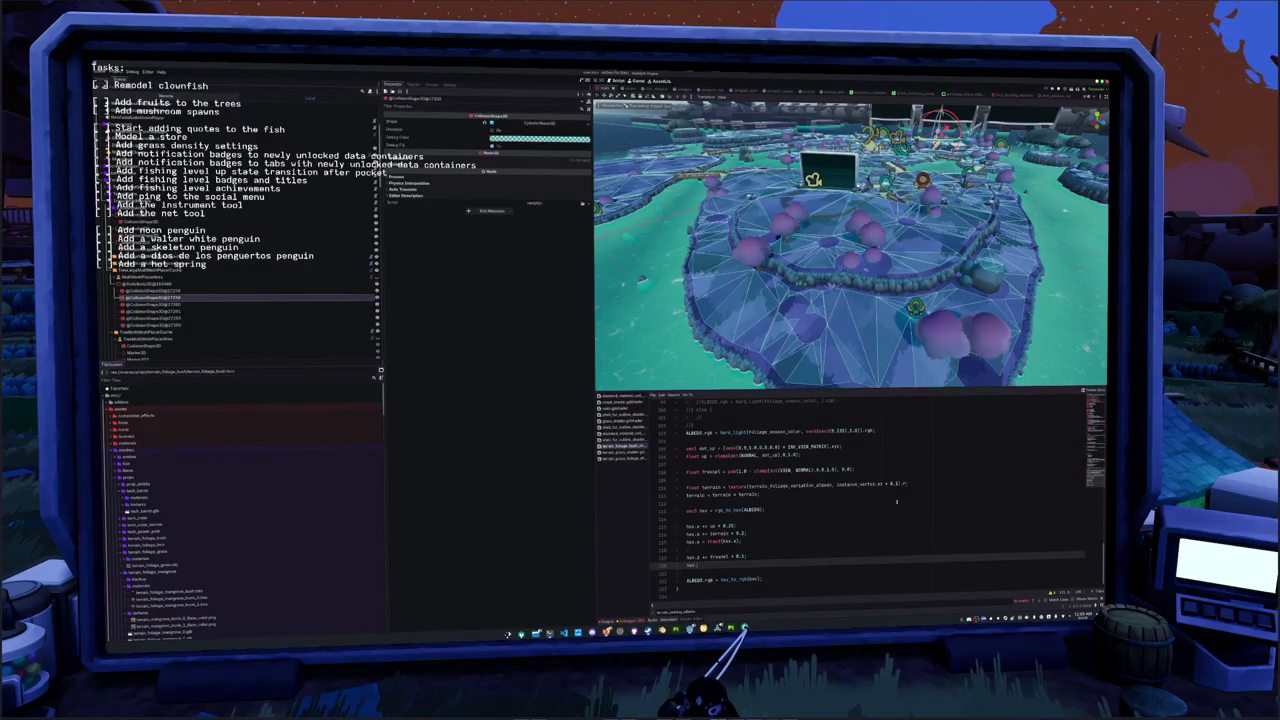
Start typing the hsv.z line that darkens brightness by terrain * 0.125
text(hsv.z = terrain * 0)
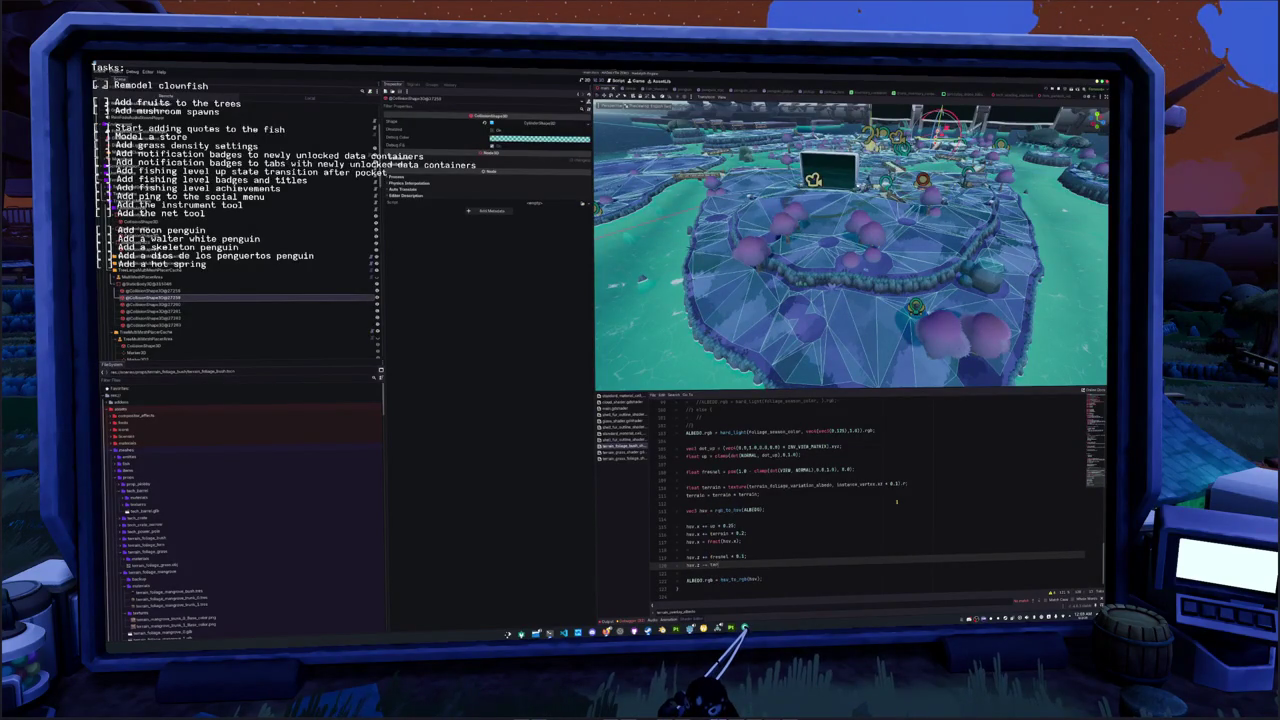
text(.1;)
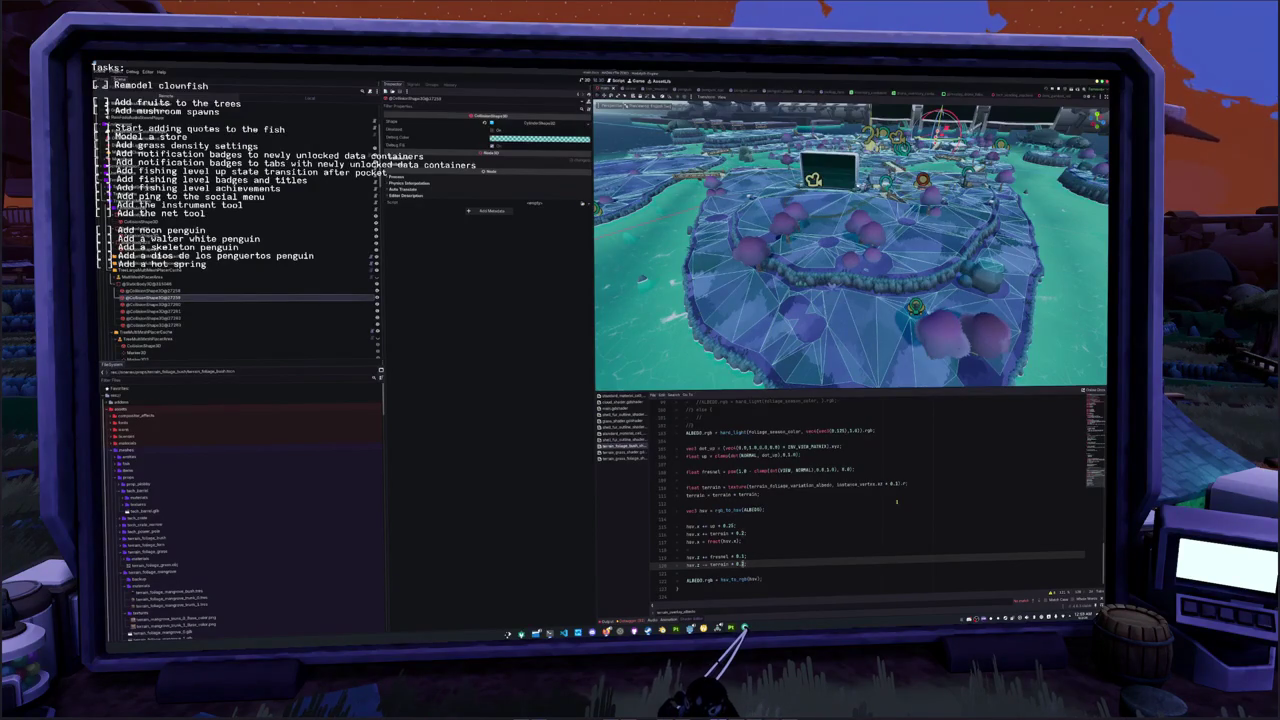
text(1)
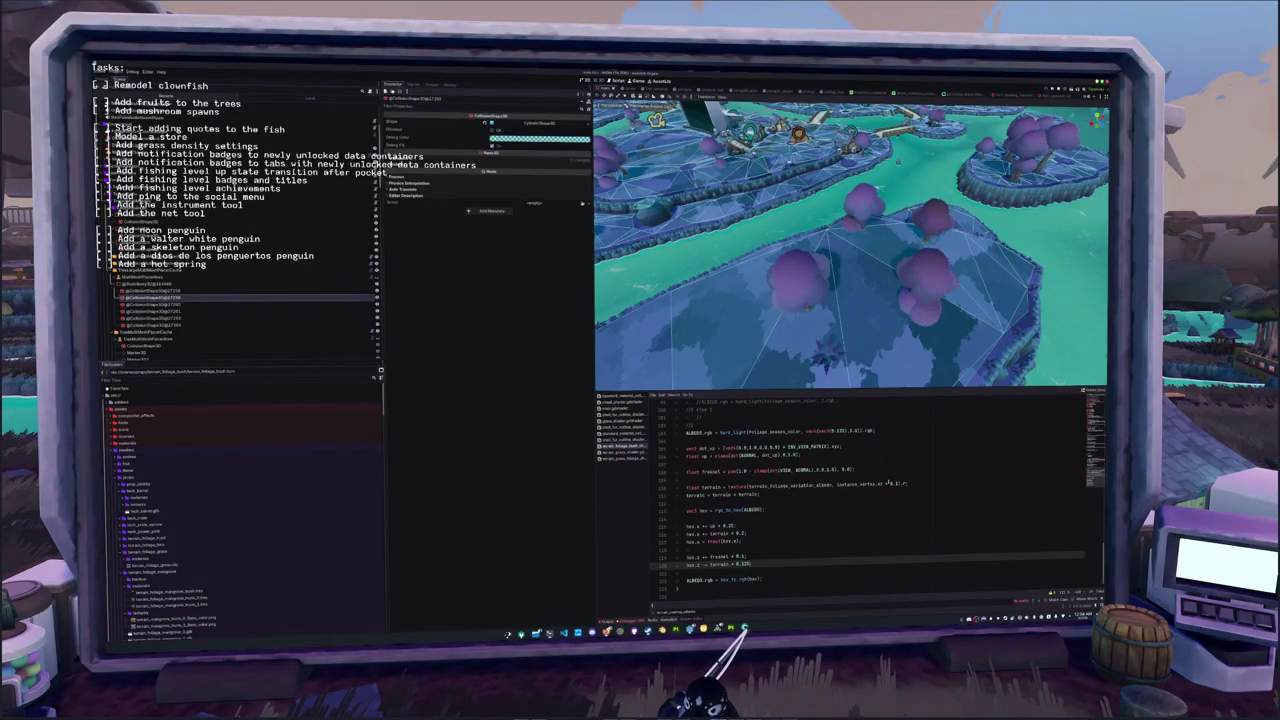
Switch the FoliageSeasonColorManager's Editor Current Season preview from Summer to Fall
click(893, 484)
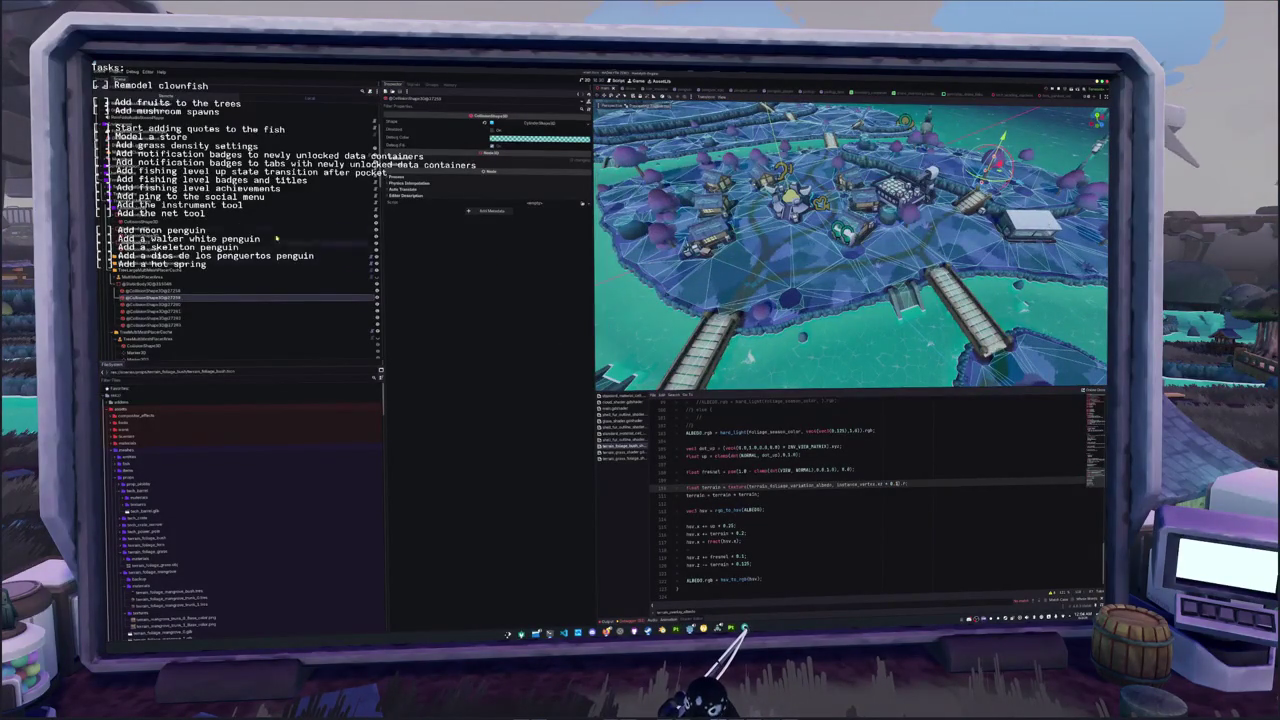
click(150, 137)
click(500, 286)
click(500, 300)
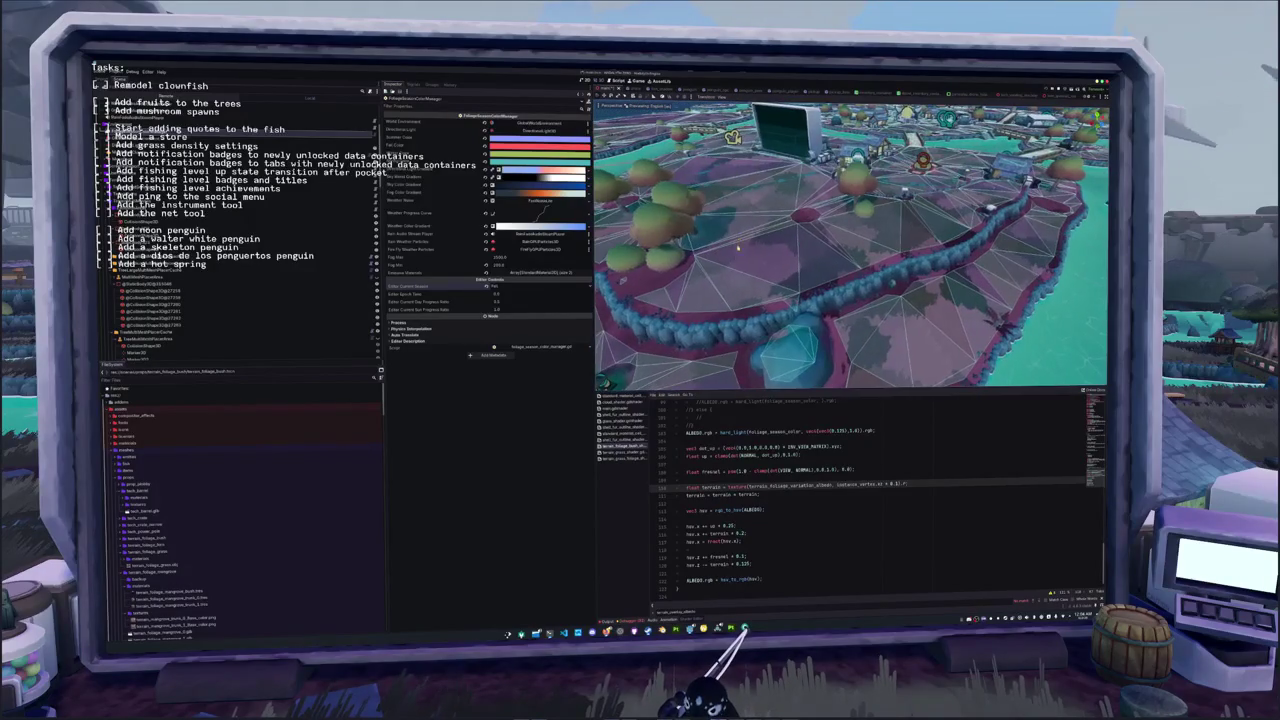
Lower the hsv.x terrain factor and UV factor to 0.1 in the foliage shader and save
click(764, 563)
key(Up)
key(Up)
key(Up)
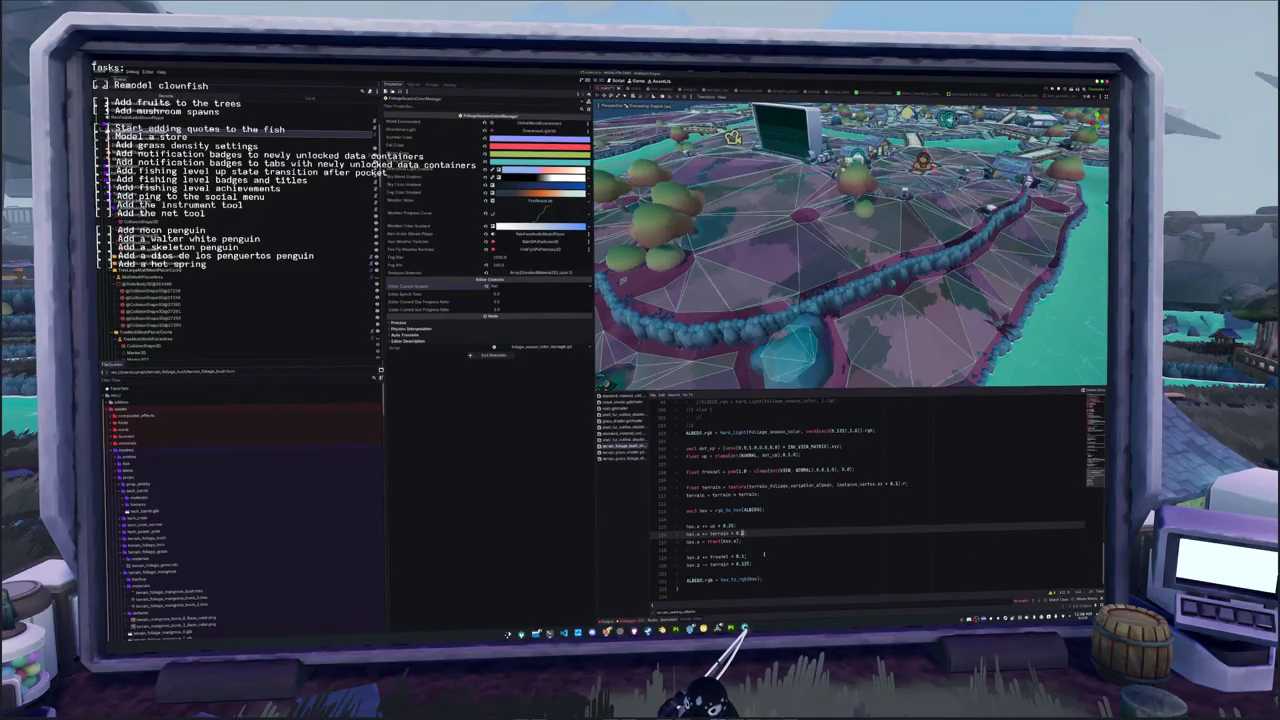
key(BackSpace)
text(1)
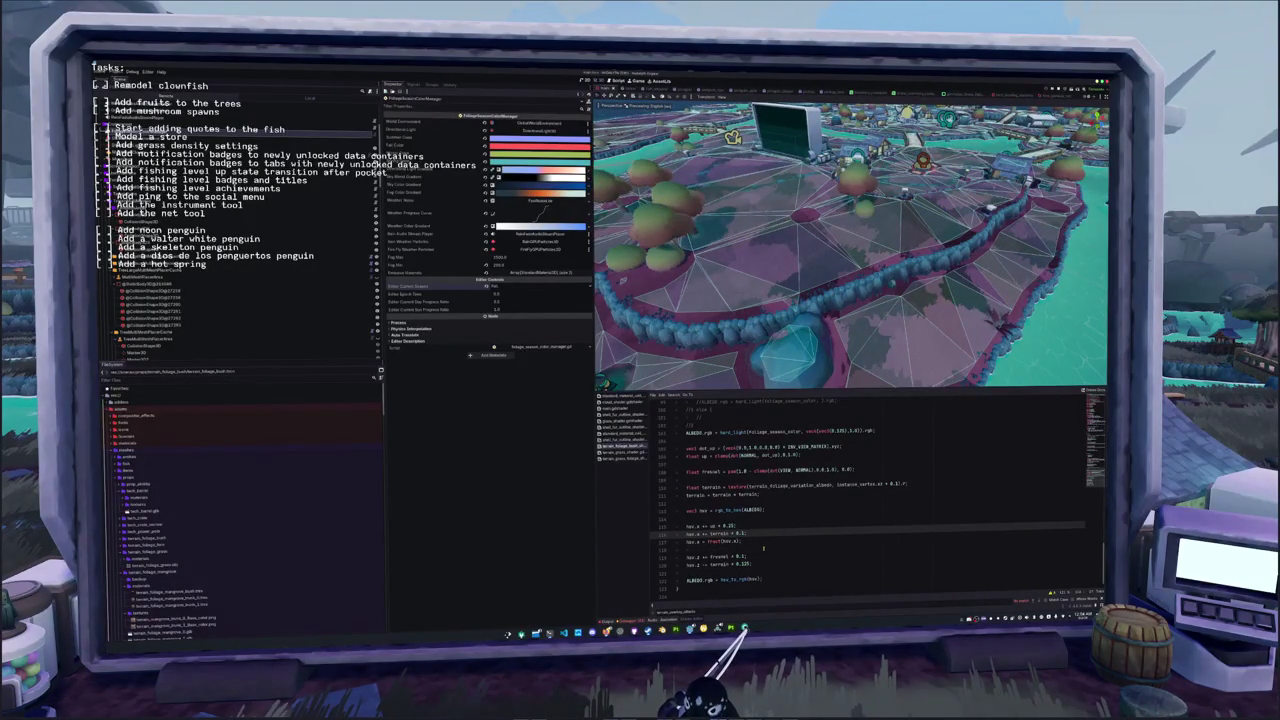
double_click(727, 527)
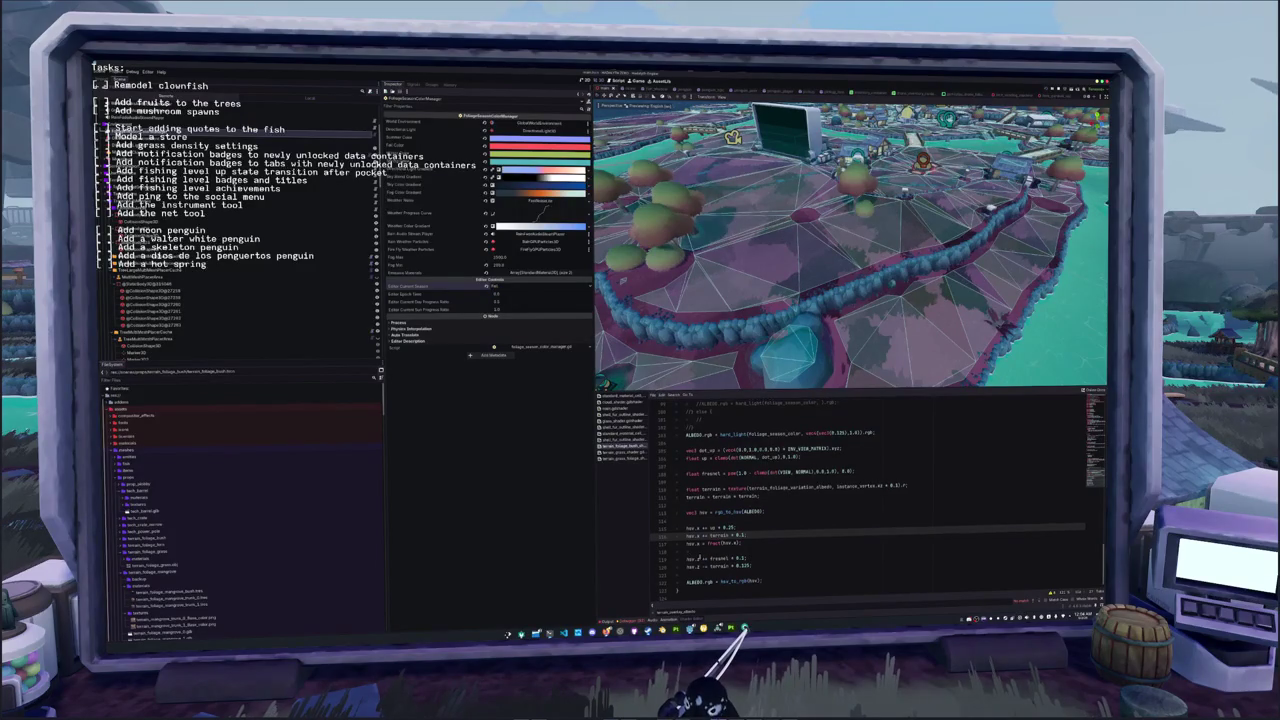
text(0.1)
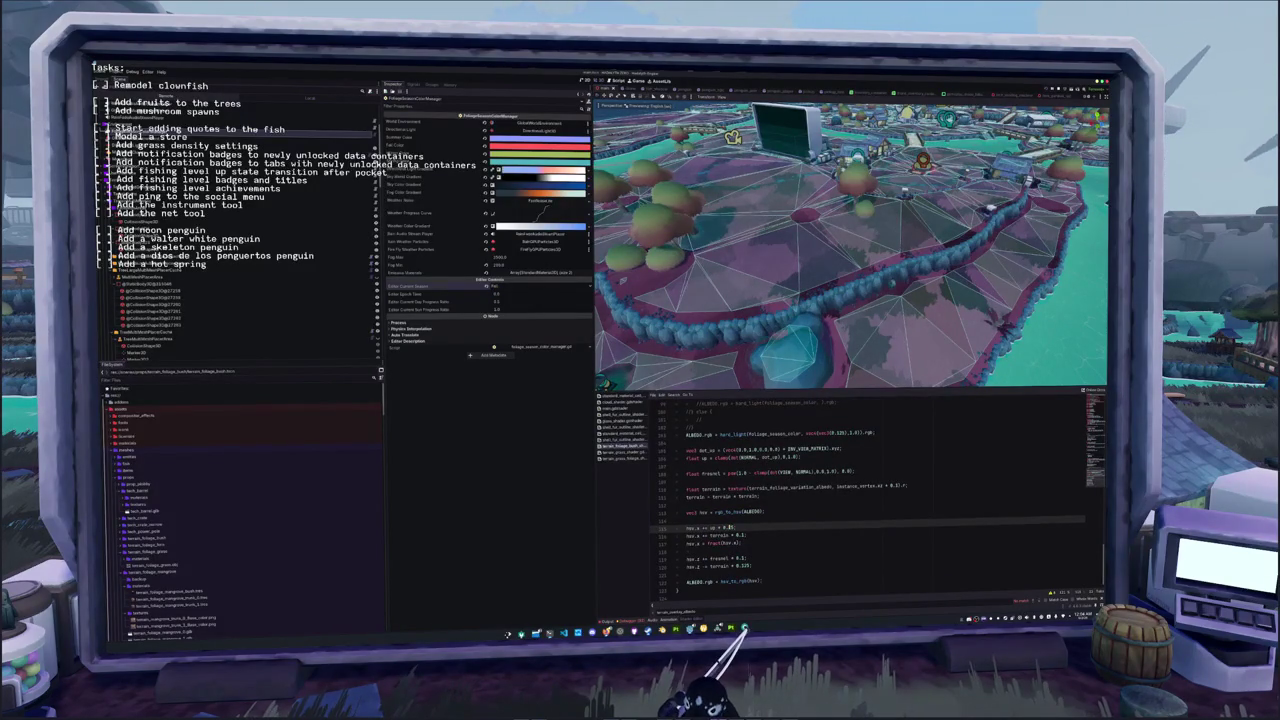
key(ctrl+s)
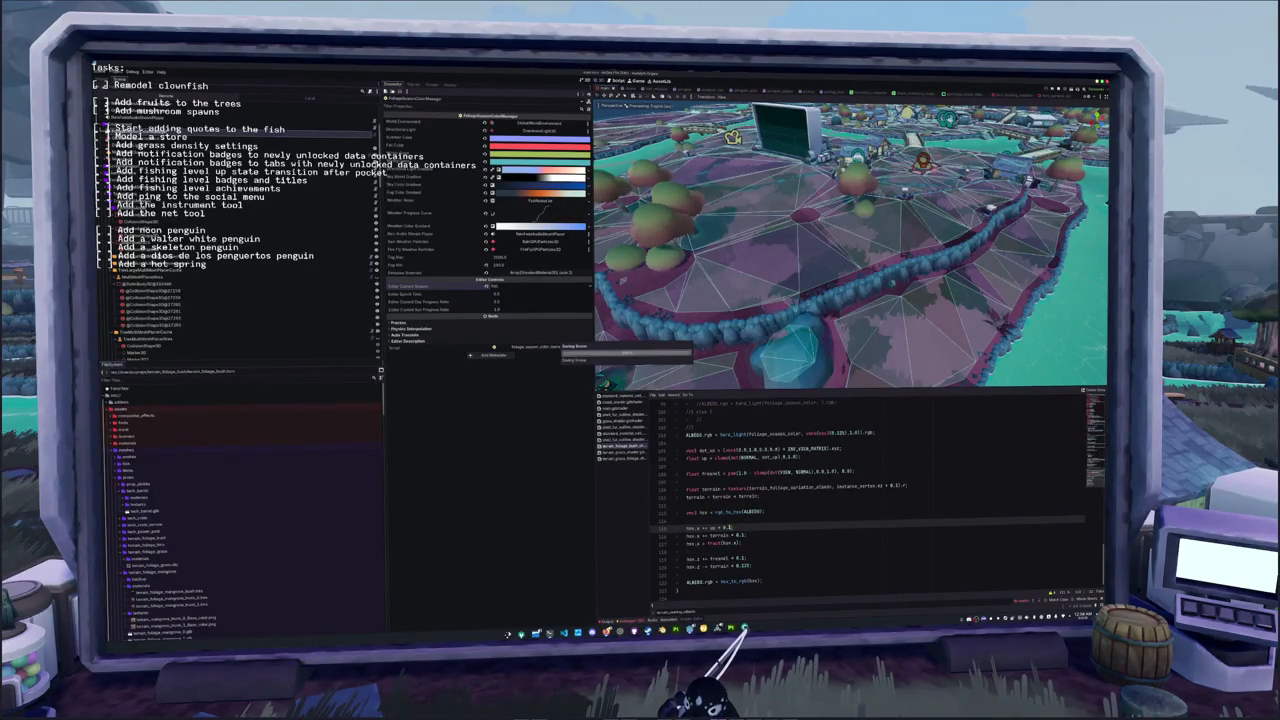
Preview the island in Winter, then Spring, then back in Summer
click(510, 288)
click(505, 315)
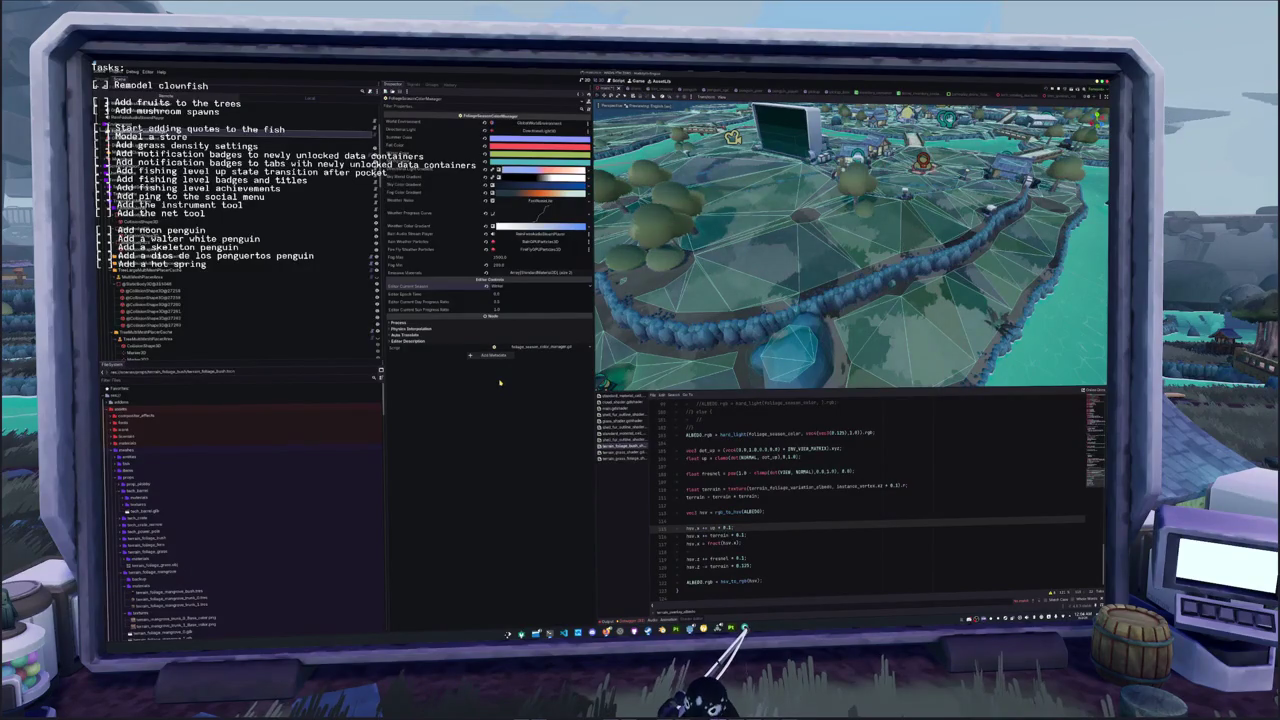
click(499, 287)
click(505, 295)
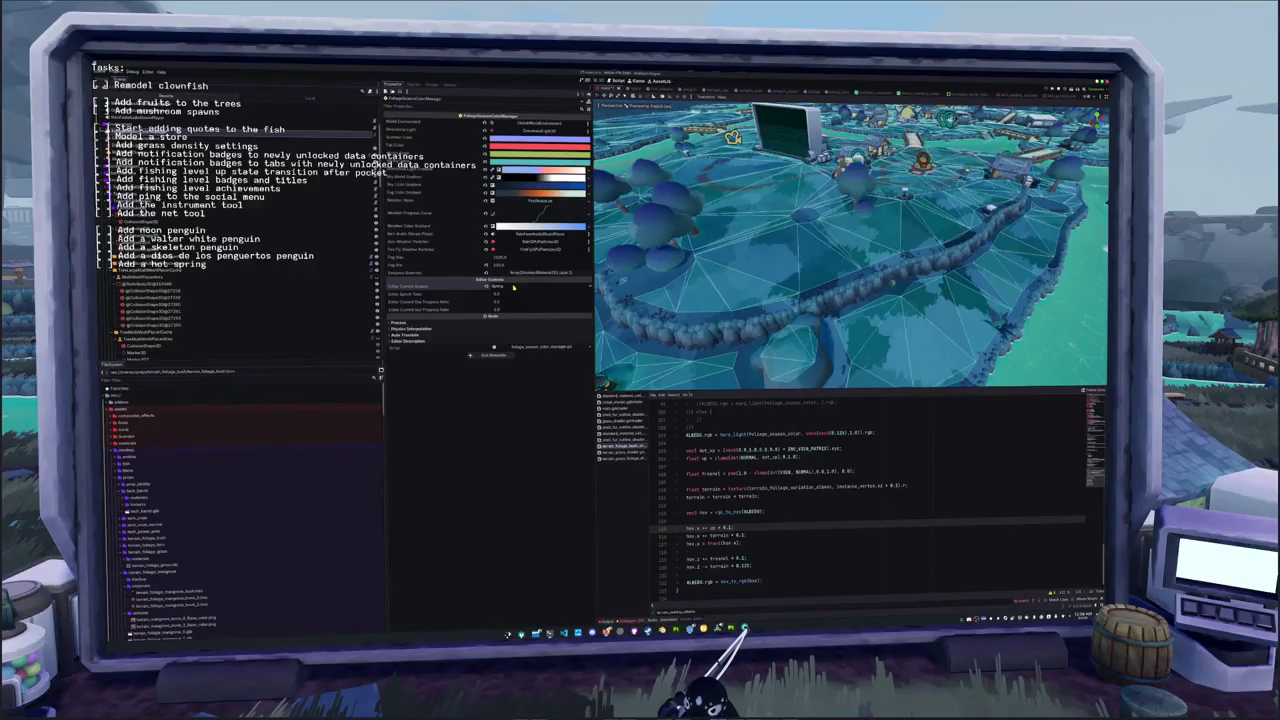
click(513, 287)
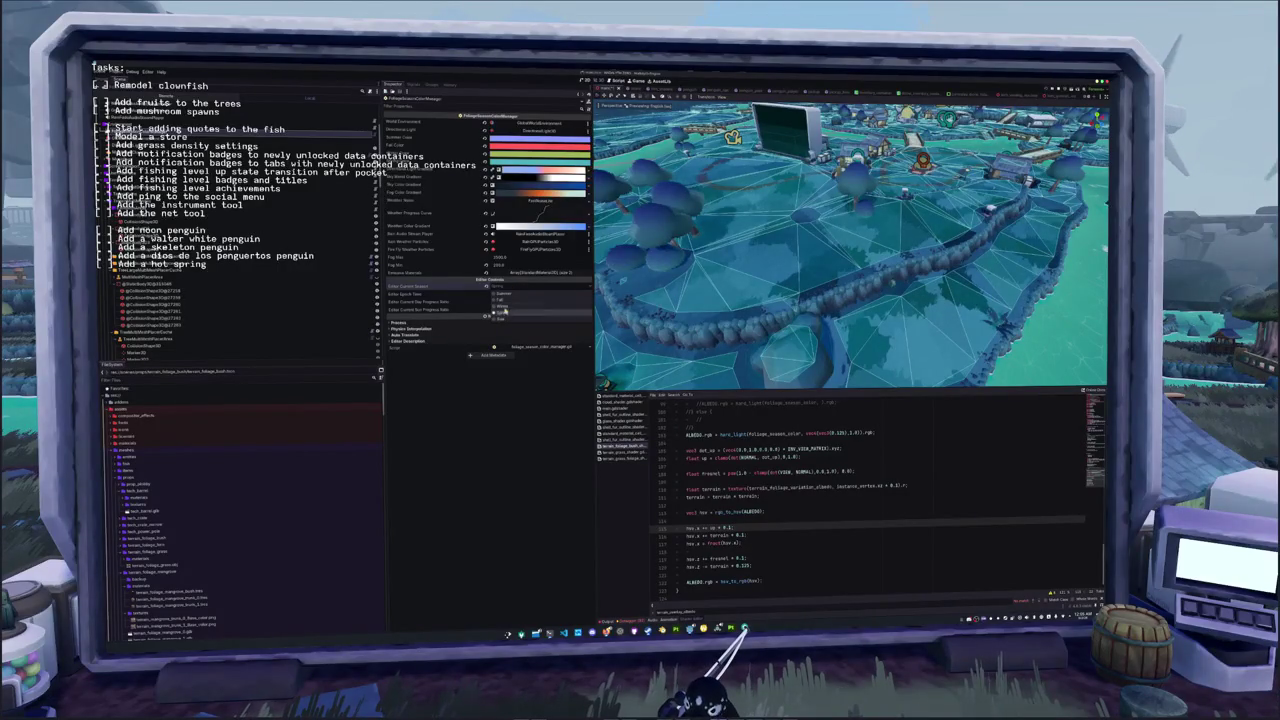
click(507, 294)
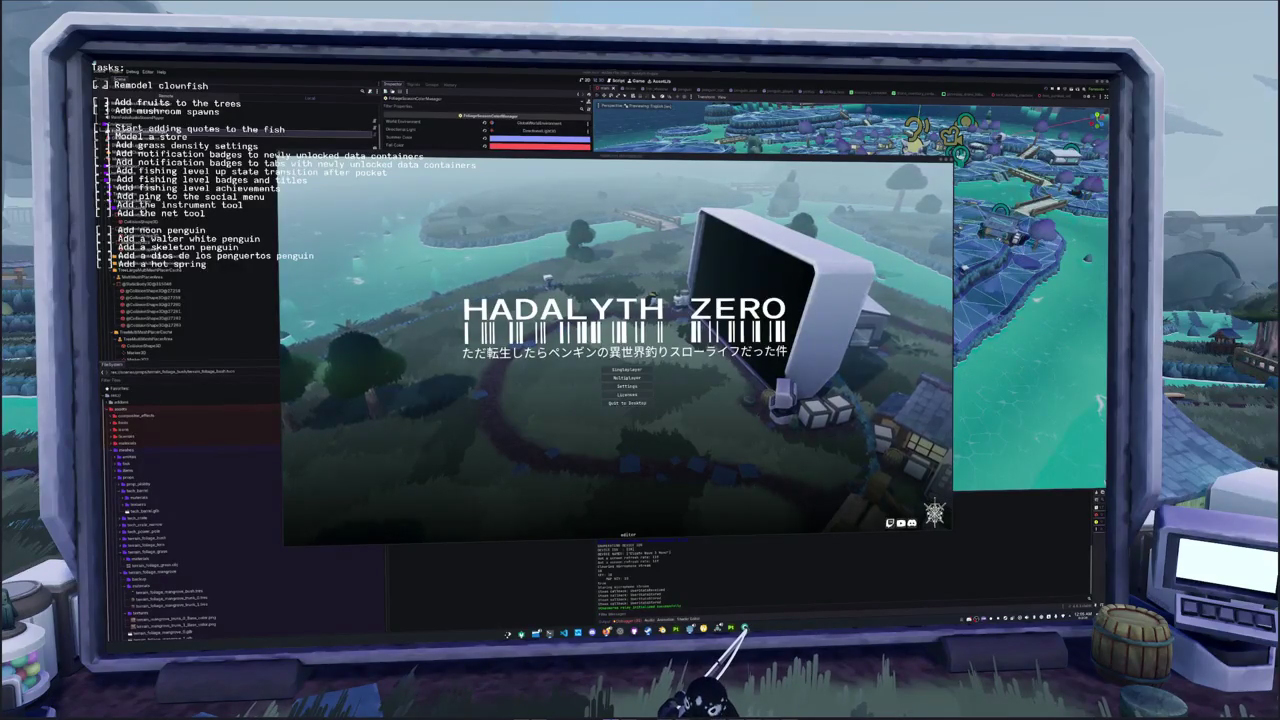
Show the Discord chat beside the running game and enlarge the posted gameplay media
click(743, 628)
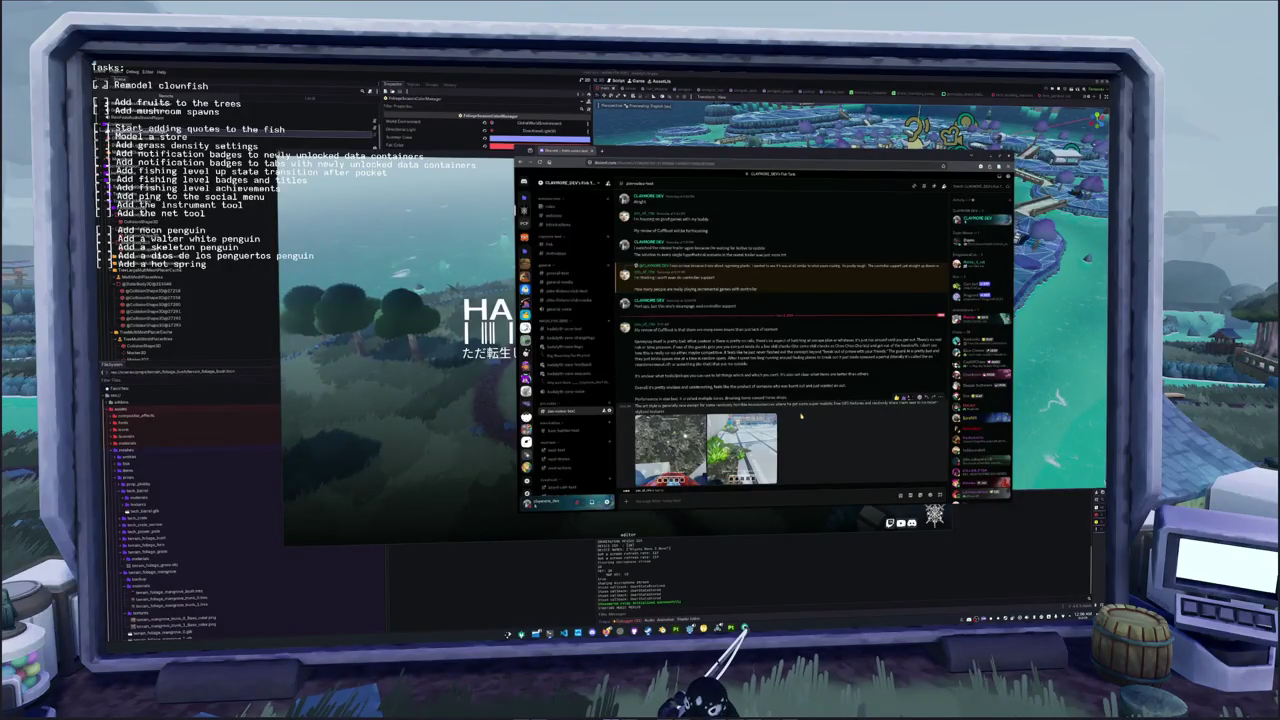
click(741, 448)
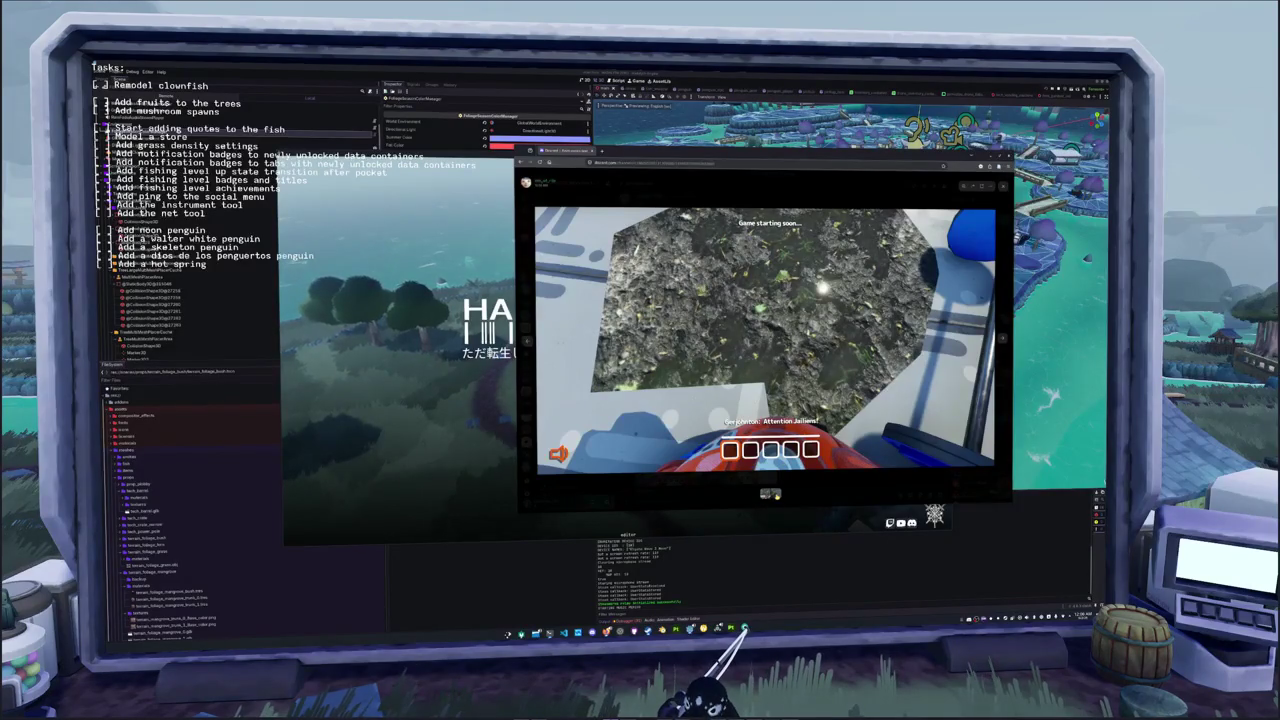
Advance to the next screenshot showing grass and start a screen capture
key(Right)
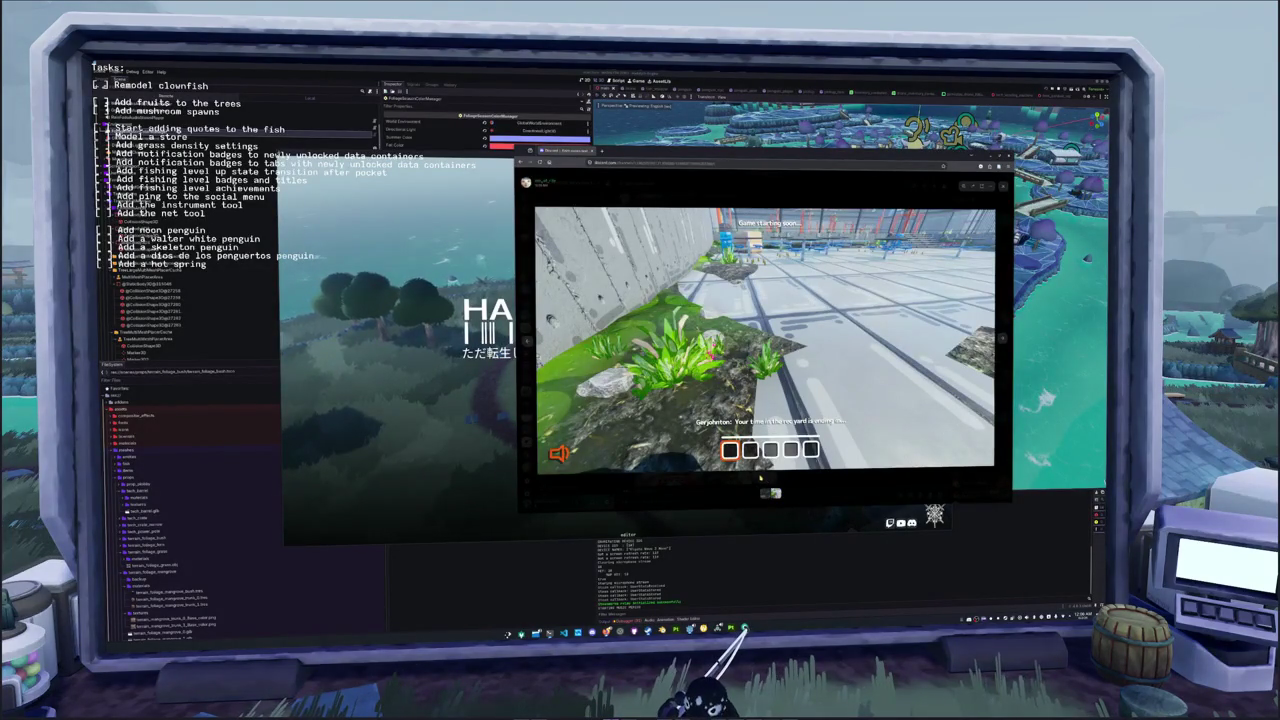
key(Print)
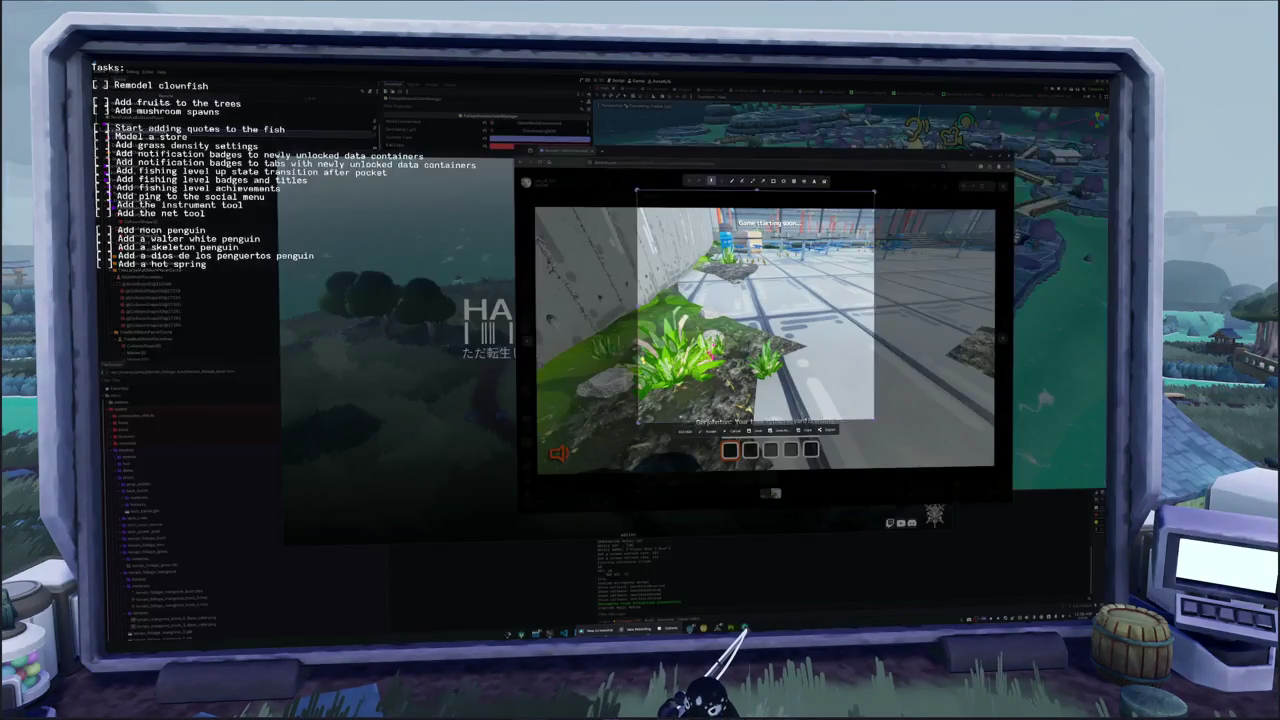
Capture the grass clump, circle one blade in red, and paste it into the Discord message
mouse_move(576, 318)
mouse_down()
mouse_move(638, 362)
mouse_move(646, 386)
mouse_up()
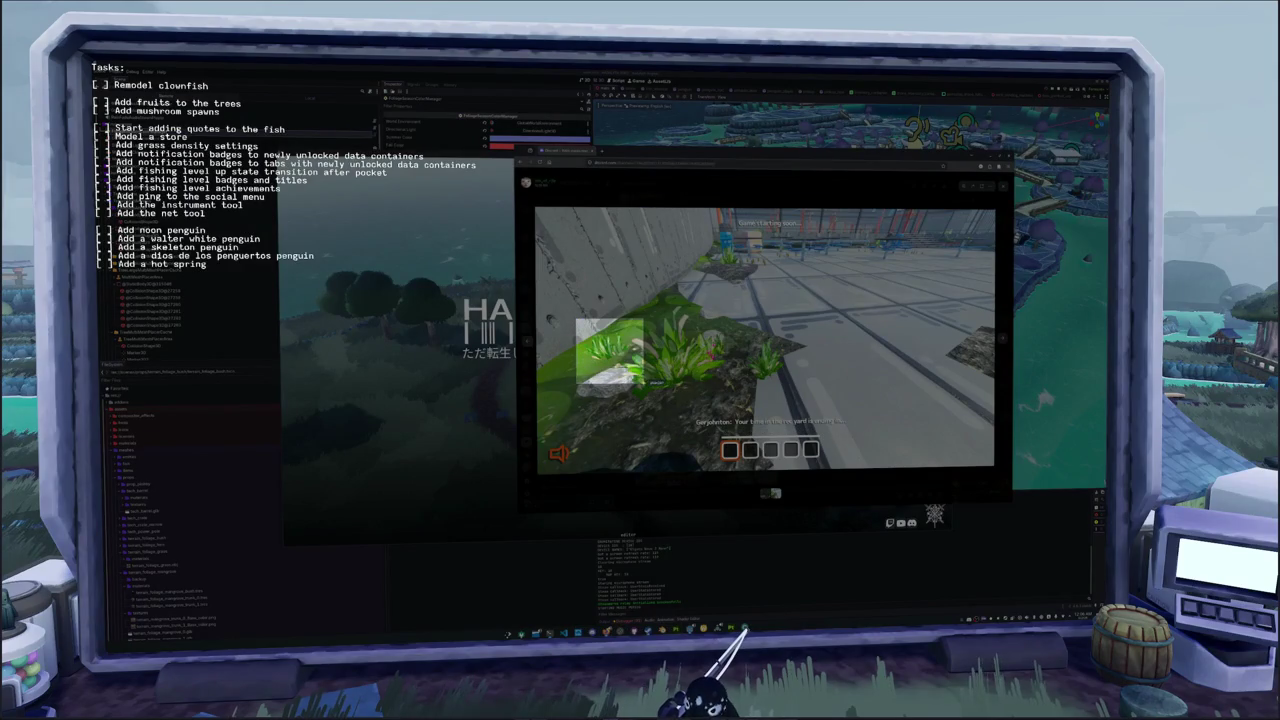
click(585, 308)
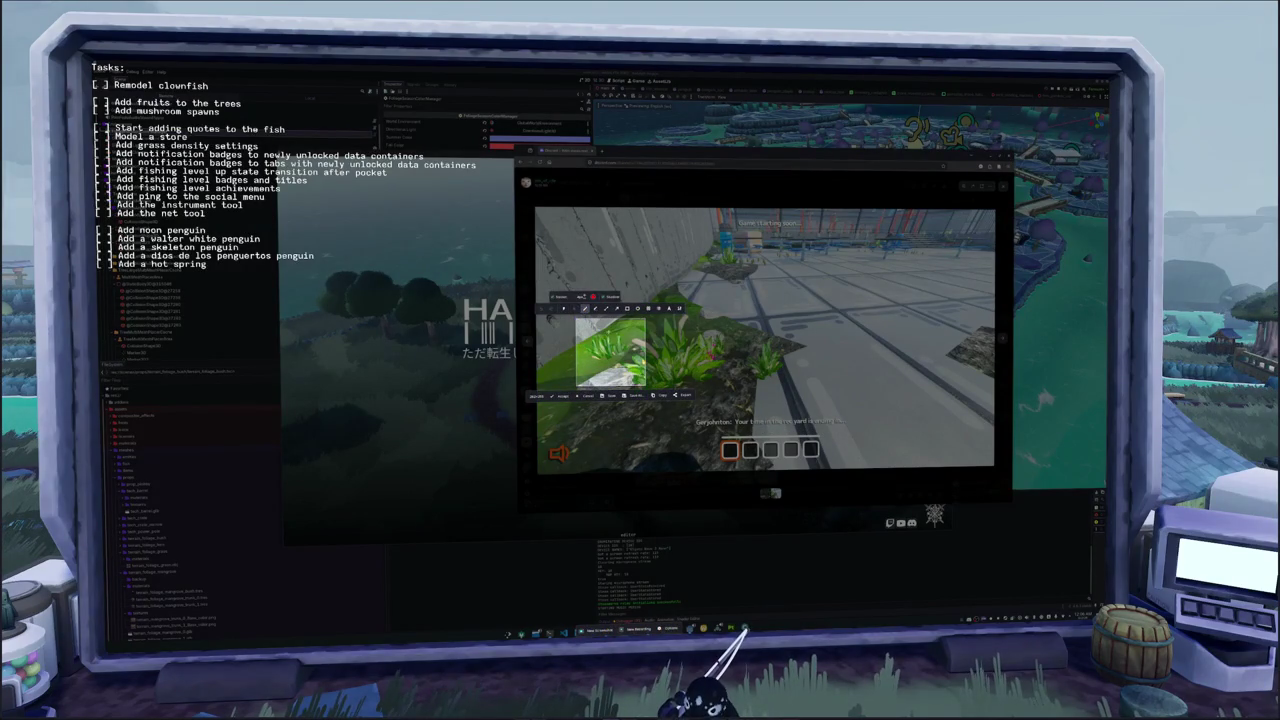
drag(610, 334, 628, 360)
key(Return)
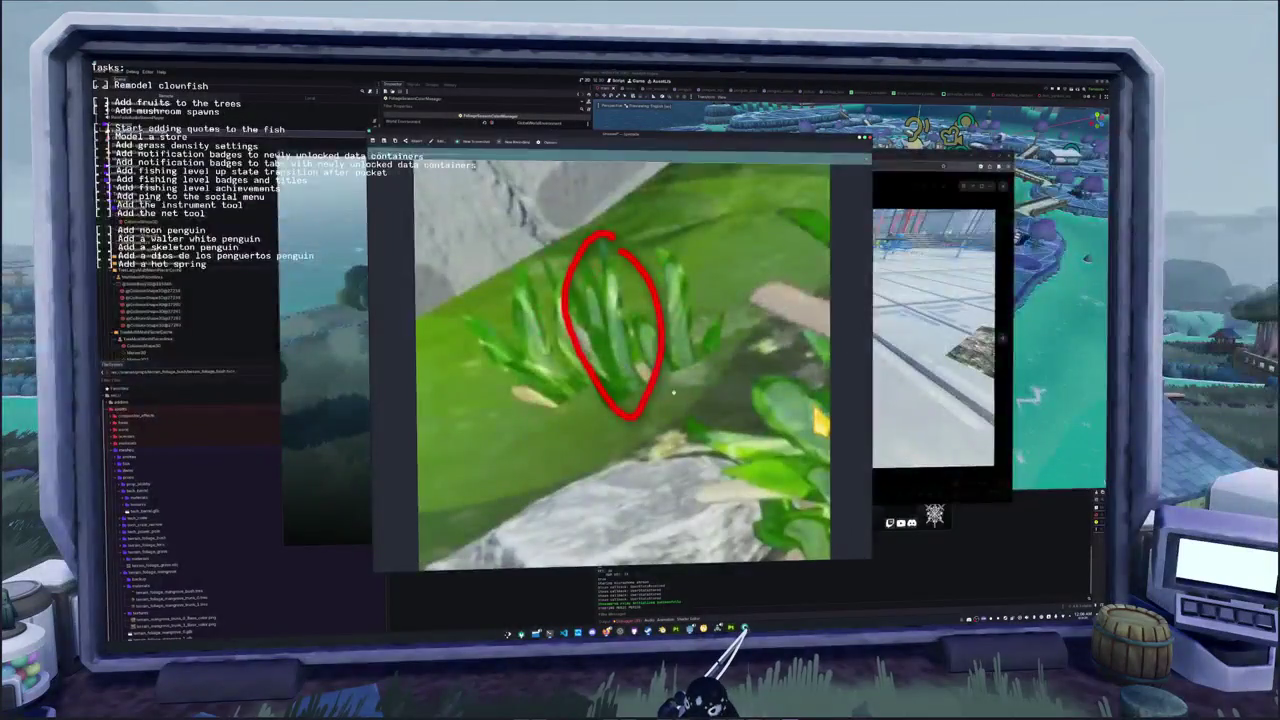
key(ctrl+v)
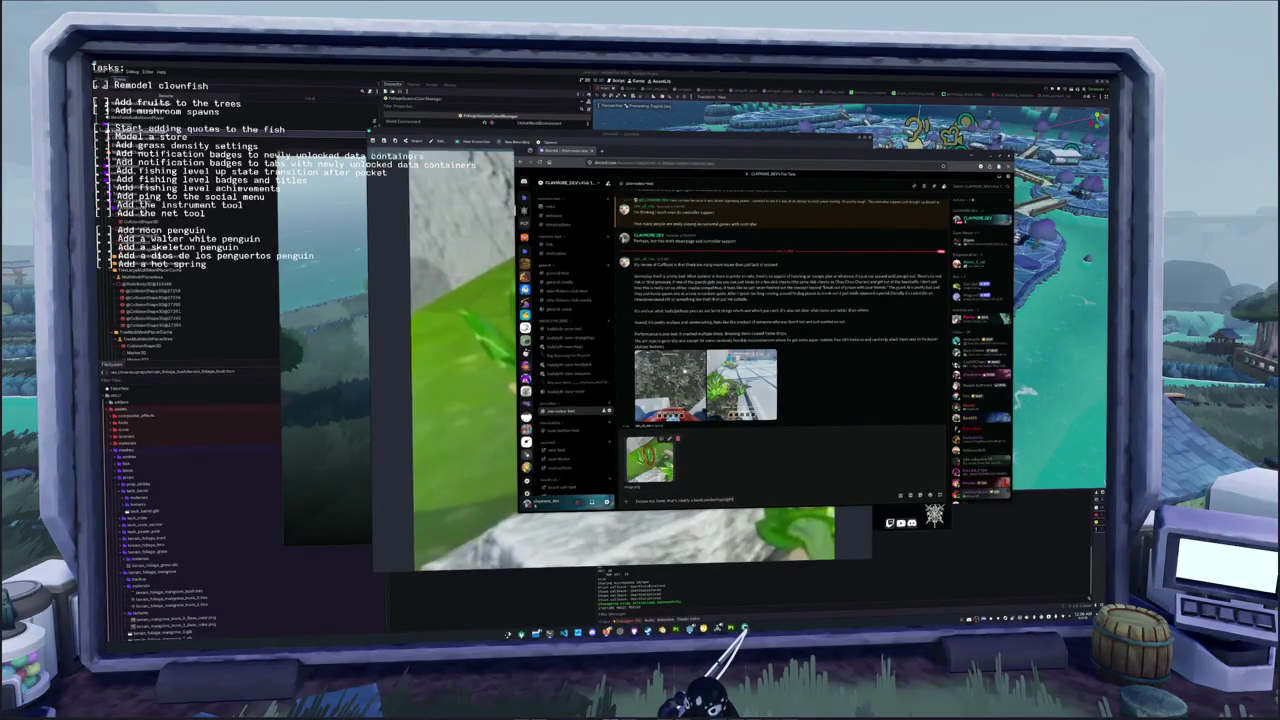
Send the grass image and the reply 'f that cod is a great idea', then hide Discord and the screenshot
key(Return)
text(f that cod)
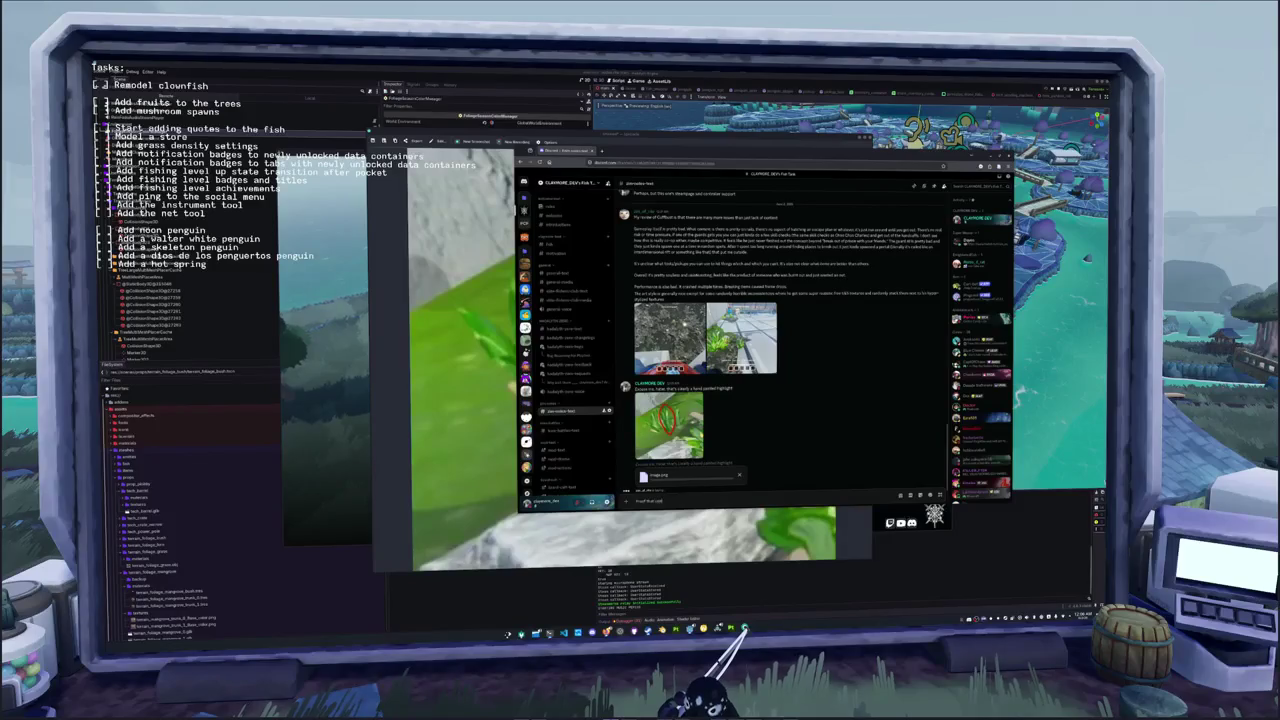
text( is a great idea)
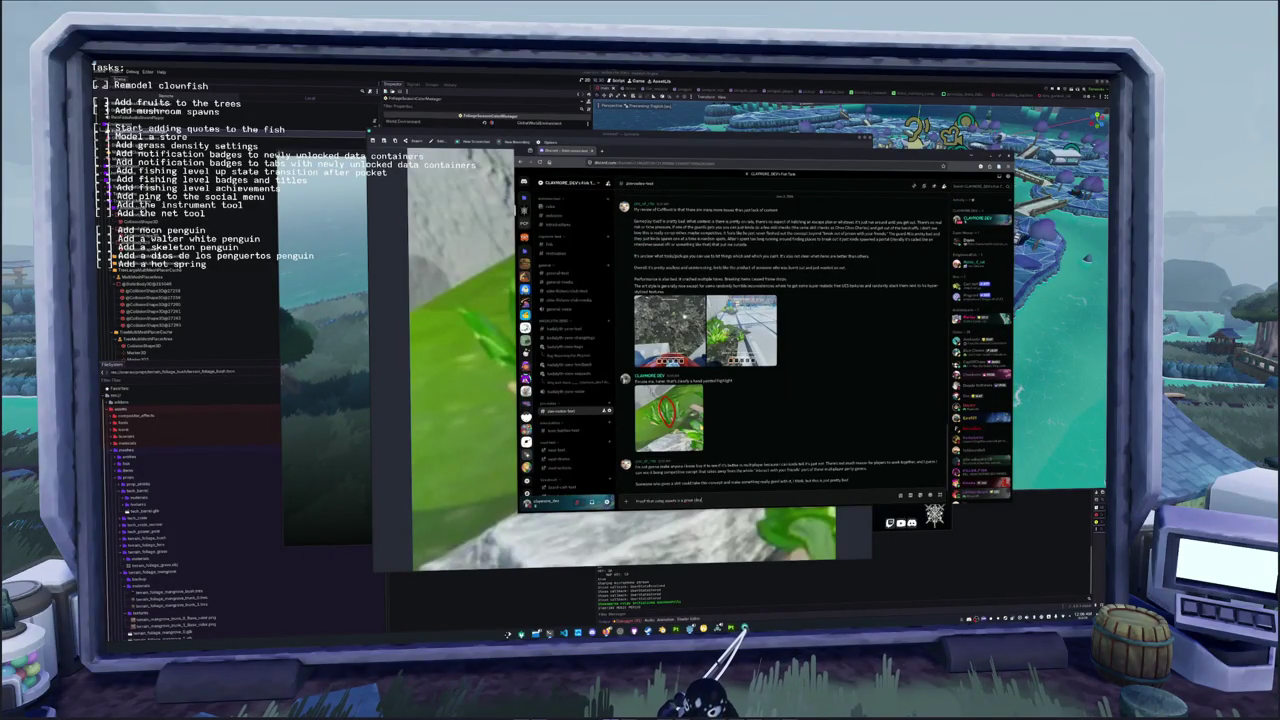
key(Return)
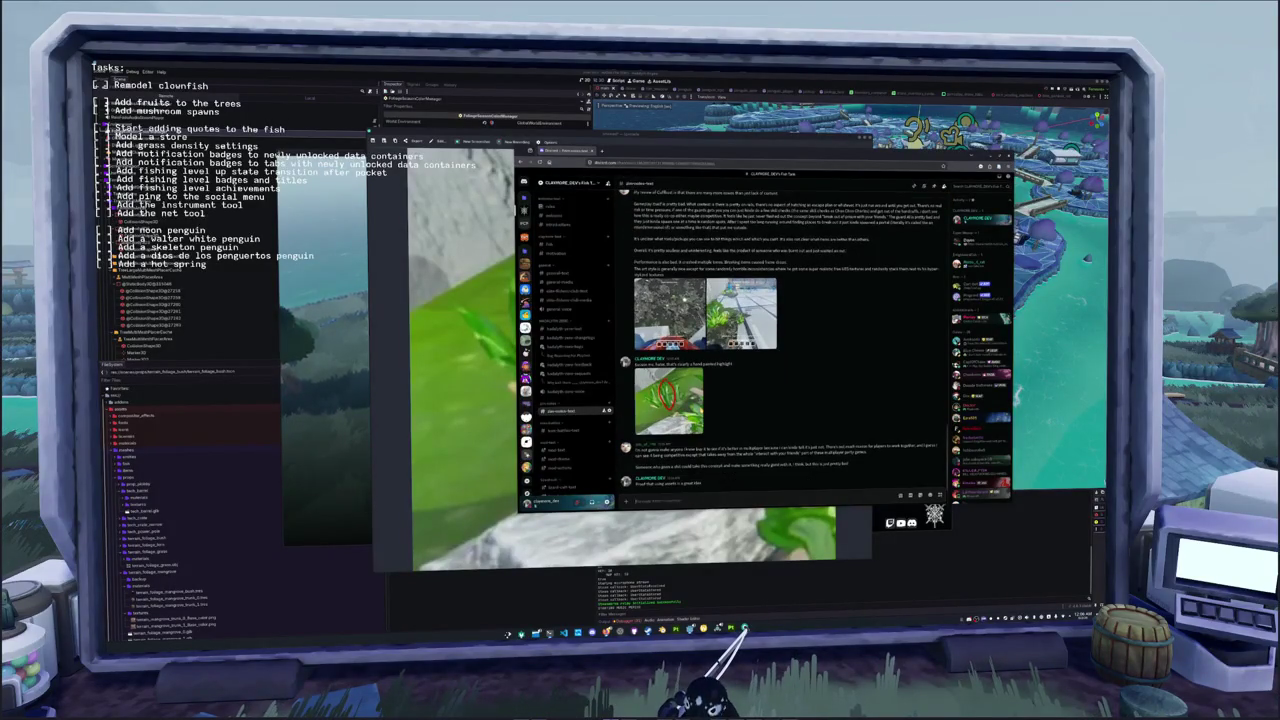
click(742, 628)
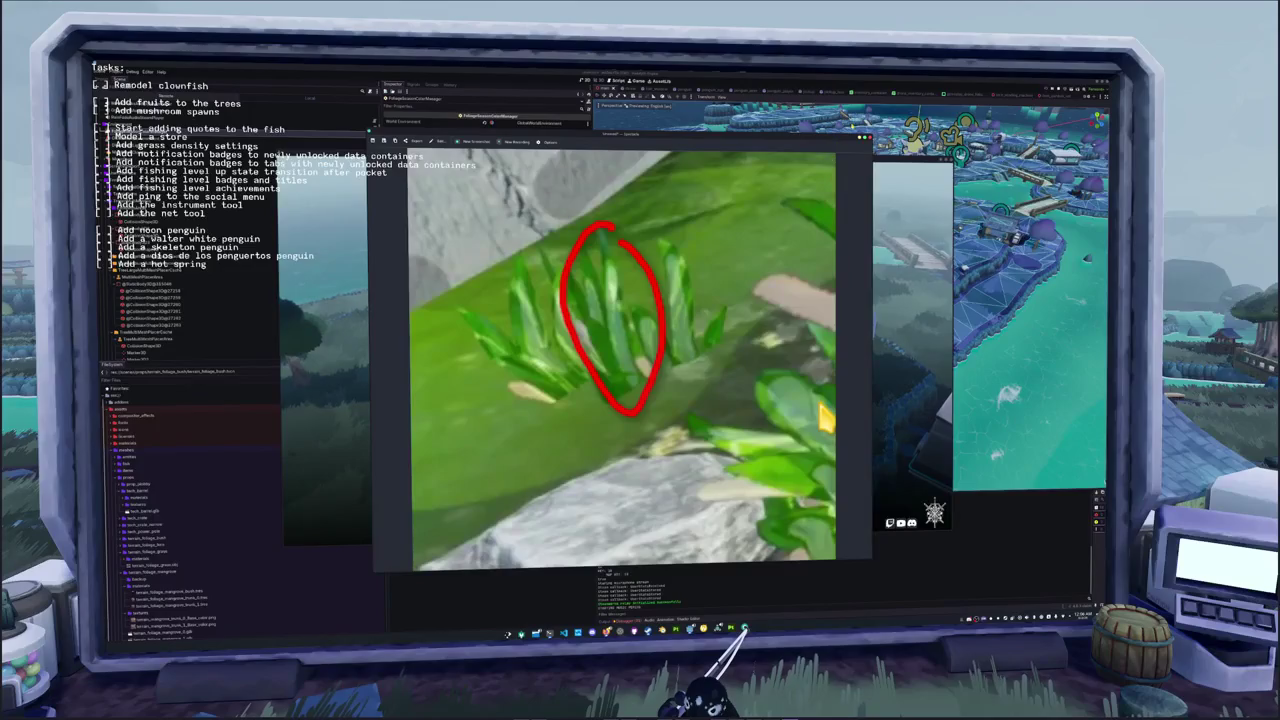
click(743, 628)
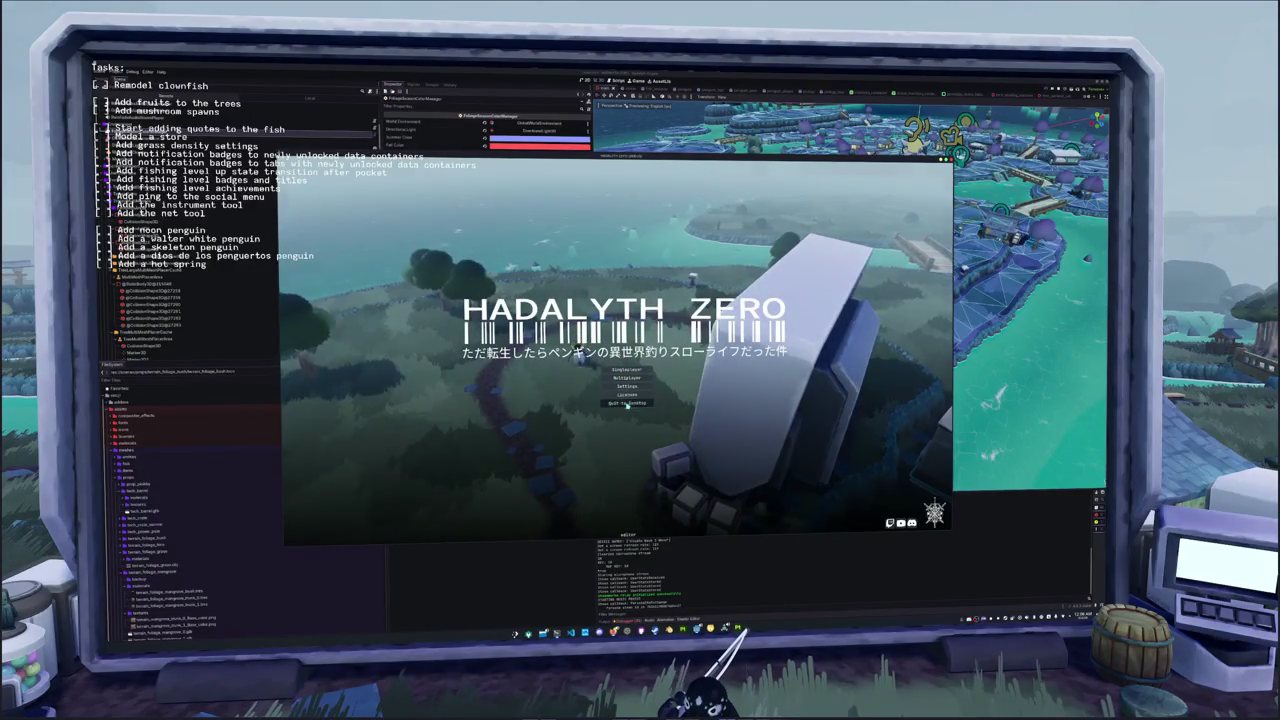
Start a singleplayer game, then place the caret on the shader's hsv.z terrain brightness line
click(628, 370)
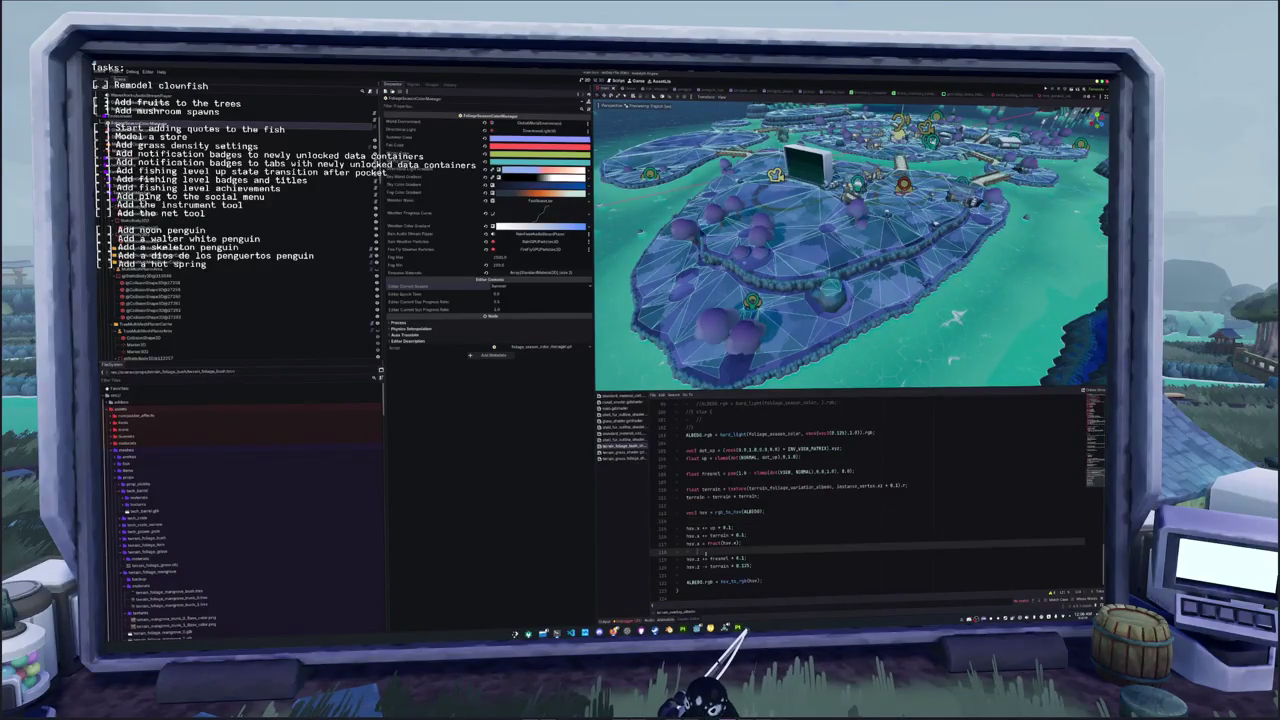
click(705, 567)
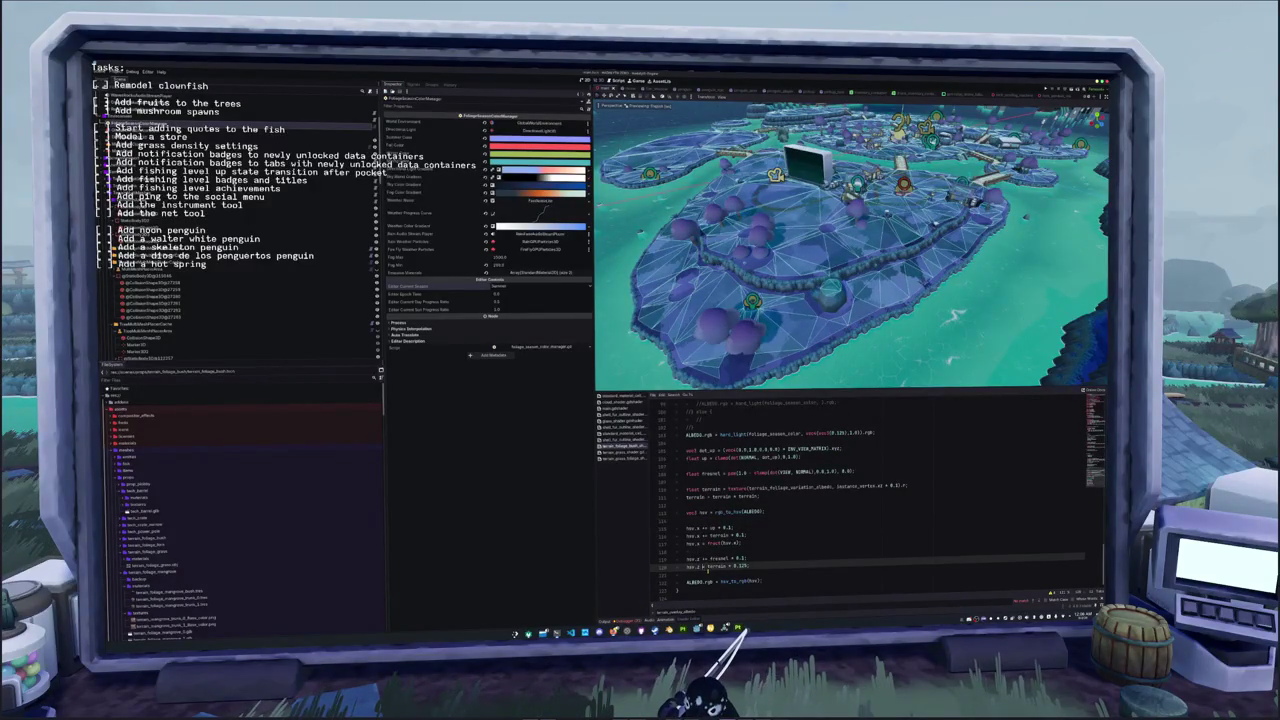
Save, give the 3D view full height, and run the game twice to test the terrain brightness
key(ctrl+s)
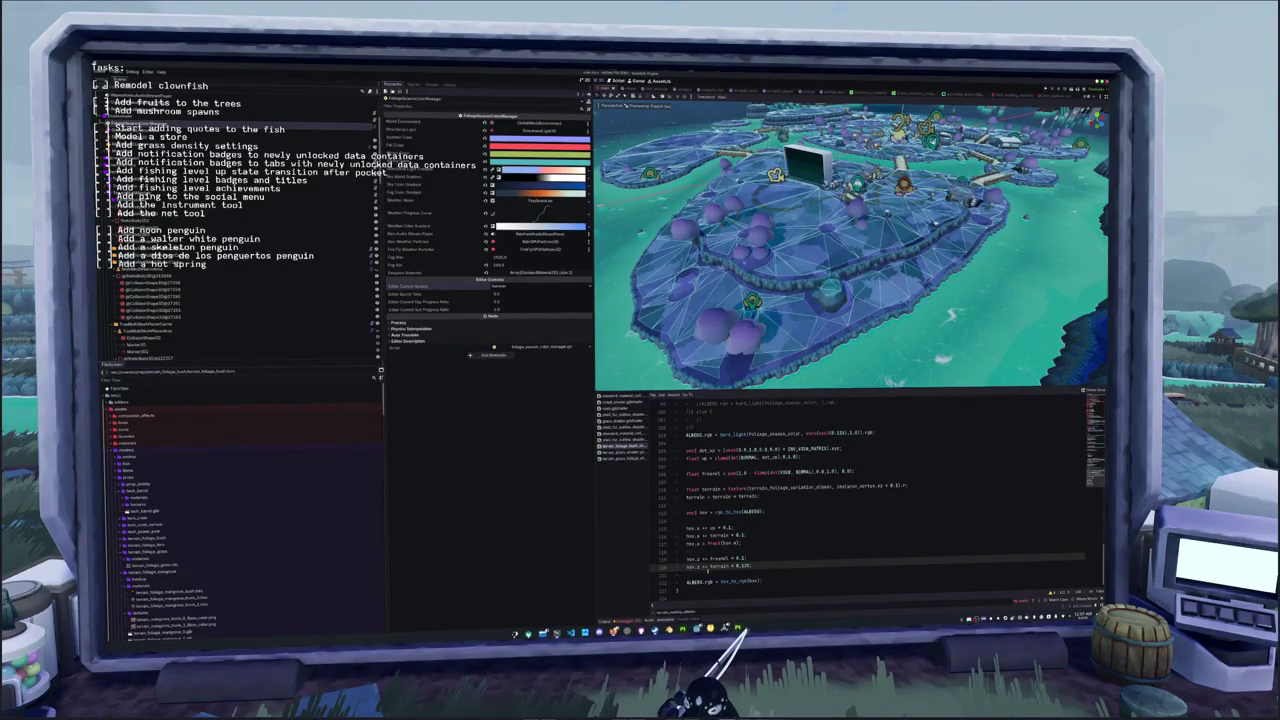
key(ctrl+j)
key(F5)
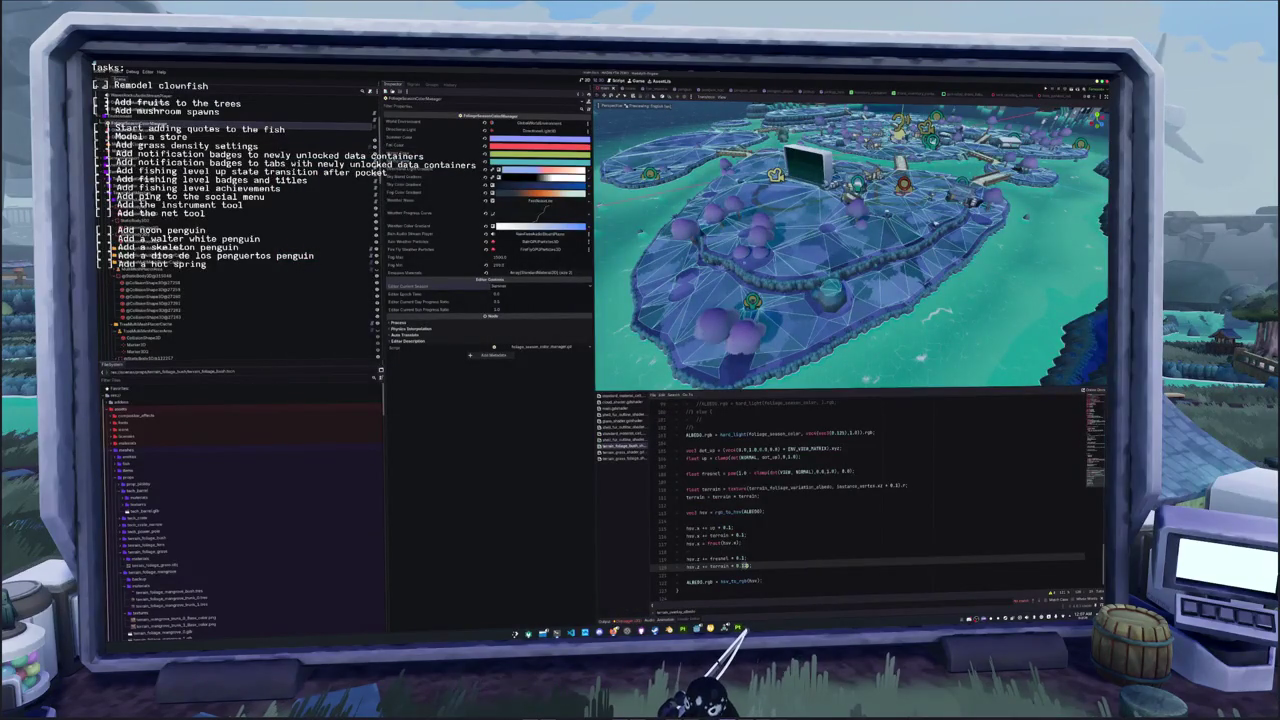
key(ctrl+s)
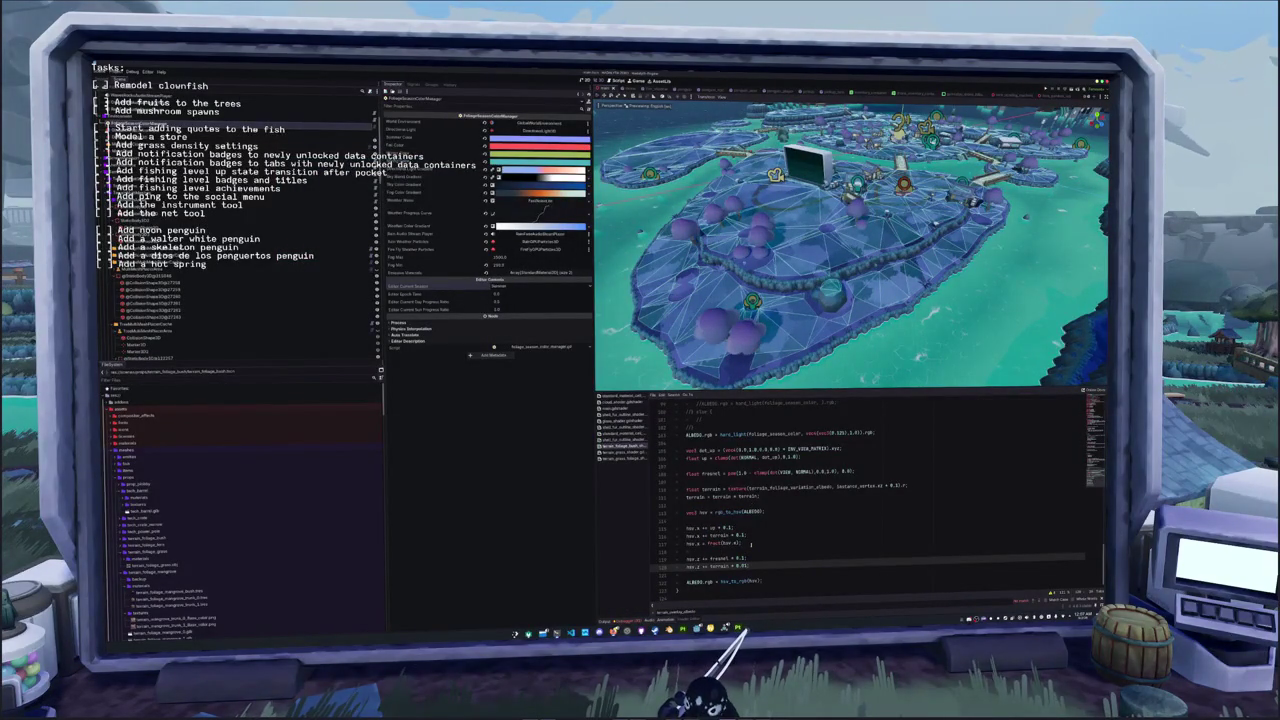
key(ctrl+j)
key(F5)
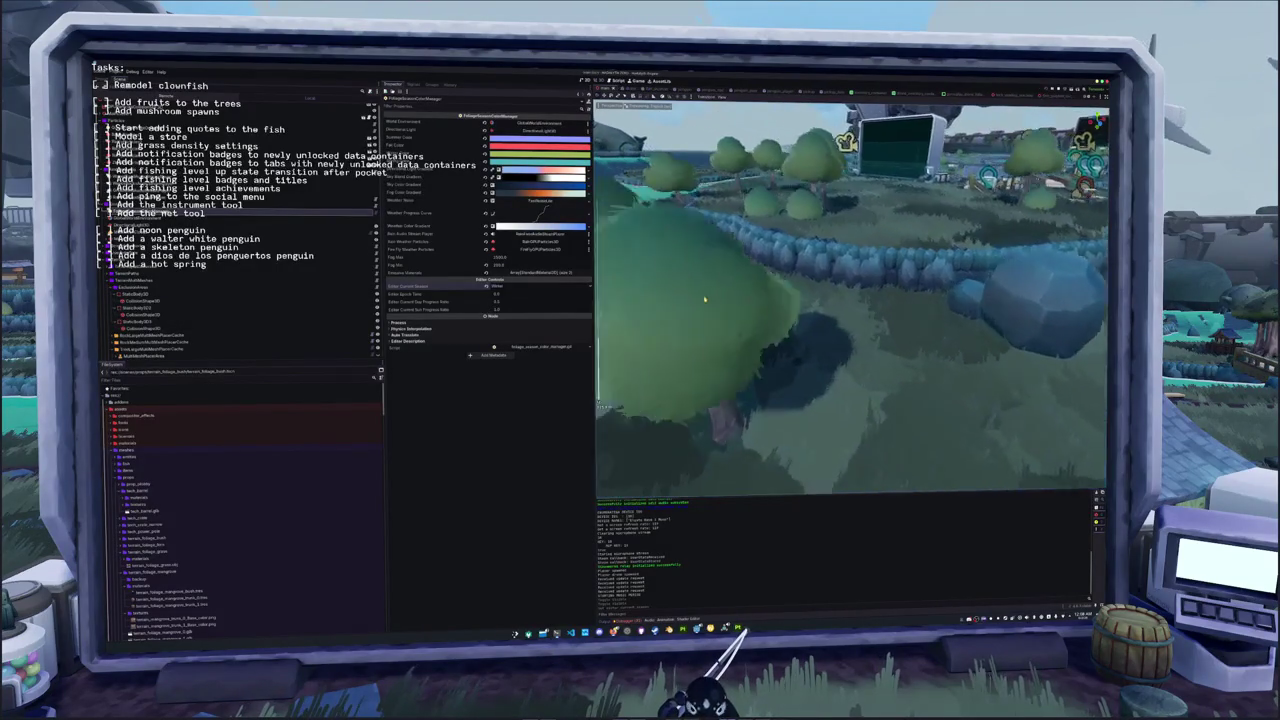
Preview the island in Fall, Summer, Spring and Winter, then show the shader code again
click(495, 286)
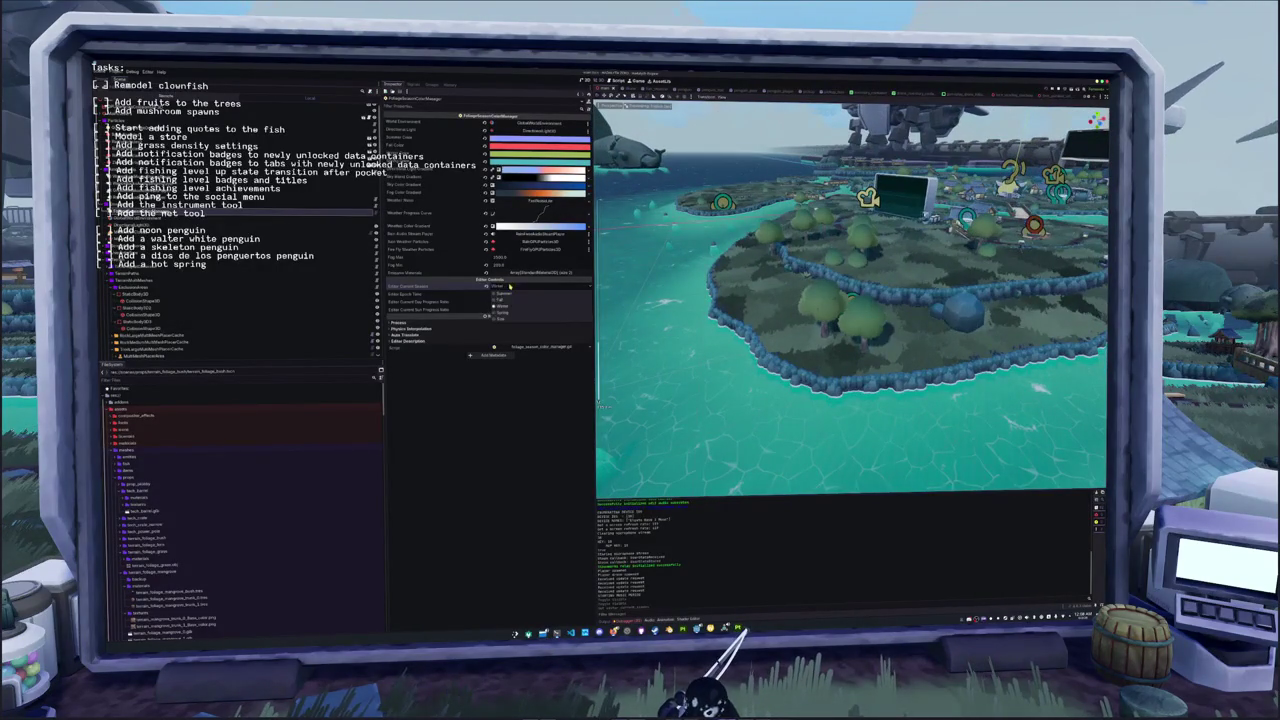
click(510, 317)
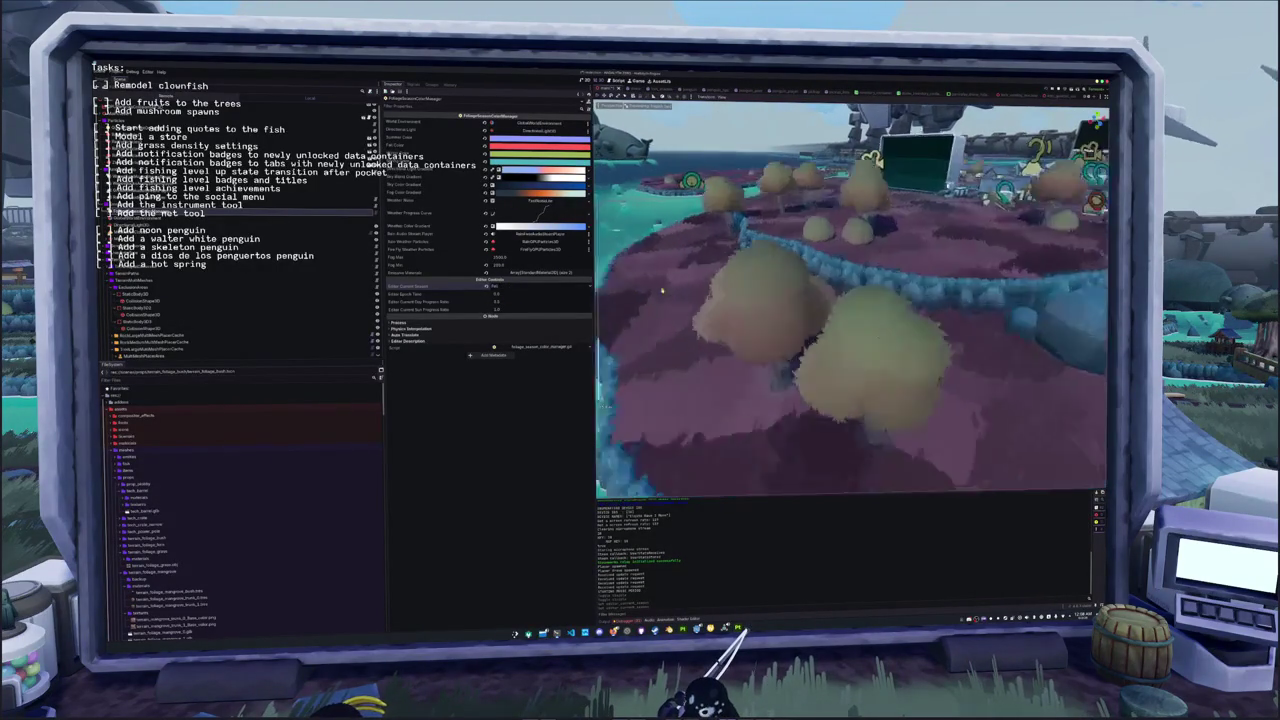
click(495, 286)
click(509, 297)
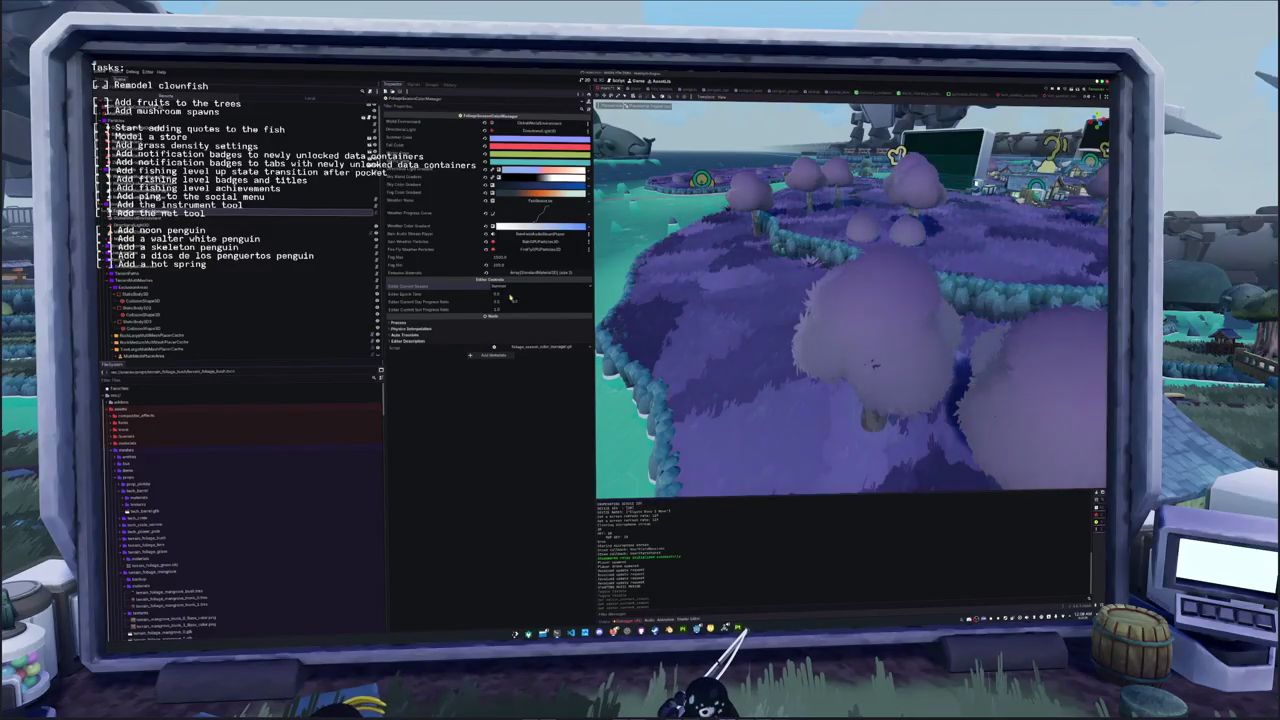
click(495, 286)
click(510, 312)
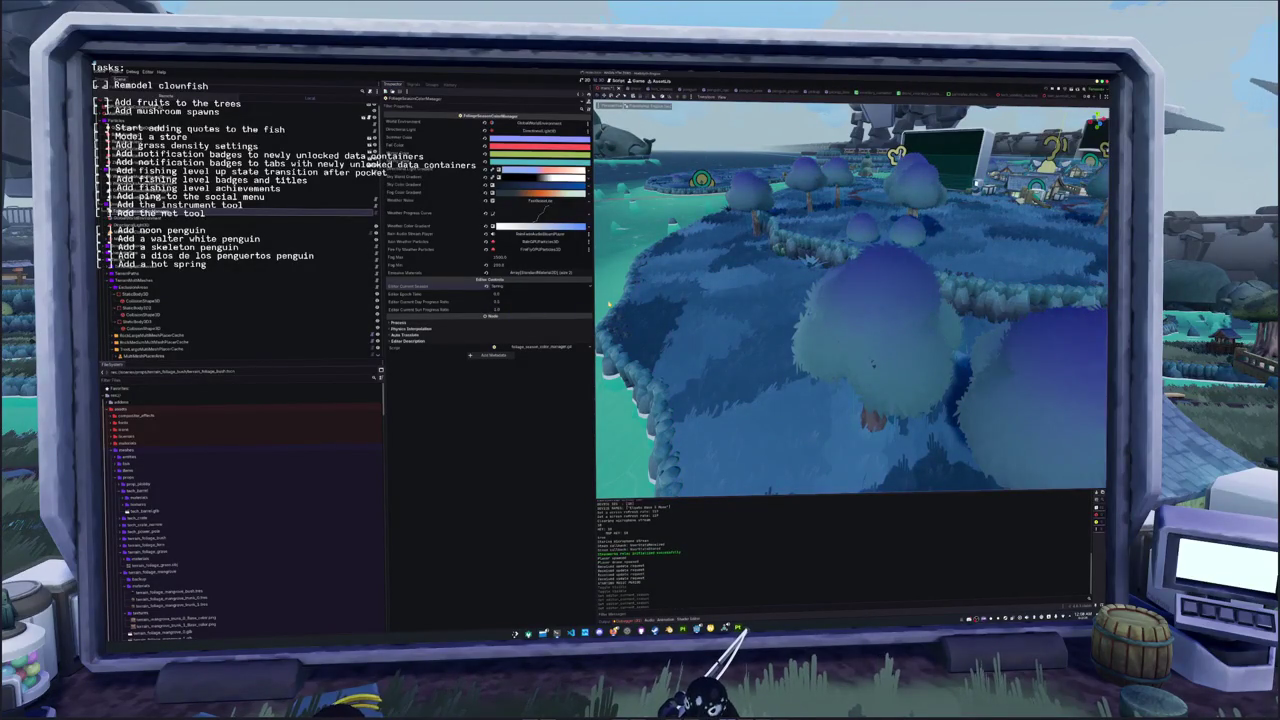
click(495, 286)
click(510, 318)
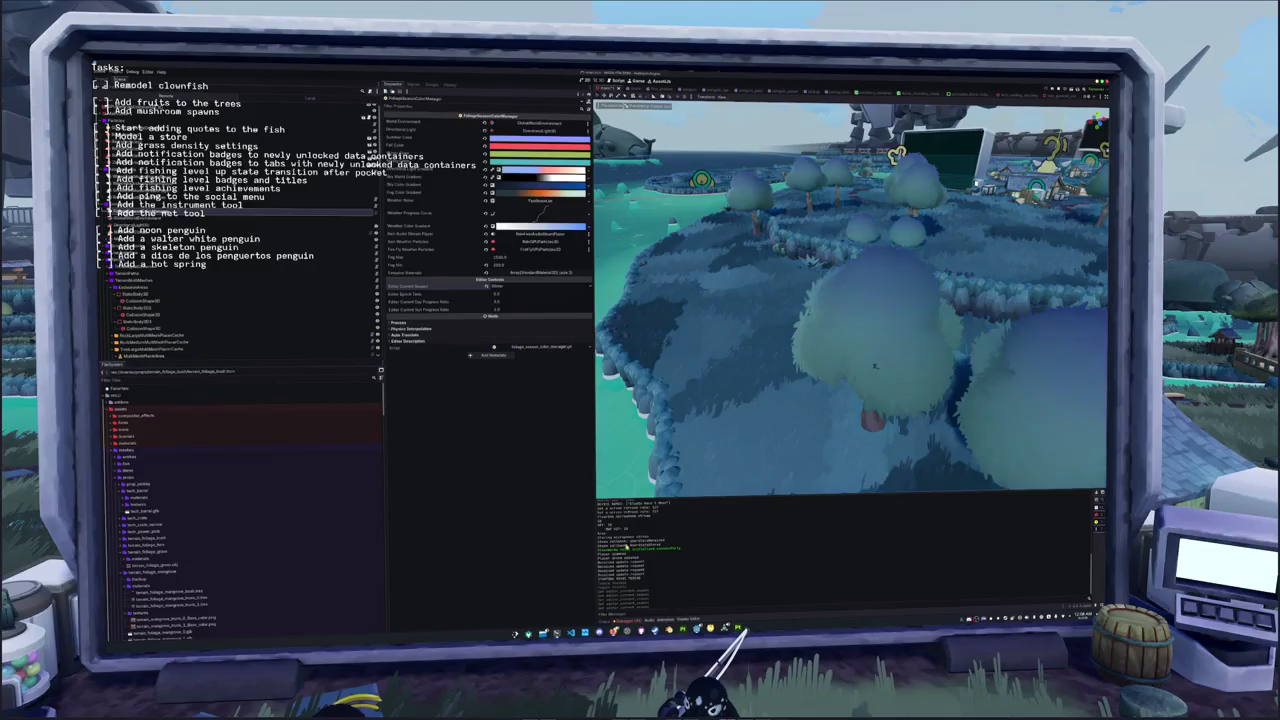
key(alt+s)
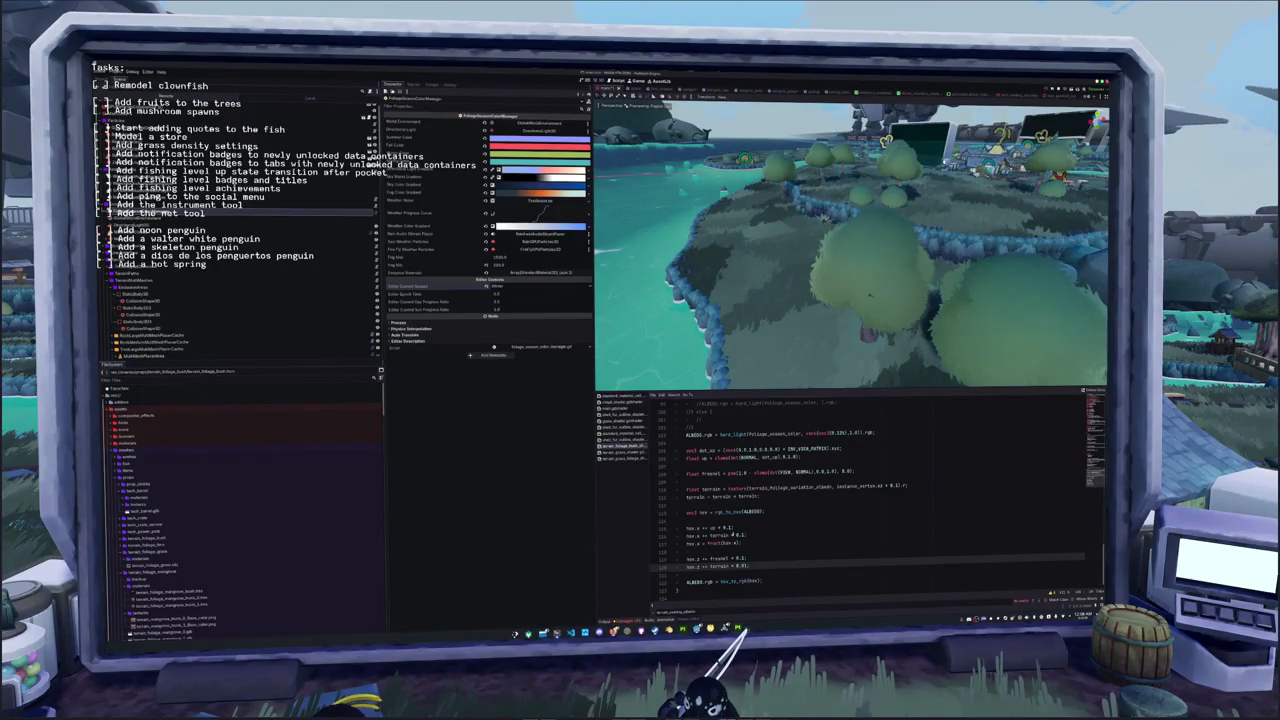
Temporarily comment out the hsv adjustment lines to compare, then restore them
key(Up)
key(Up)
key(Up)
key(Up)
key(Up)
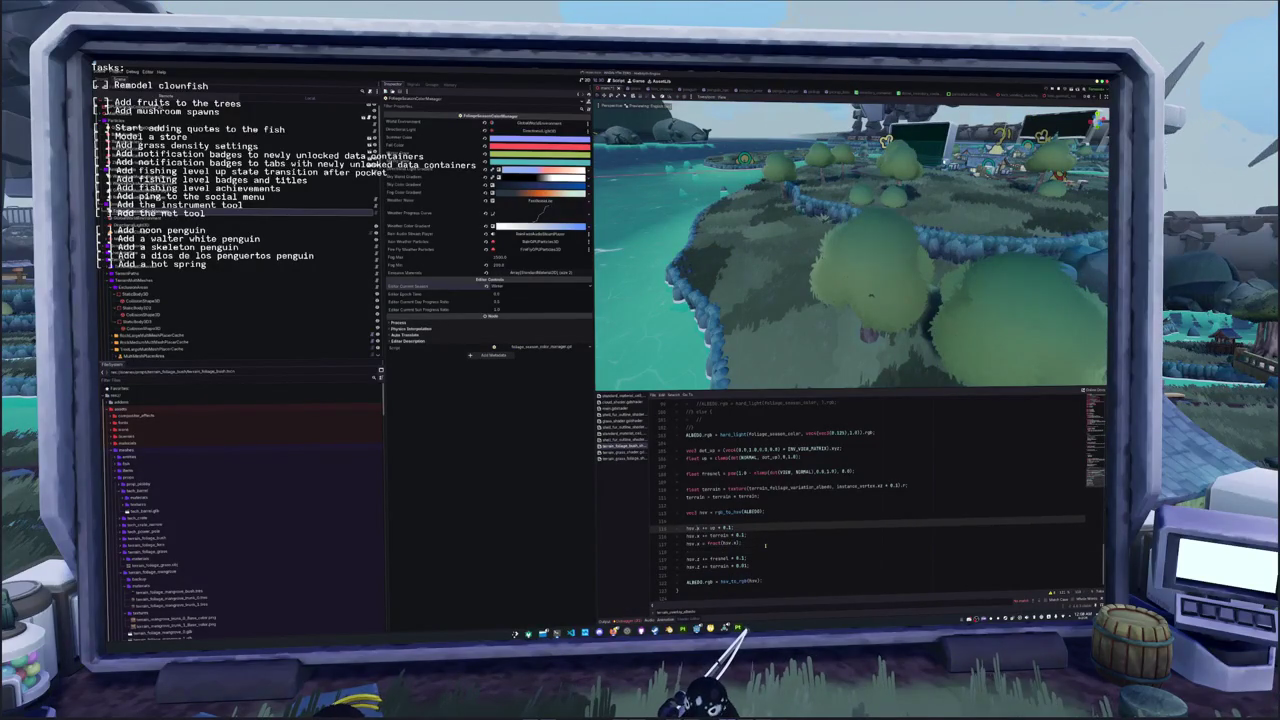
key(shift+Down)
key(shift+Down)
key(shift+Down)
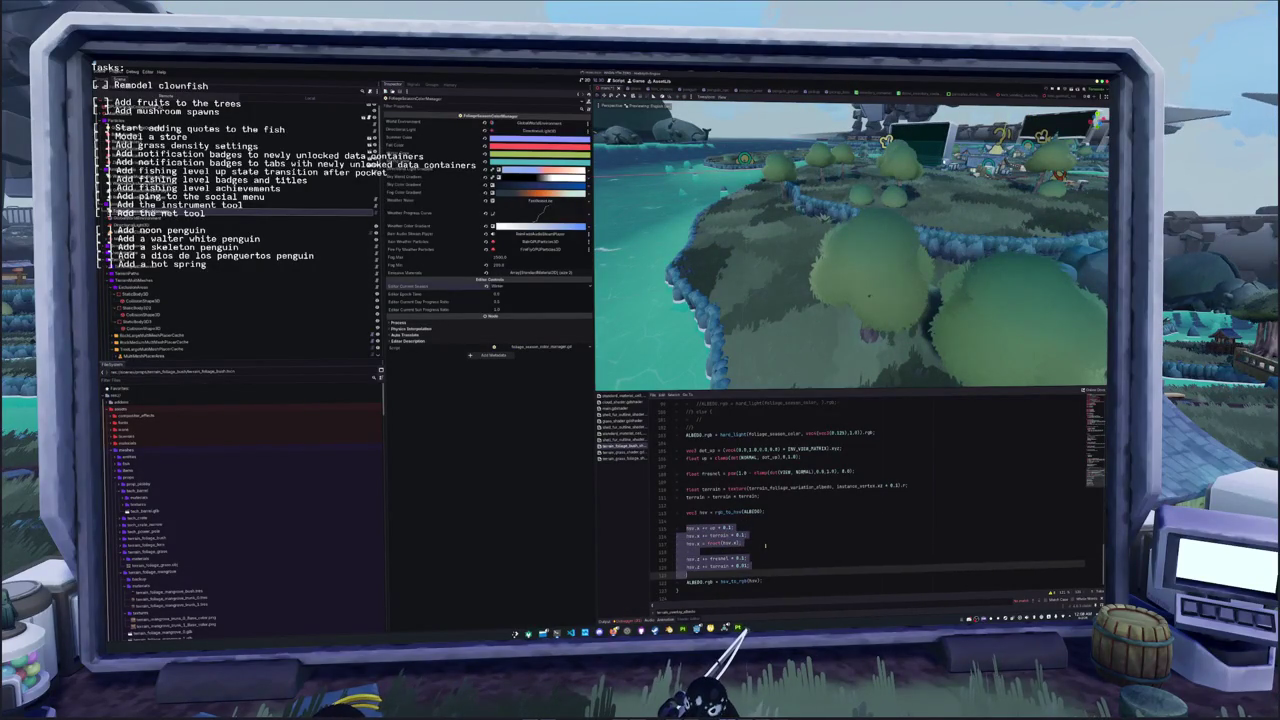
key(ctrl+k)
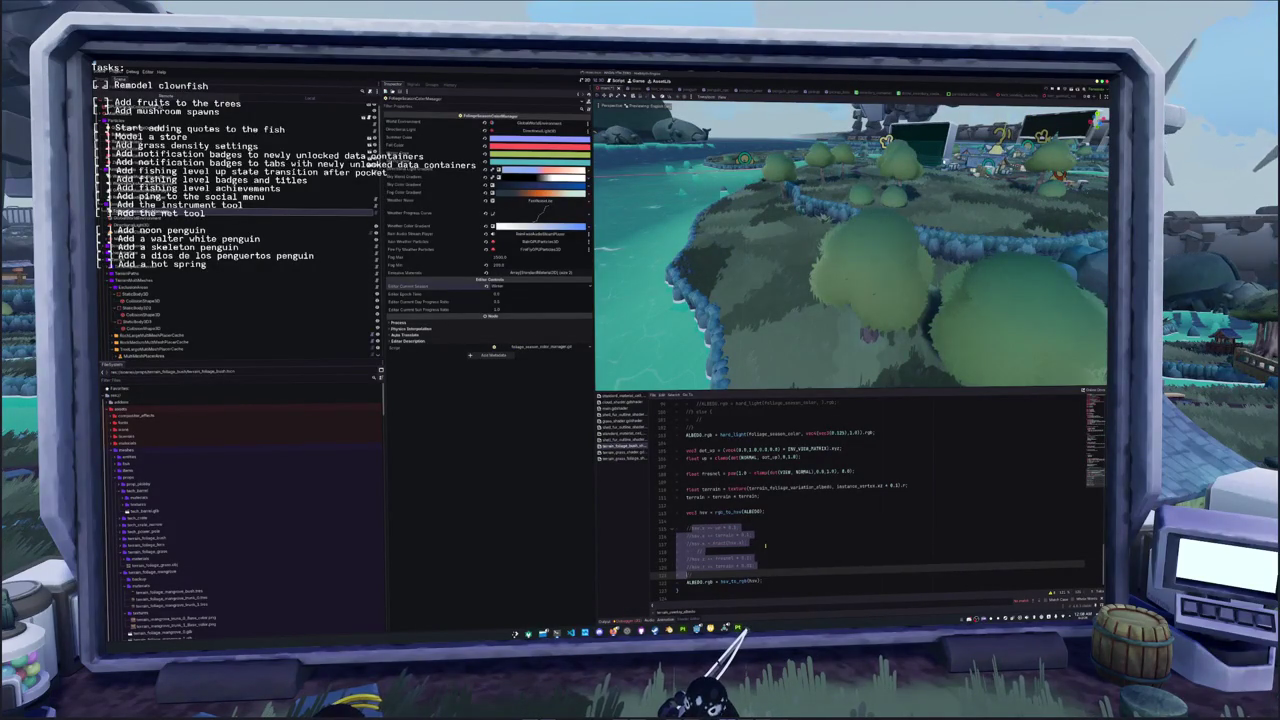
key(ctrl+k)
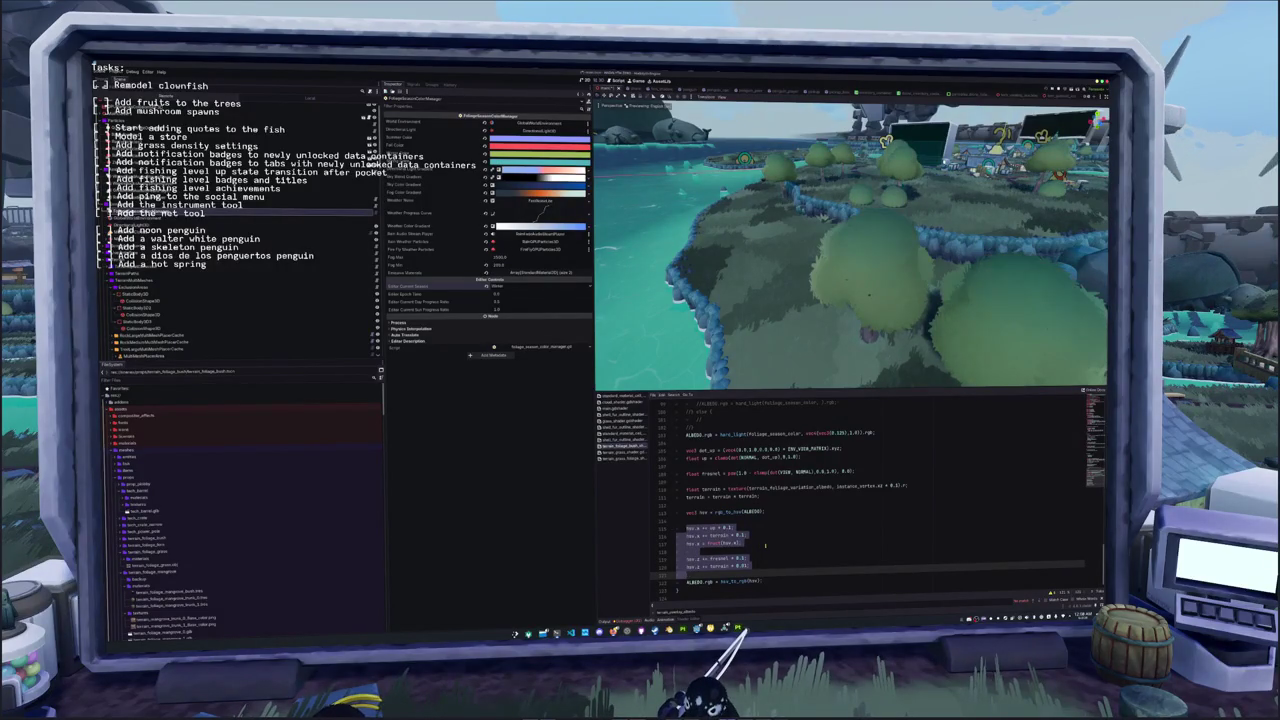
click(765, 546)
Change the terrain brightness term to 0.005 and save the foliage shader
key(Up)
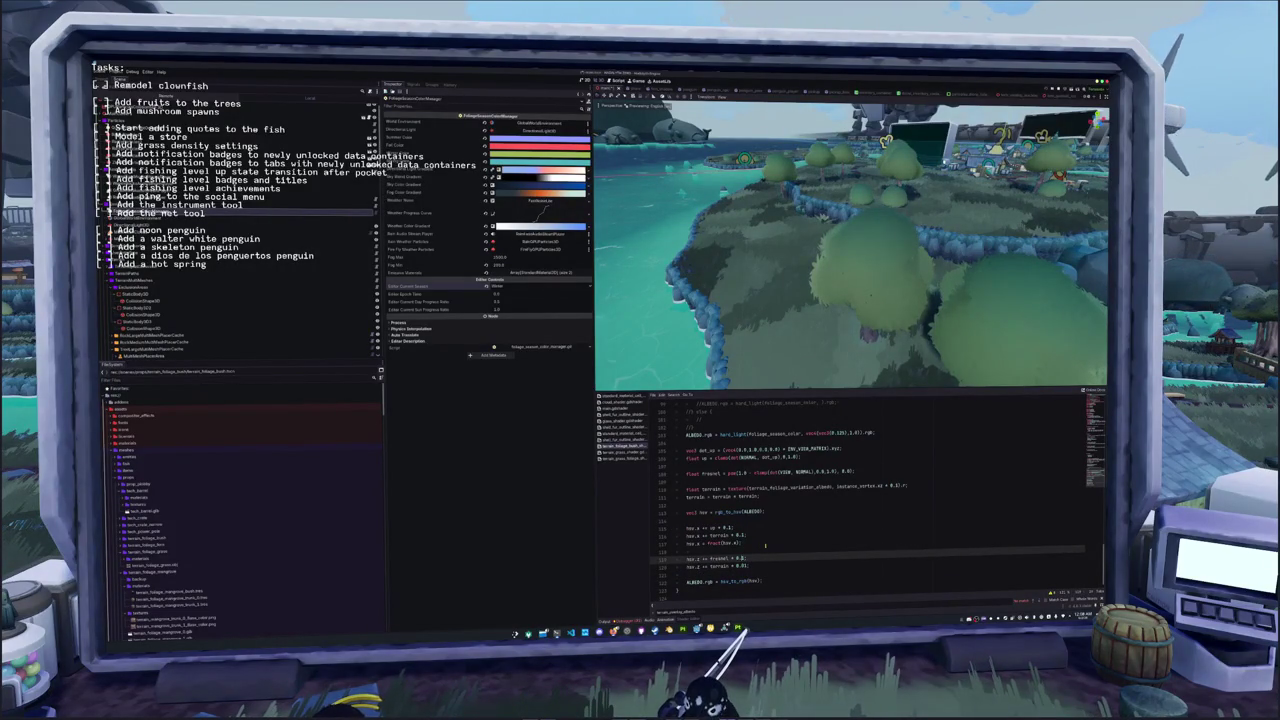
key(Down)
key(End)
key(Left)
key(BackSpace)
text(05)
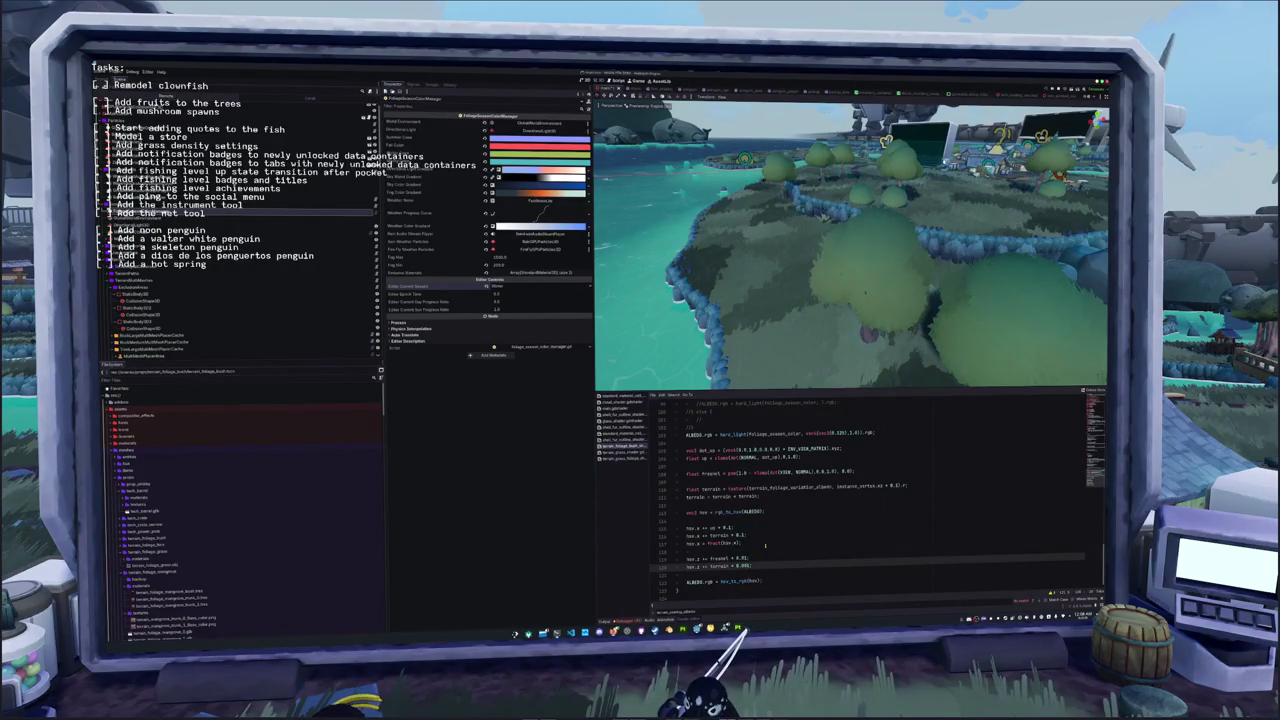
key(Up)
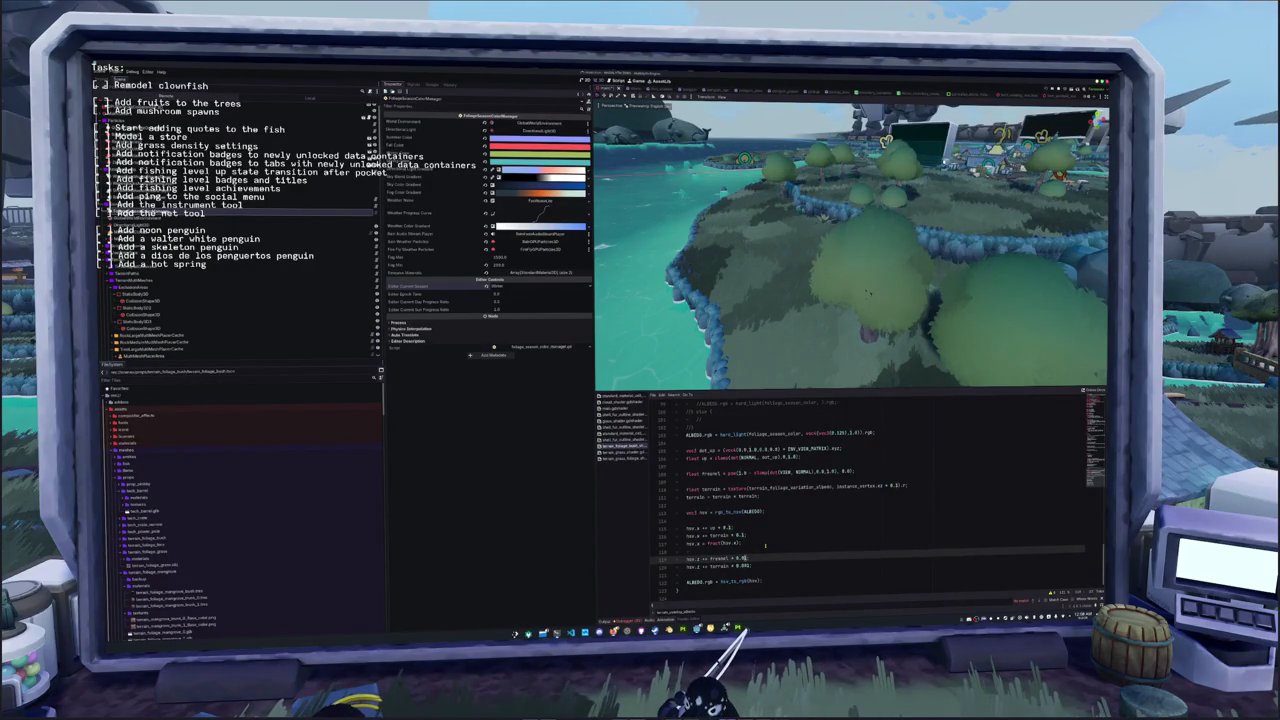
key(Down)
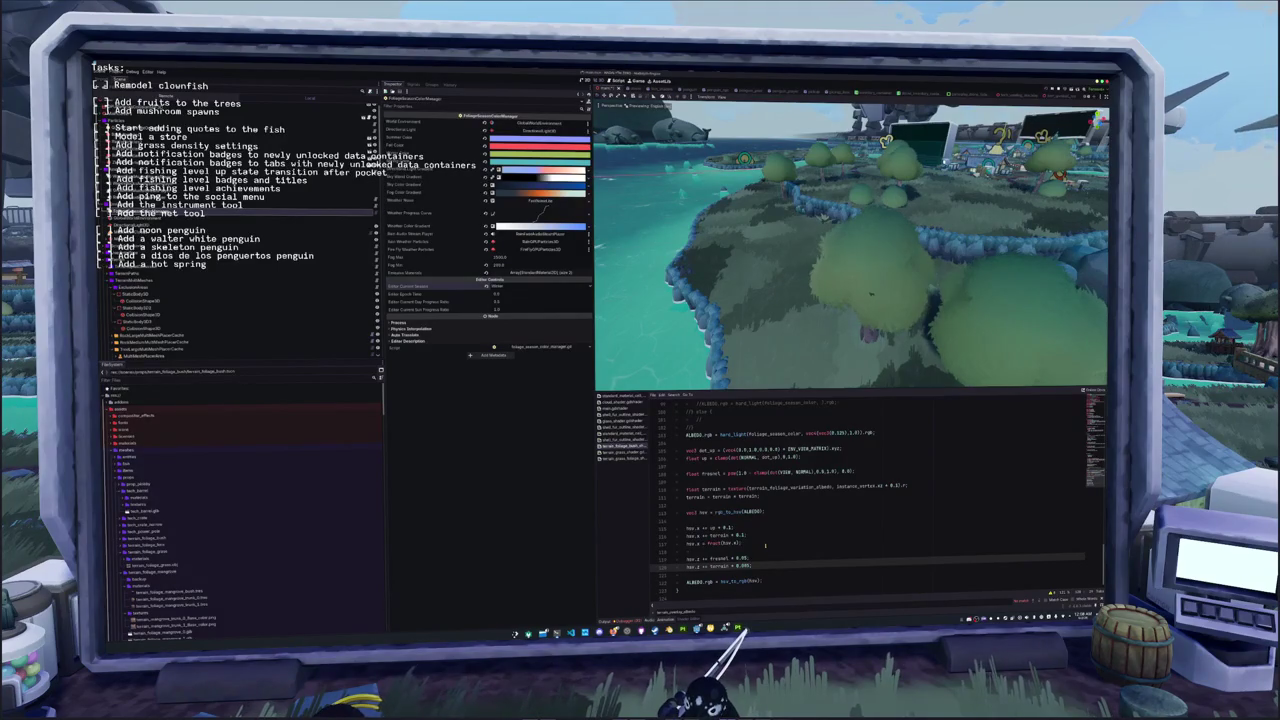
key(ctrl+s)
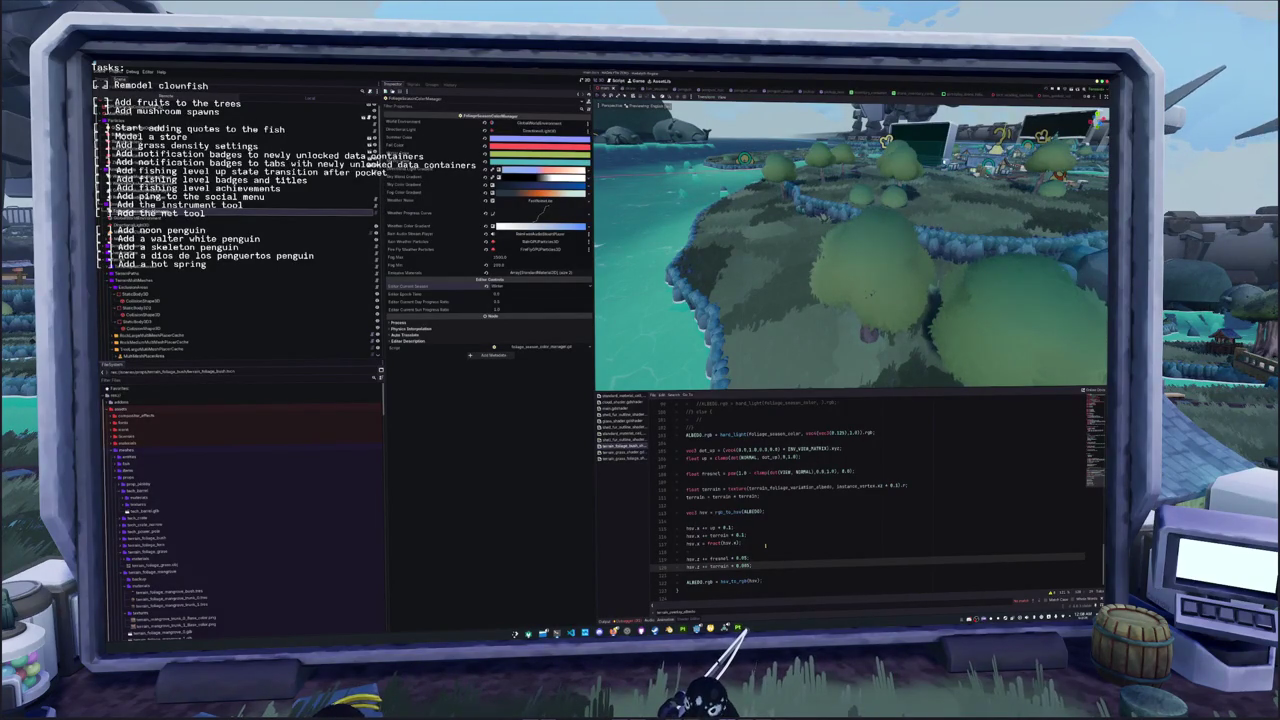
key(Up)
key(Up)
key(Up)
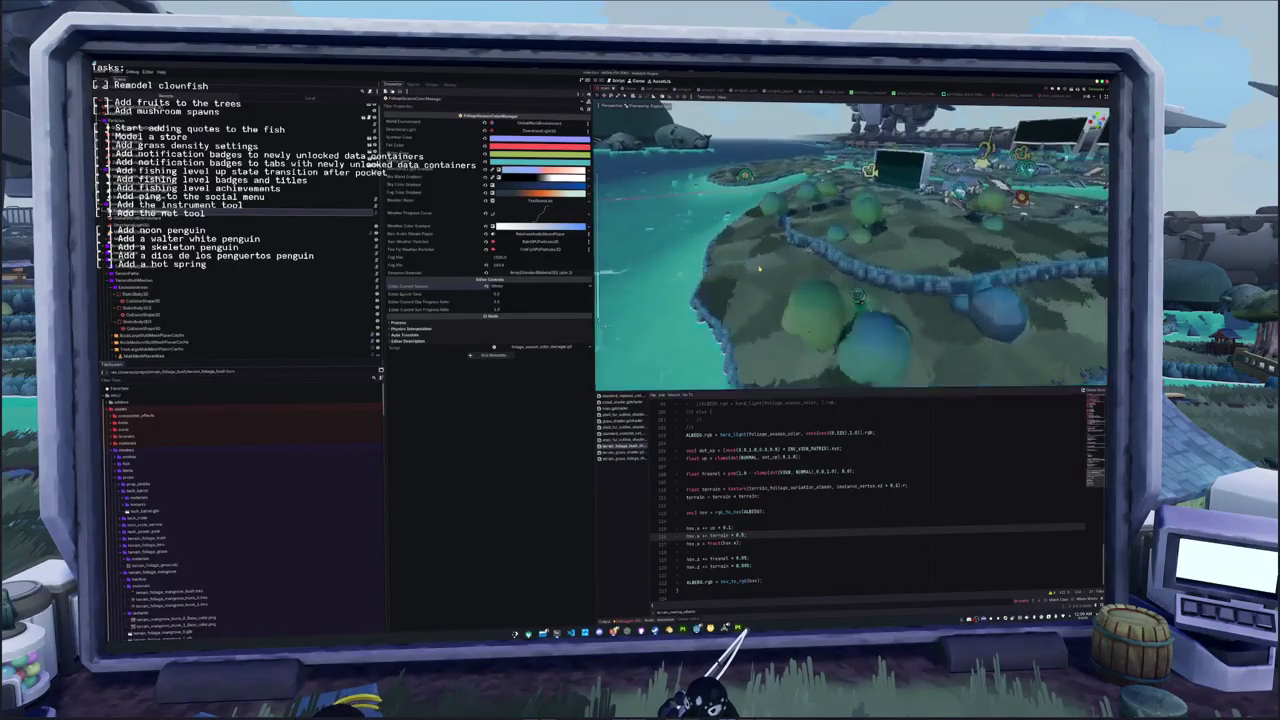
In Project Settings, expand the colour ramp of the terrain_overlay_albedo noise texture
click(620, 452)
scroll(677, 461, down, 10)
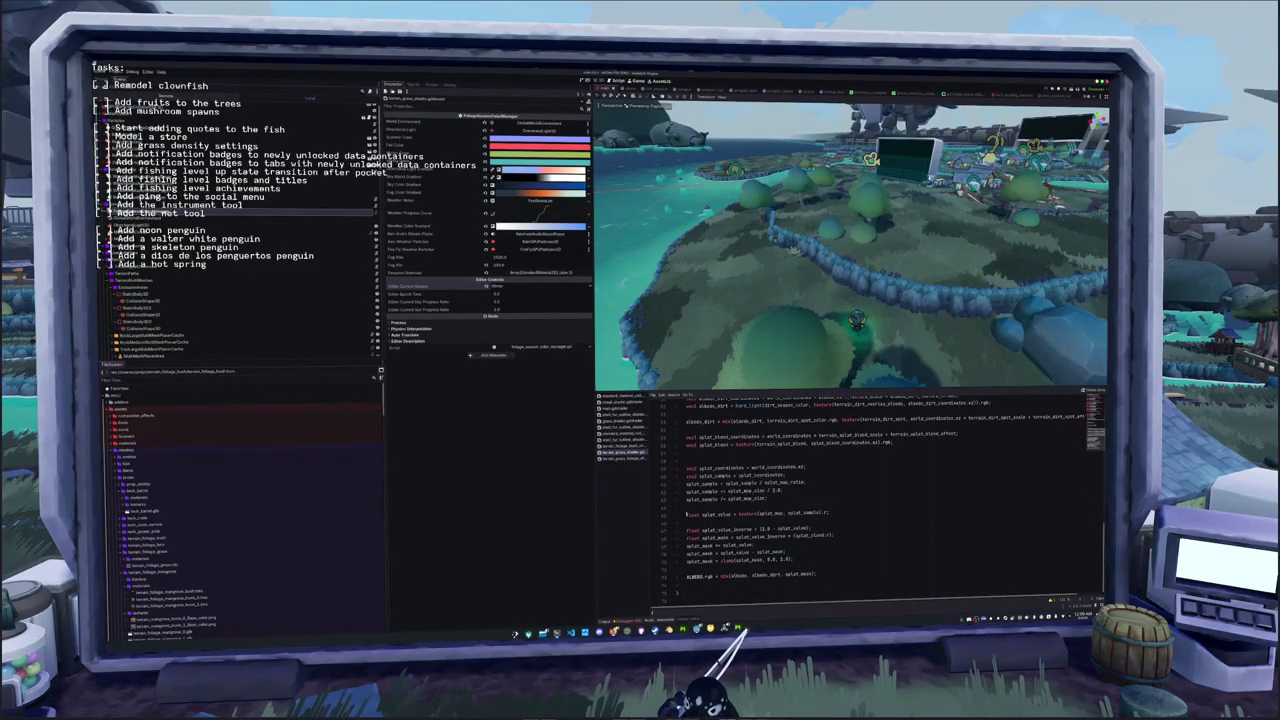
scroll(686, 514, up, 5)
click(132, 72)
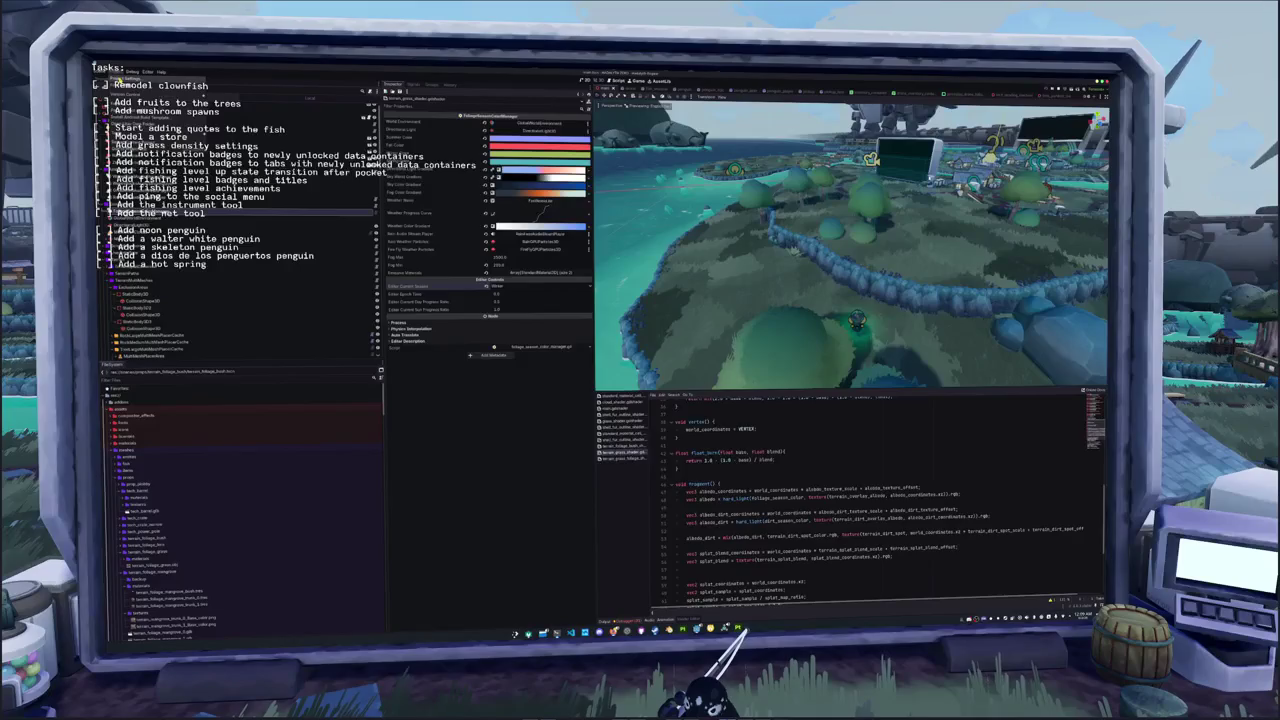
click(145, 85)
click(660, 392)
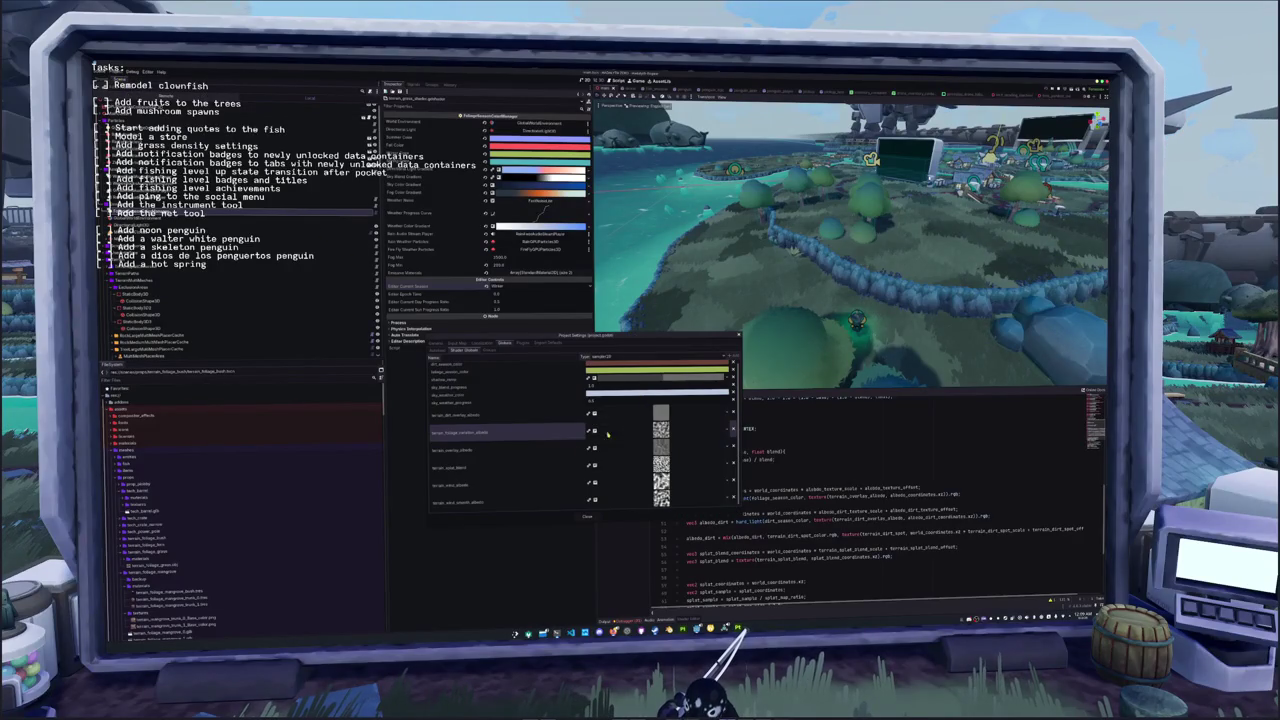
click(660, 448)
click(618, 472)
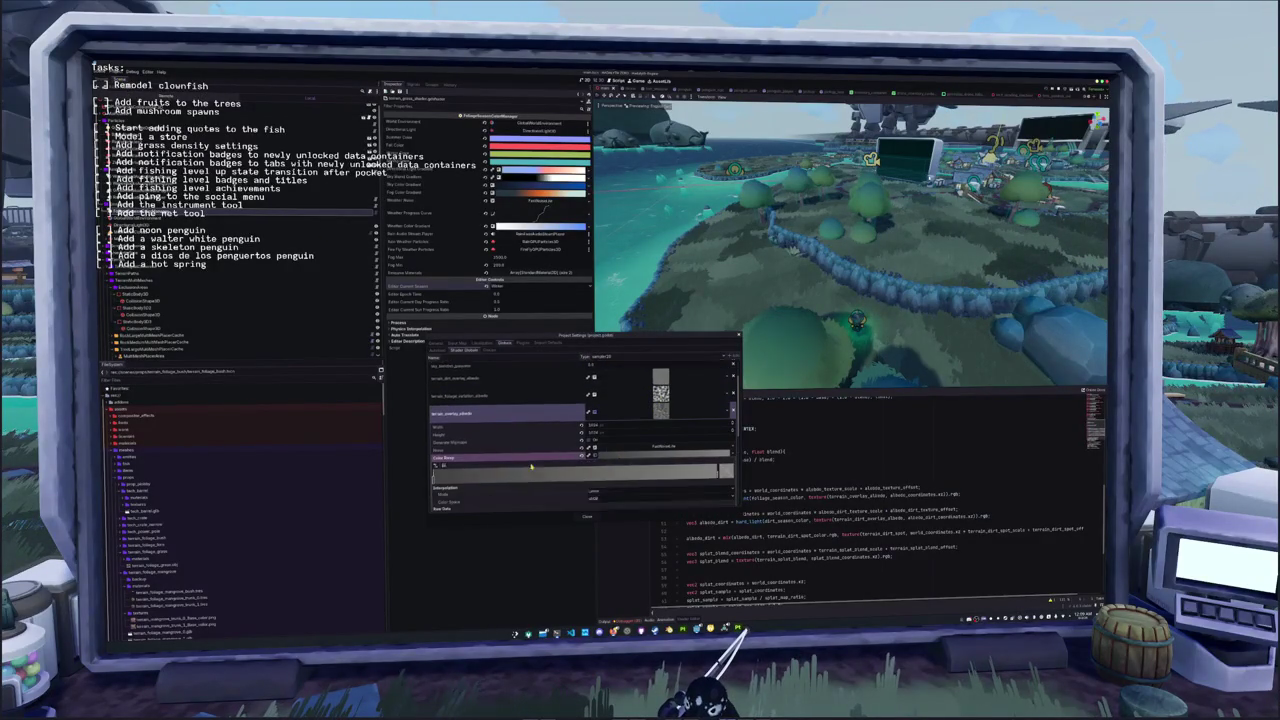
Brighten the colour ramp's dark left stop, then close Project Settings
click(433, 464)
mouse_move(506, 350)
mouse_down()
mouse_move(506, 310)
mouse_move(530, 472)
mouse_up()
click(530, 472)
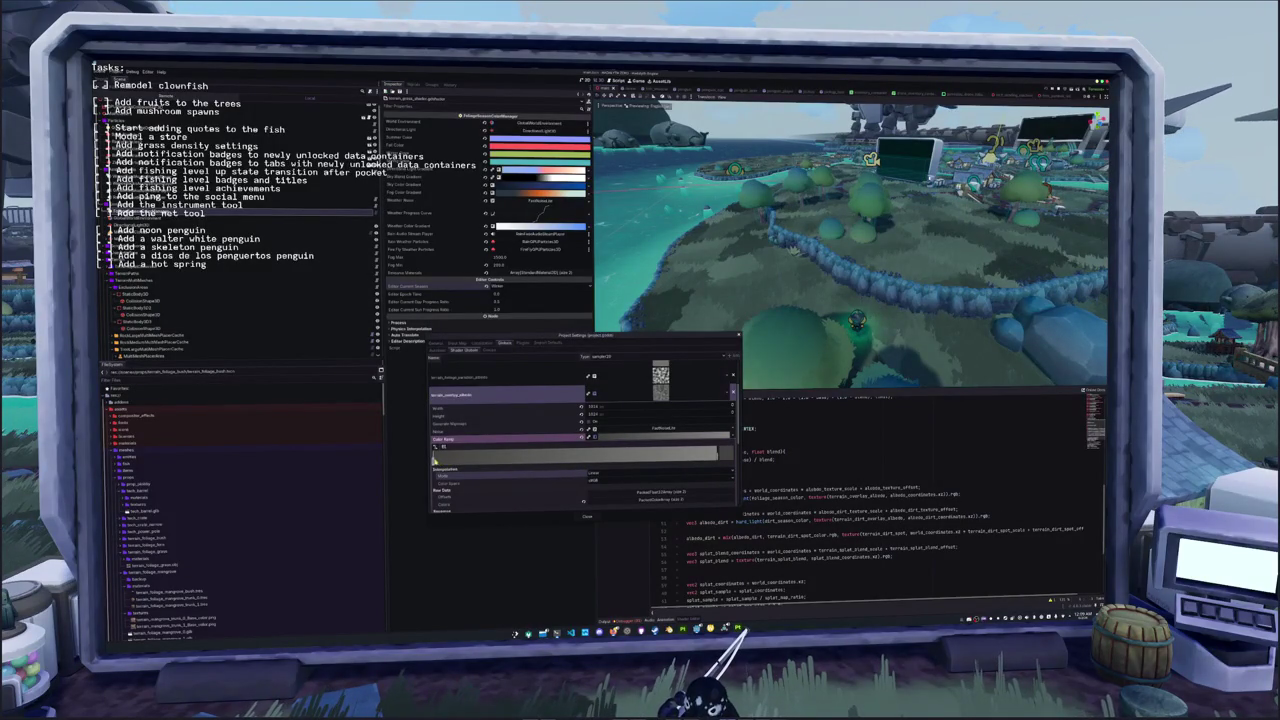
click(434, 459)
click(463, 410)
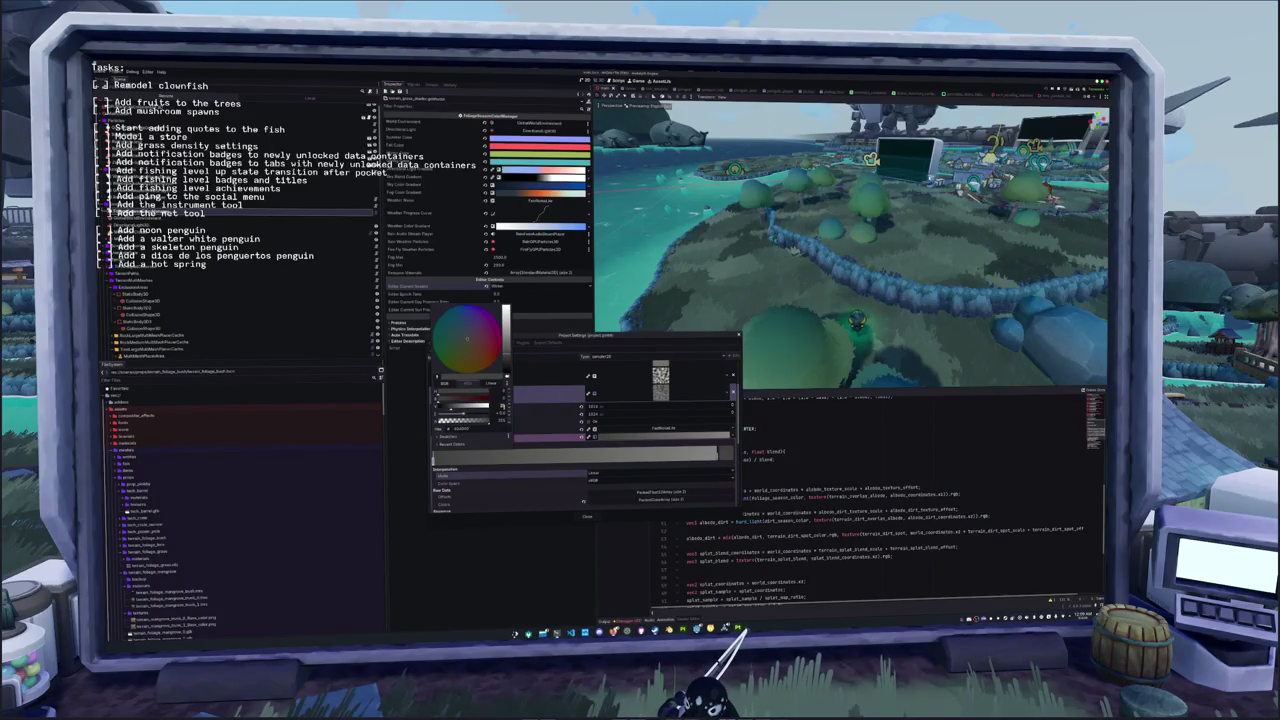
drag(463, 410, 519, 406)
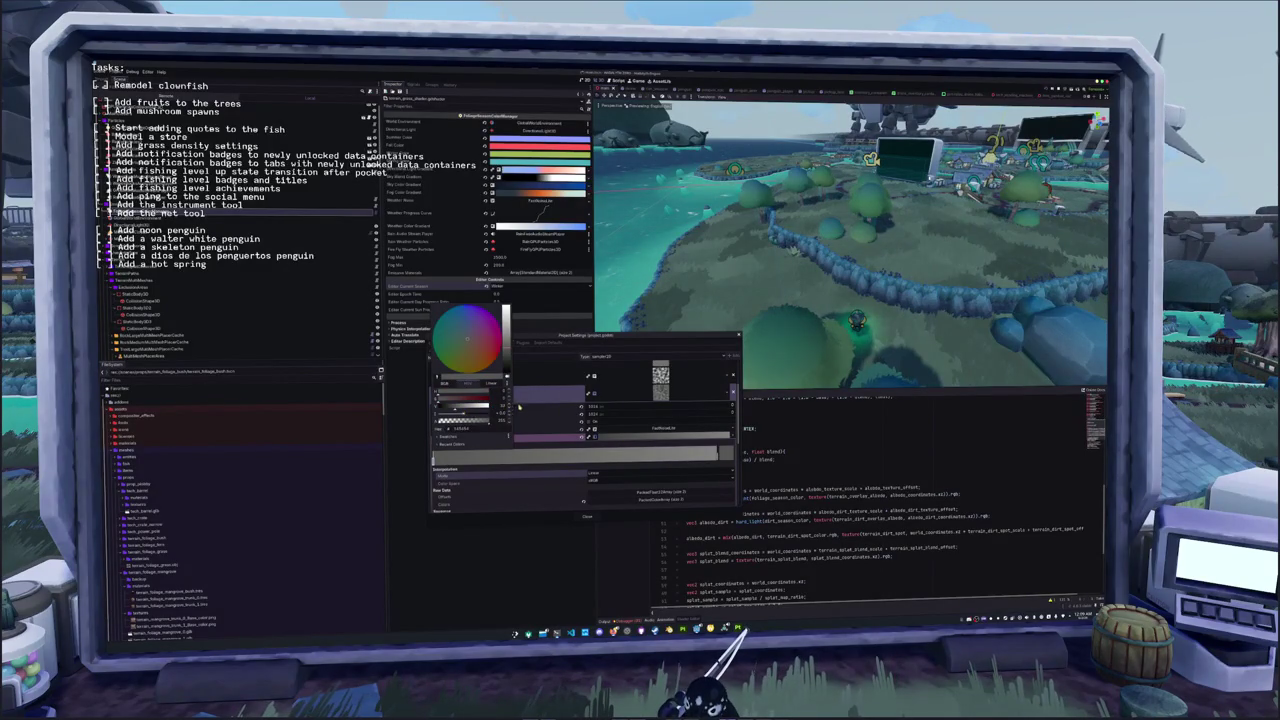
click(717, 455)
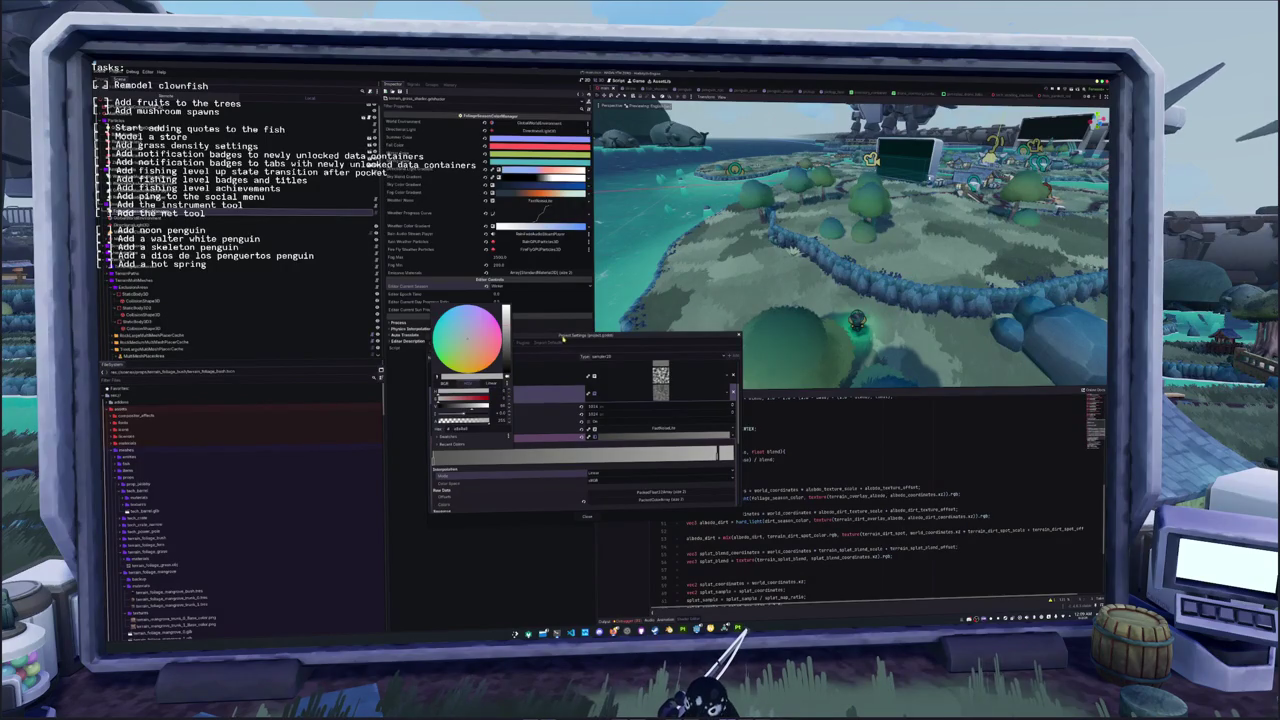
click(558, 355)
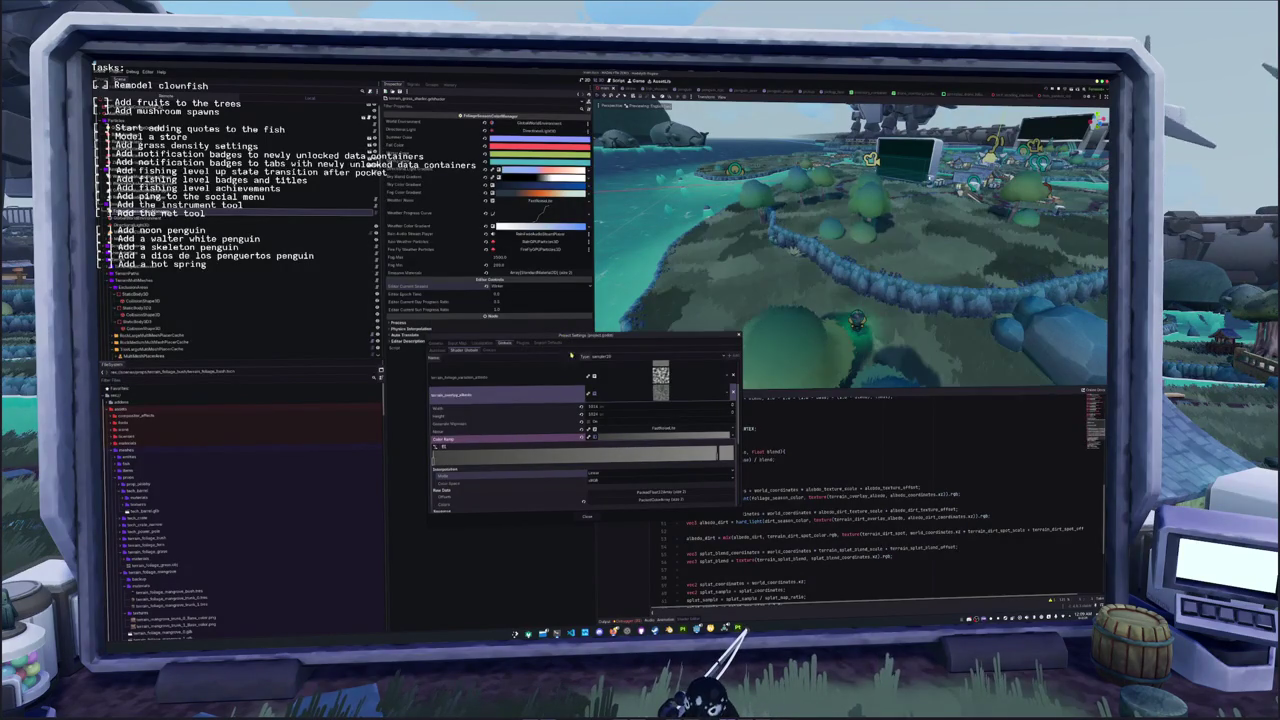
click(587, 516)
scroll(763, 461, down, 4)
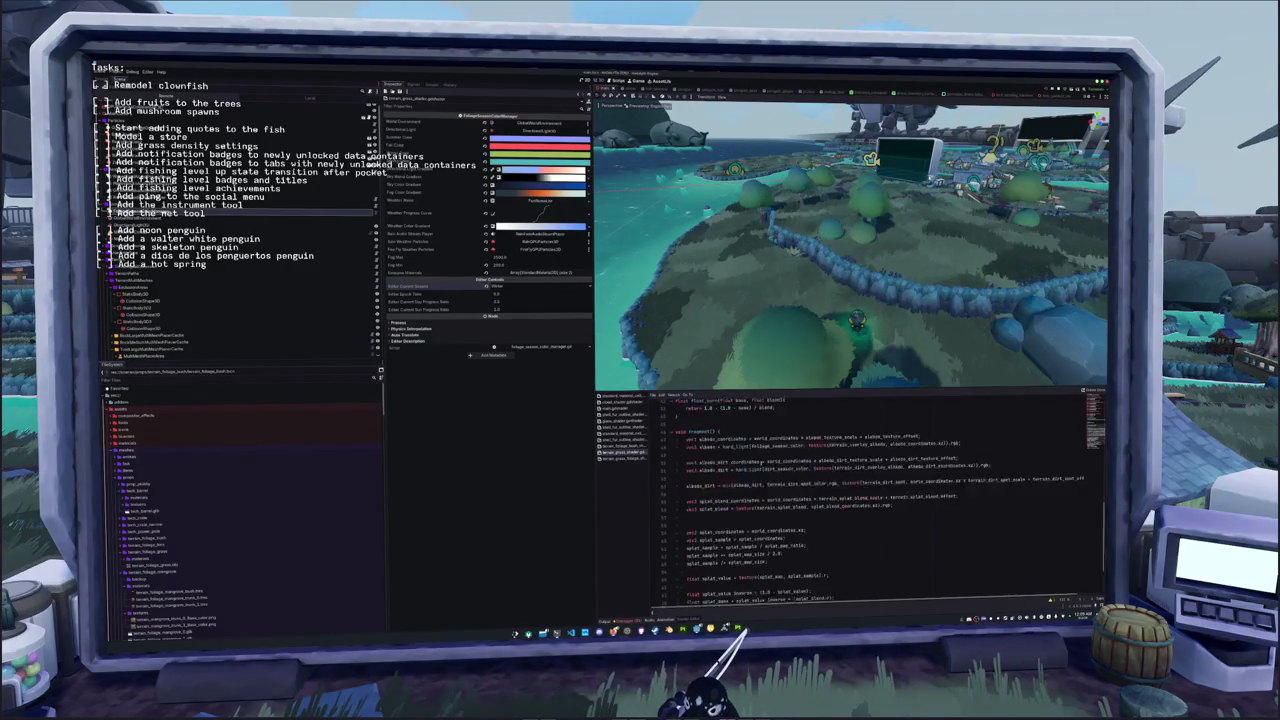
Go back to the foliage shader with HSV terrain blending and find its ALBEDO line near line 114
key(alt+Left)
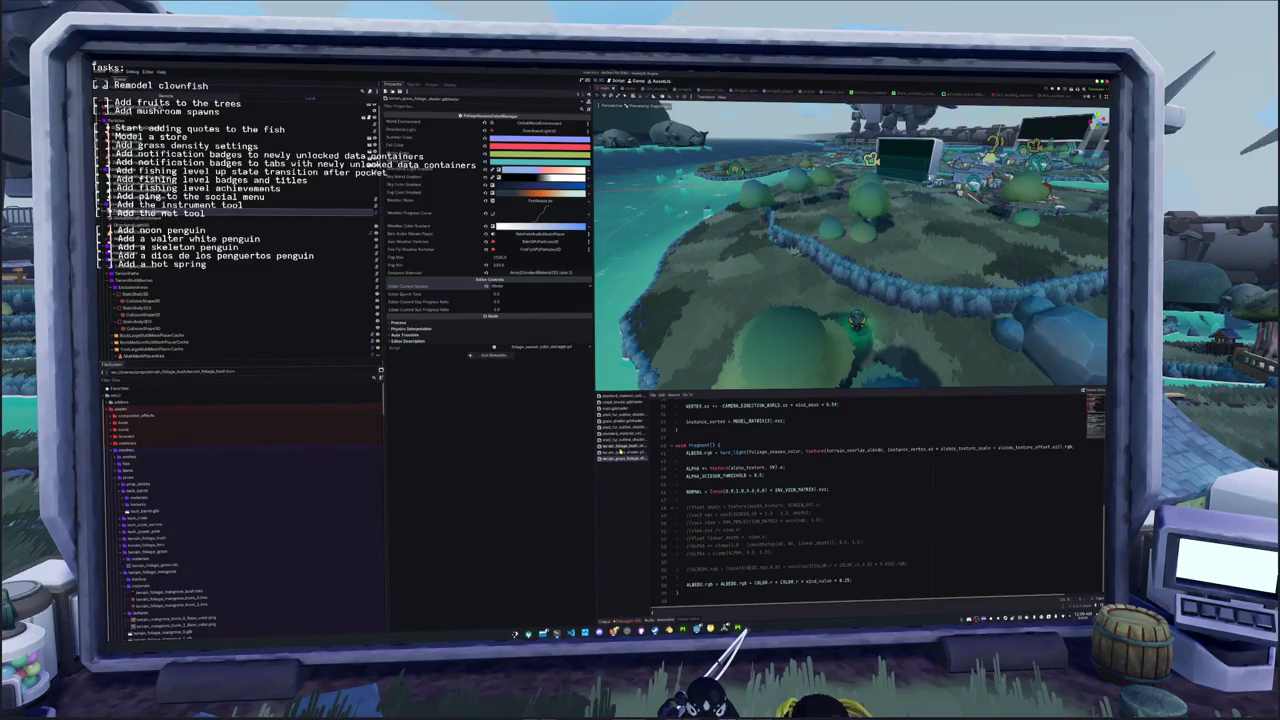
key(alt+Left)
click(704, 521)
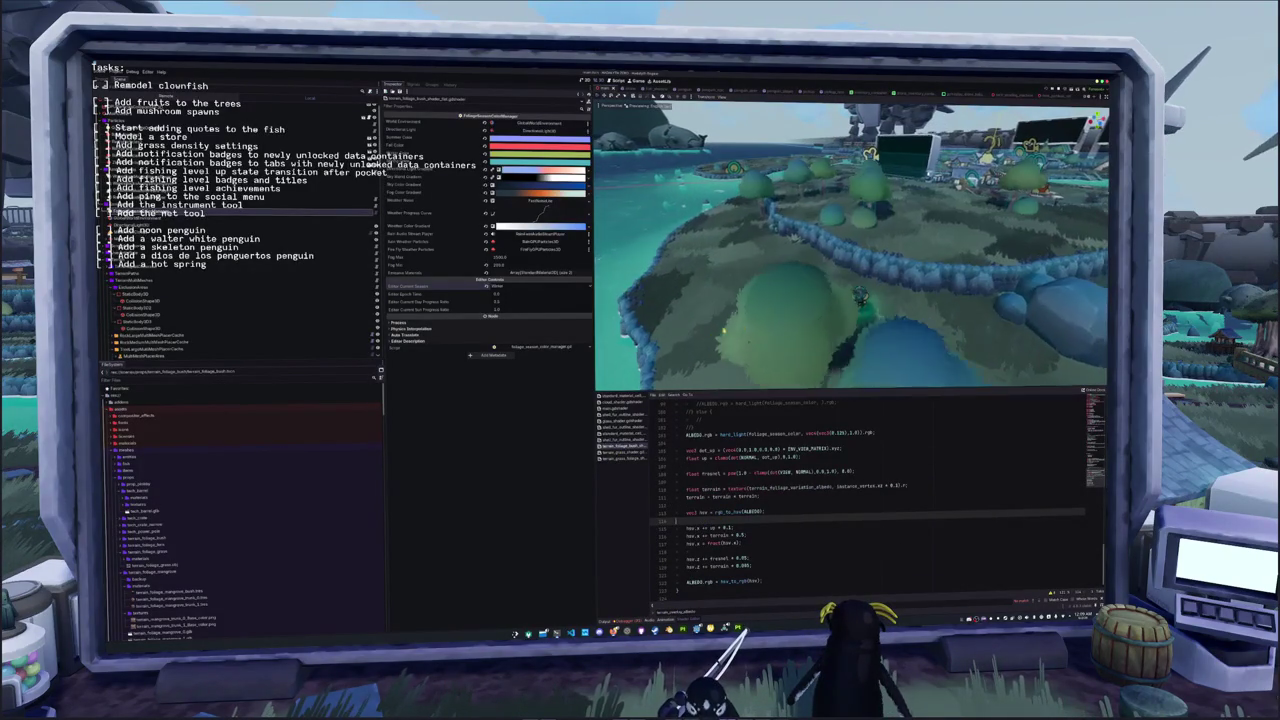
scroll(841, 456, up, 3)
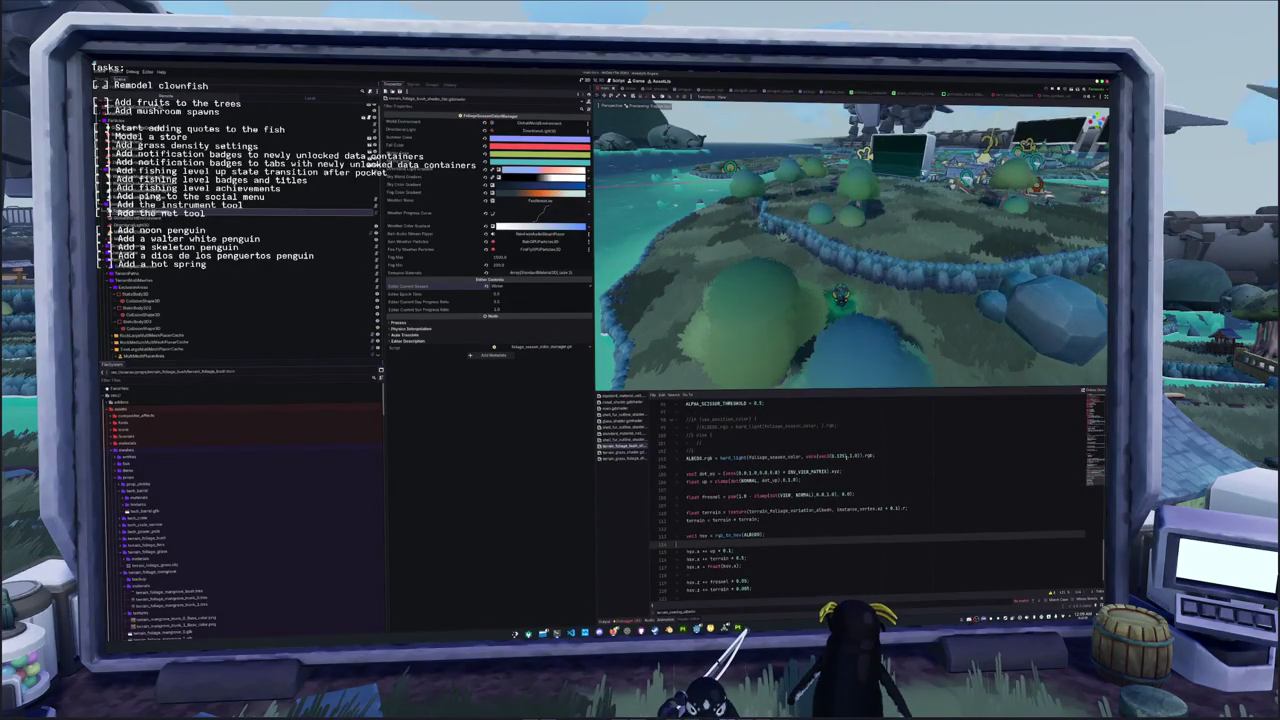
scroll(841, 455, up, 2)
scroll(841, 455, up, 3)
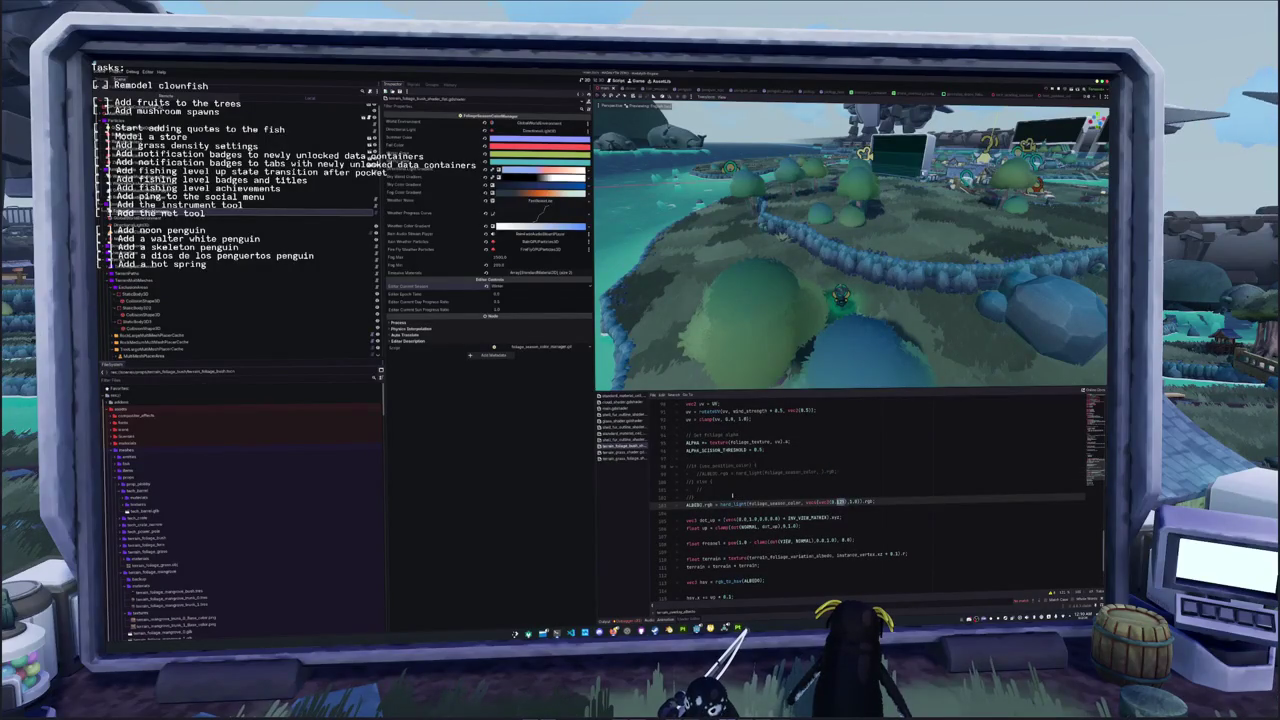
Switch to the terrain grass shader and place the caret in its fragment code
key(ctrl+shift+period)
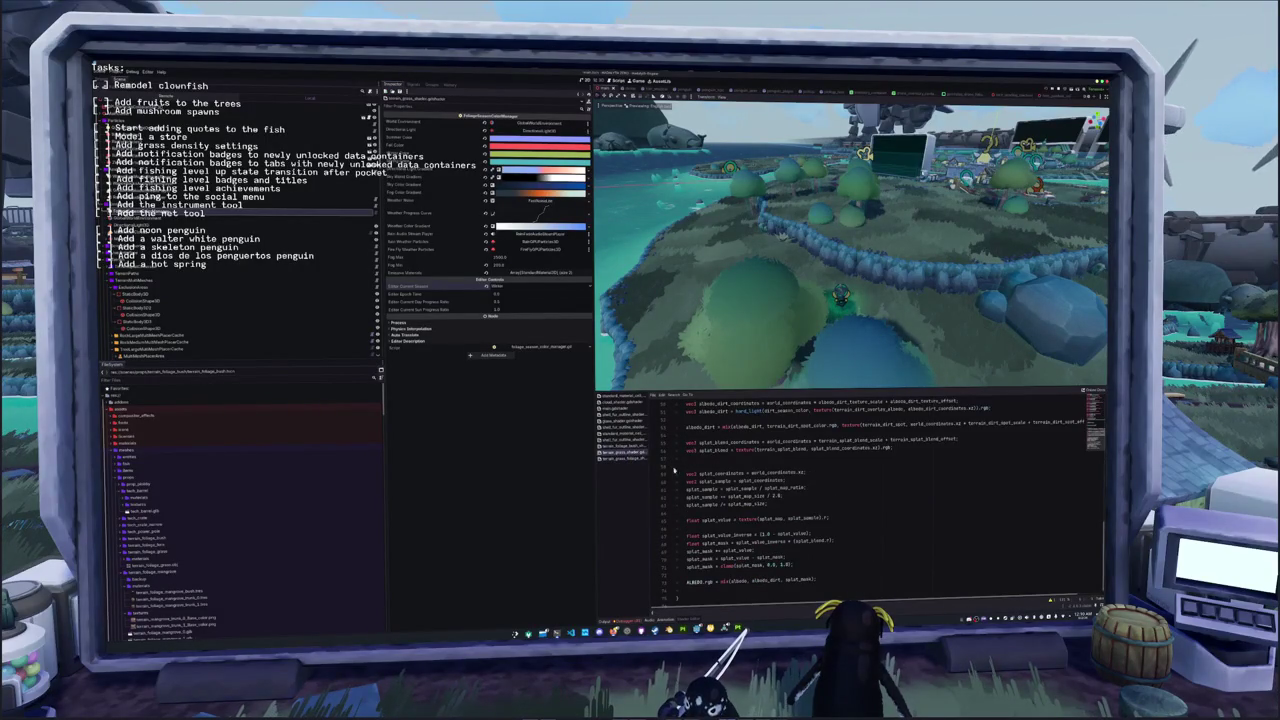
scroll(841, 500, down, 1)
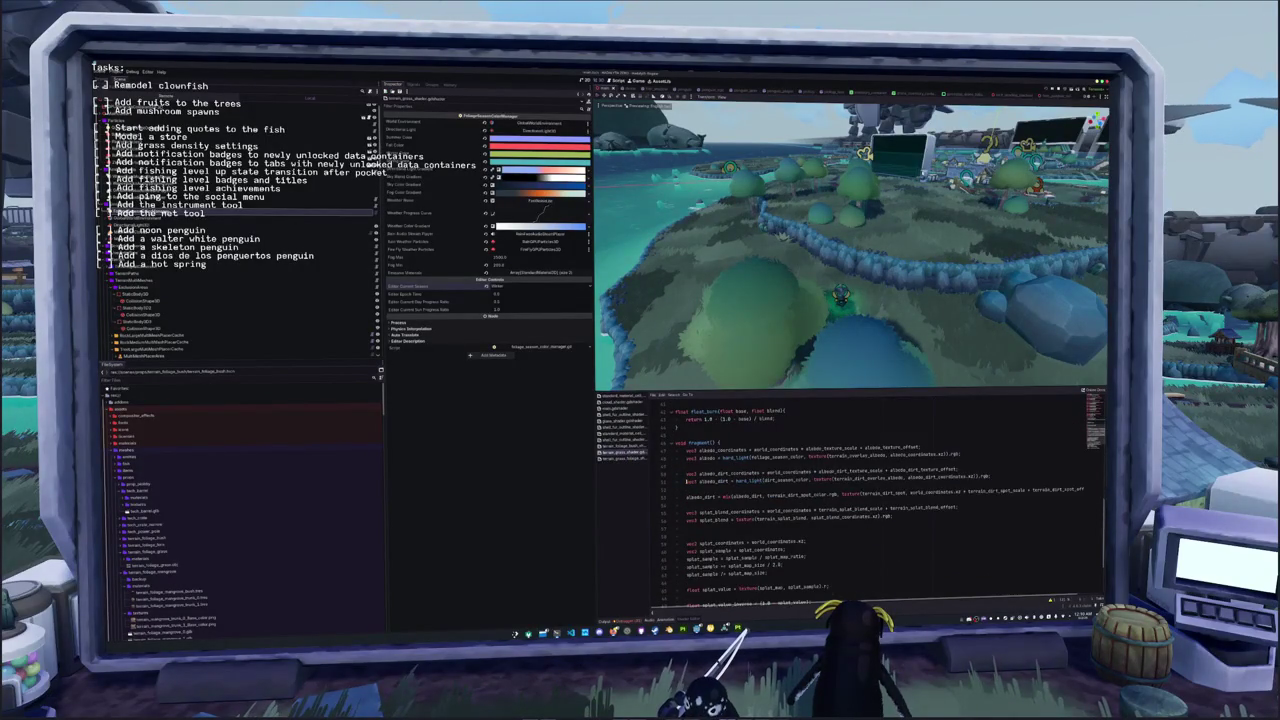
scroll(686, 481, down, 2)
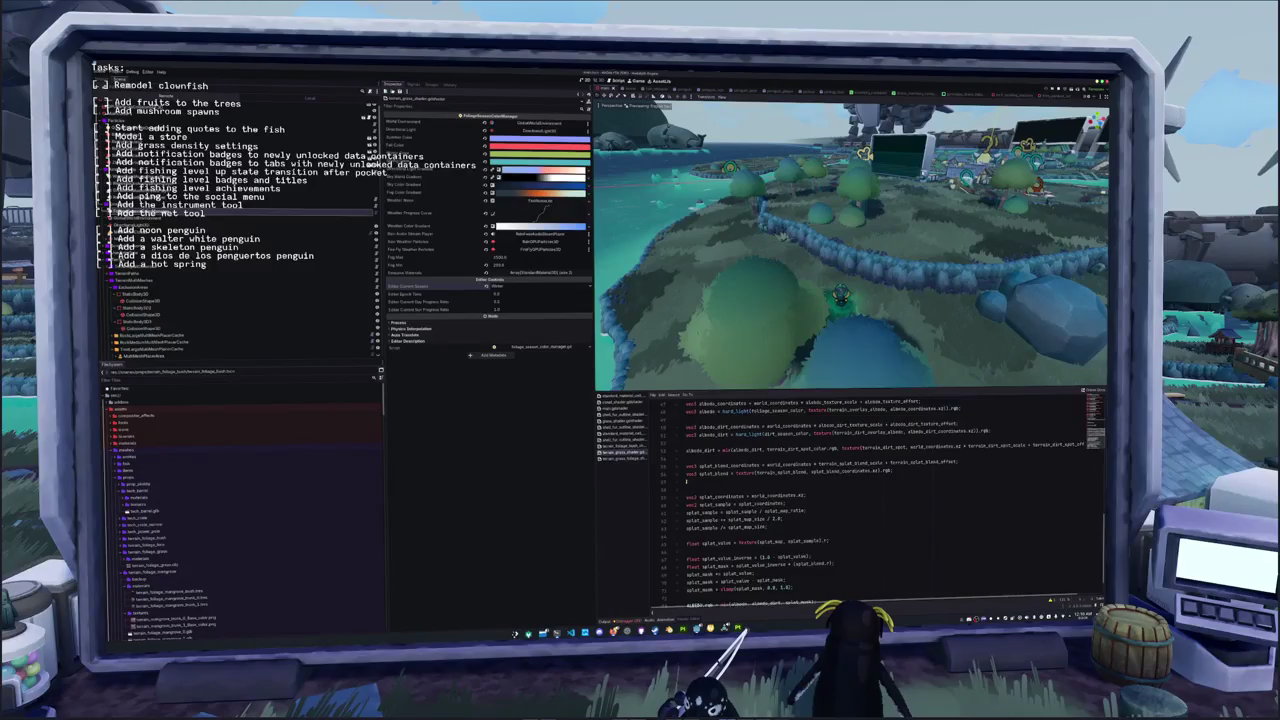
scroll(686, 481, down, 1)
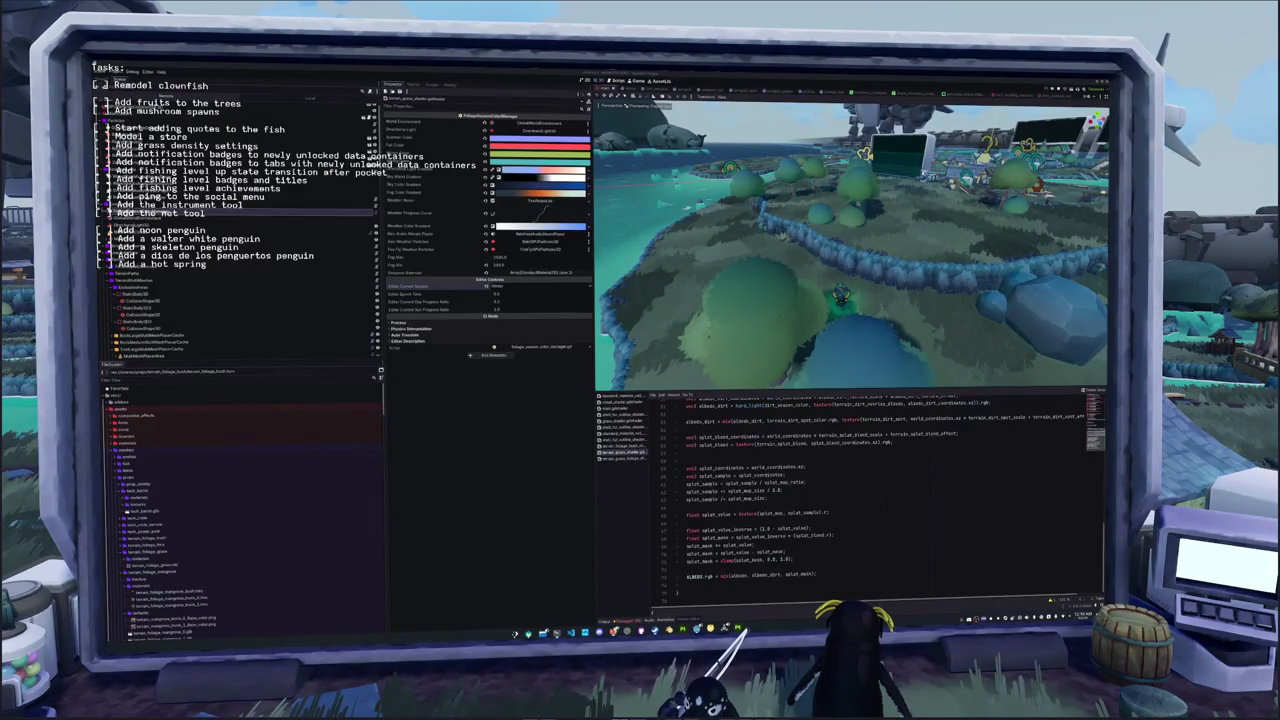
click(851, 560)
scroll(851, 557, up, 3)
click(736, 459)
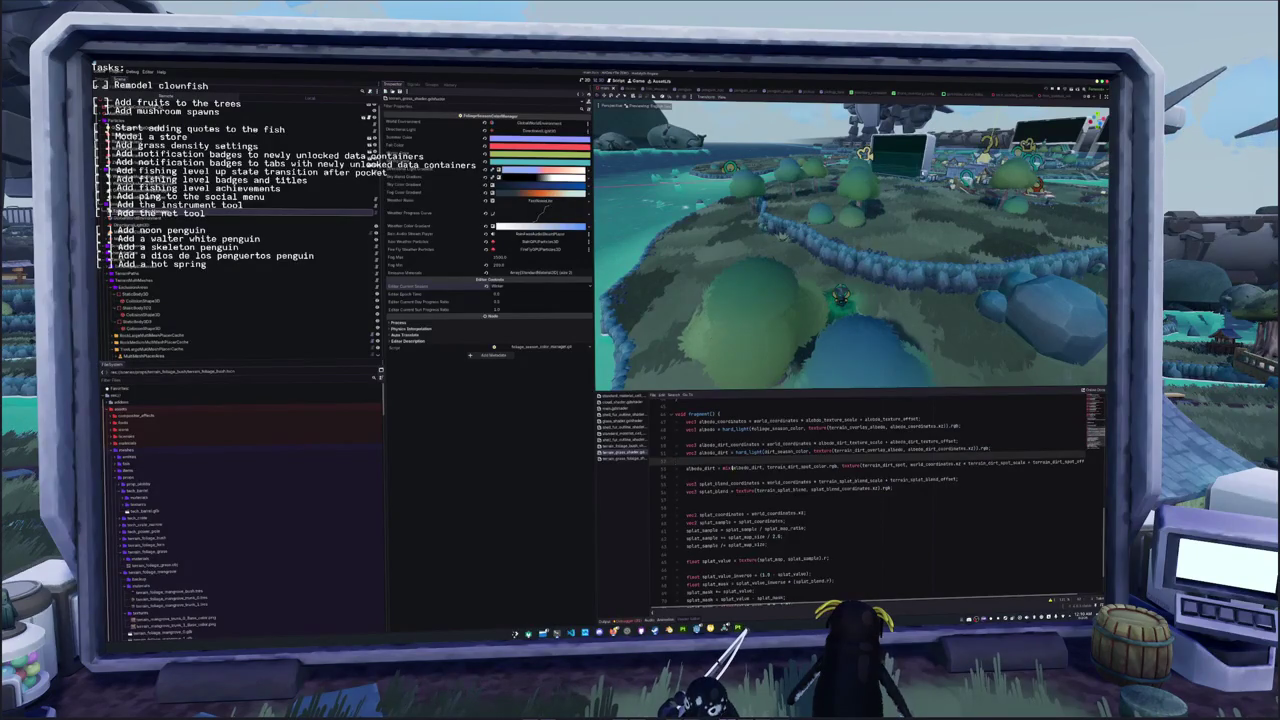
Paste the seasonal hard_light ALBEDO.rgb line into the terrain fragment code, removing the blank line above
key(alt+Left)
click(723, 511)
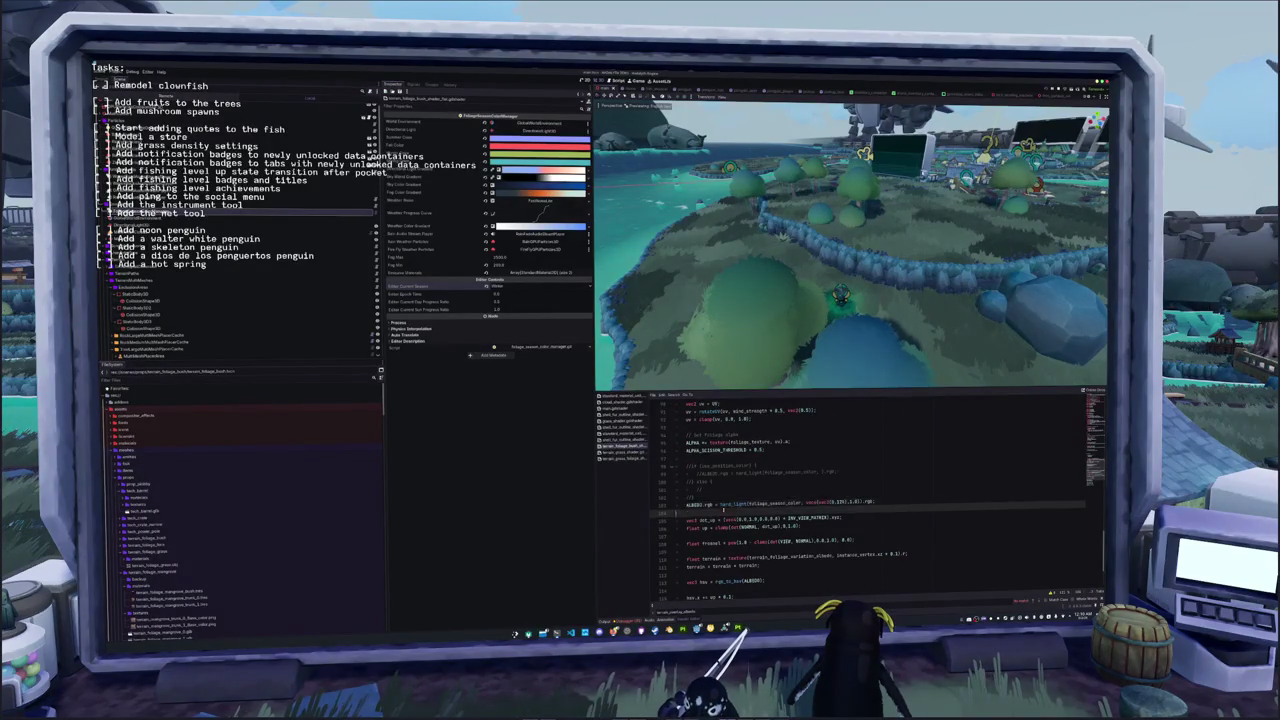
click(622, 451)
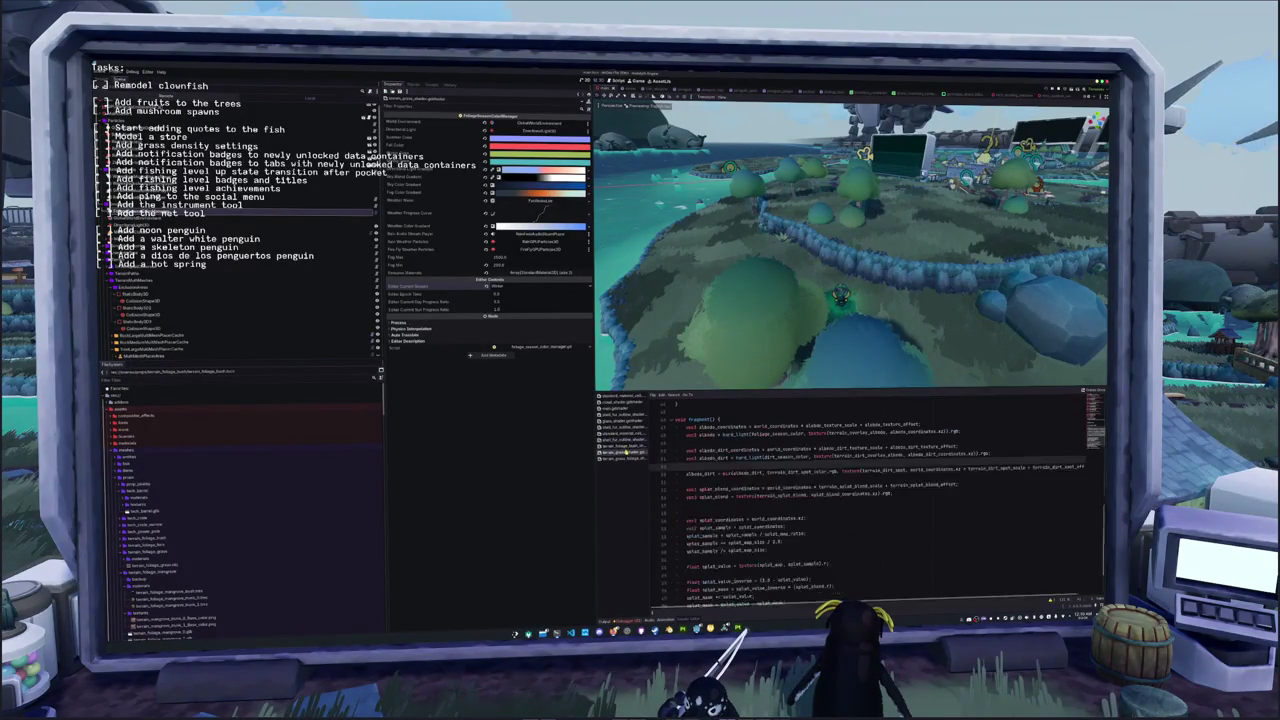
key(ctrl+v)
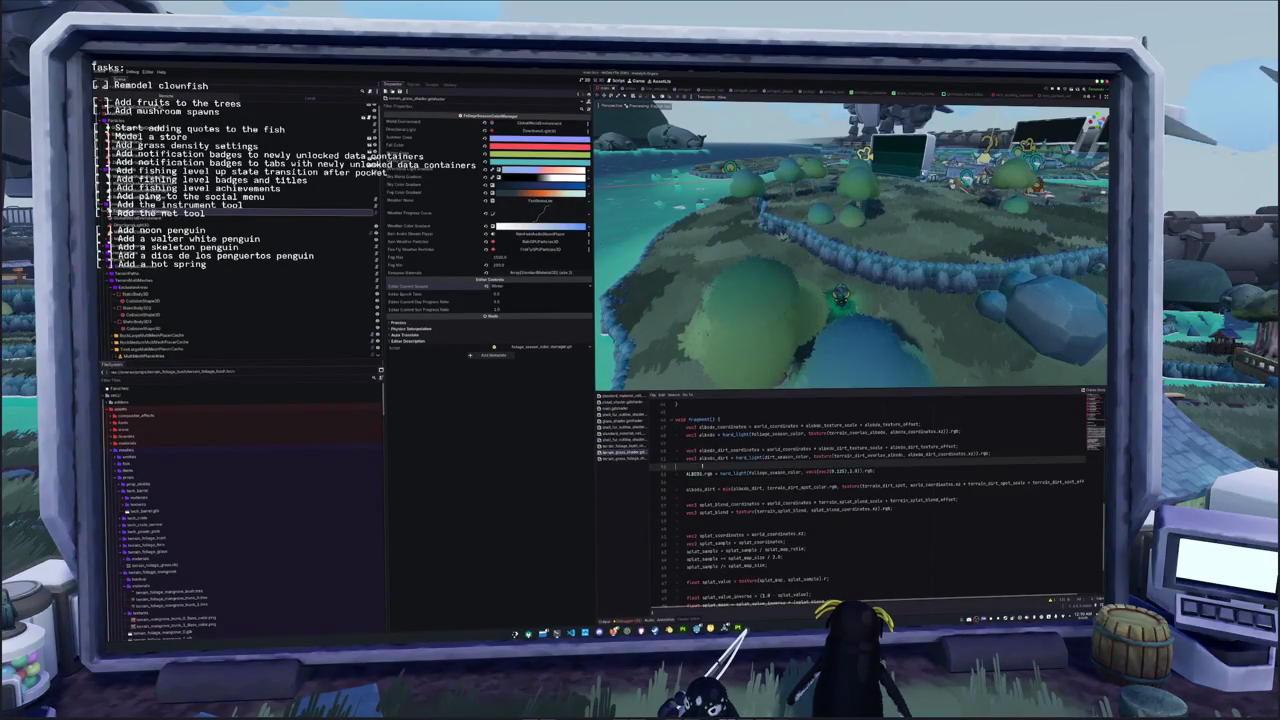
key(BackSpace)
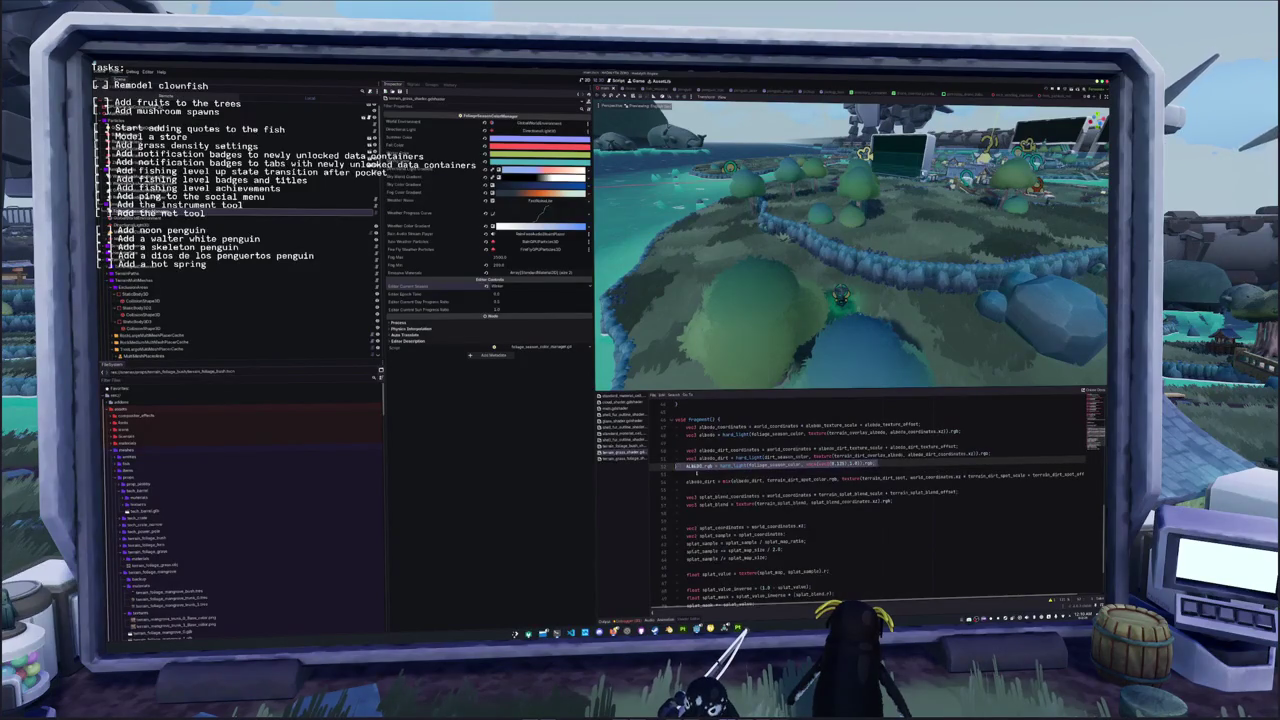
key(ctrl+x)
click(687, 584)
key(ctrl+v)
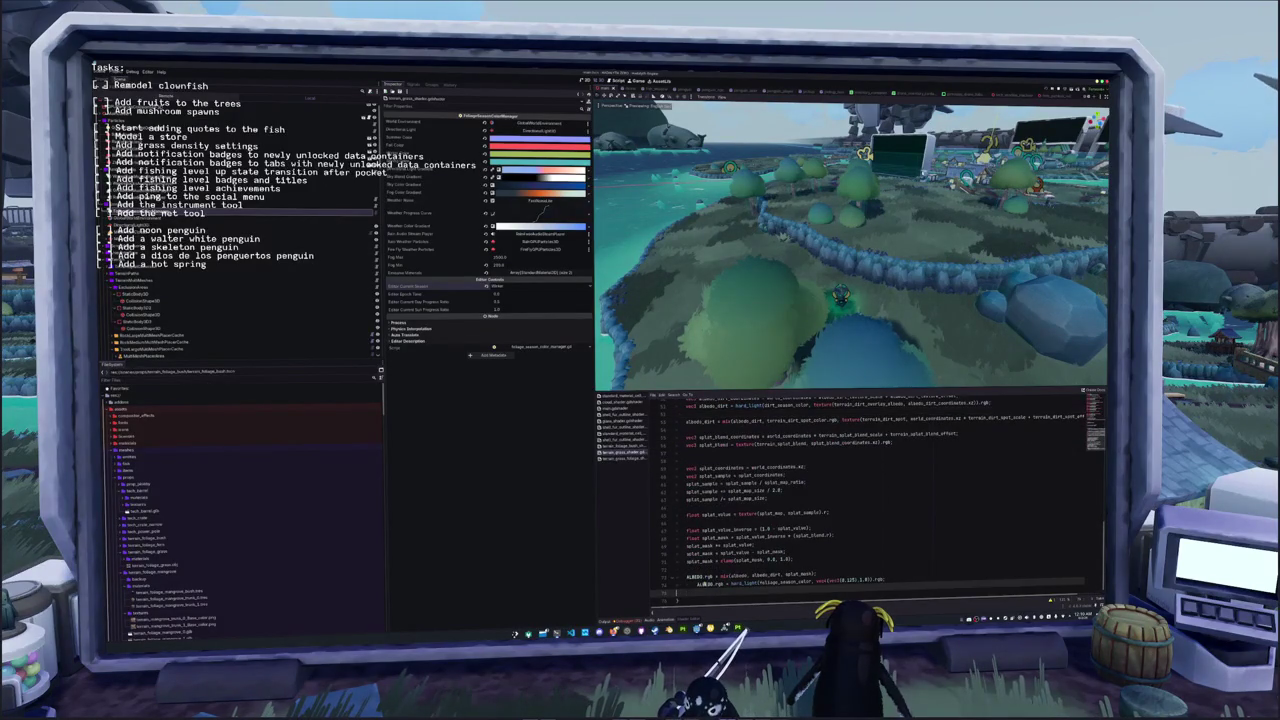
key(BackSpace)
key(End)
key(Return)
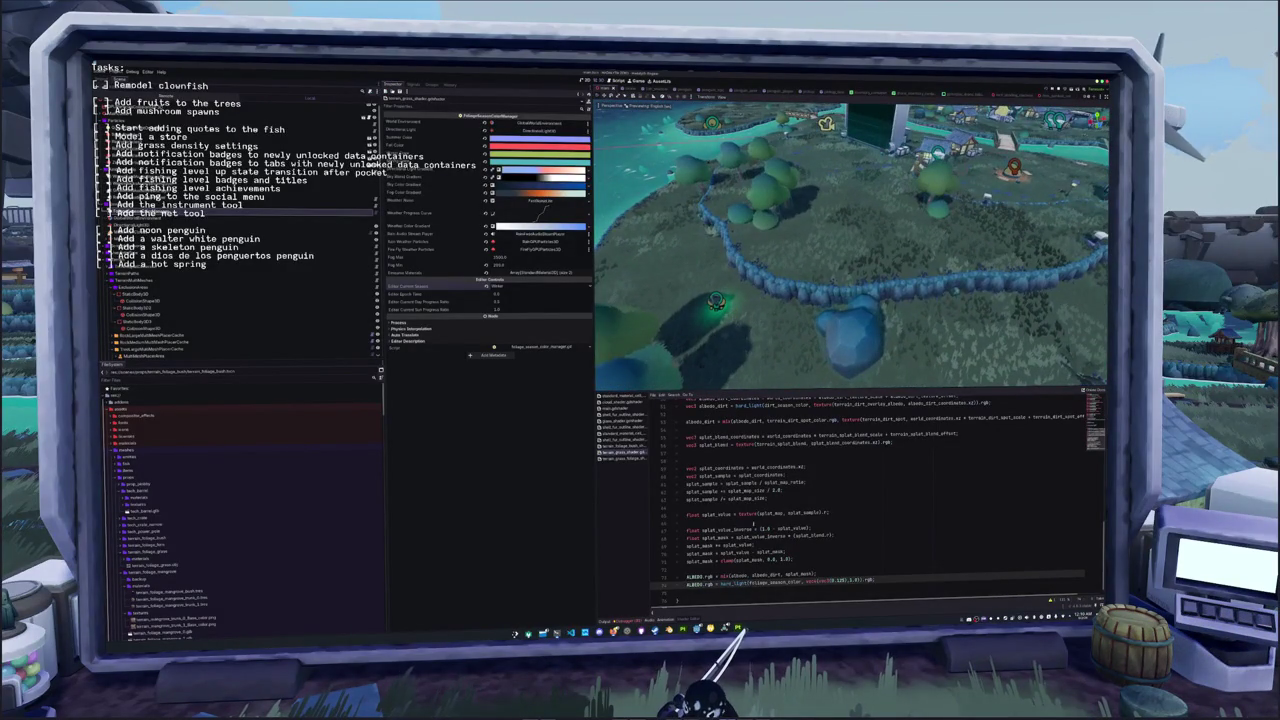
scroll(754, 523, down, 1)
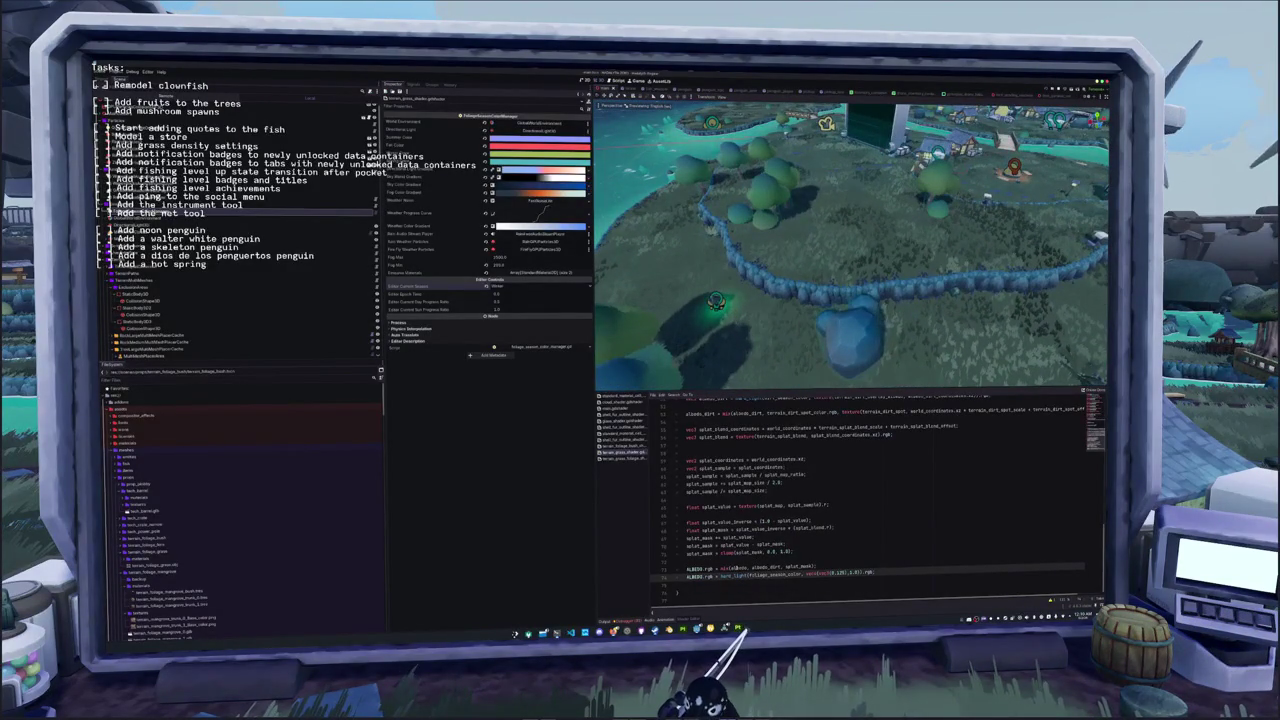
double_click(698, 566)
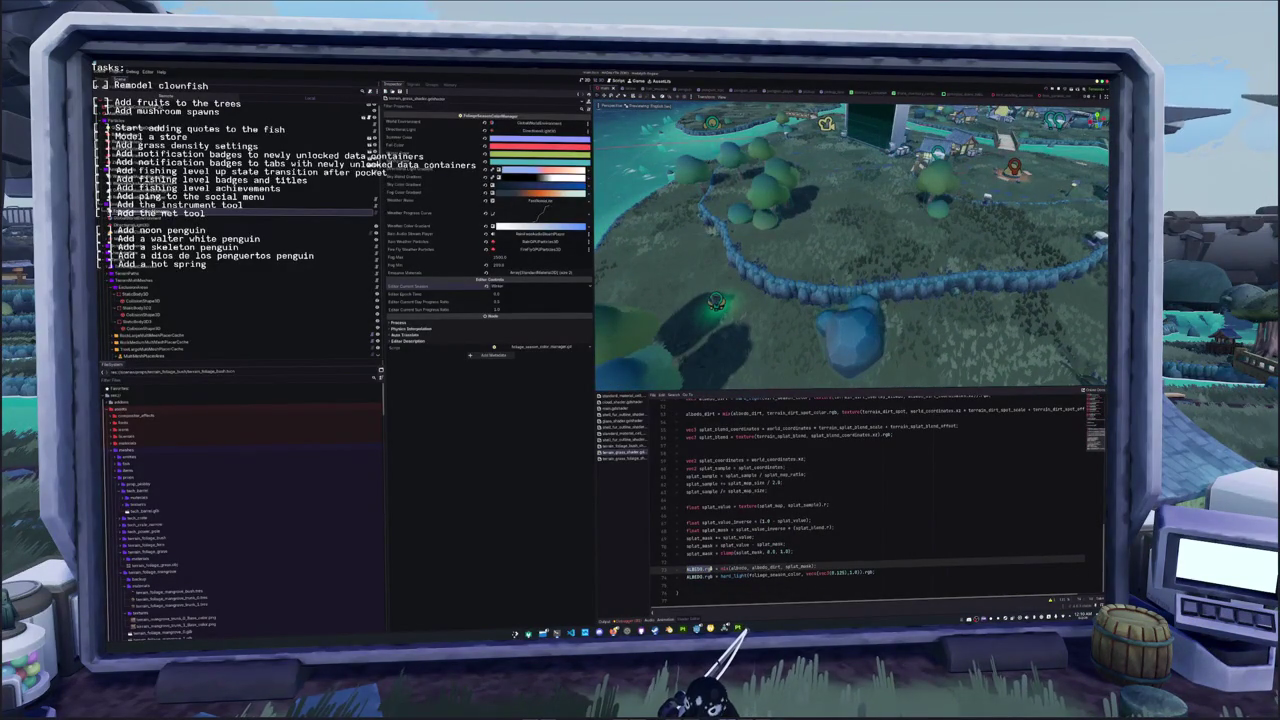
double_click(775, 573)
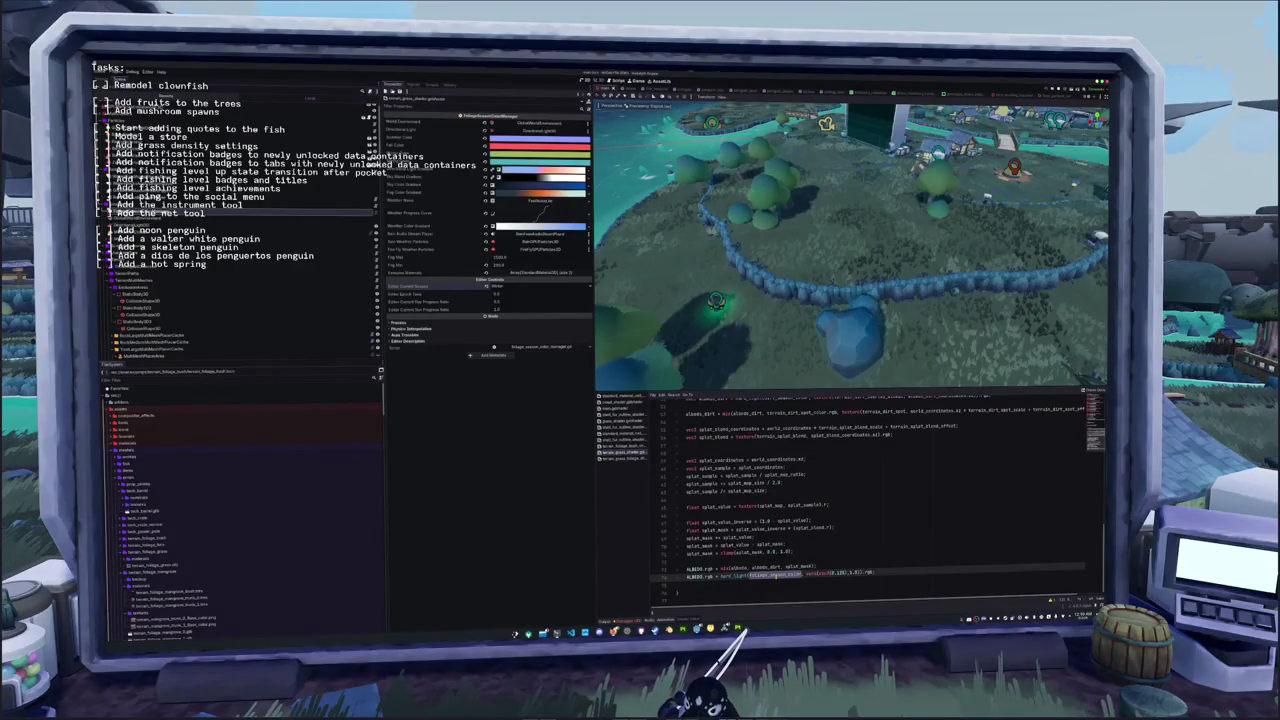
text(vec3()
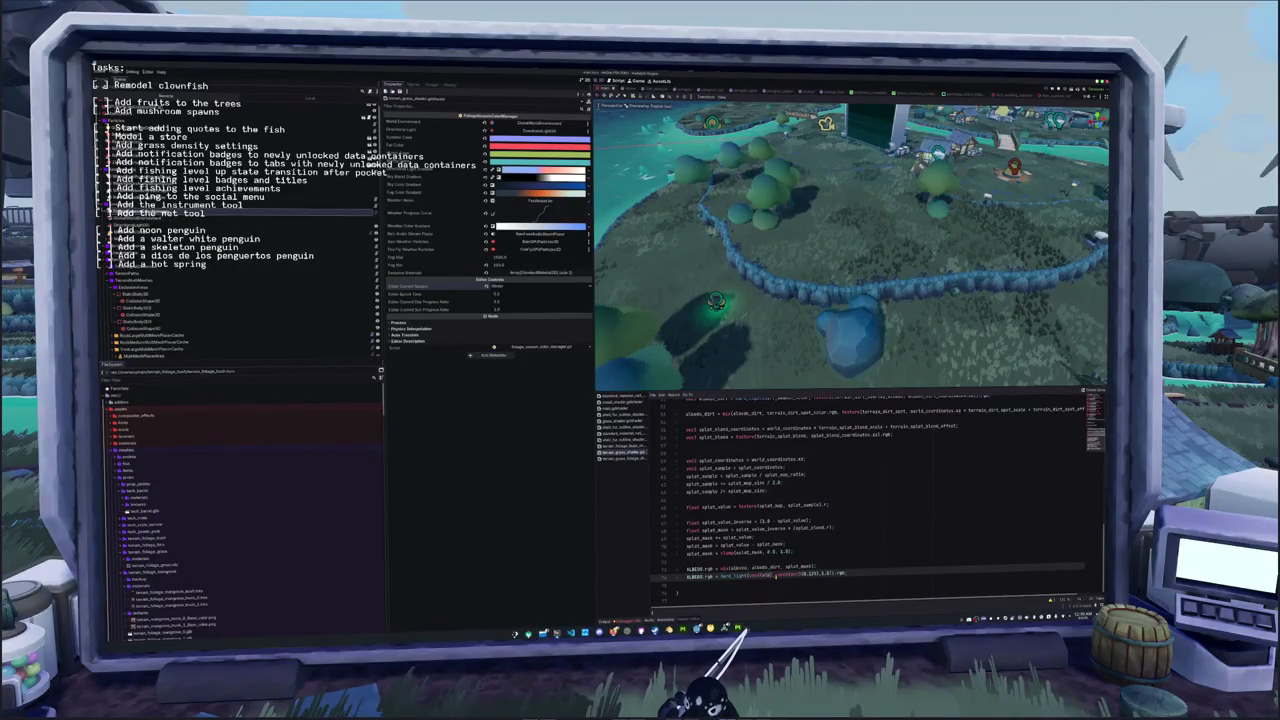
text(ALBEDO)
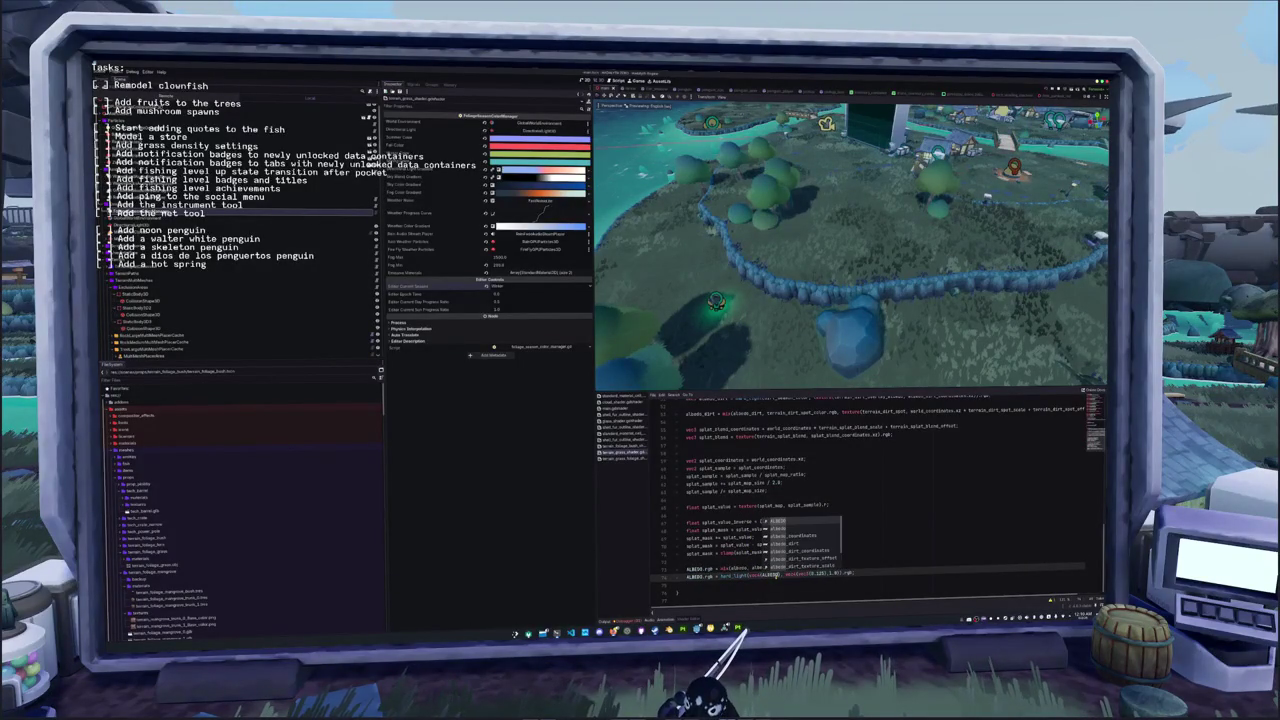
text(, 1.0)
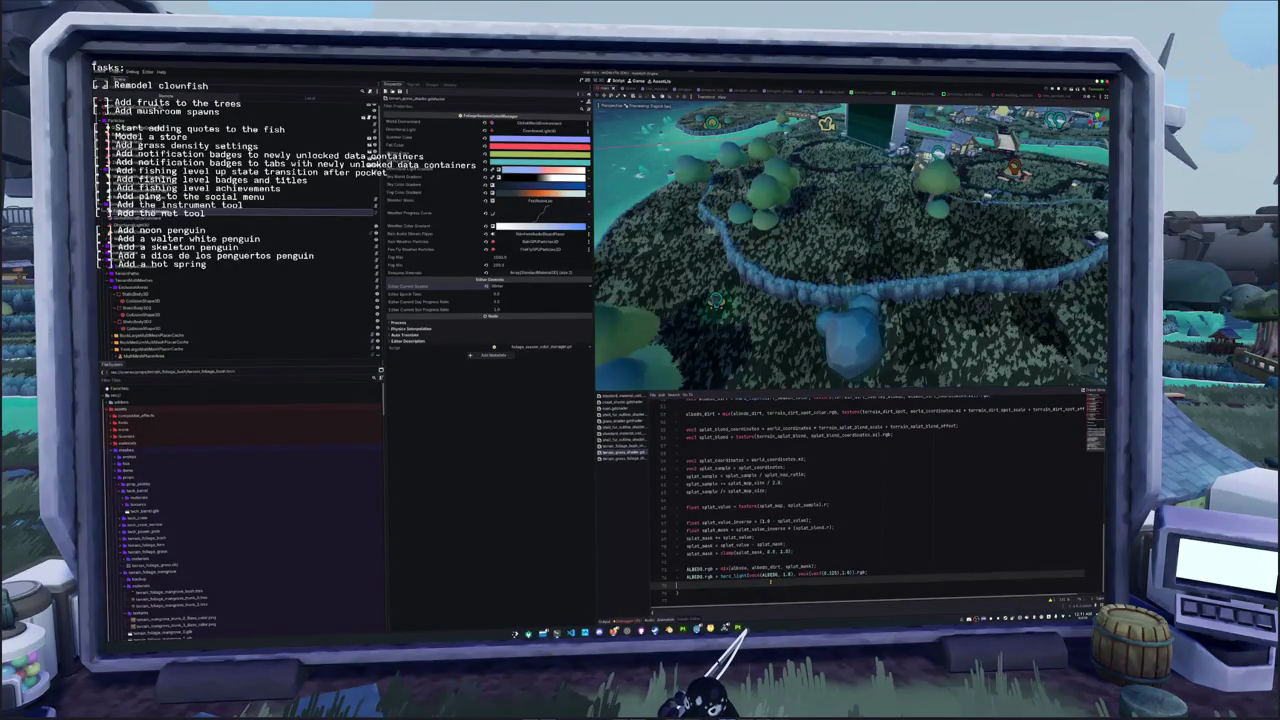
key(BackSpace)
key(BackSpace)
key(BackSpace)
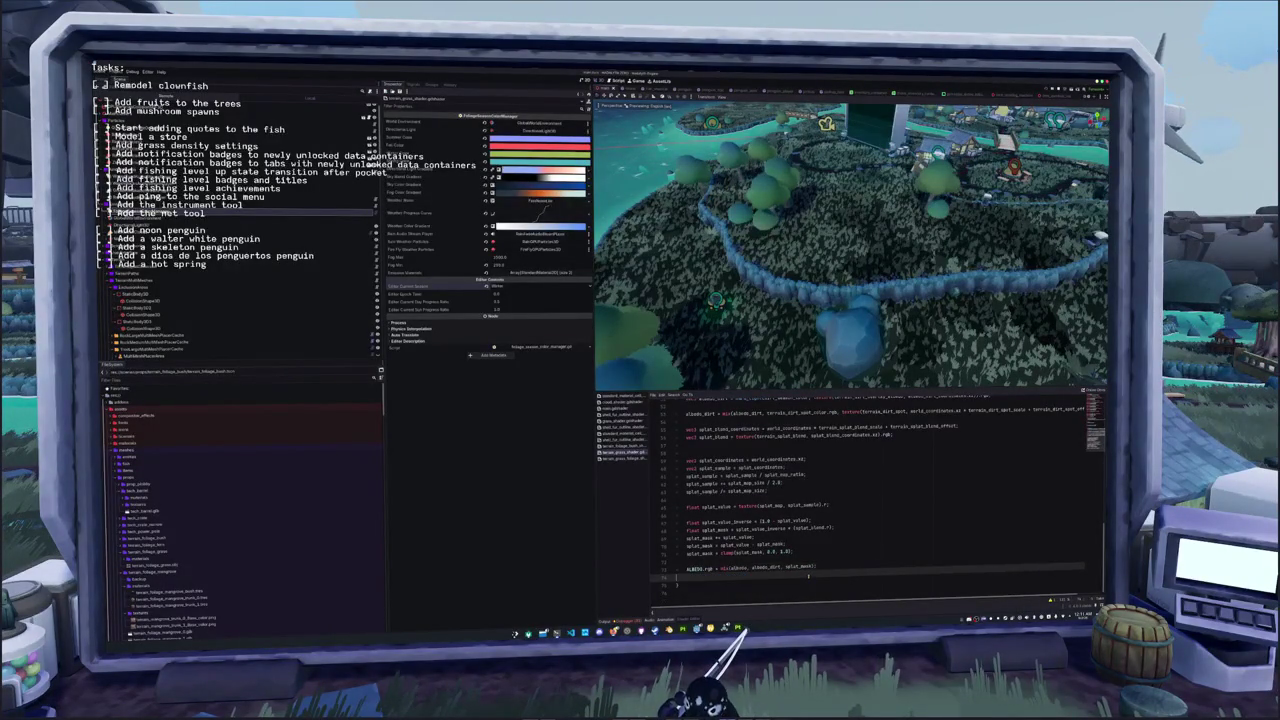
scroll(828, 574, up, 2)
scroll(828, 574, up, 1)
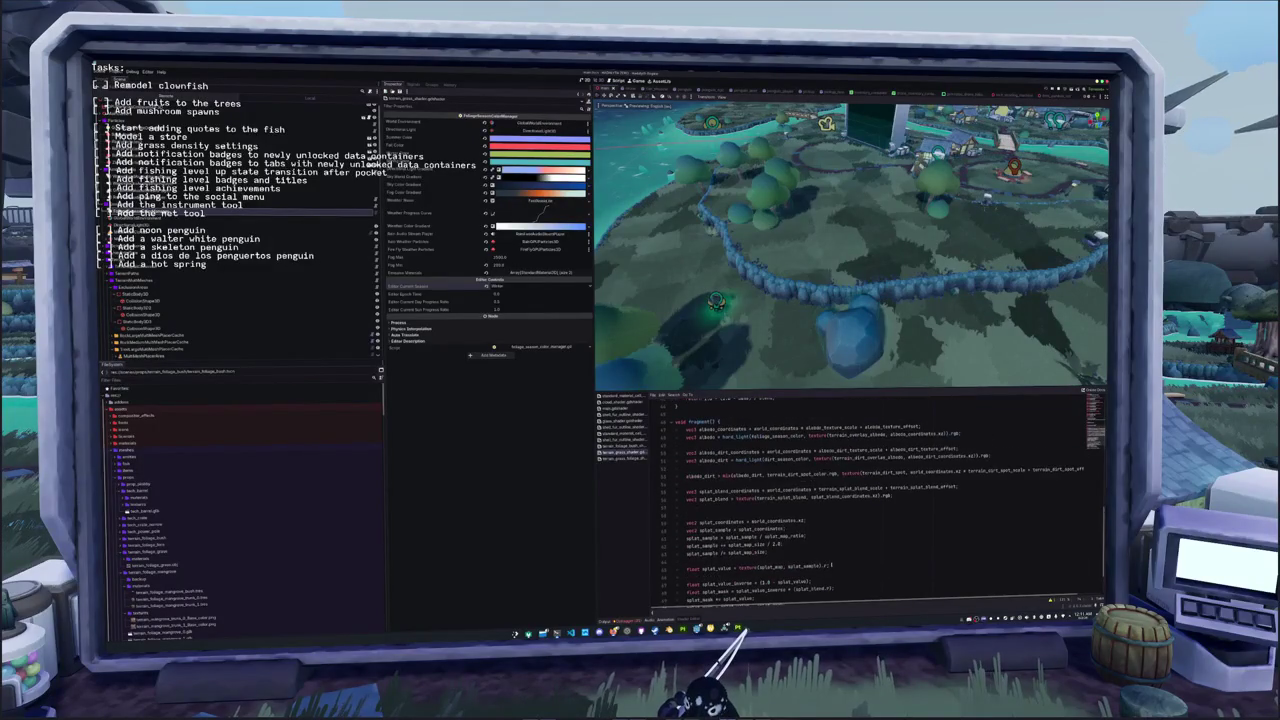
scroll(832, 557, up, 1)
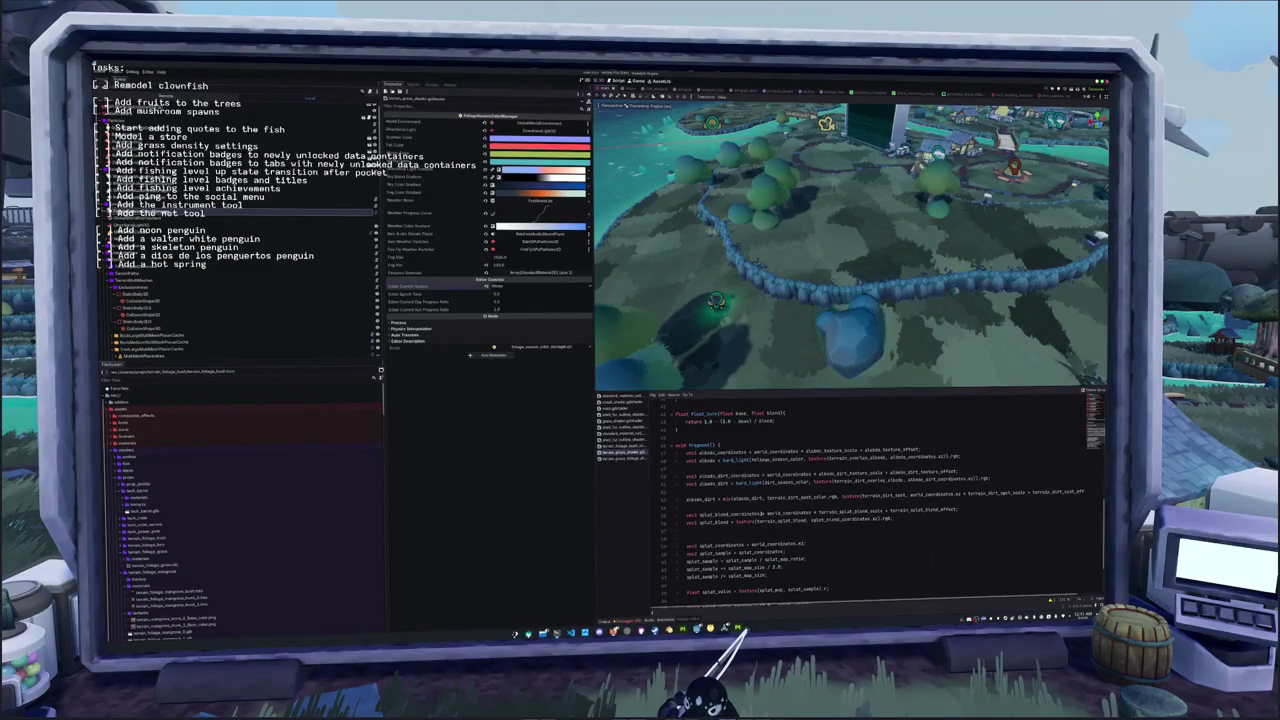
click(769, 459)
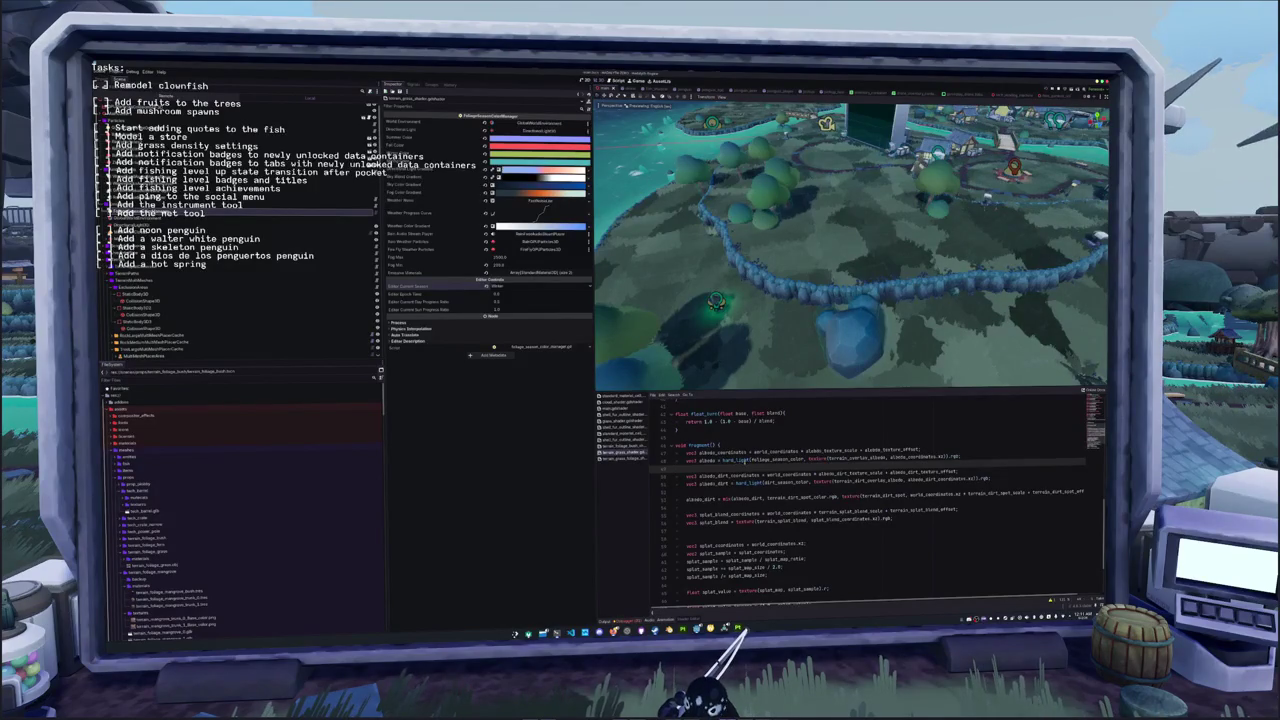
scroll(772, 458, up, 3)
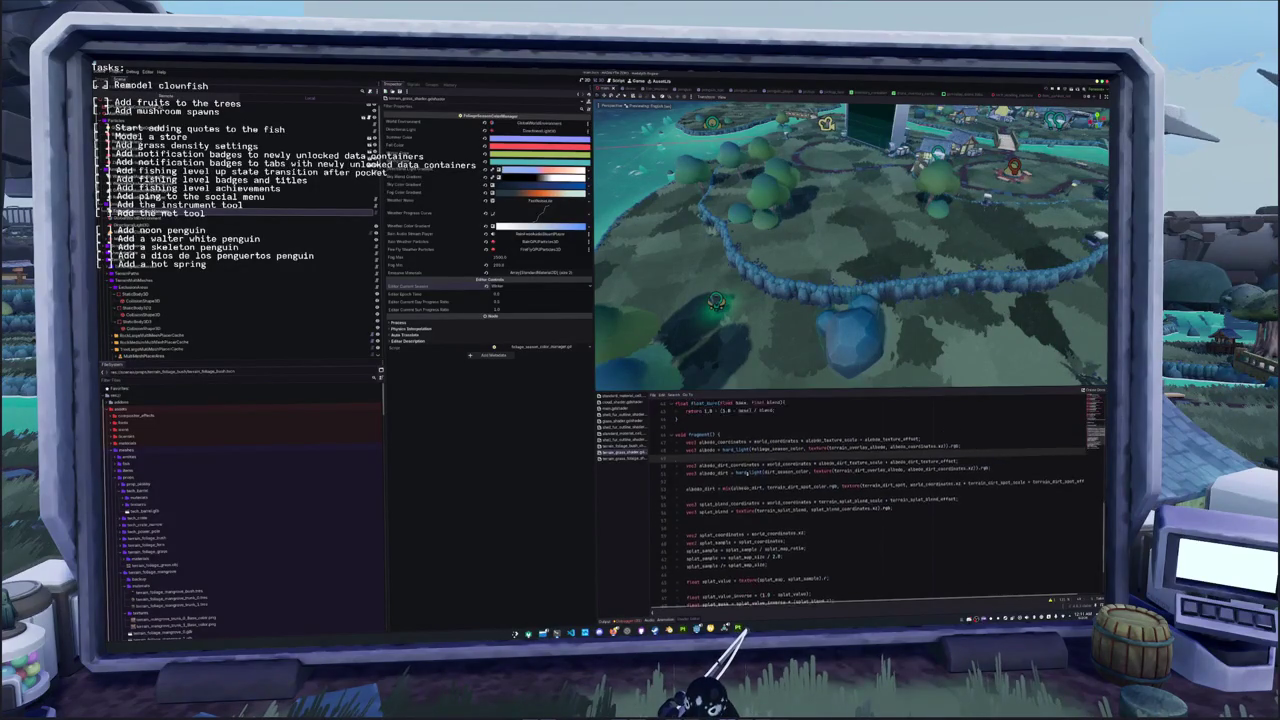
scroll(770, 458, down, 3)
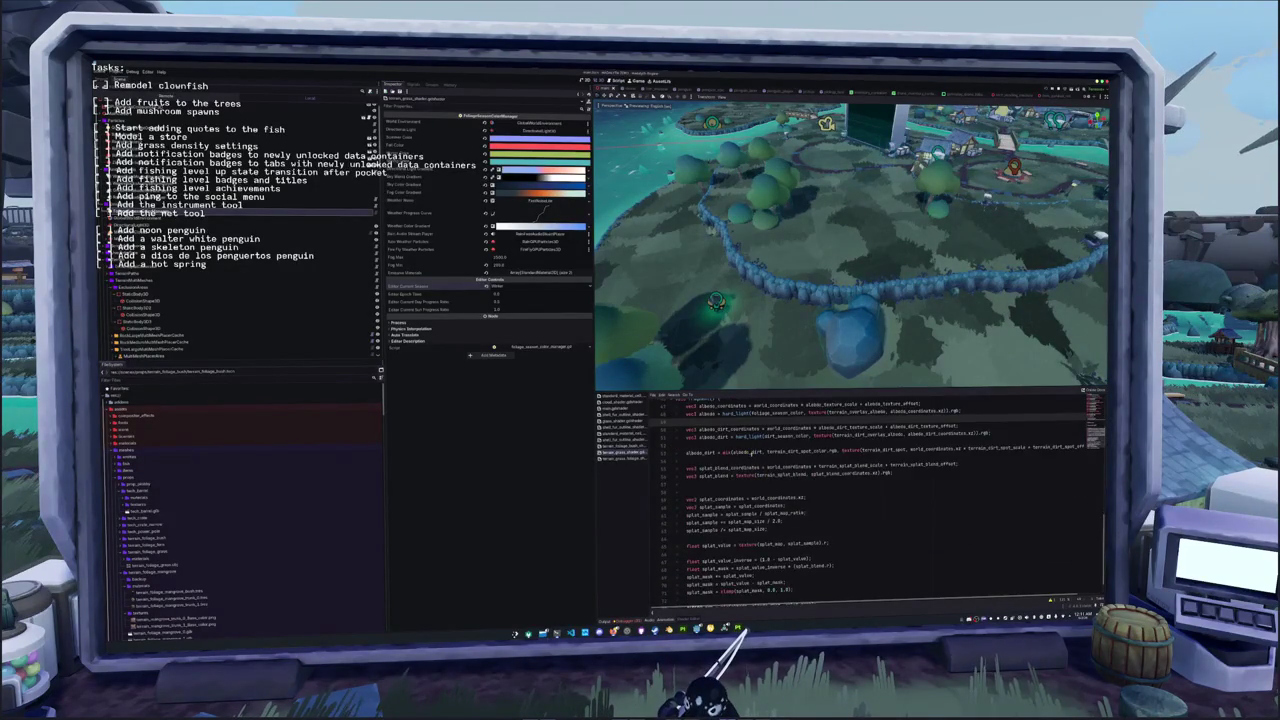
Set Editor Override Season to Winter to preview the island
click(537, 152)
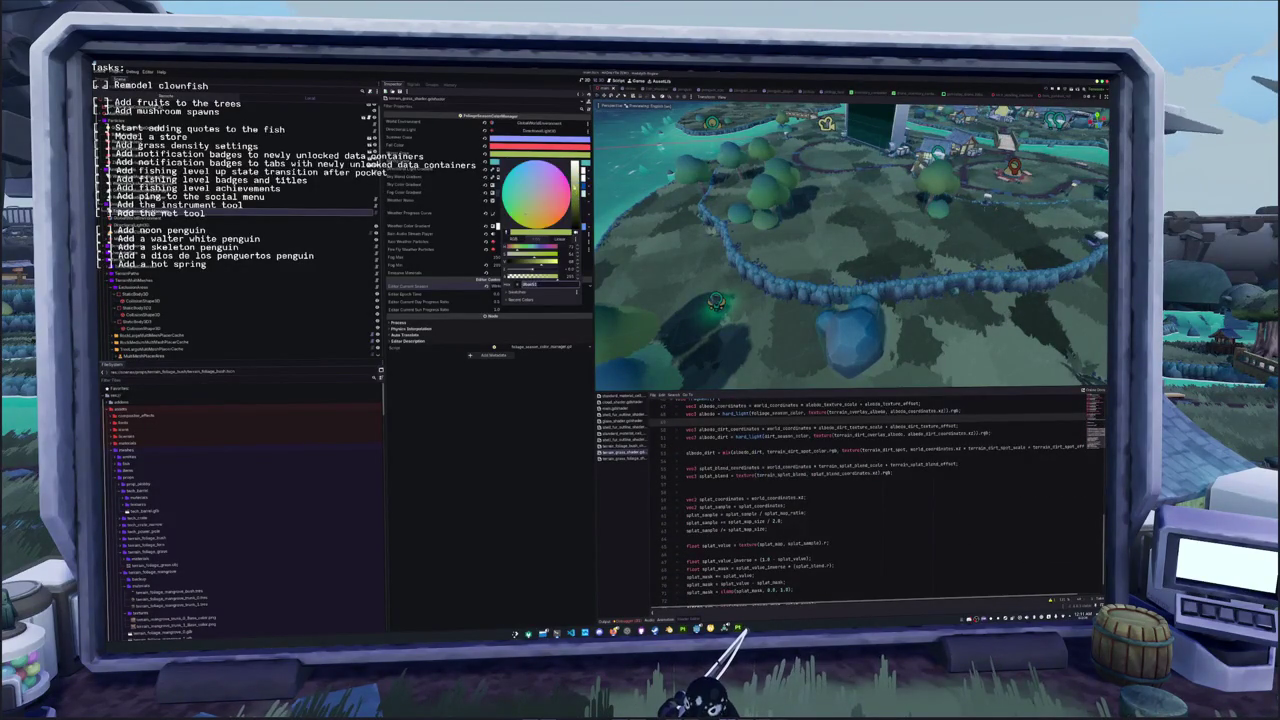
click(530, 404)
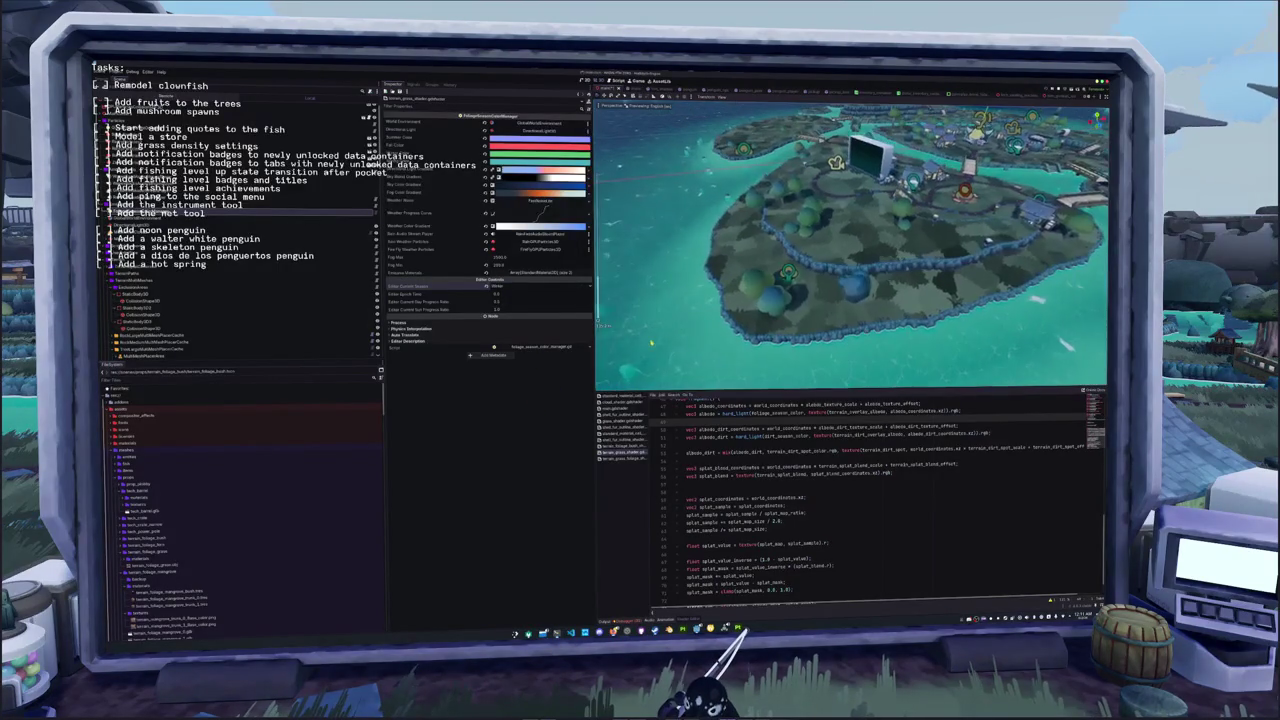
click(502, 288)
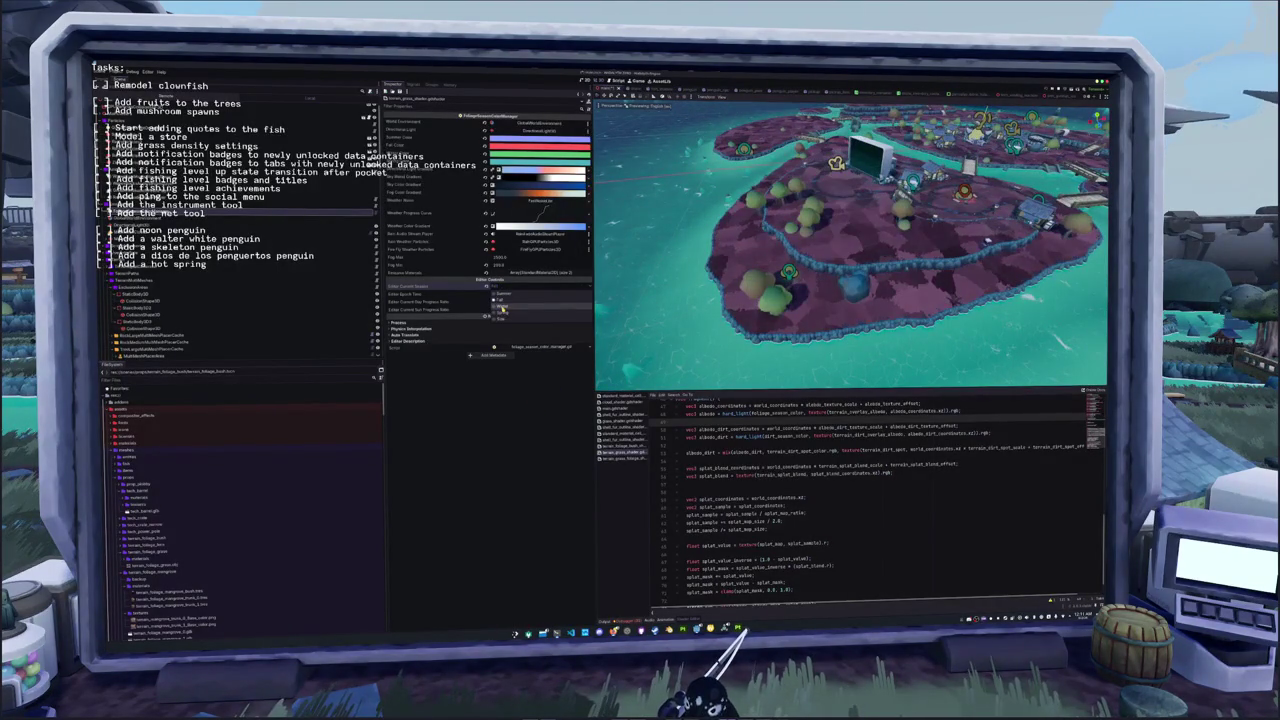
click(501, 308)
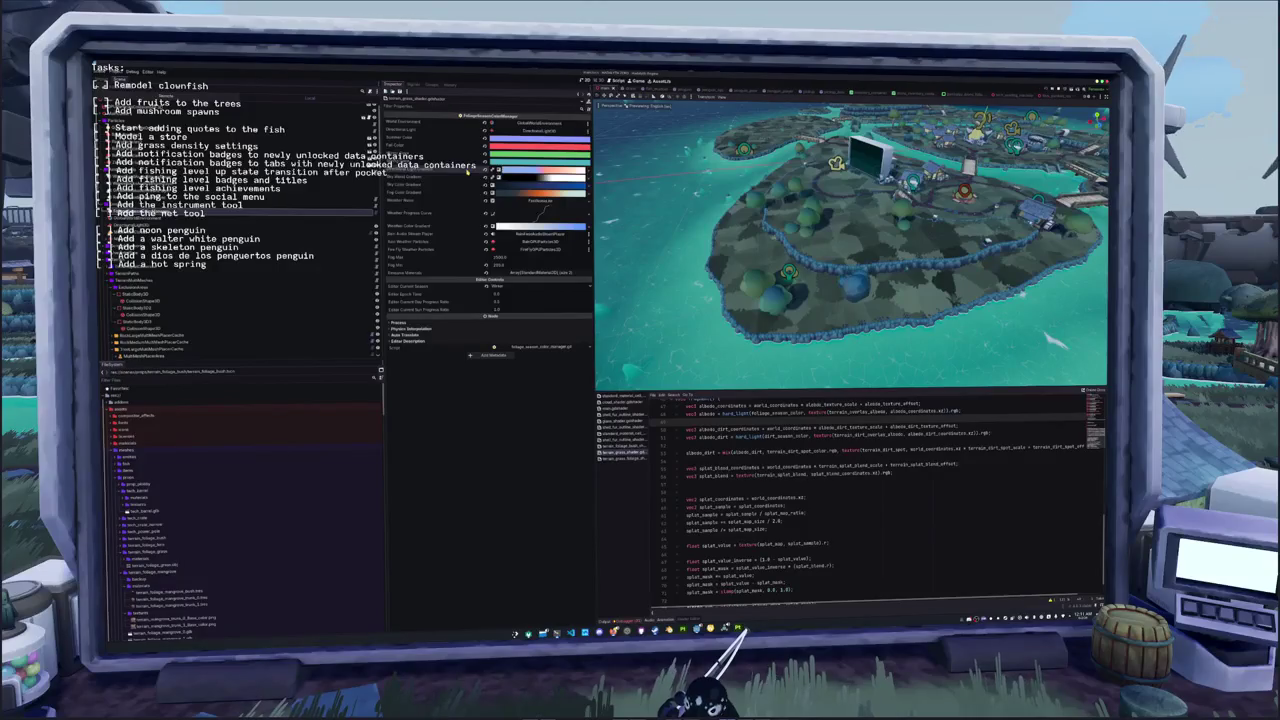
Inspect the season colours in the Inspector, including the green one
click(540, 153)
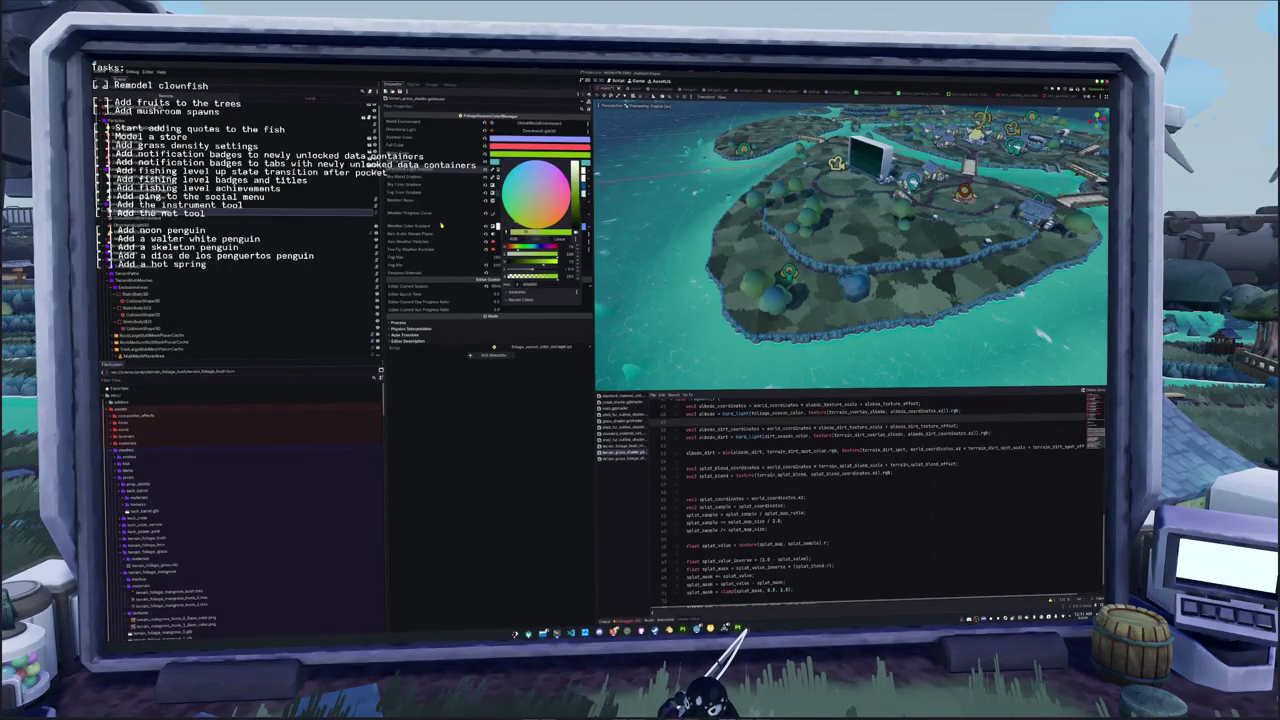
click(441, 224)
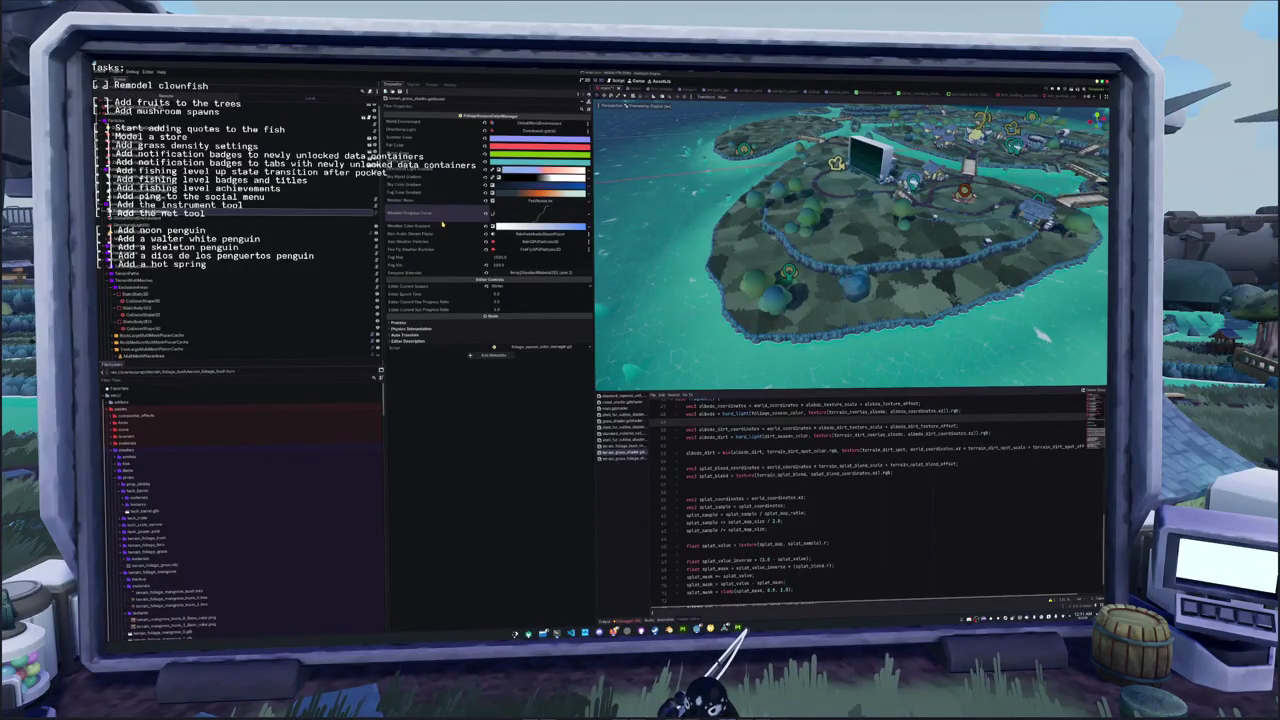
click(540, 153)
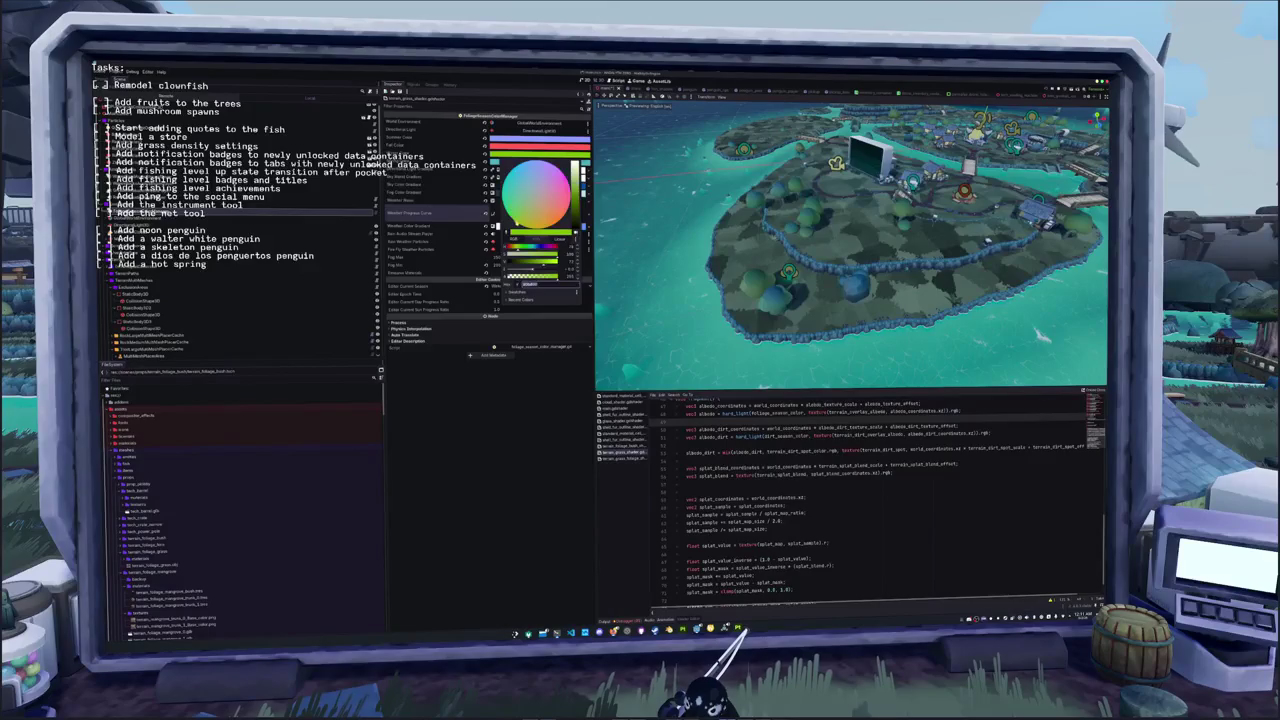
click(436, 280)
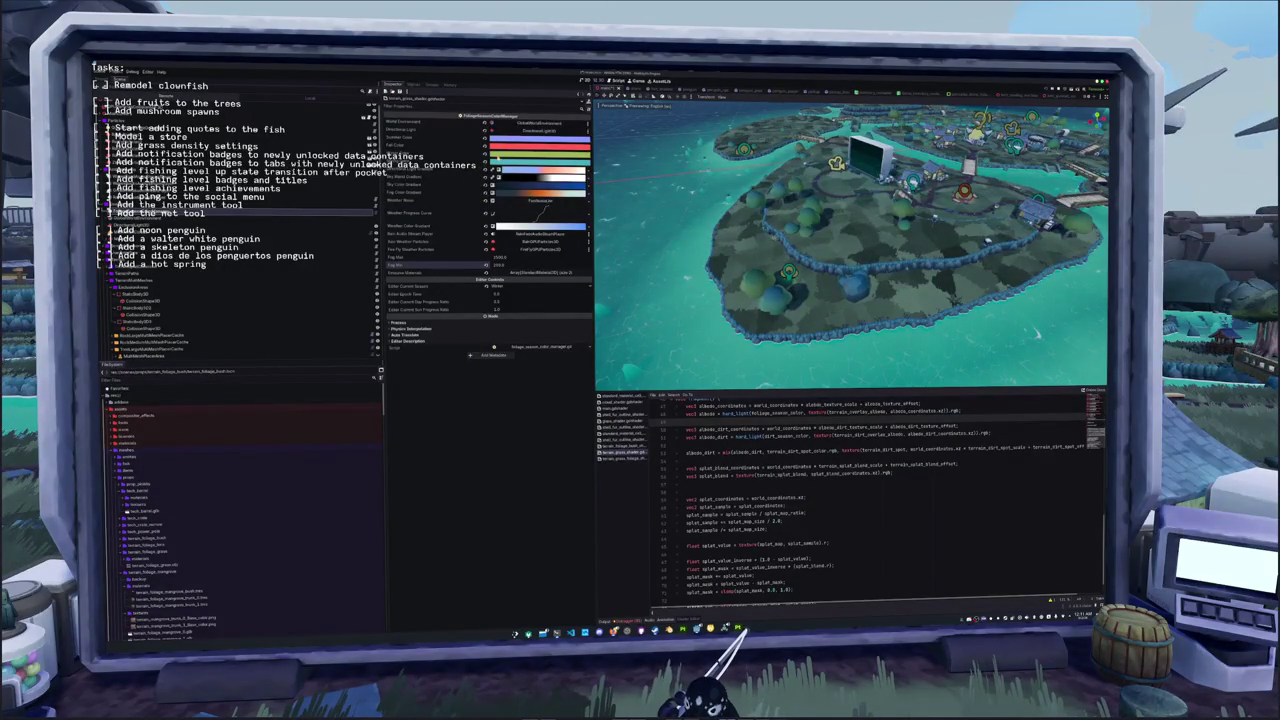
click(540, 153)
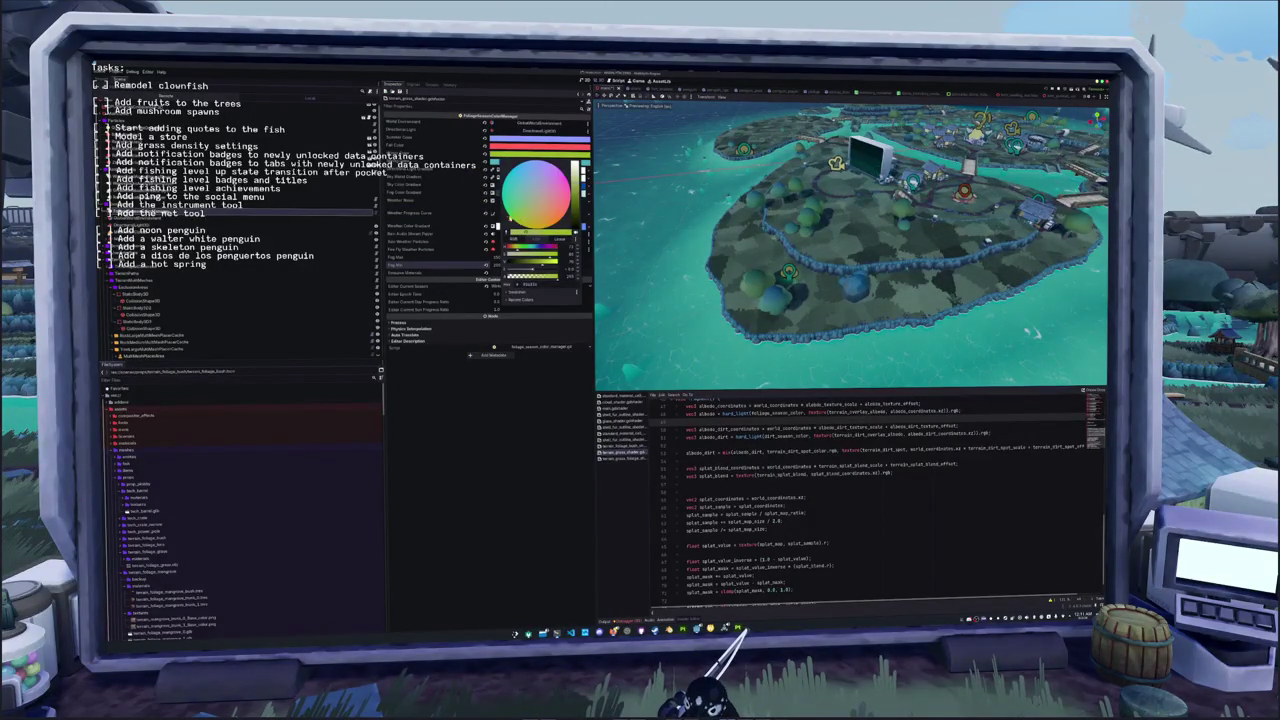
click(430, 212)
click(135, 72)
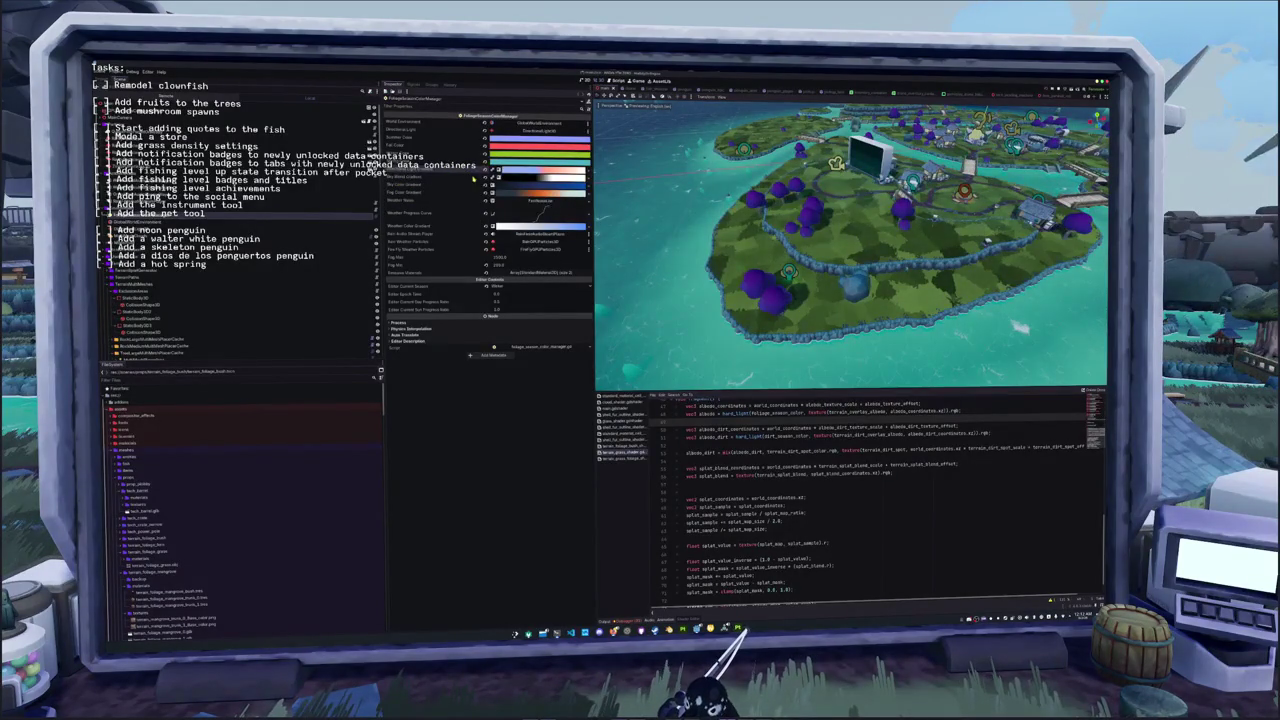
Inspect the Fall Color and another season colour's preset swatches in the Inspector
click(742, 529)
scroll(742, 507, down, 1)
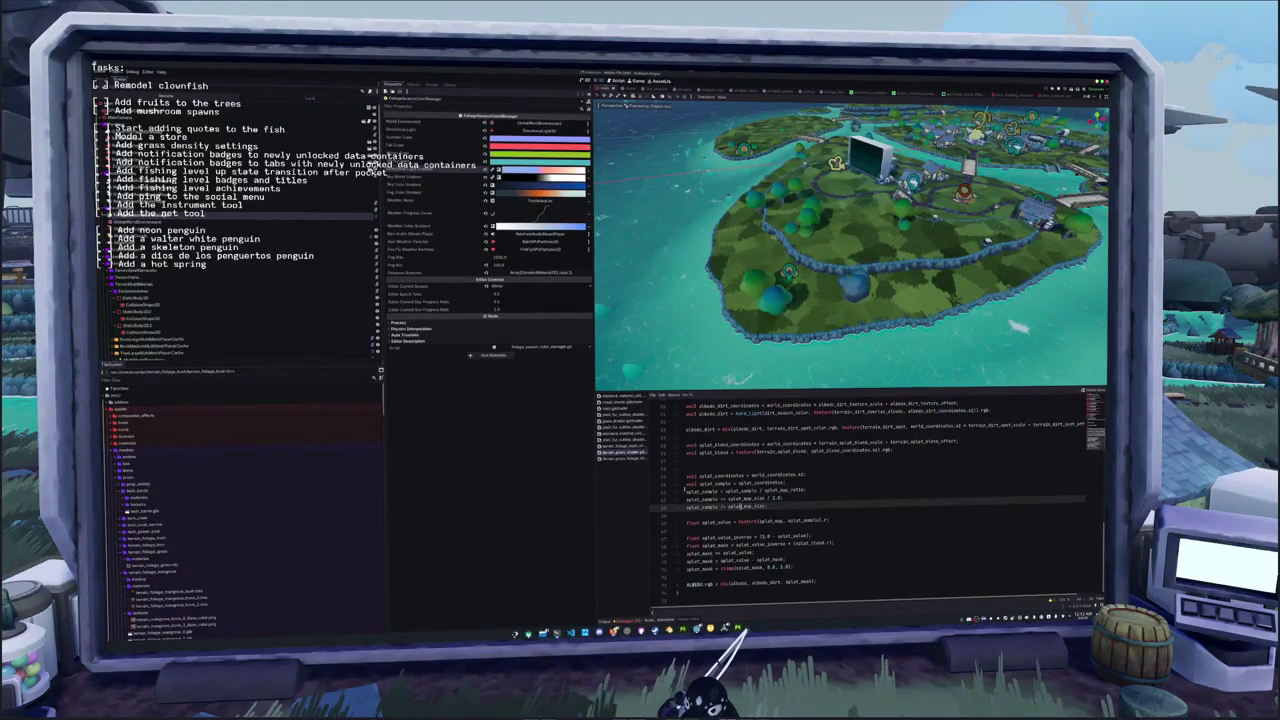
click(540, 145)
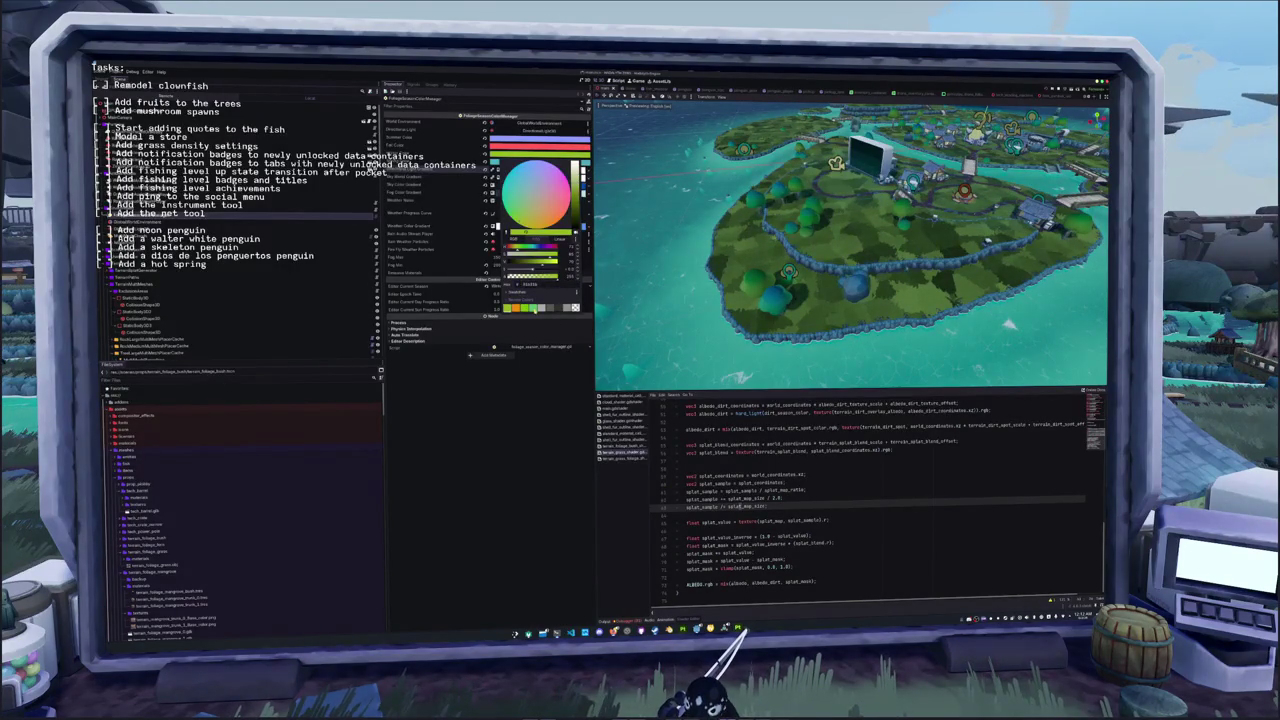
click(420, 185)
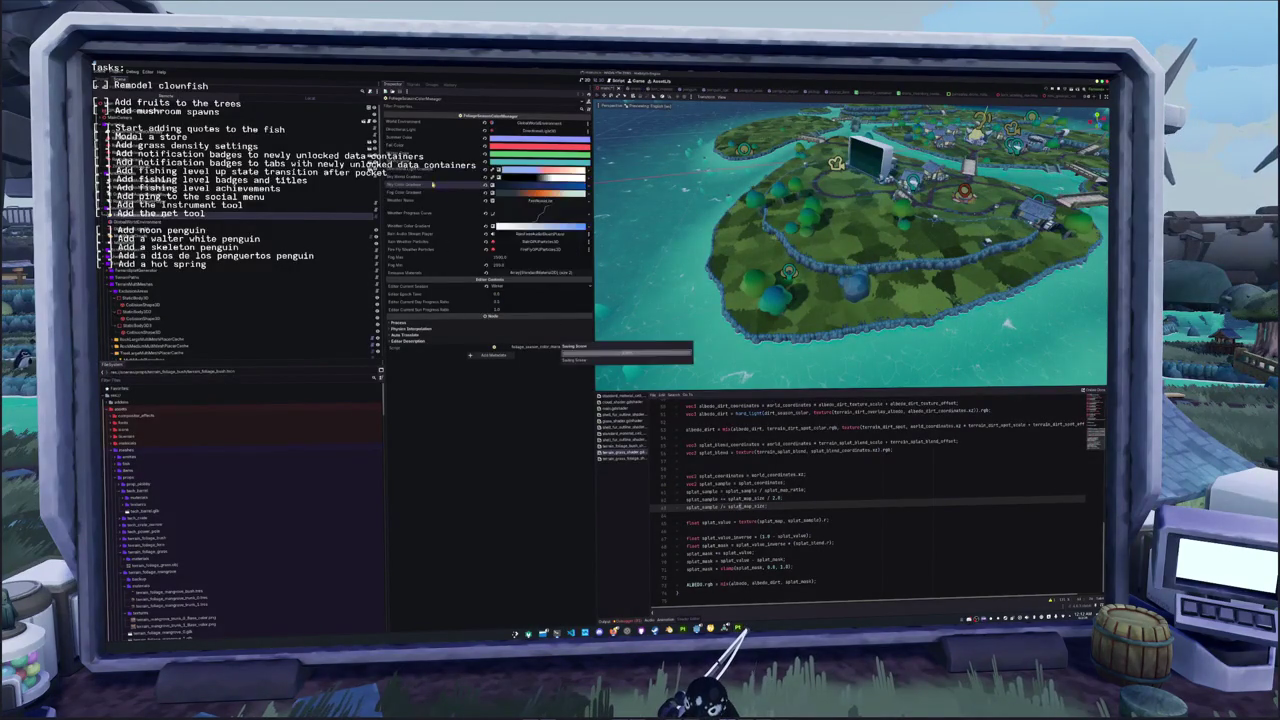
key(ctrl+Tab)
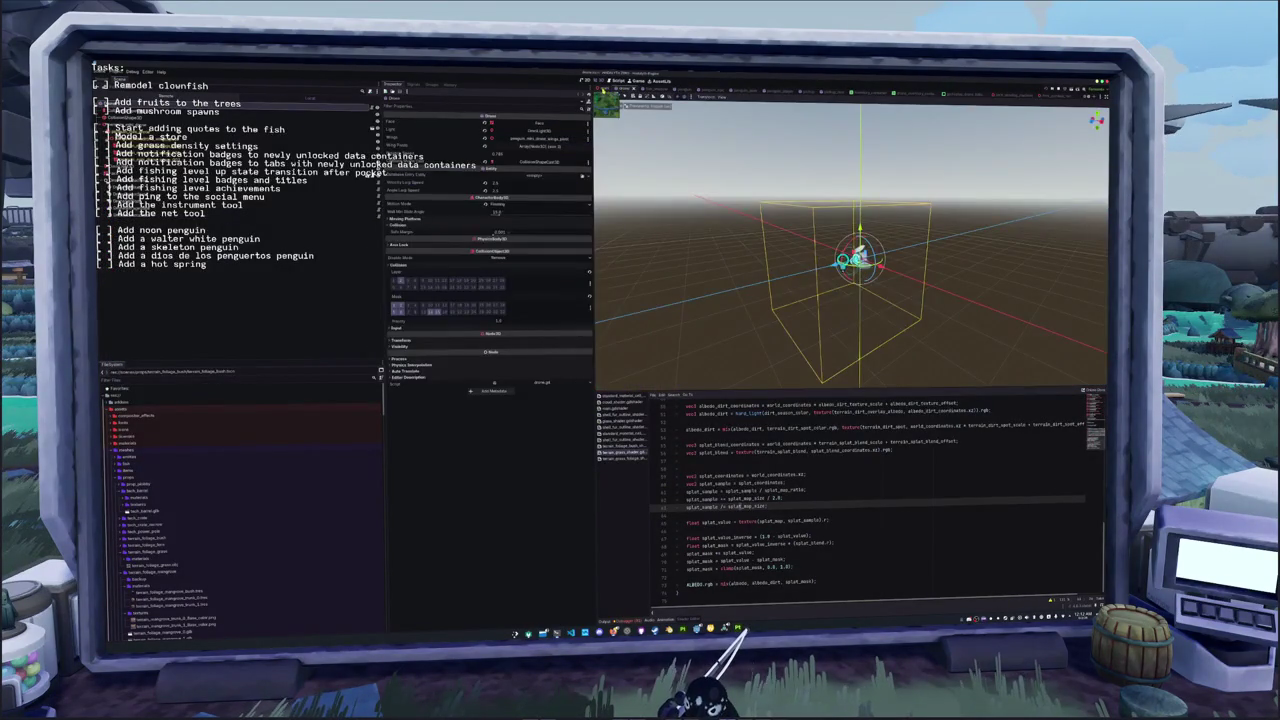
key(ctrl+shift+Tab)
scroll(607, 187, up, 5)
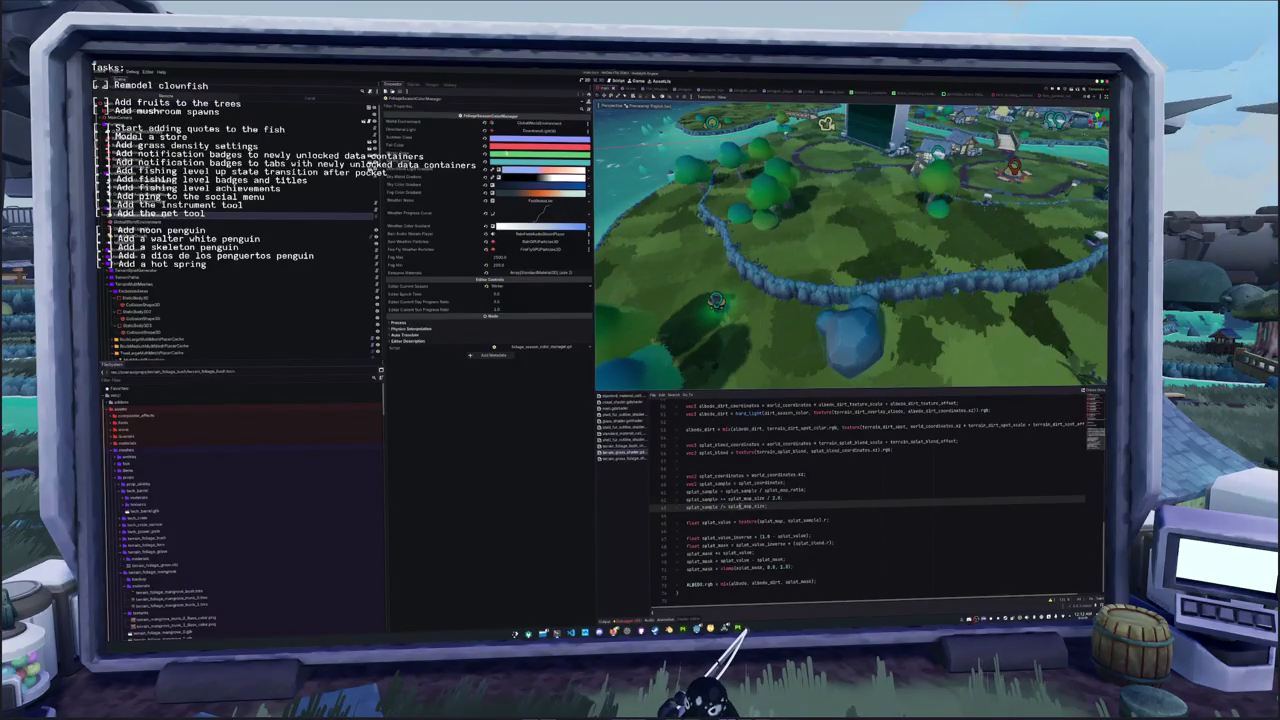
click(540, 156)
click(512, 298)
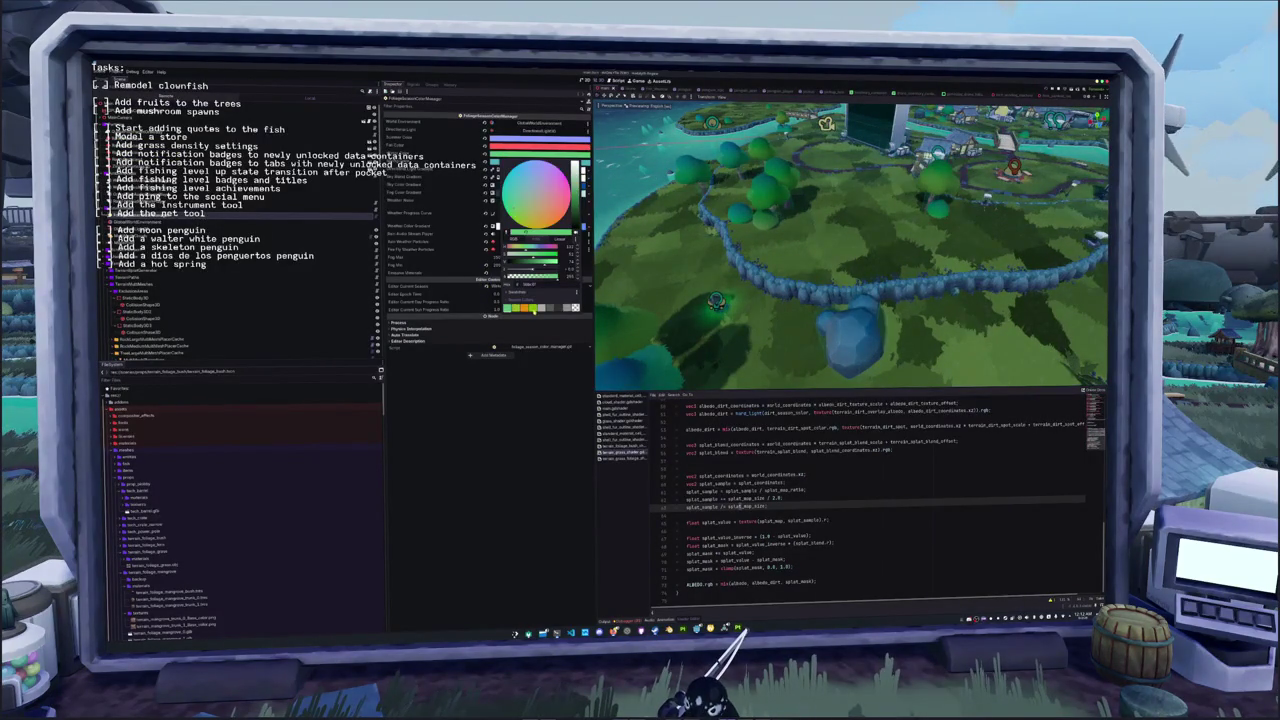
key(Escape)
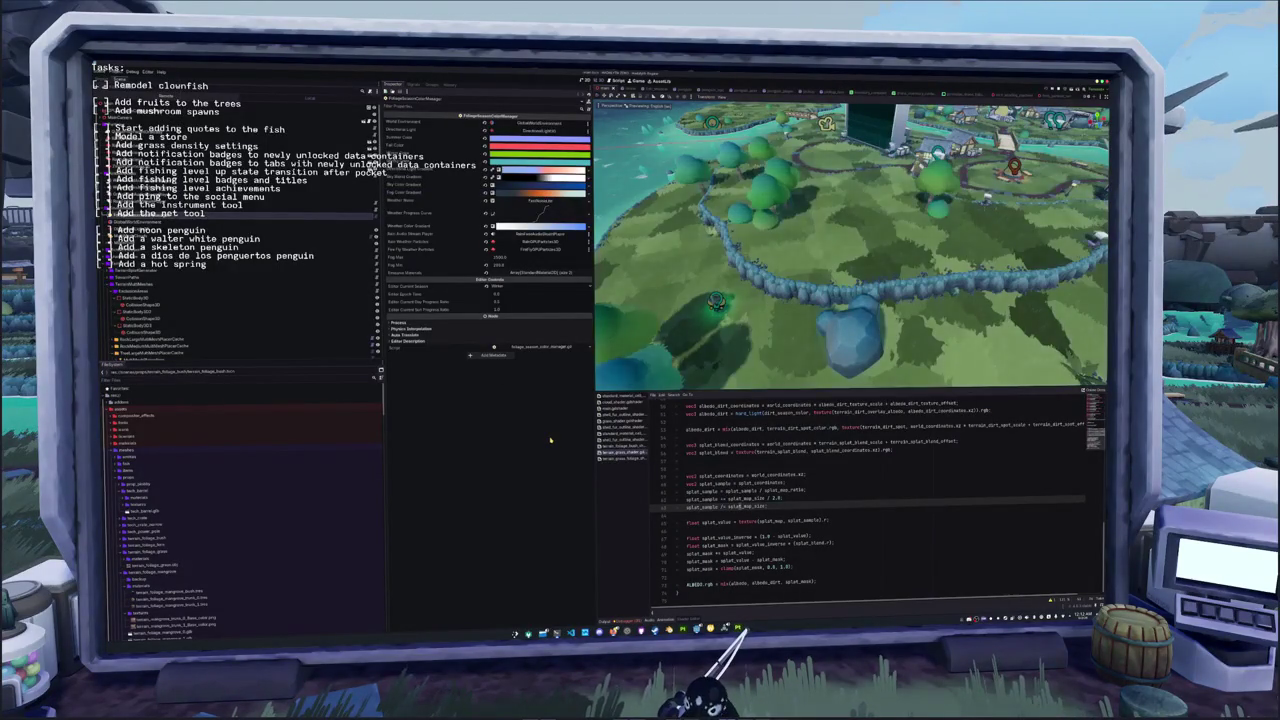
Set Editor Current Season to Fall, then to a green season
click(497, 286)
click(507, 291)
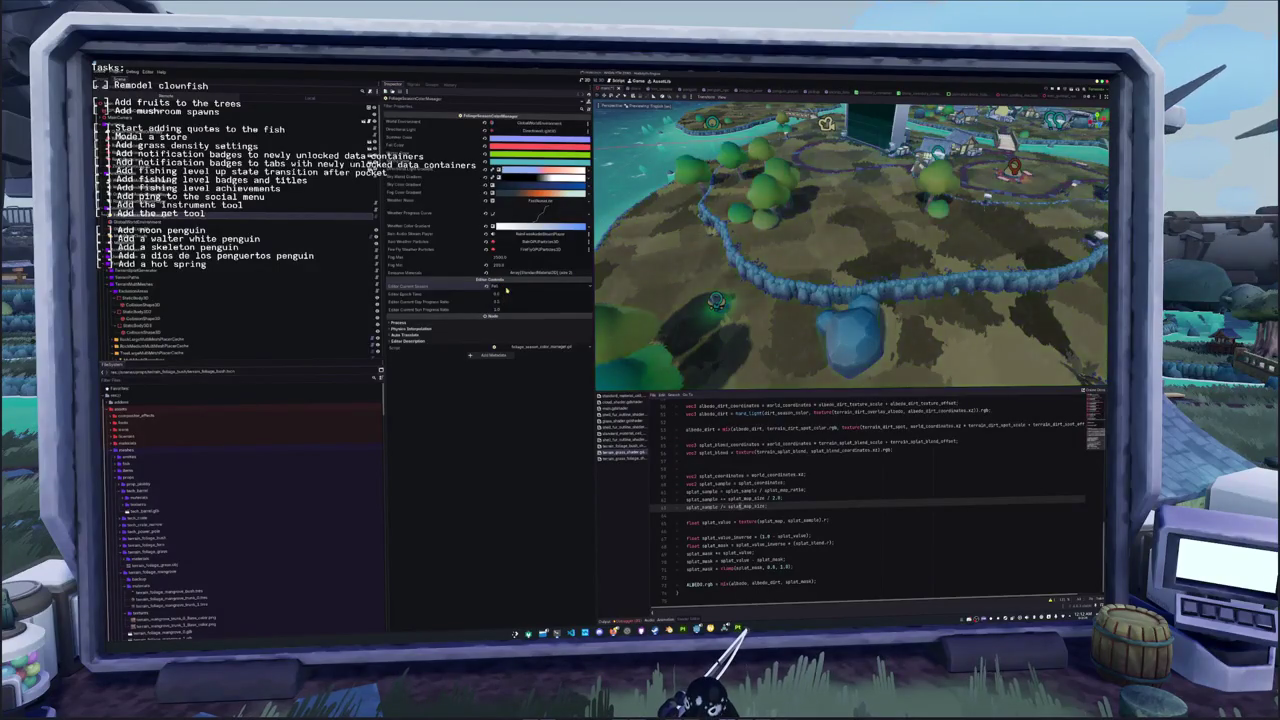
click(505, 288)
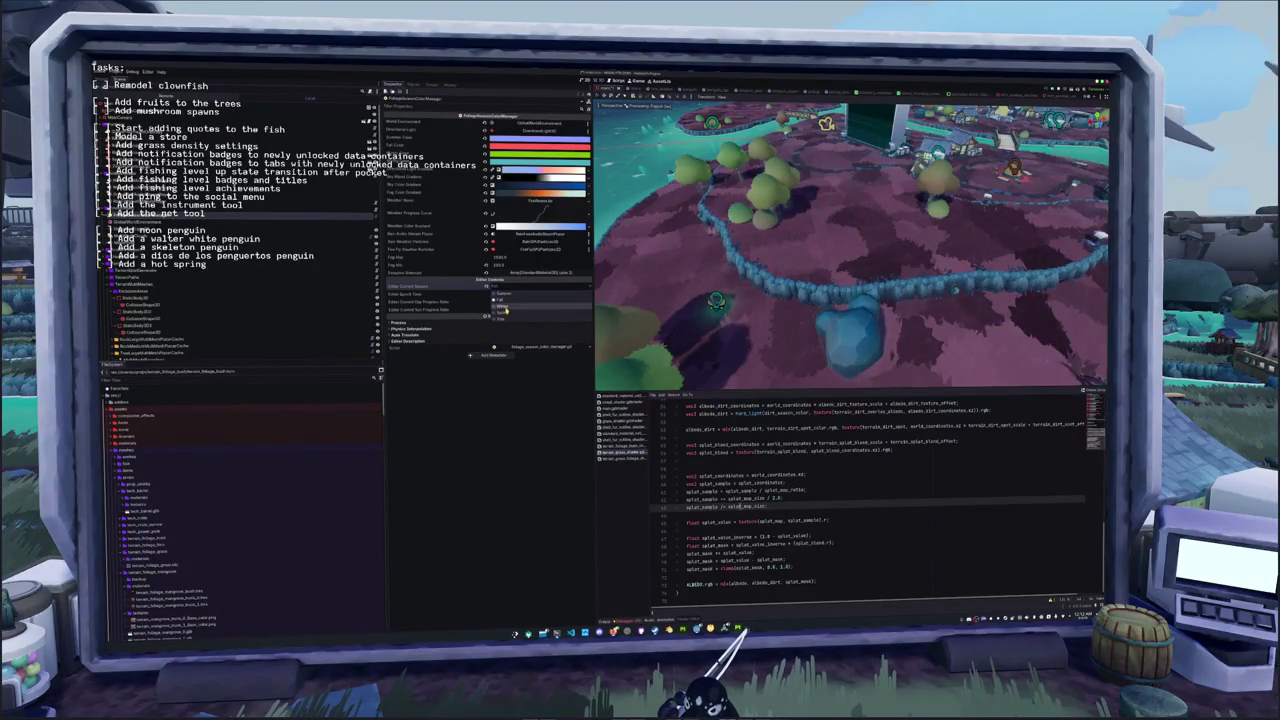
click(505, 312)
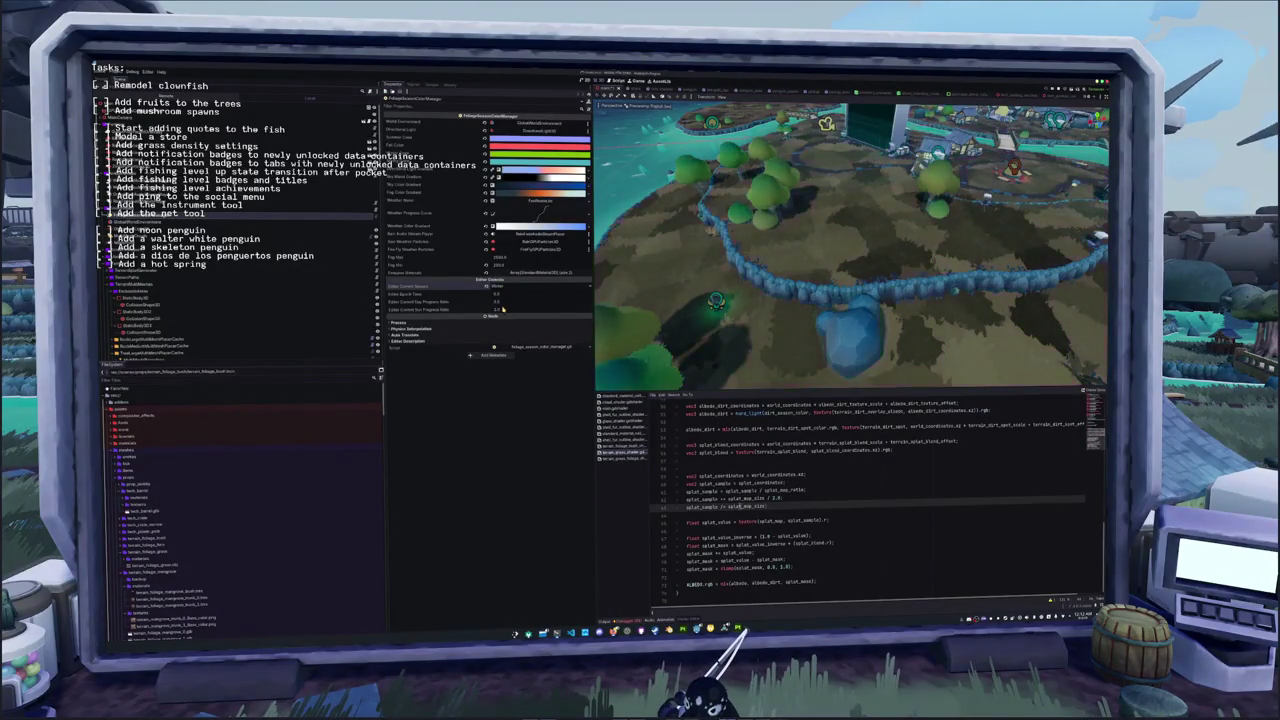
Check a season colour, then switch the preview to a bluish-purple season
click(540, 146)
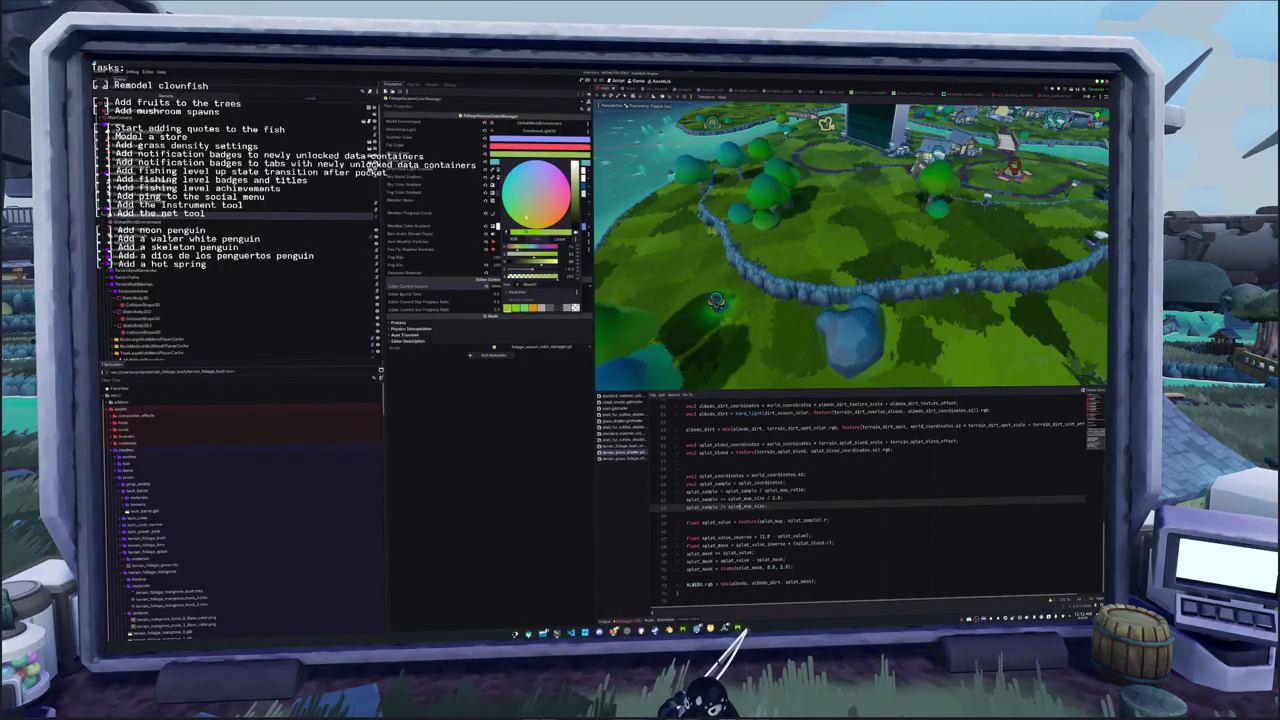
click(448, 183)
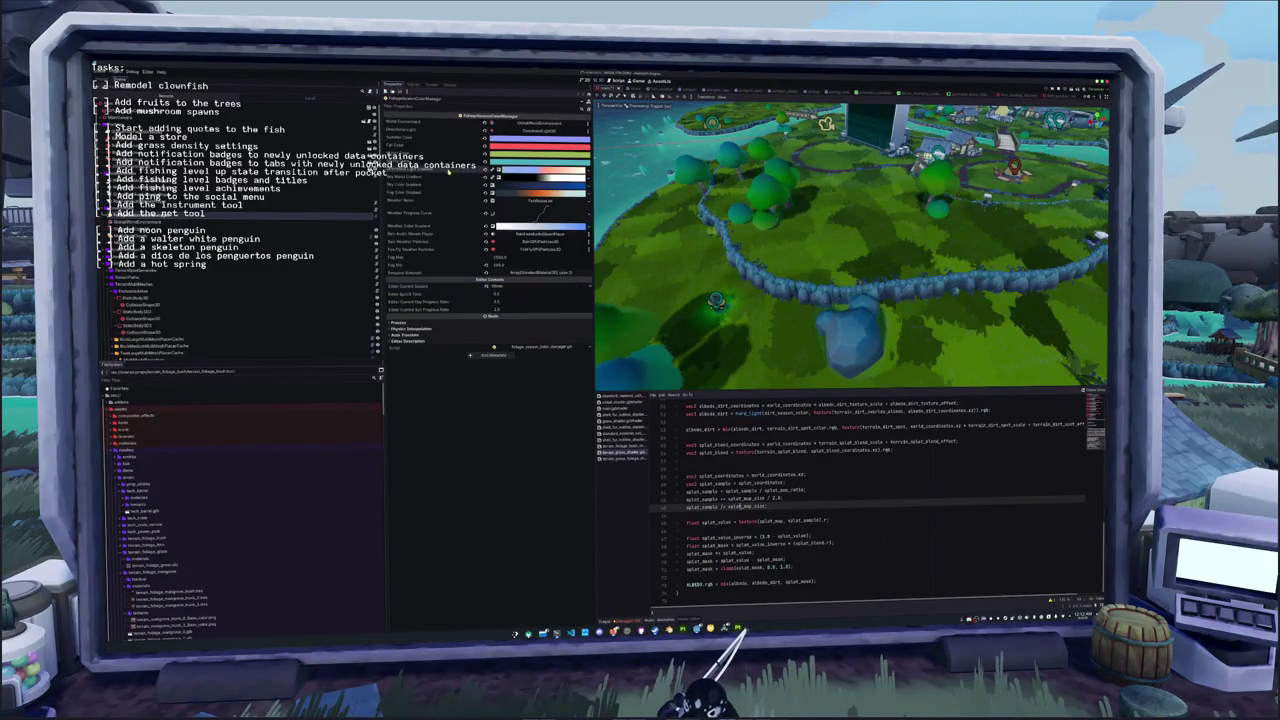
click(497, 287)
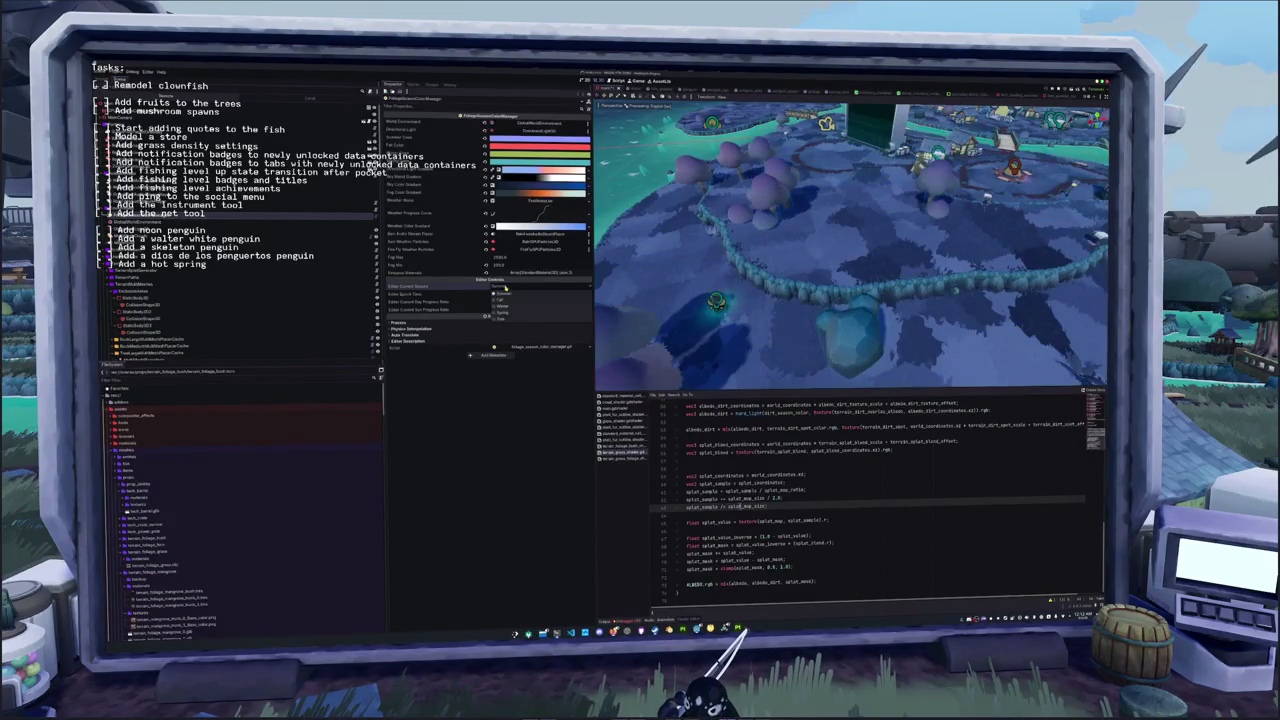
click(500, 310)
click(633, 91)
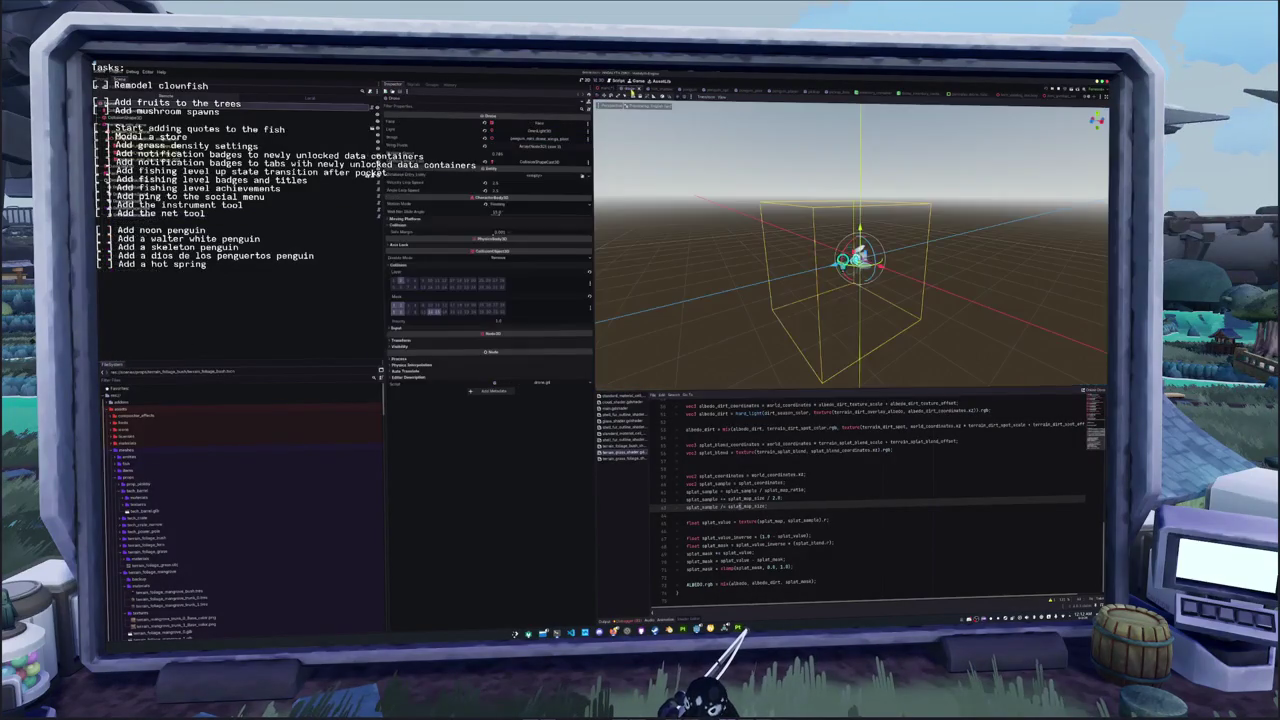
click(606, 91)
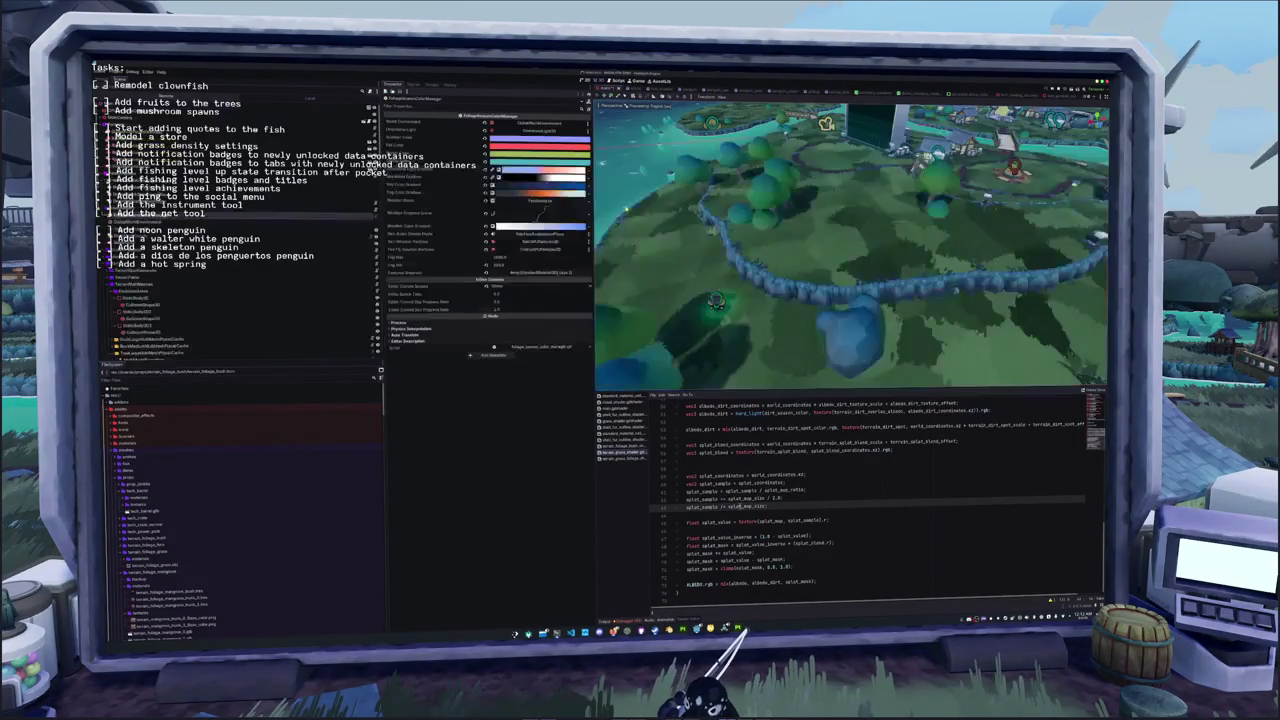
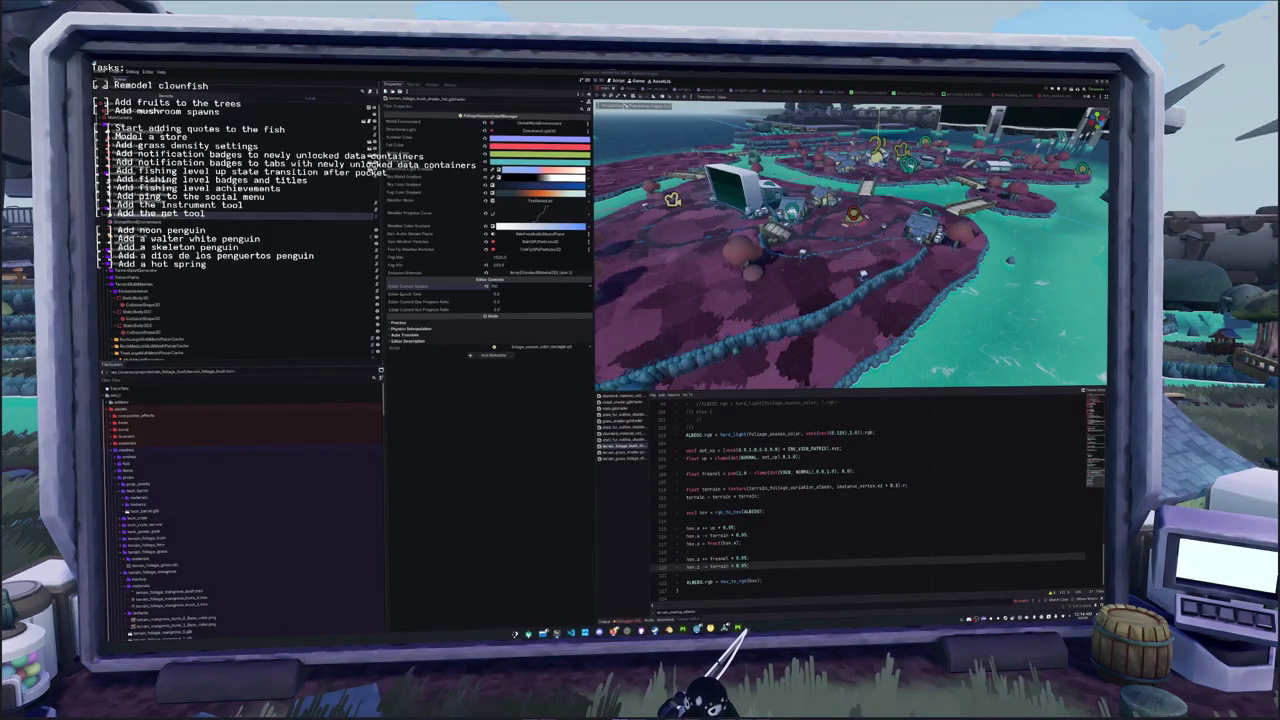
Select GroundNavigationRegion3D and bake its navigation mesh over the island terrain
click(939, 507)
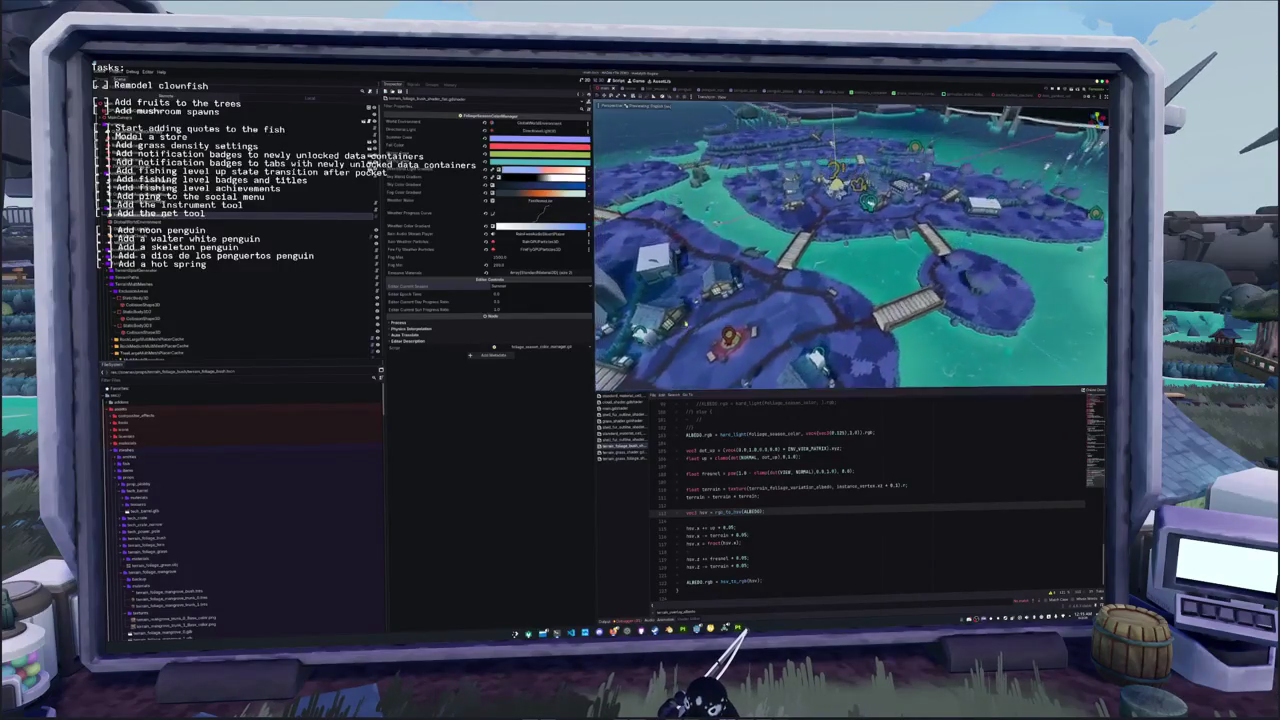
scroll(349, 313, down, 3)
scroll(349, 313, down, 5)
click(140, 336)
click(752, 97)
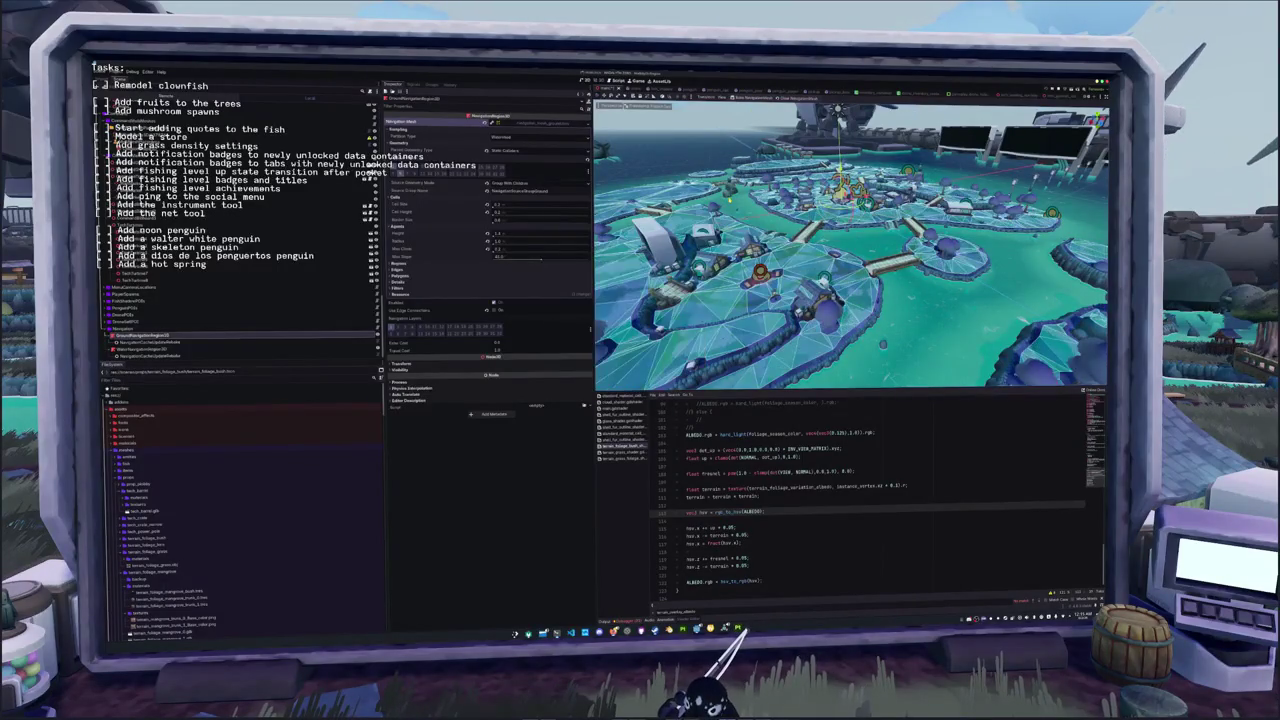
Save the ground and water navigation regions' NavigationMesh resources
click(583, 119)
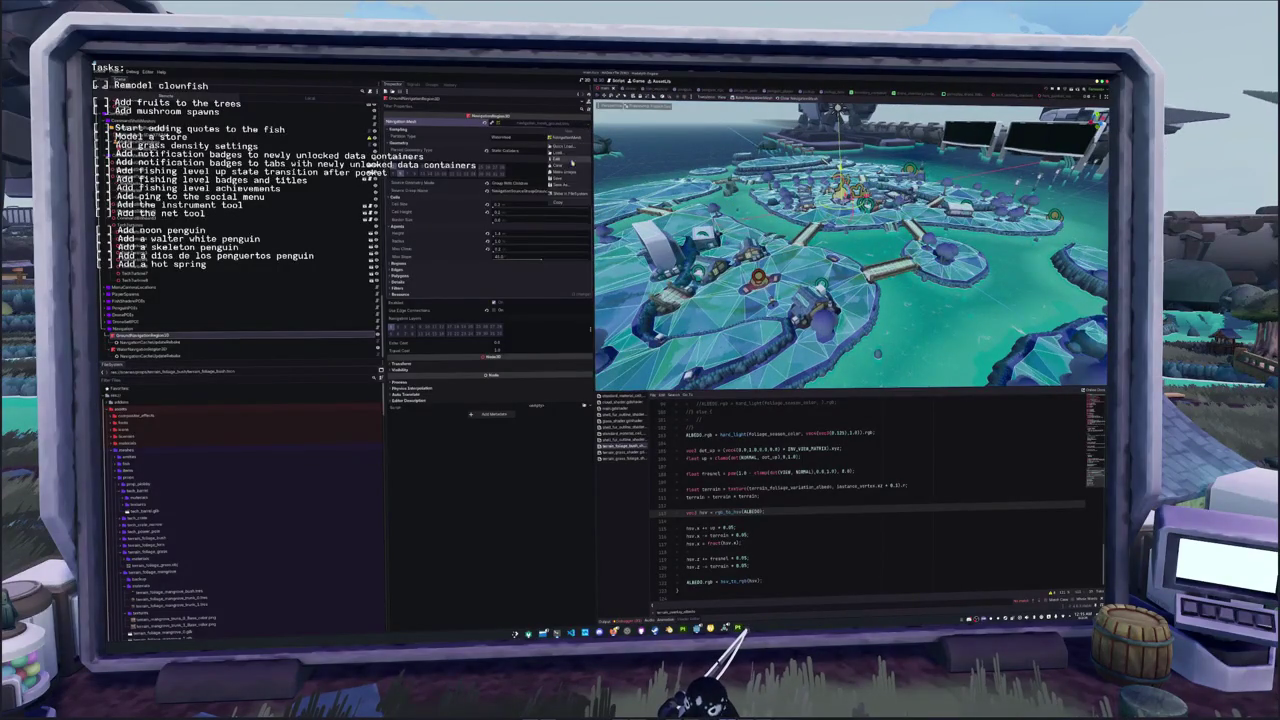
click(560, 180)
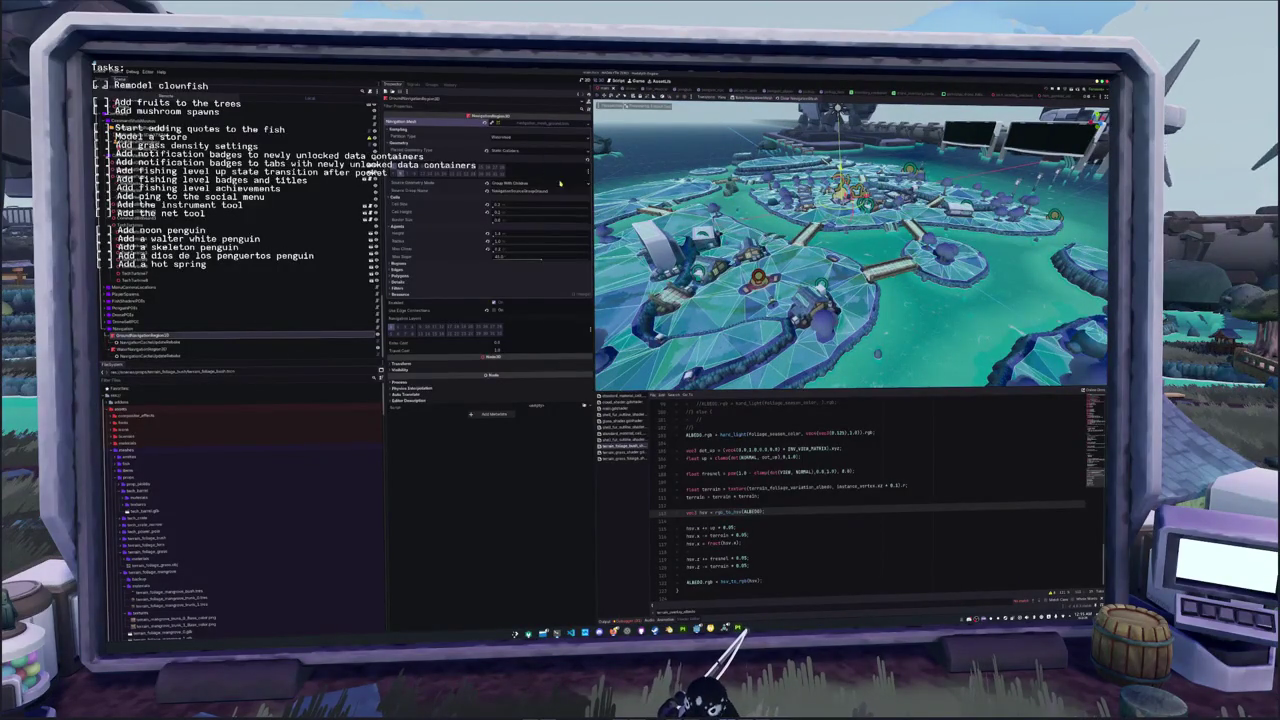
key(Down)
key(Down)
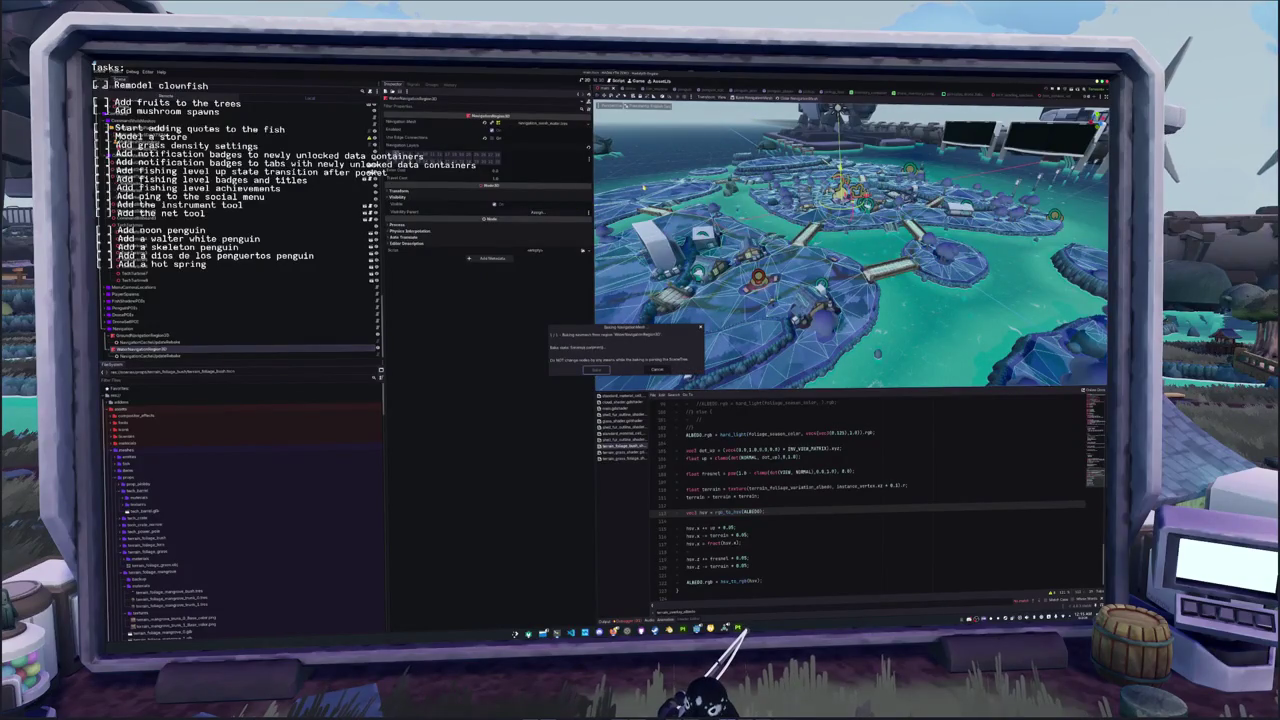
click(587, 122)
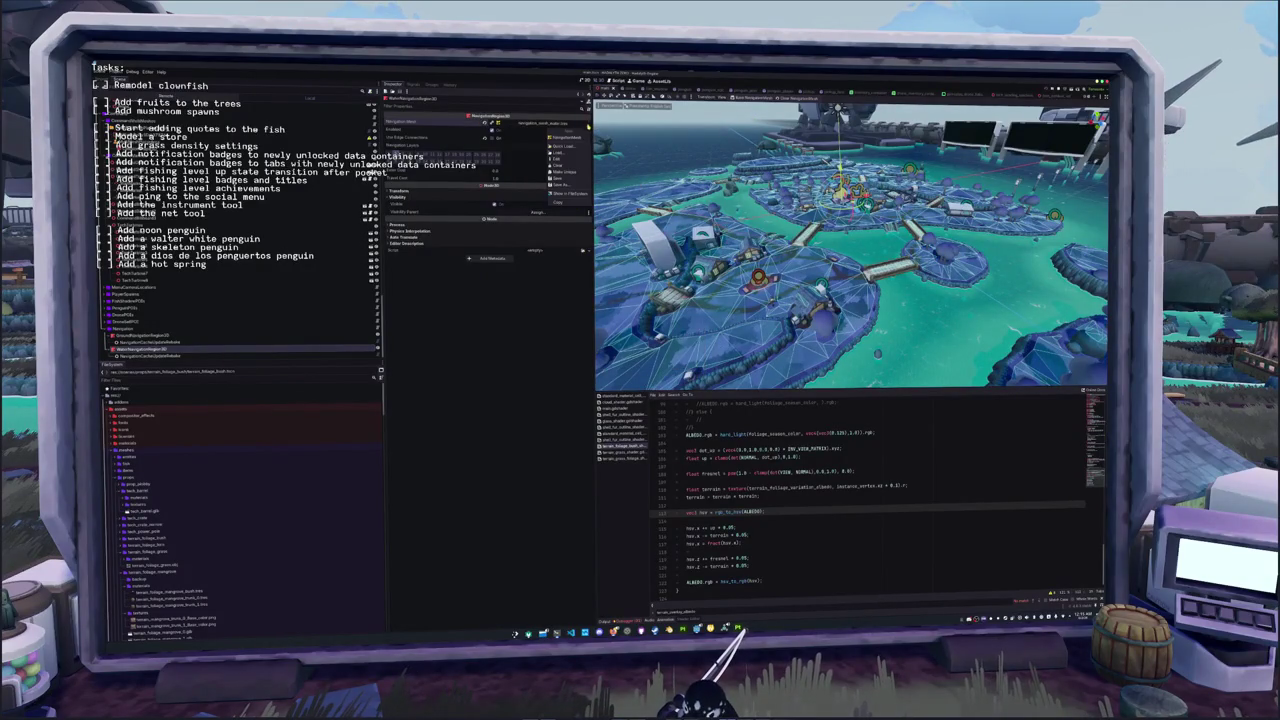
click(558, 178)
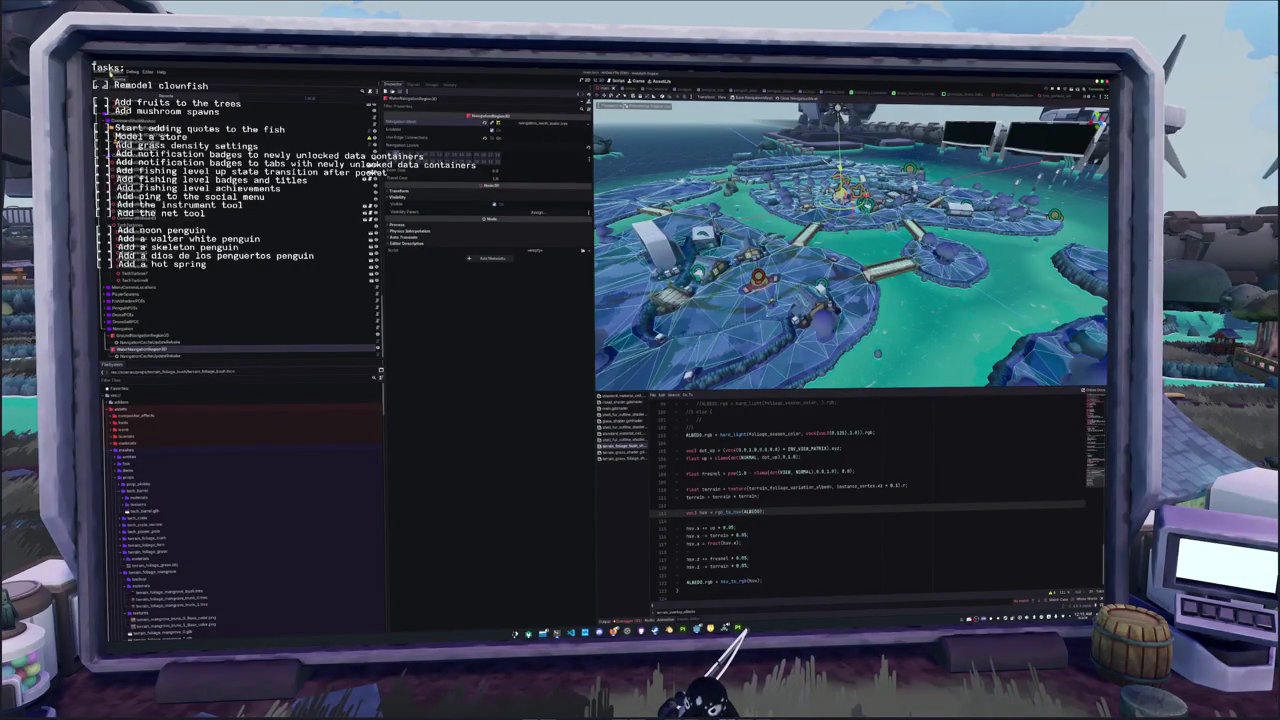
scroll(467, 367, down, 2)
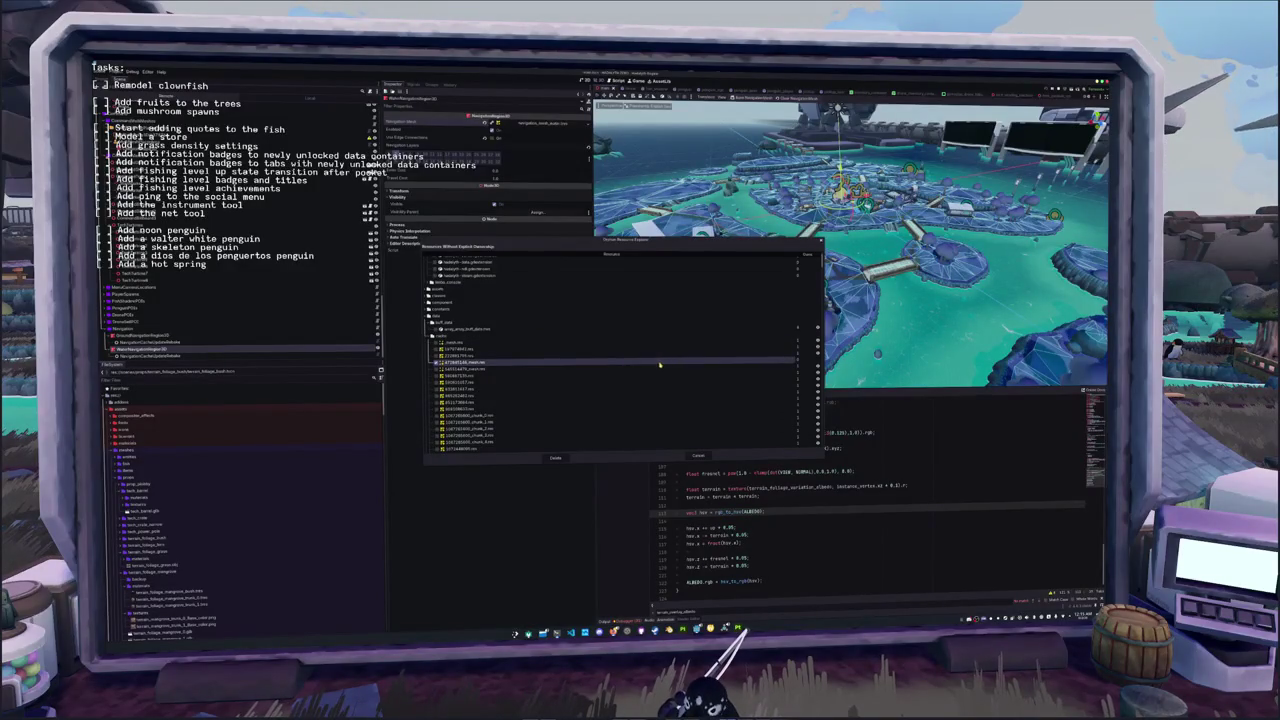
Delete the unused orphaned resources in the Orphan Resource Explorer and confirm
scroll(658, 385, down, 10)
scroll(657, 402, down, 10)
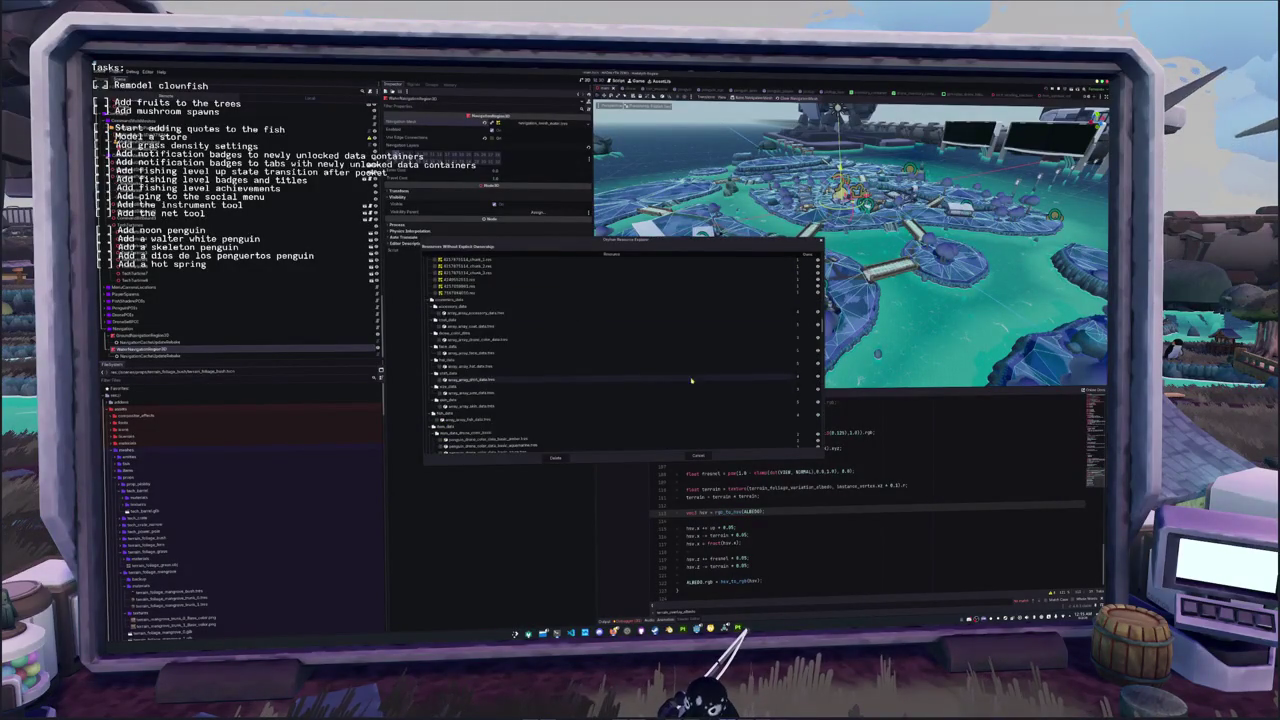
scroll(545, 380, up, 10)
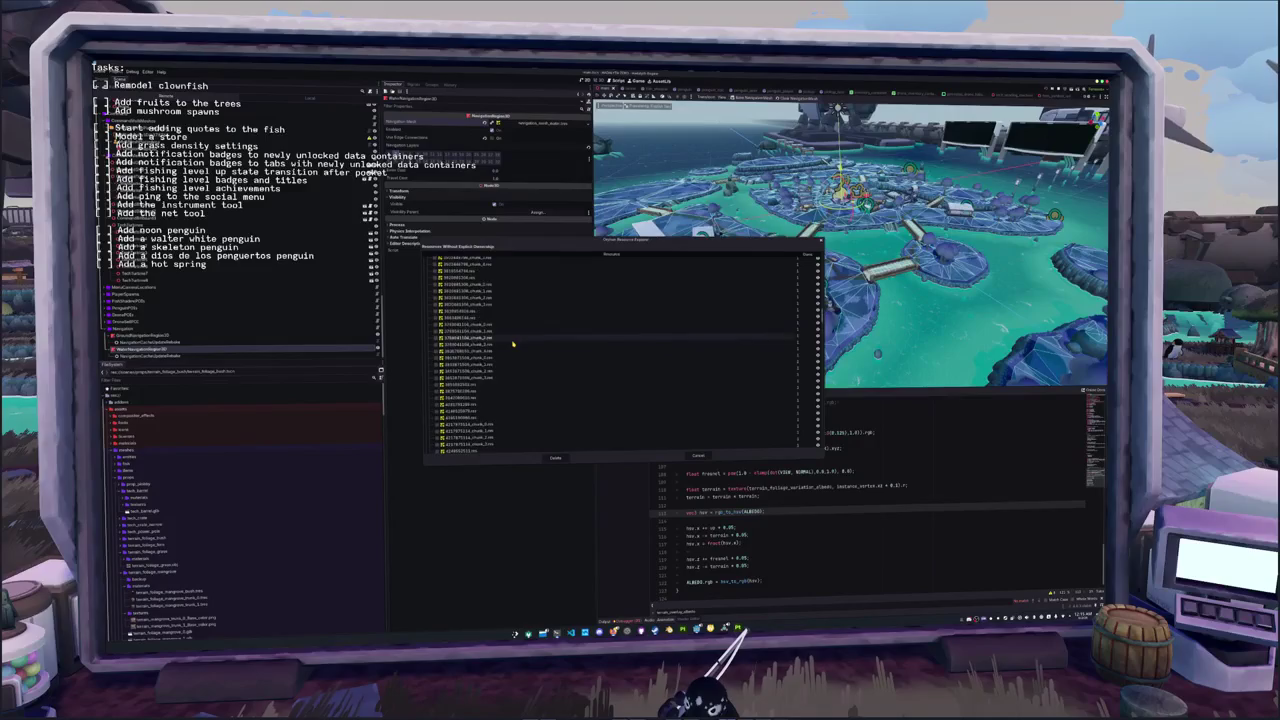
scroll(549, 382, up, 10)
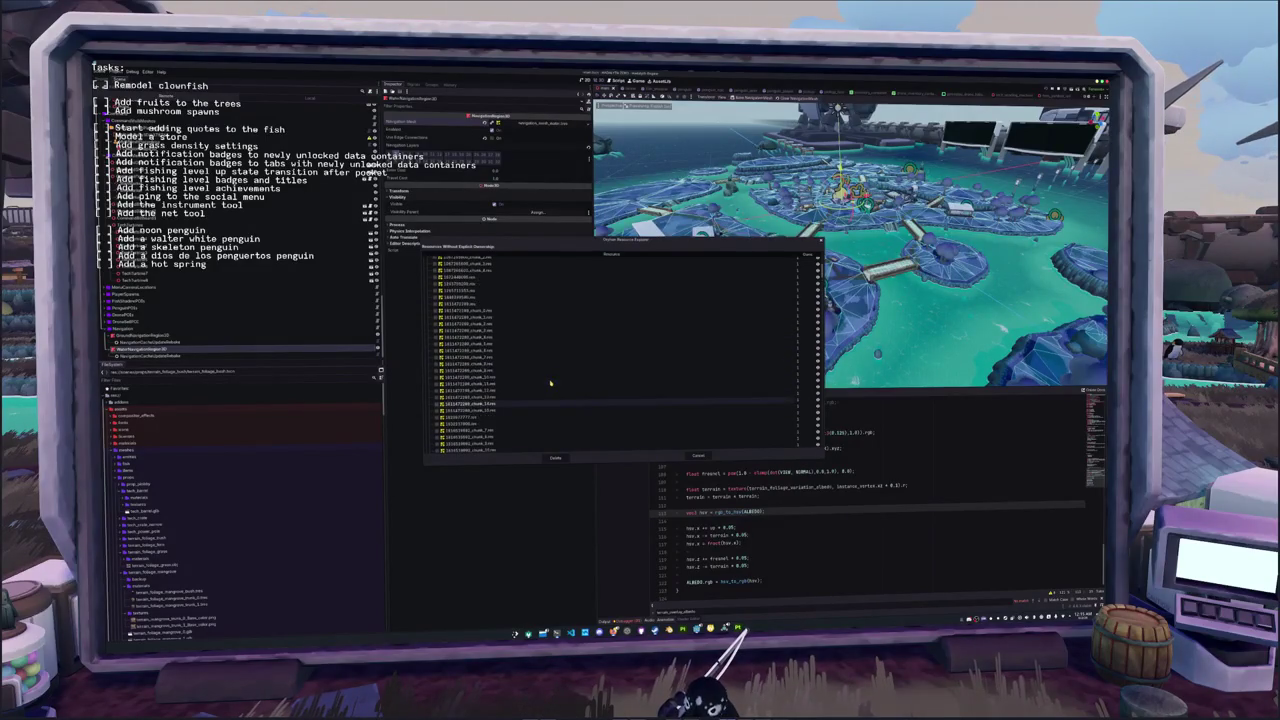
click(556, 459)
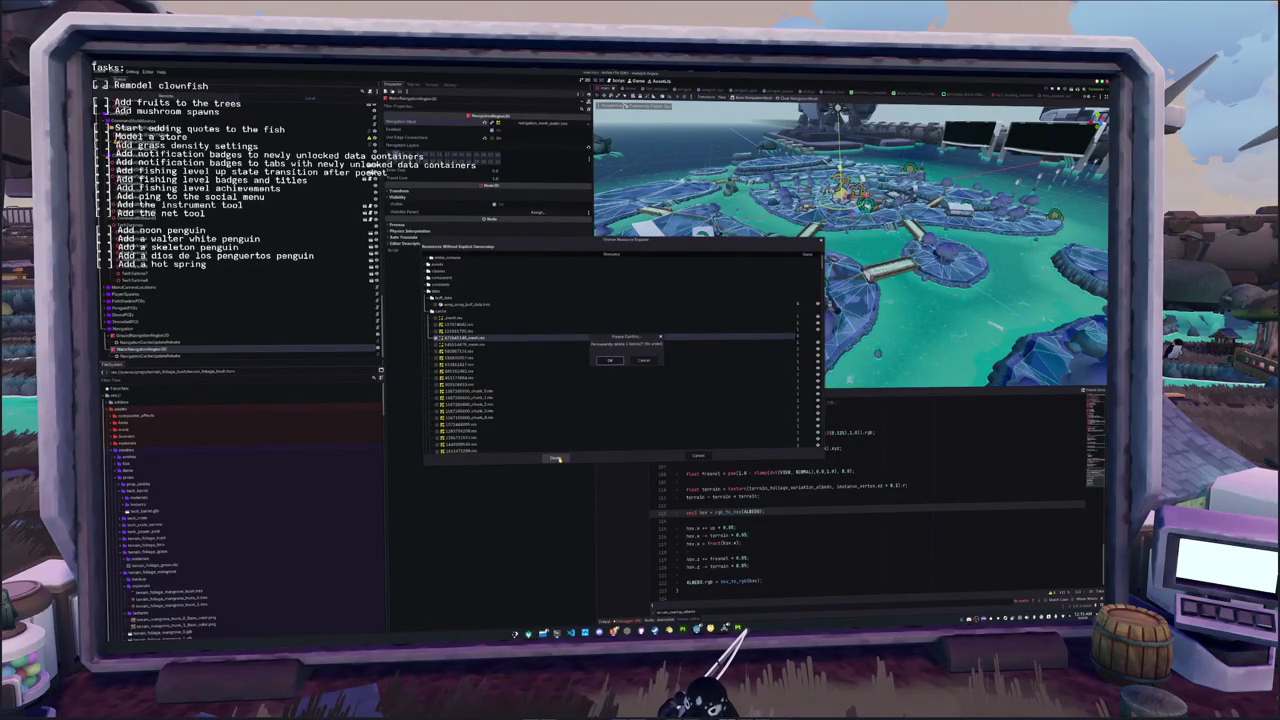
key(Return)
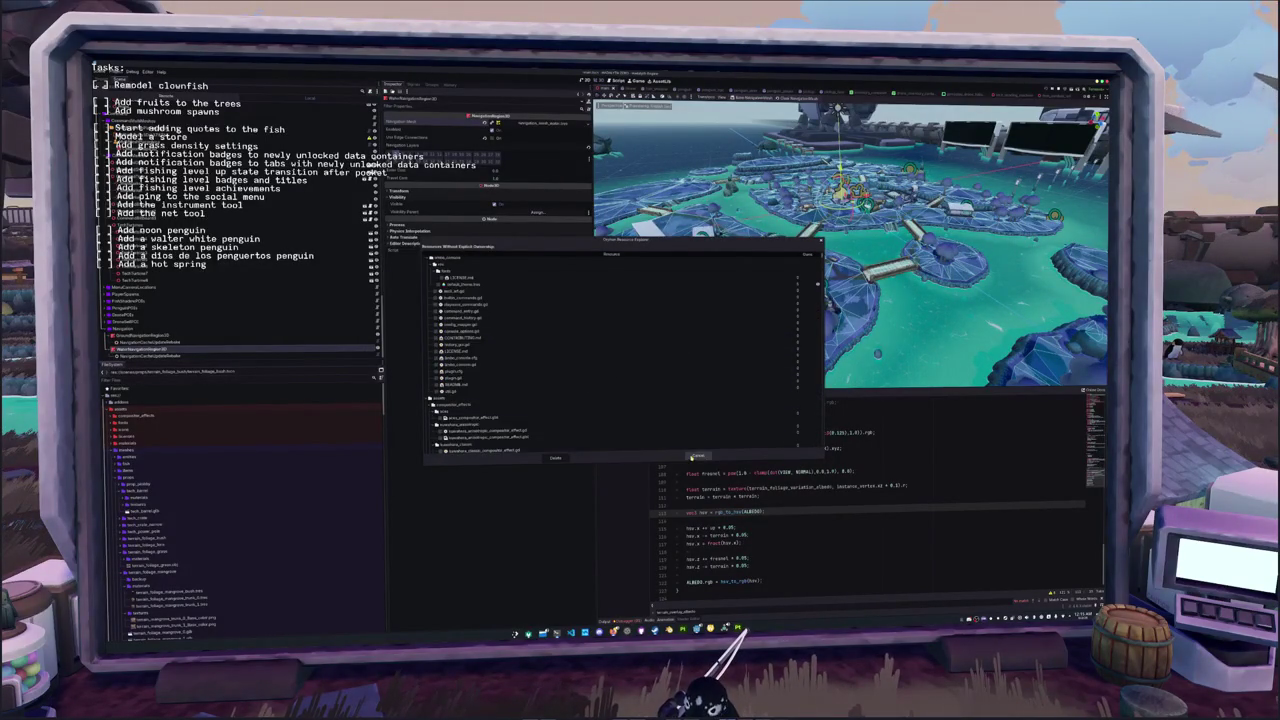
Close the Orphan Resource Explorer and save the scene
key(Escape)
key(ctrl+s)
scroll(850, 245, up, 5)
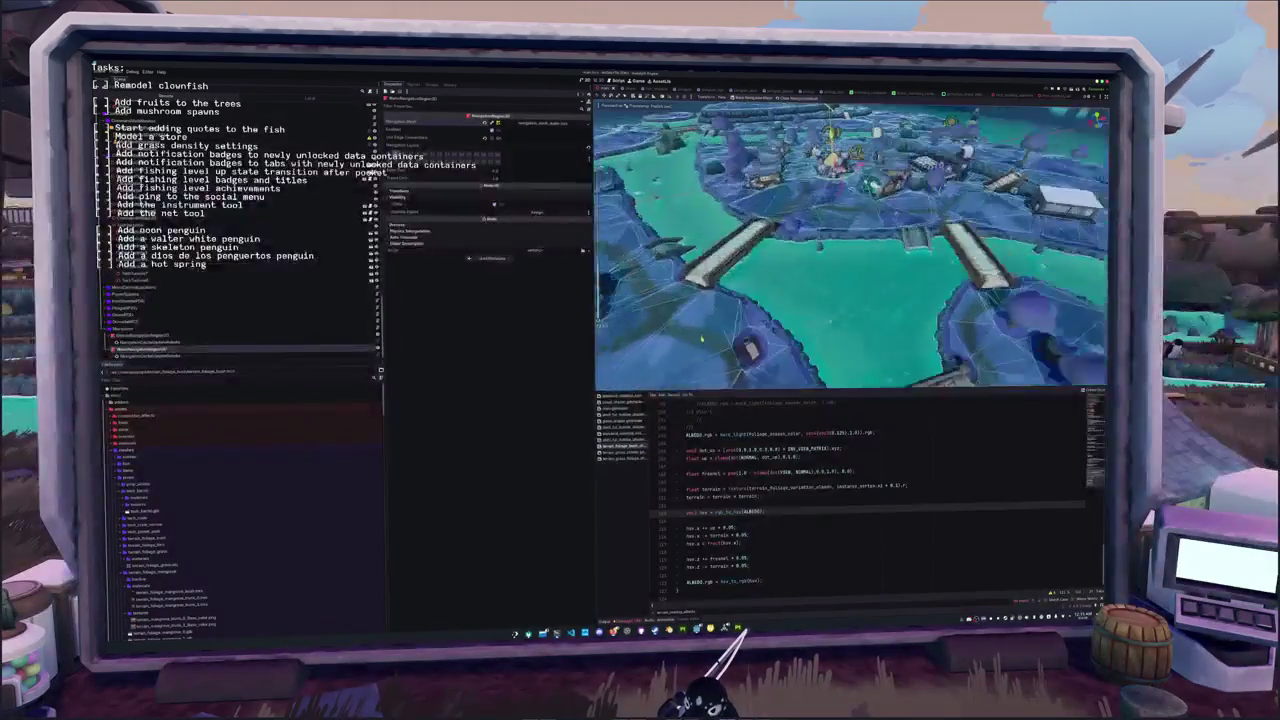
Orbit down over the central island and select its baked navigation mesh
drag(667, 246, 667, 214)
scroll(697, 325, up, 8)
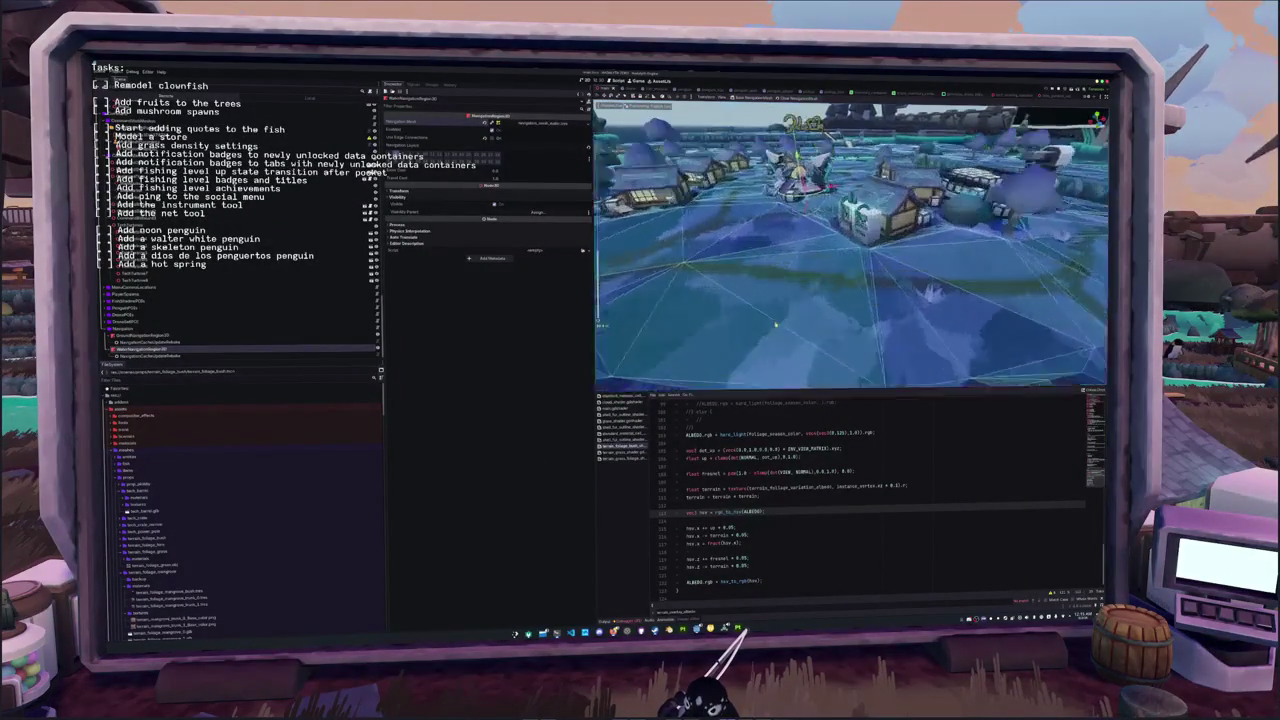
click(780, 347)
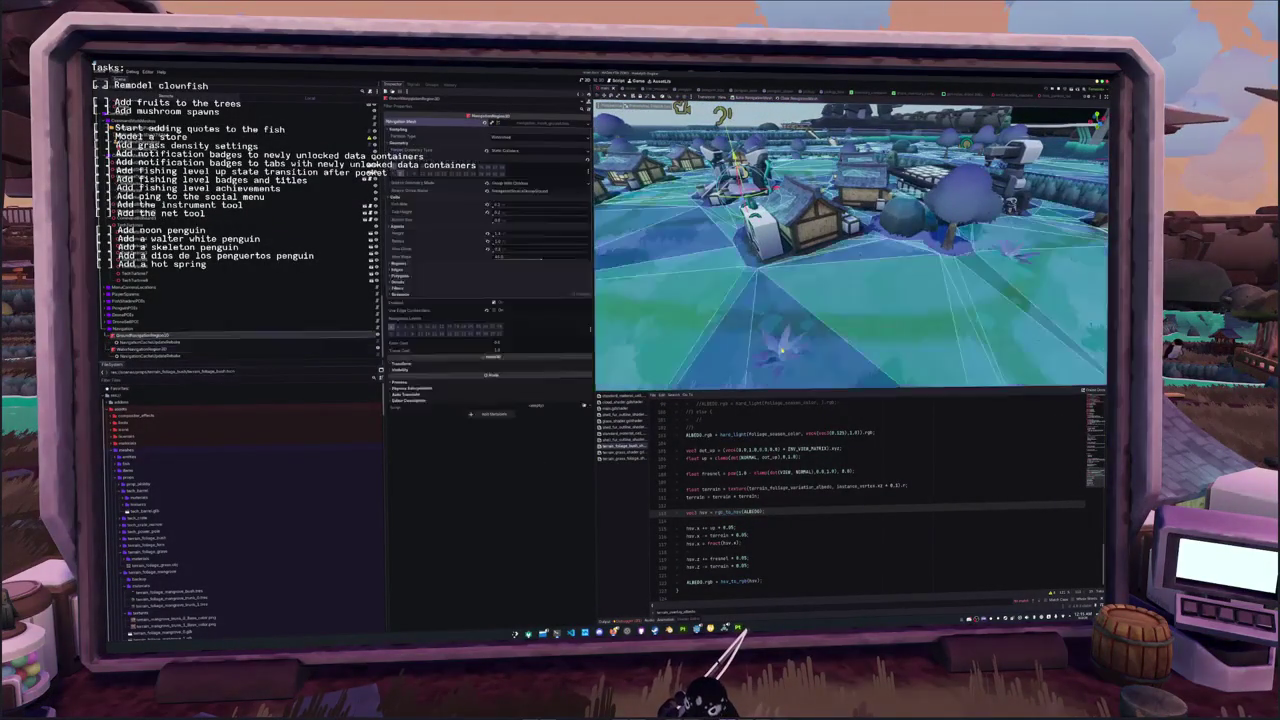
Move the fern file into the models folder in the FileSystem dock
click(157, 380)
scroll(190, 466, down, 5)
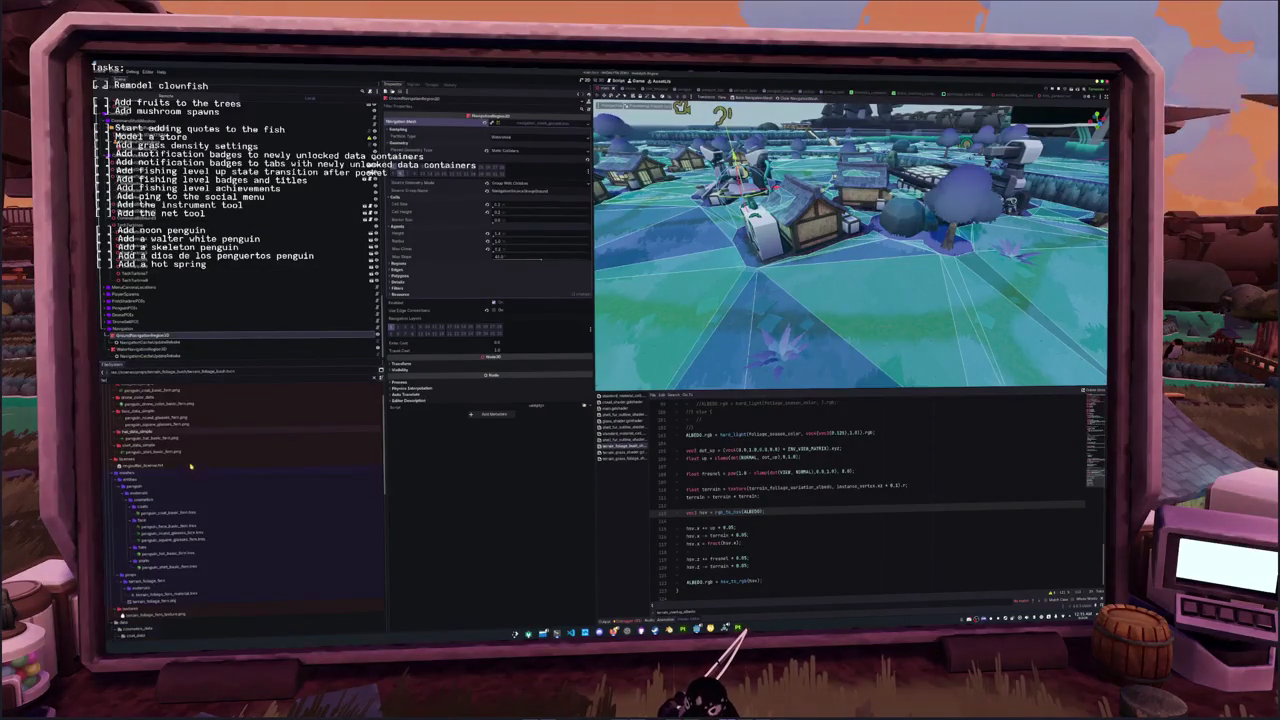
mouse_move(158, 613)
mouse_down()
mouse_move(163, 540)
mouse_move(152, 628)
mouse_up()
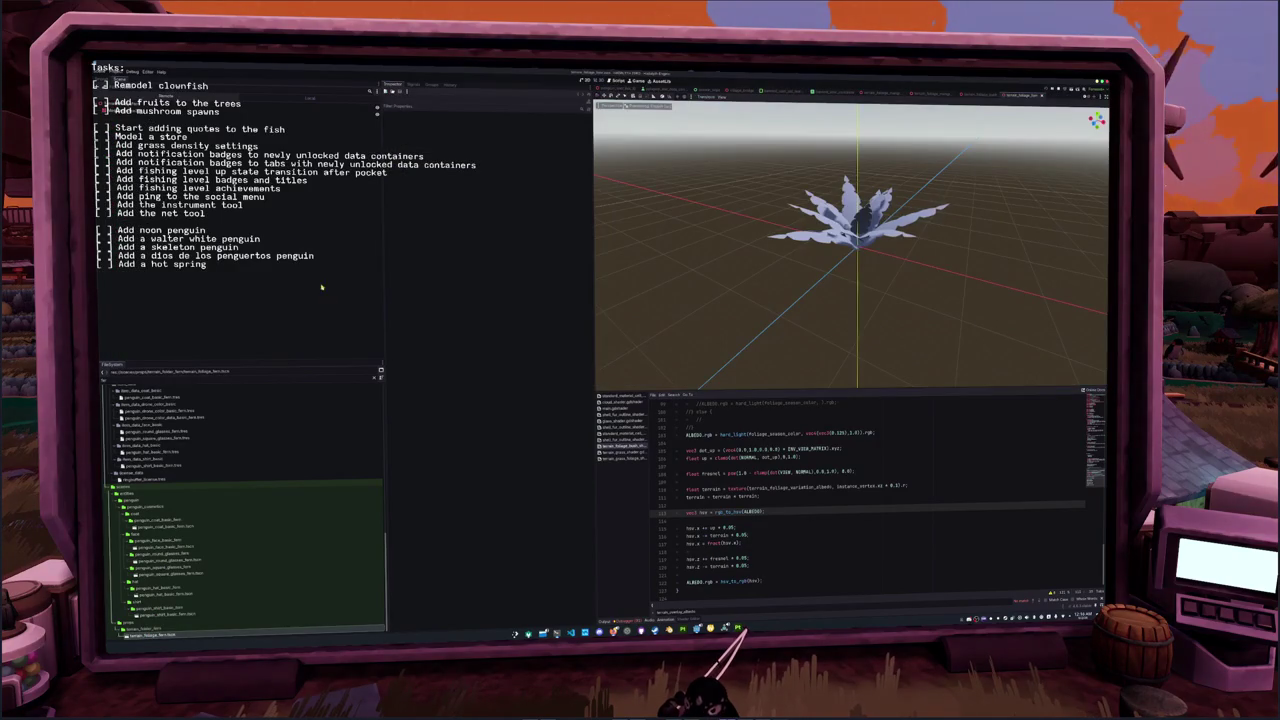
Open the fern mesh's foliage shader and delete the commented-out block in fragment()
click(300, 113)
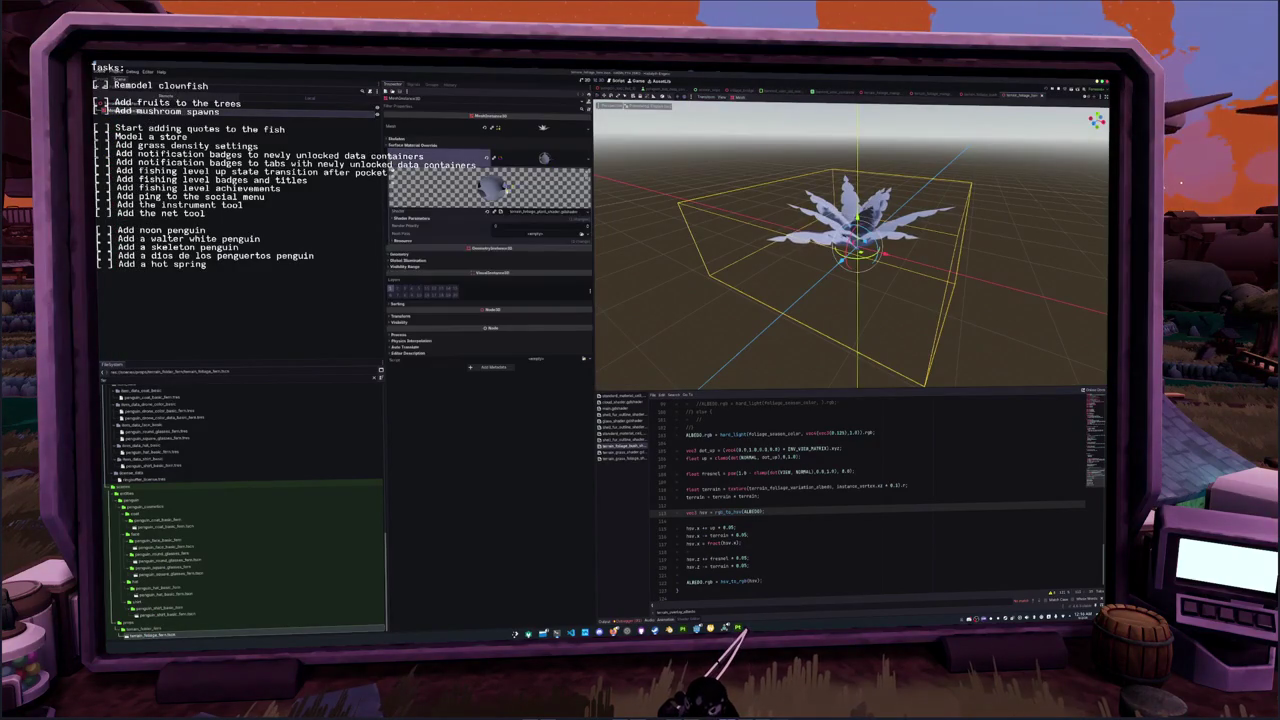
click(540, 211)
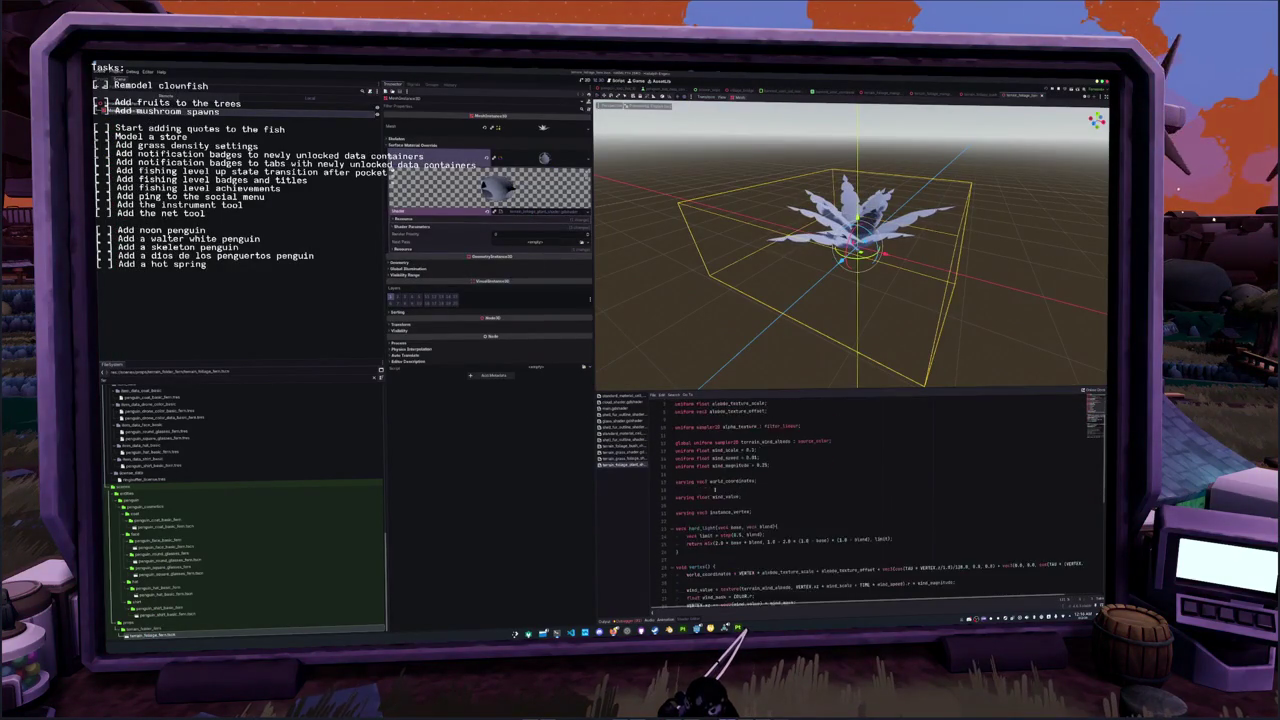
scroll(688, 495, down, 5)
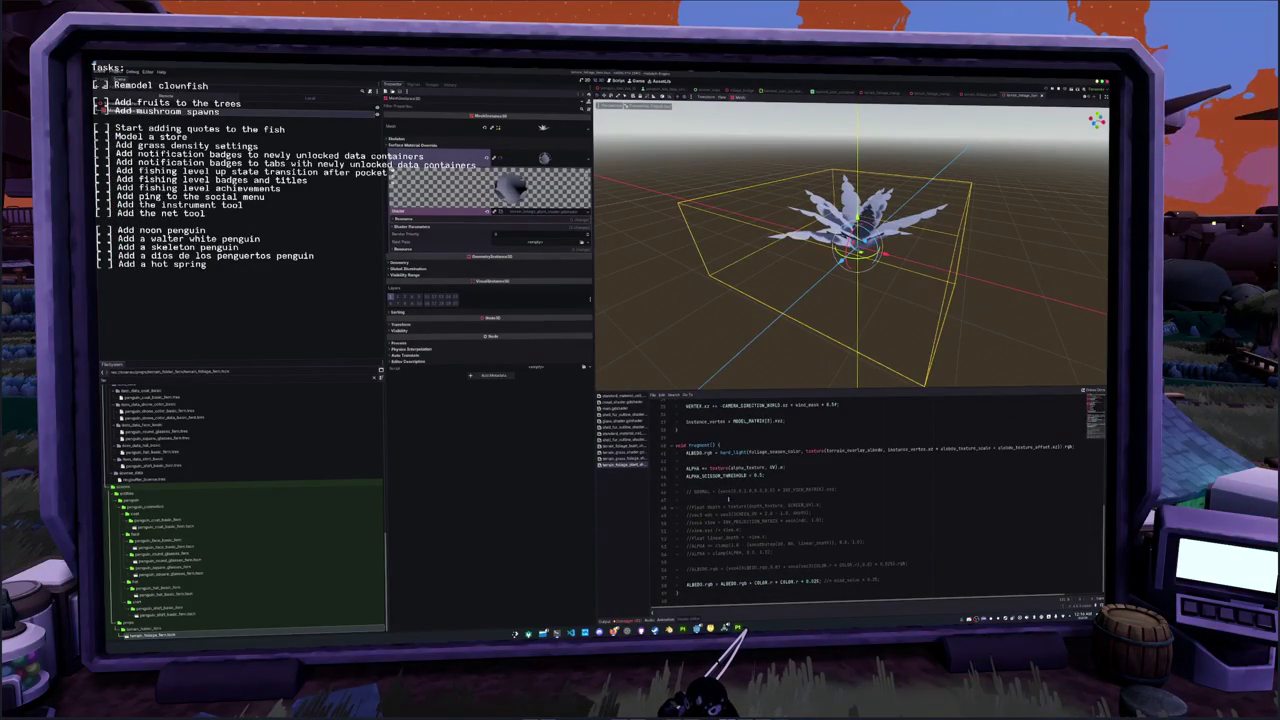
drag(698, 577, 678, 485)
key(Delete)
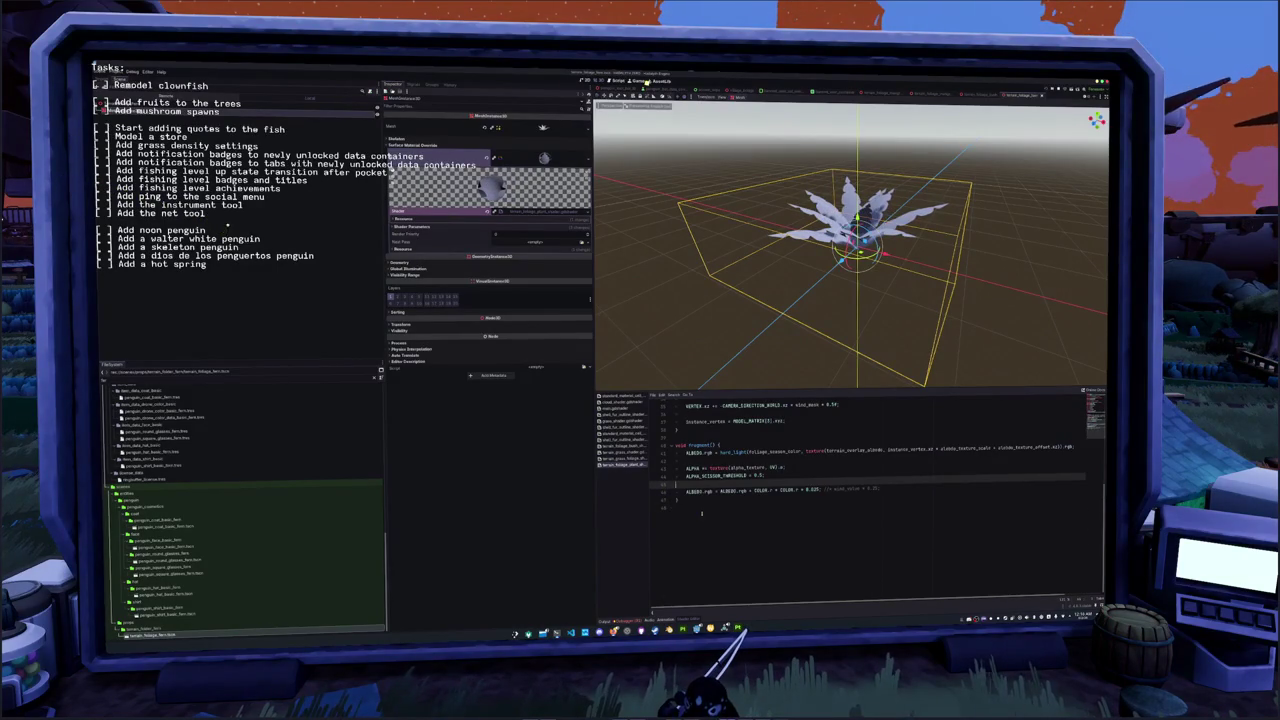
click(700, 268)
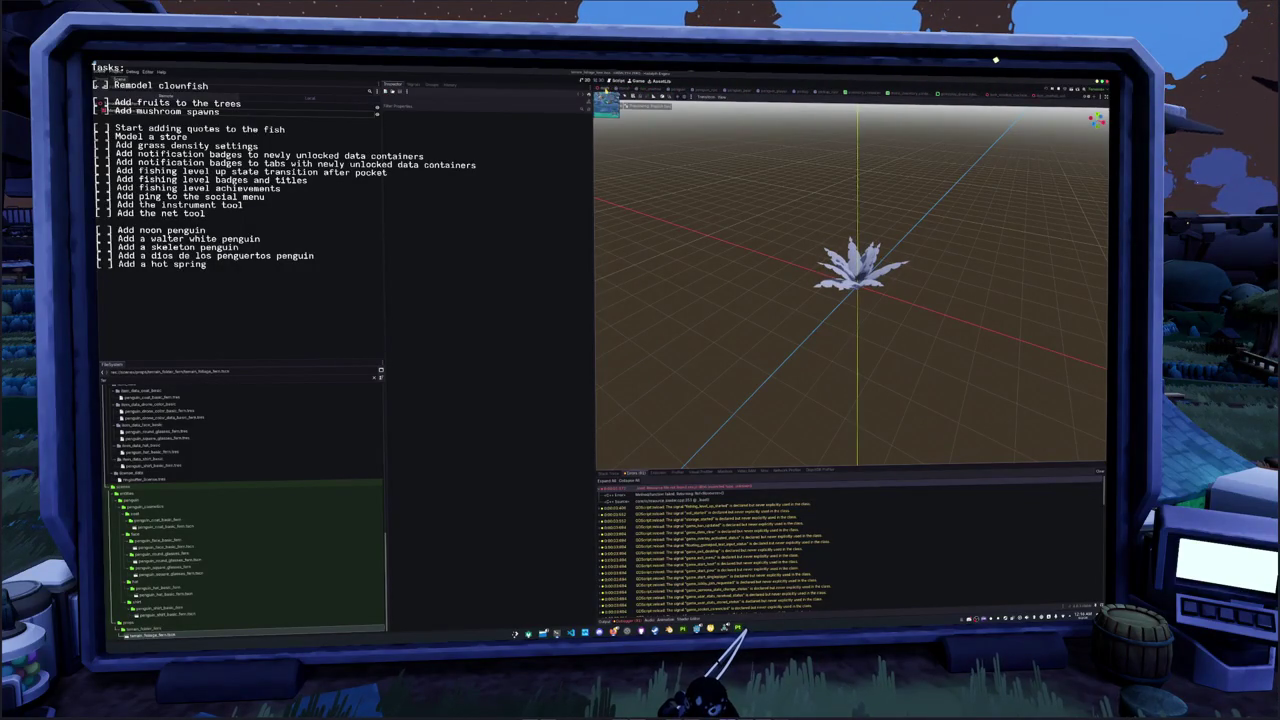
Switch to the town navigation scene and start playing from the title screen
click(606, 88)
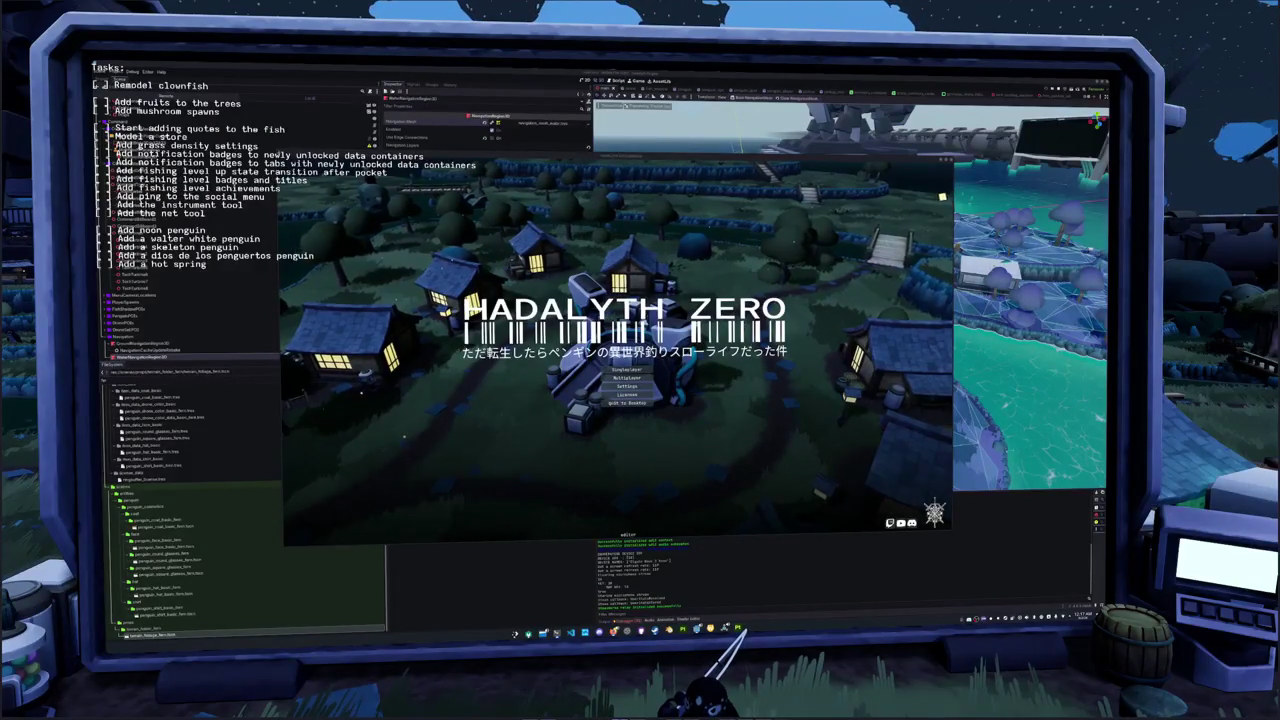
click(638, 371)
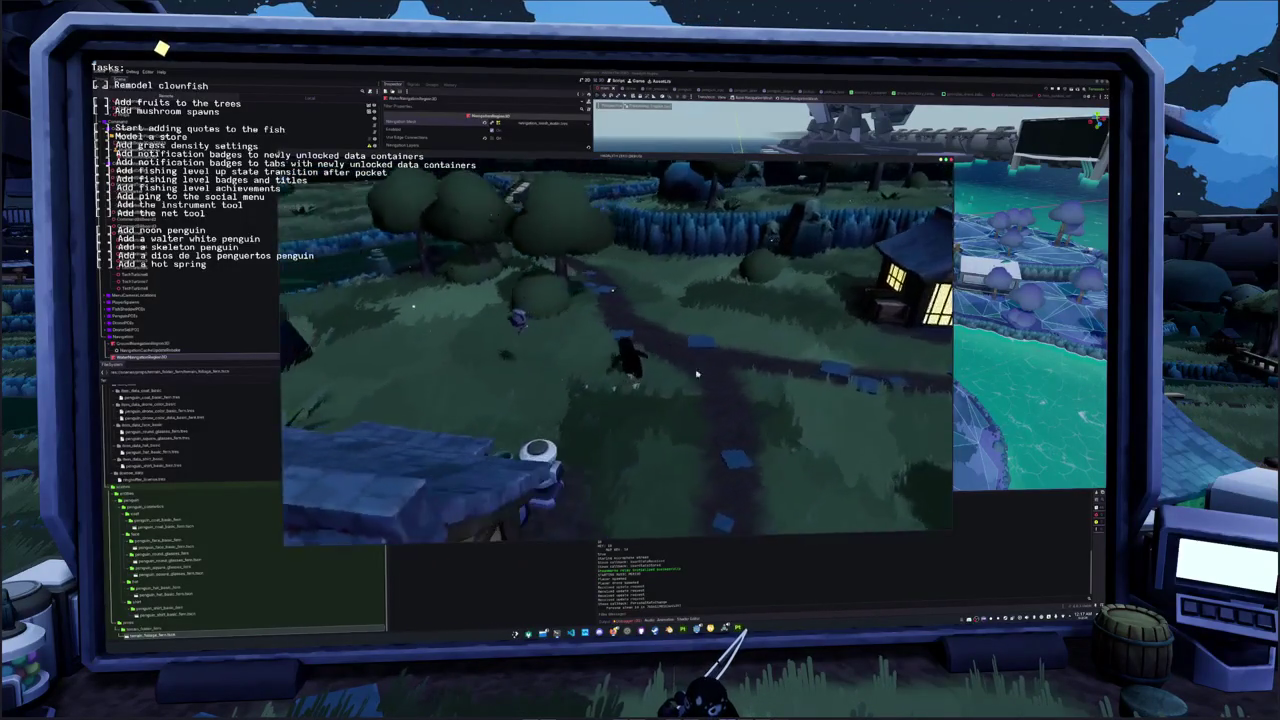
Stop the running game with F8 to return to the editor
key(F8)
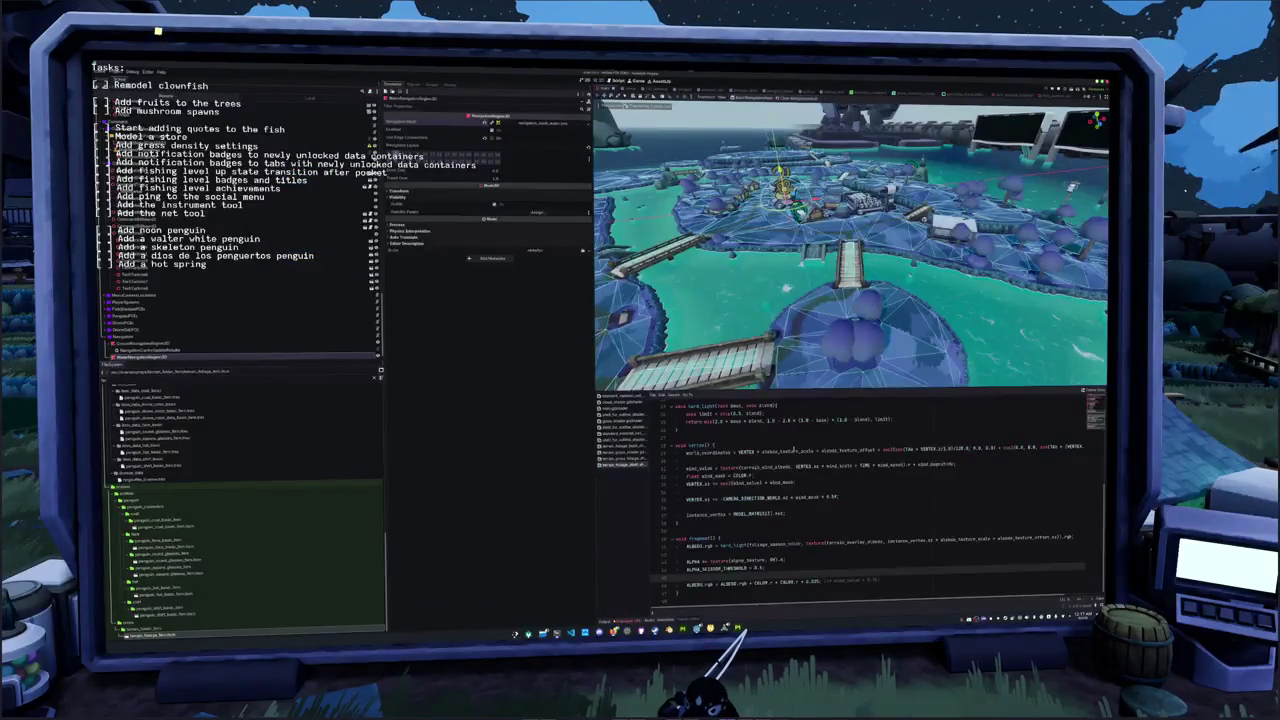
Open a different shader file and place the caret on its render_mode line
scroll(793, 452, up, 8)
click(897, 410)
click(628, 457)
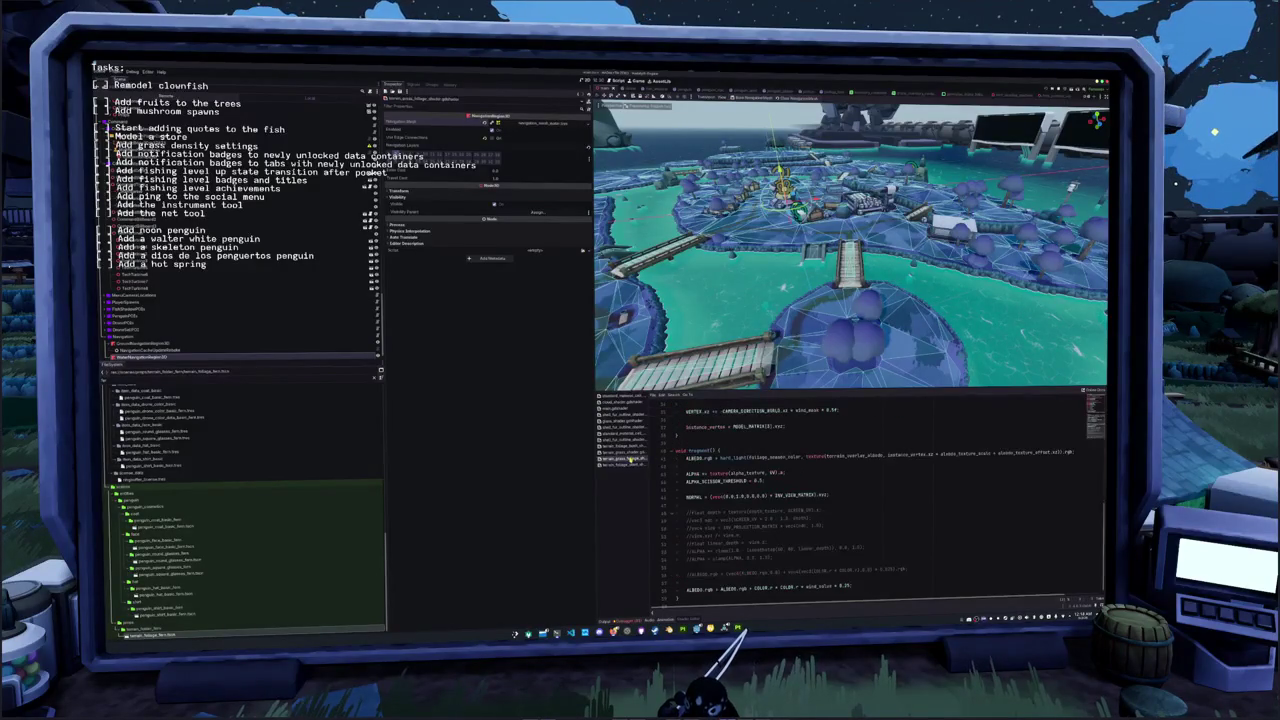
scroll(868, 447, up, 5)
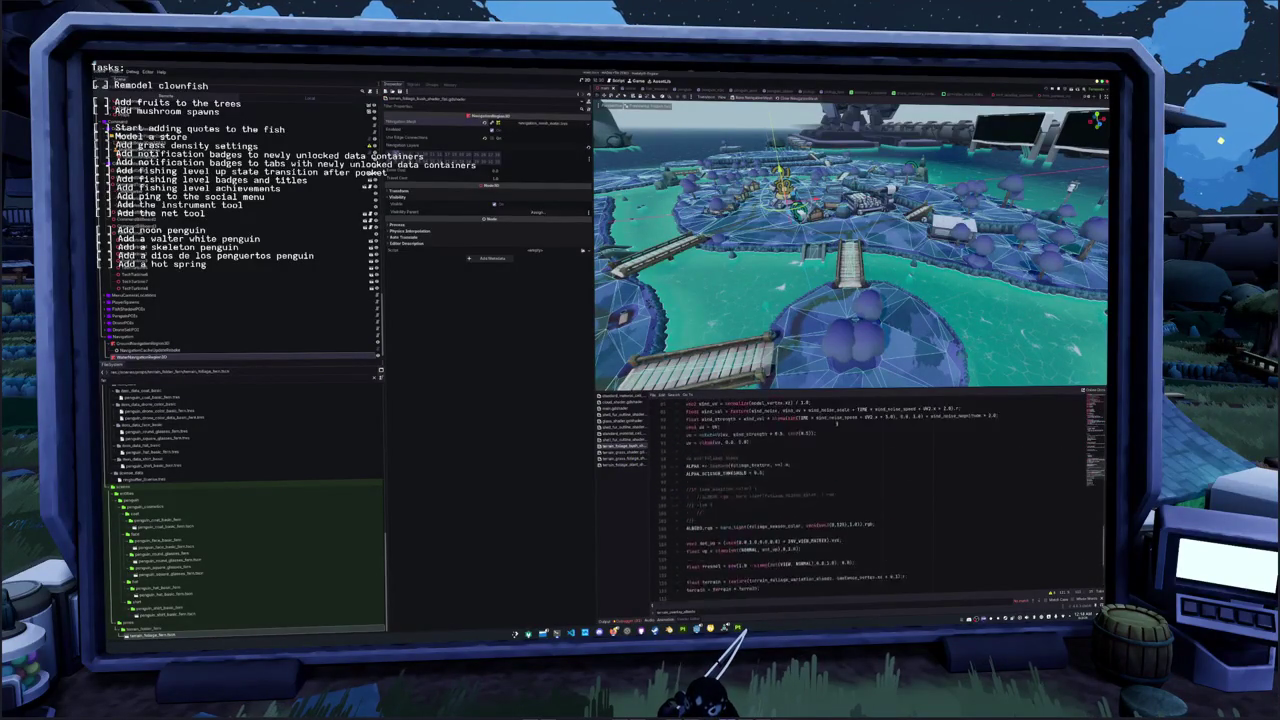
scroll(870, 447, up, 5)
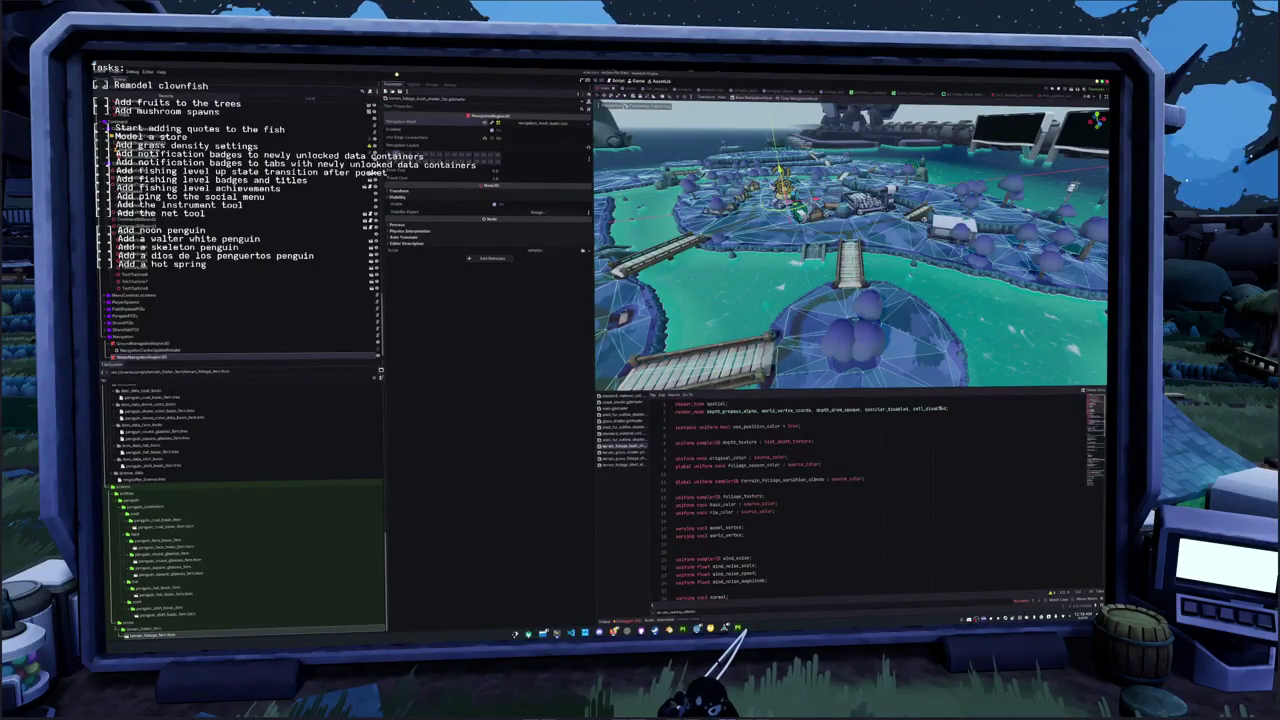
click(954, 408)
text(, shadows_disabled)
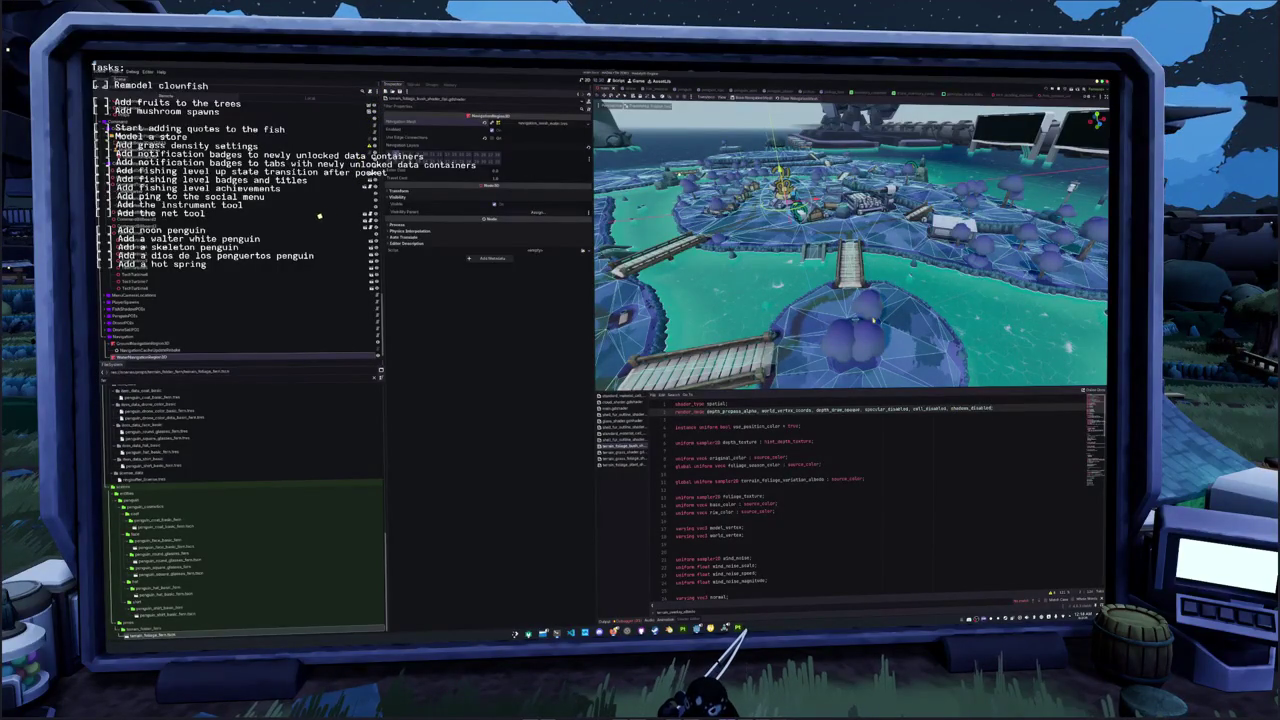
Fly the camera toward the wooden bridge, hide the shader panel, and run the game
key(w)
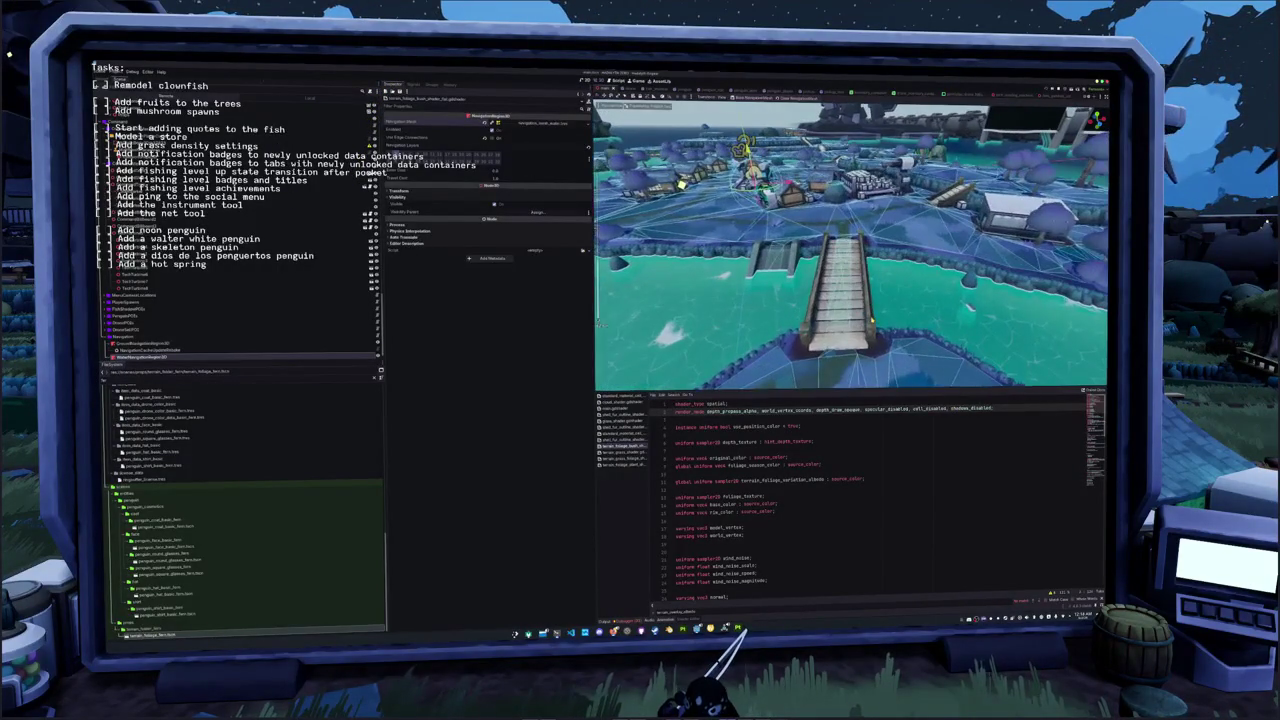
key(ctrl+j)
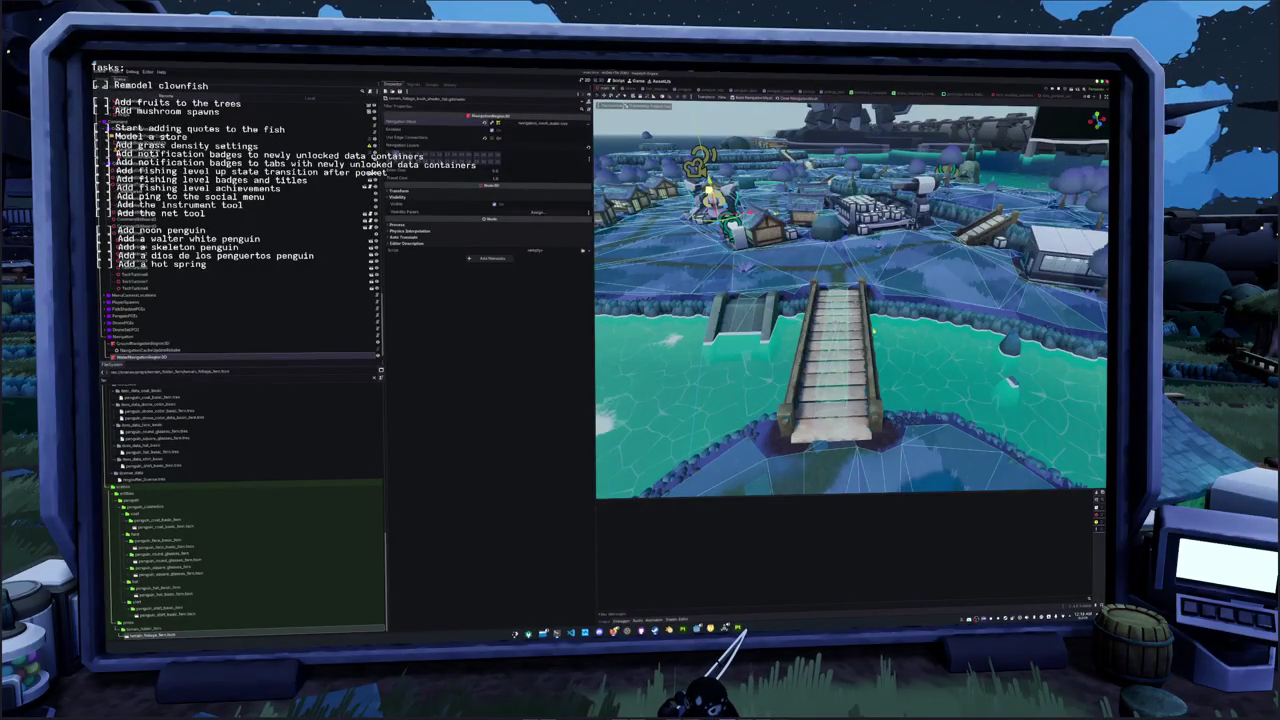
key(F5)
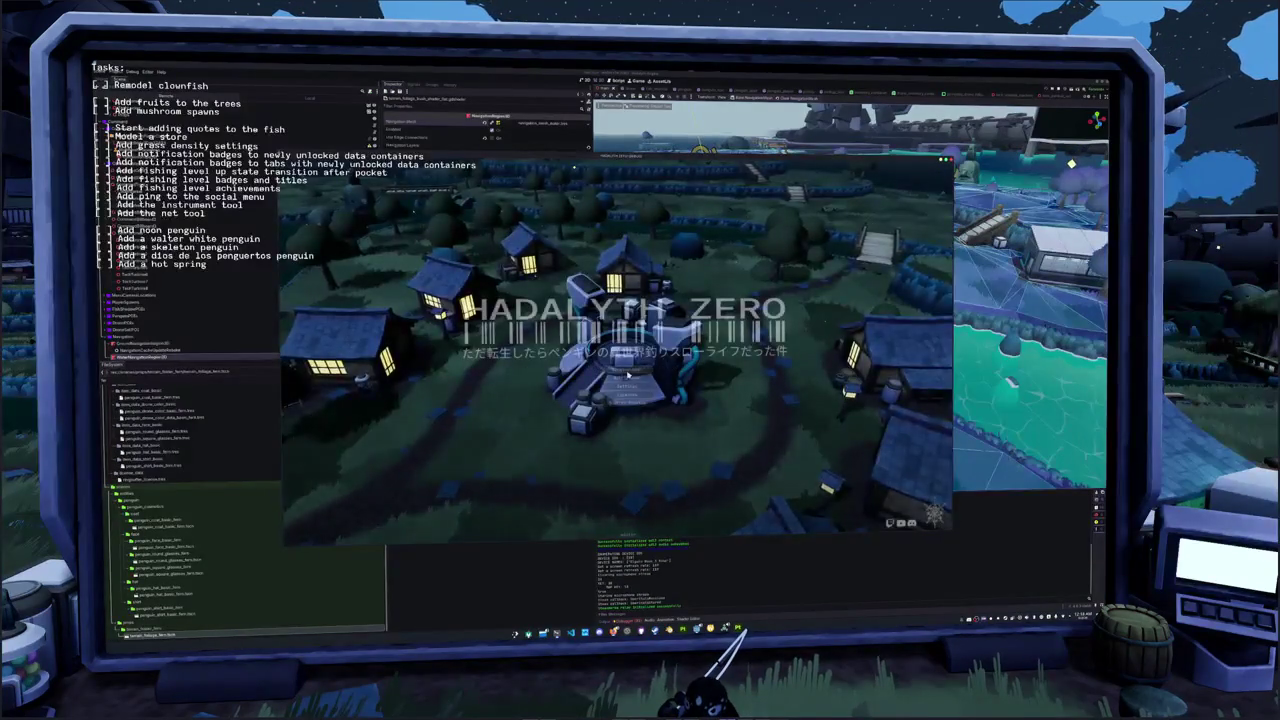
click(627, 372)
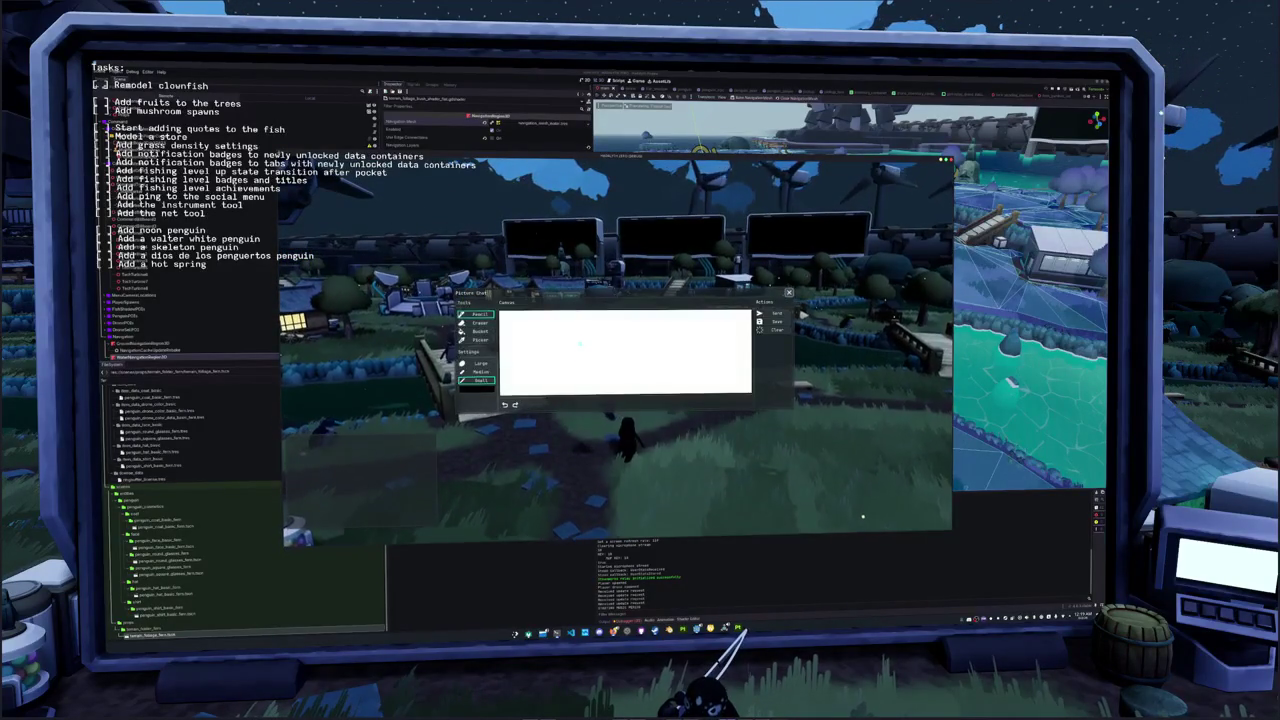
Post the drawing to the world signboards and walk the penguin toward them
click(777, 317)
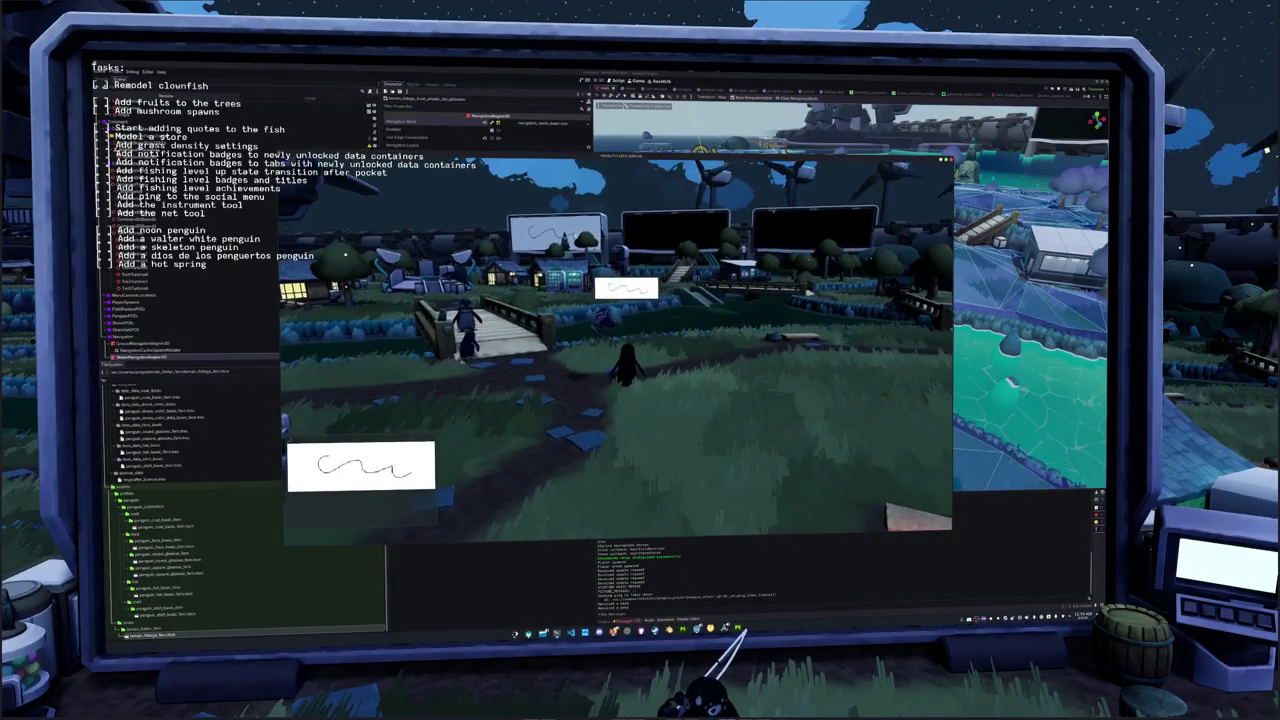
key(w)
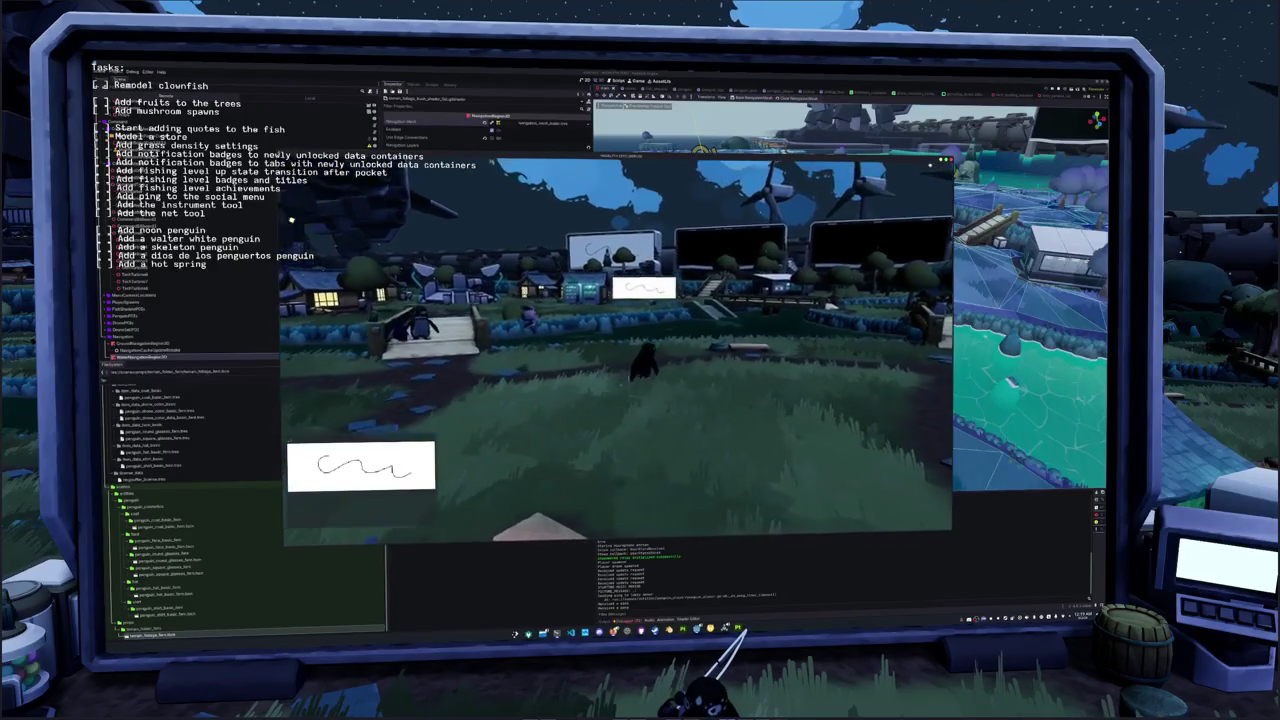
key(w)
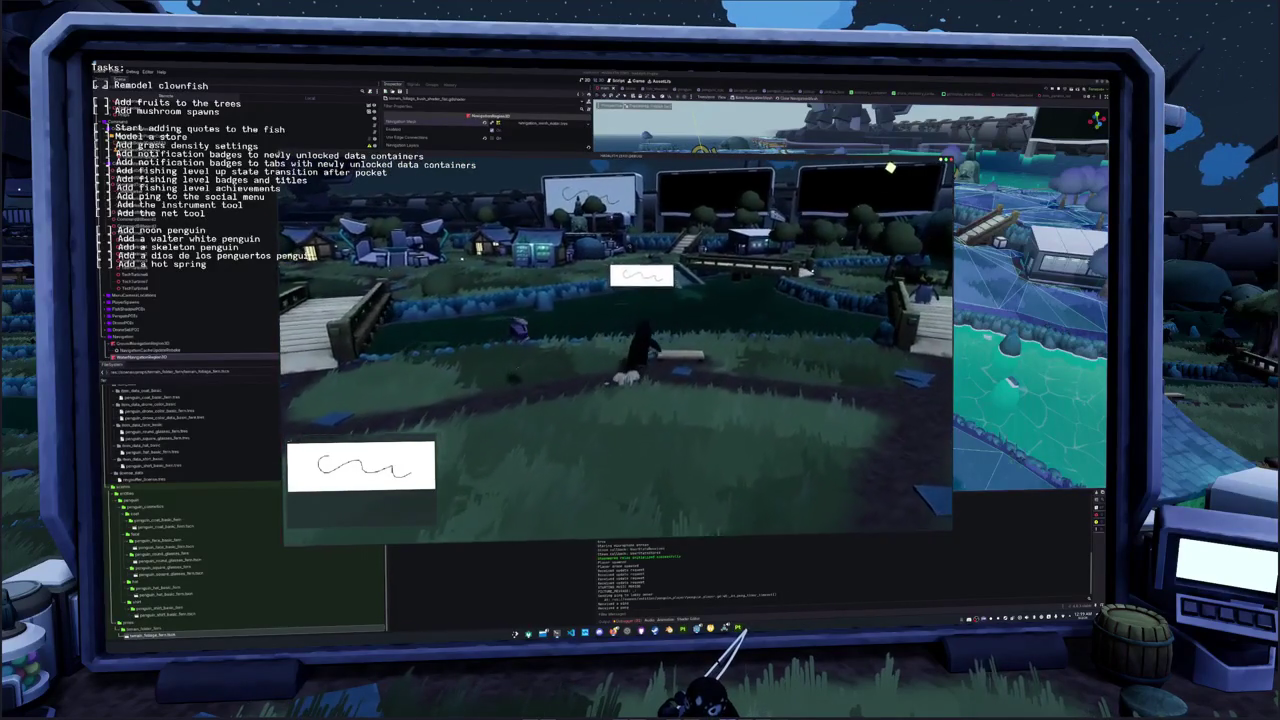
key(w)
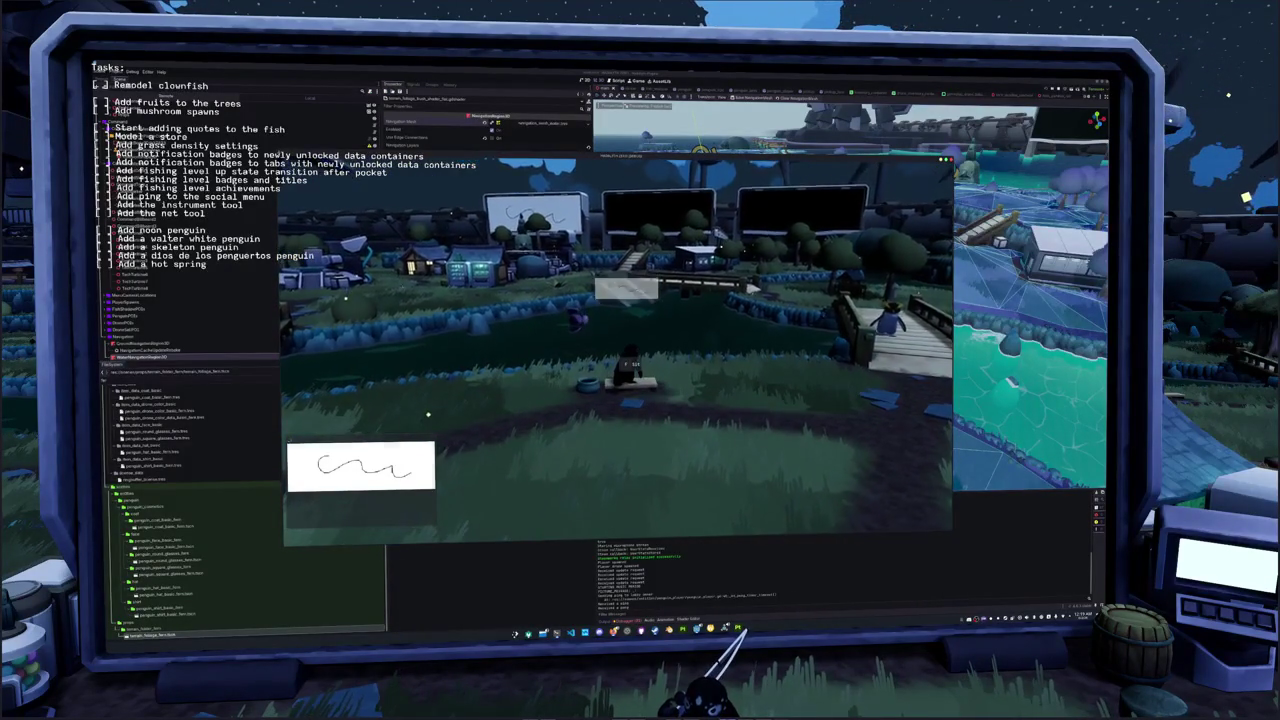
Walk the penguin around the bridge area over to the dark NPC
key(w)
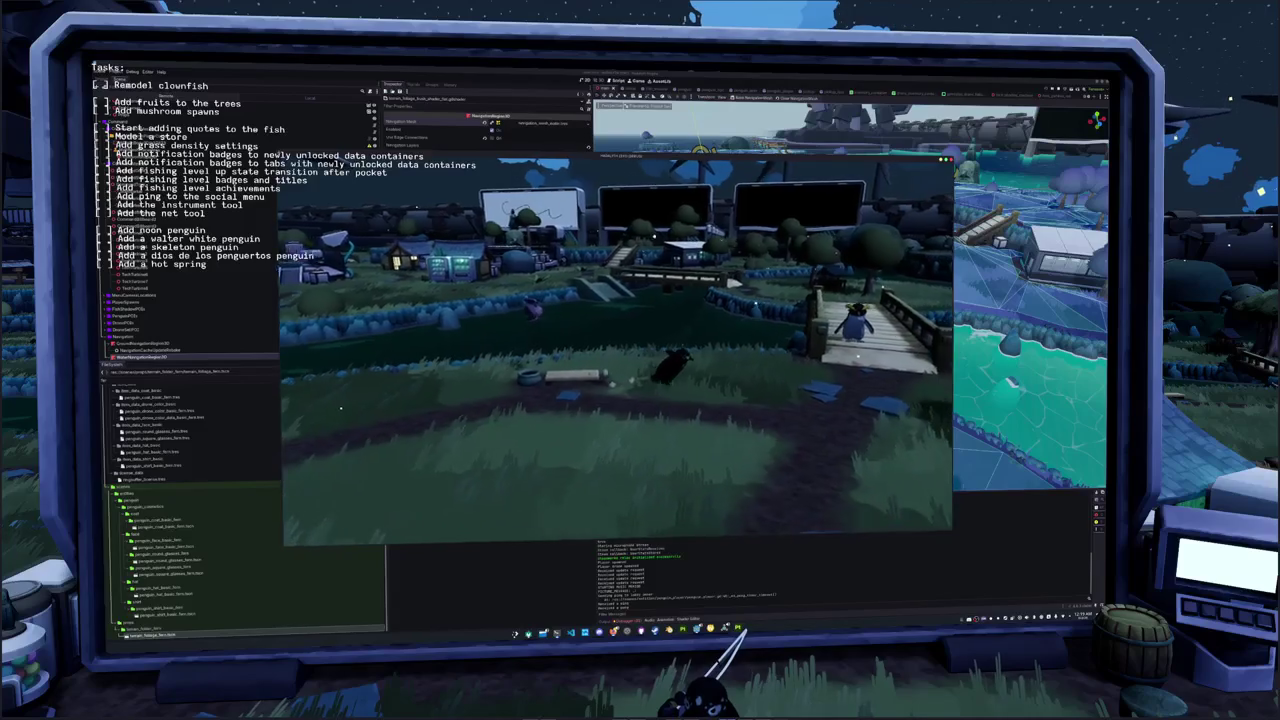
key(w)
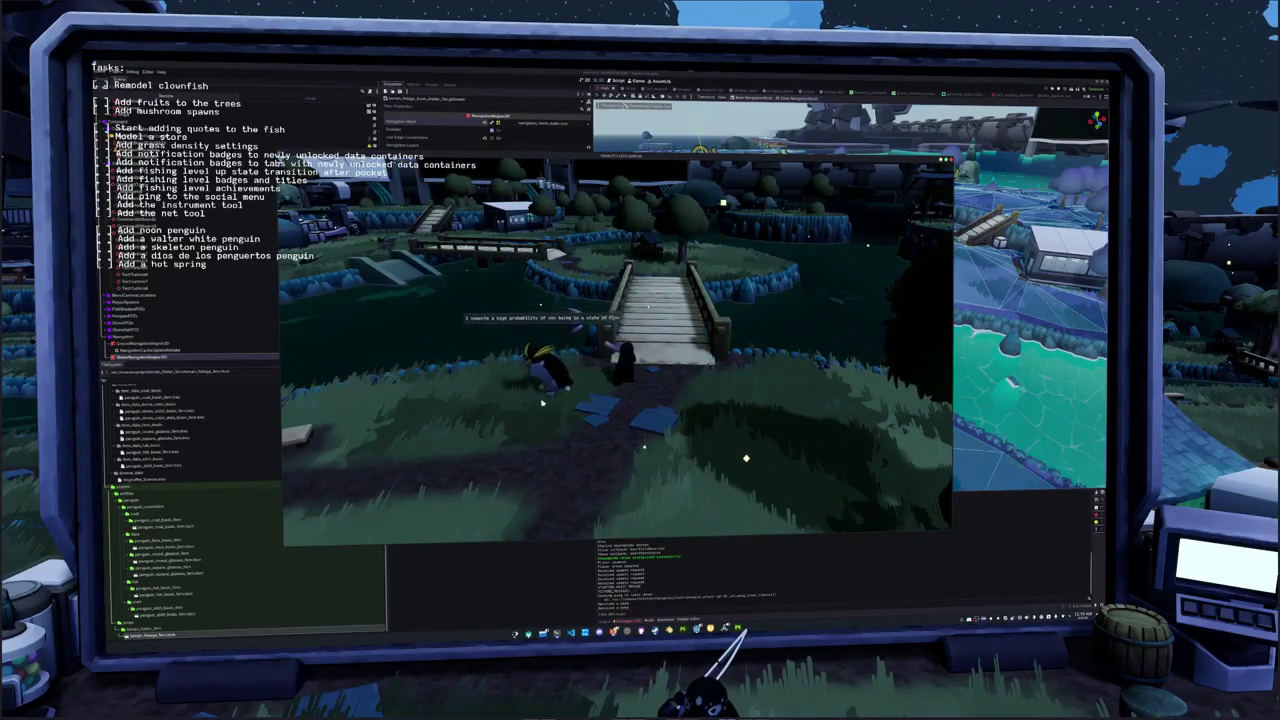
key(a)
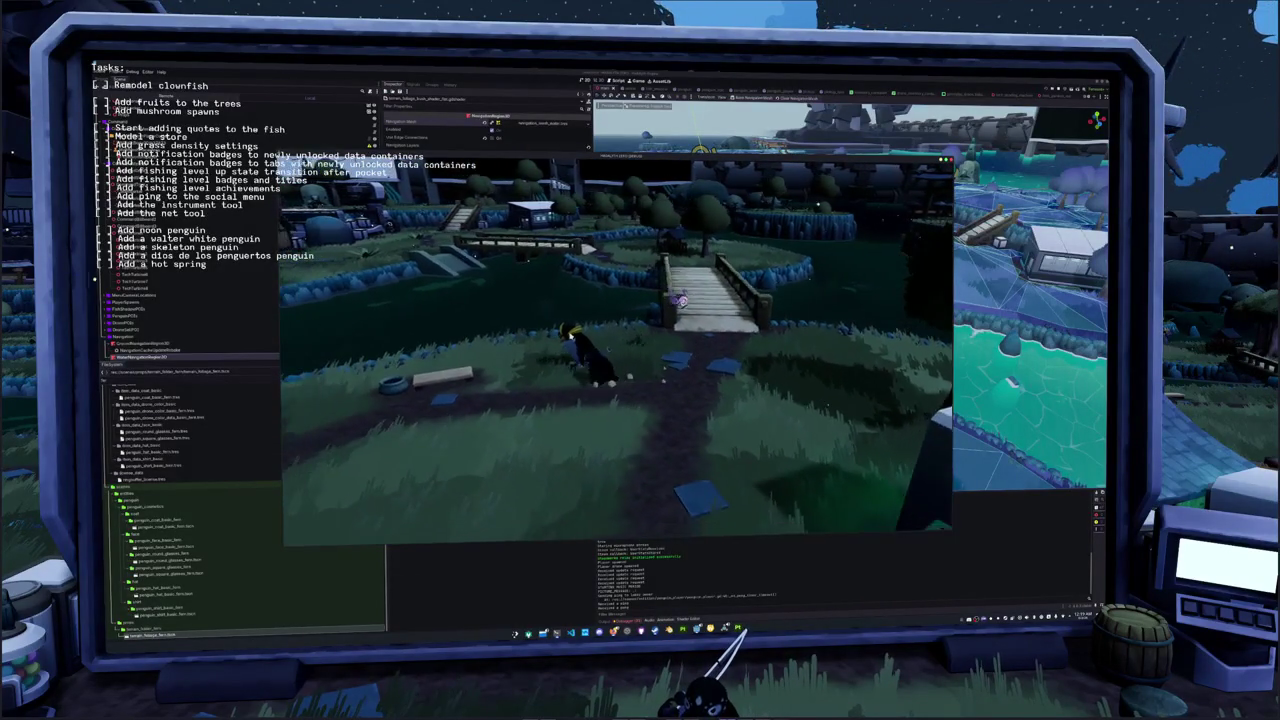
key(a)
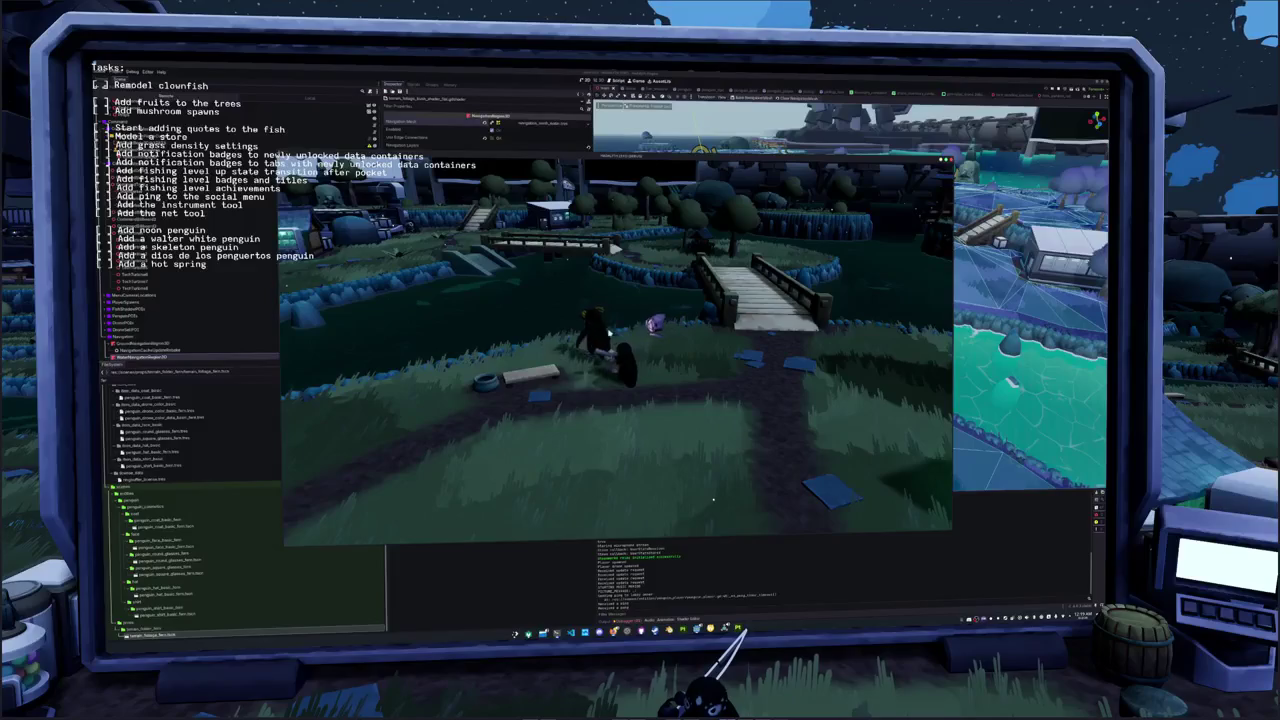
key(a)
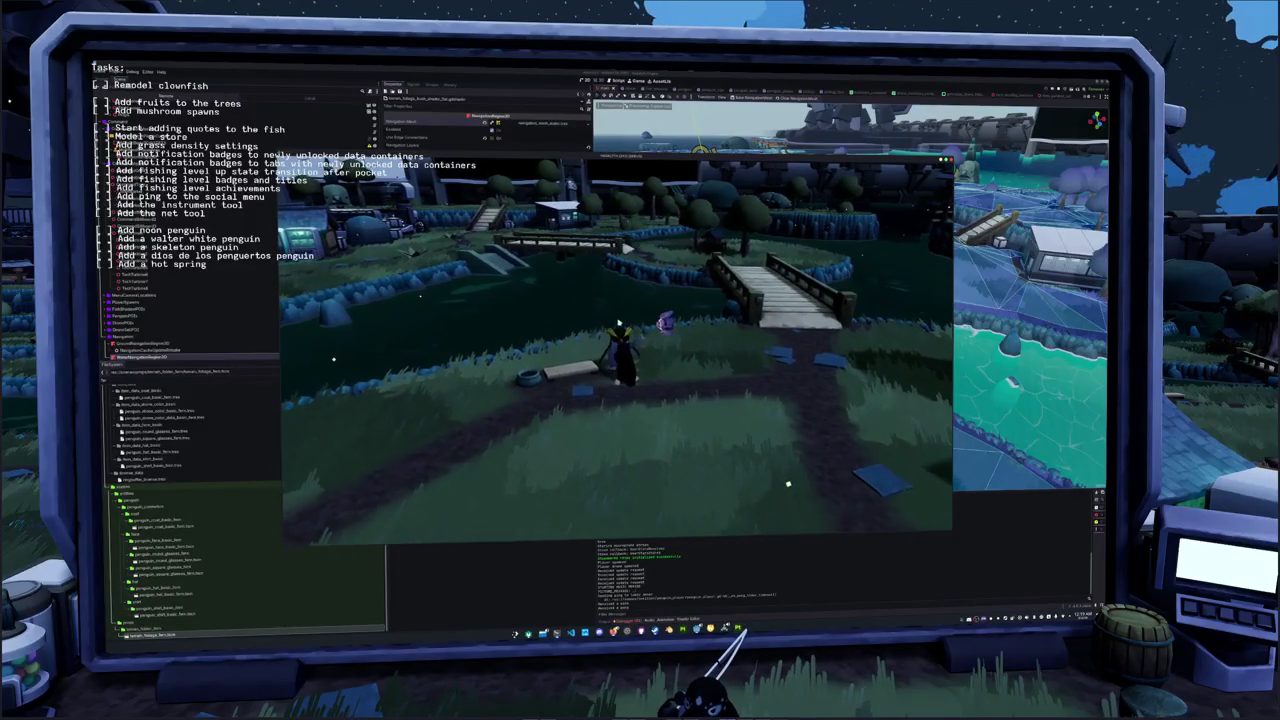
key(a)
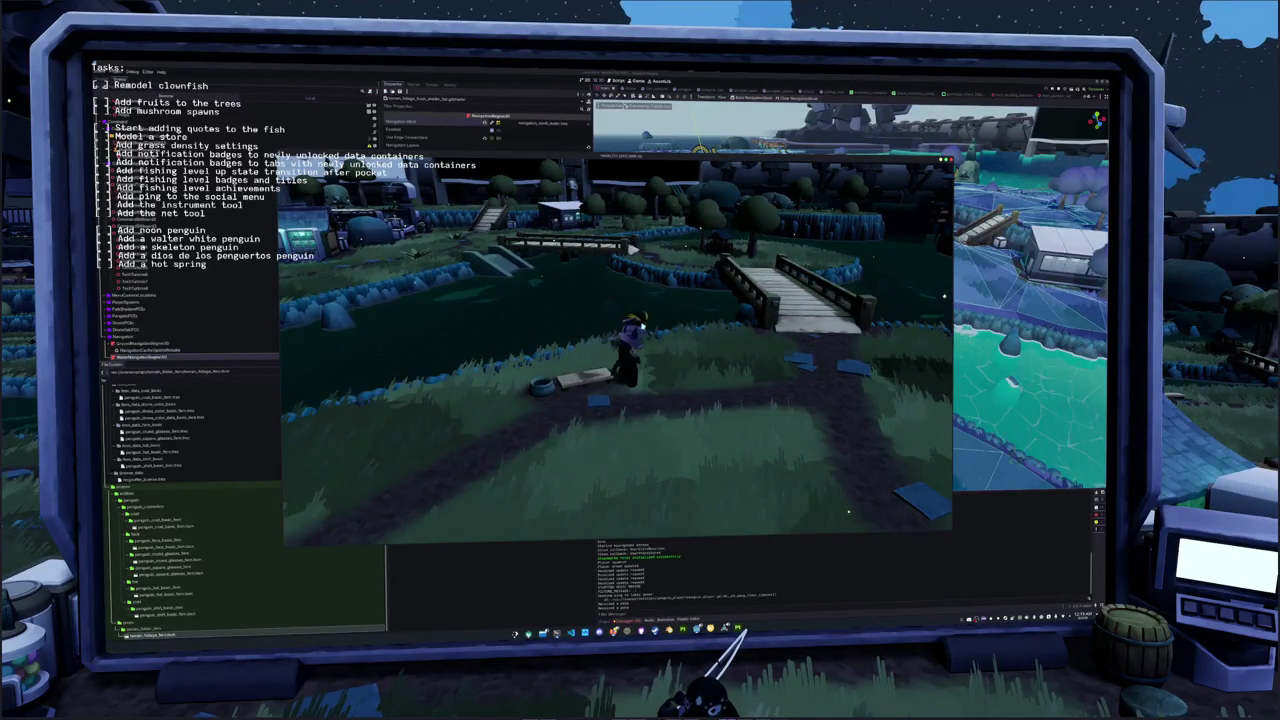
key(w)
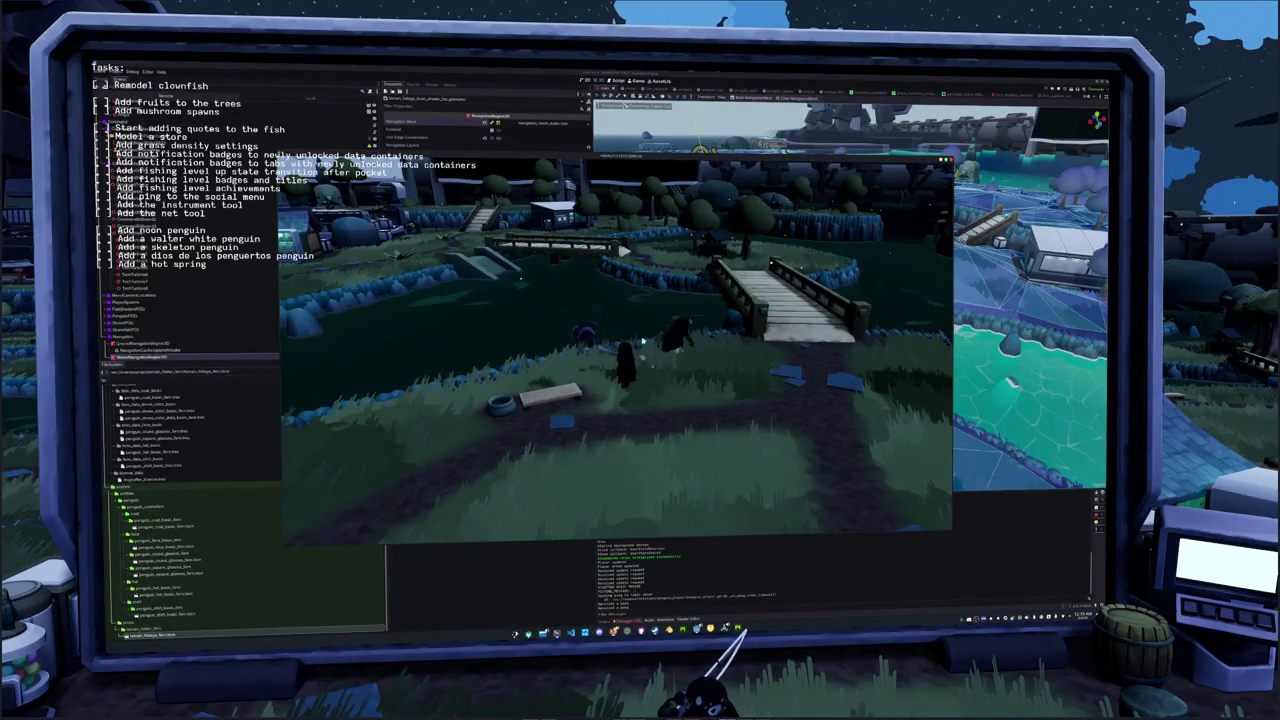
key(d)
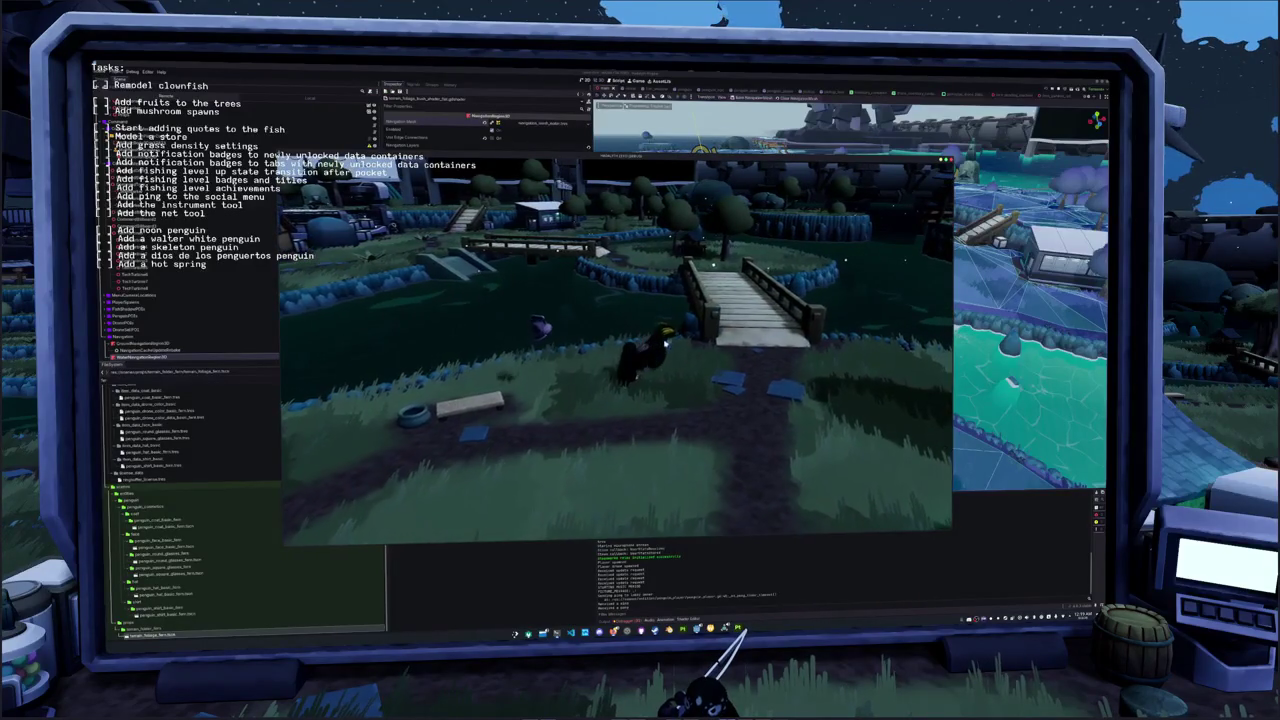
Walk the penguin across the bridge to the island and open the pause menu
key(w)
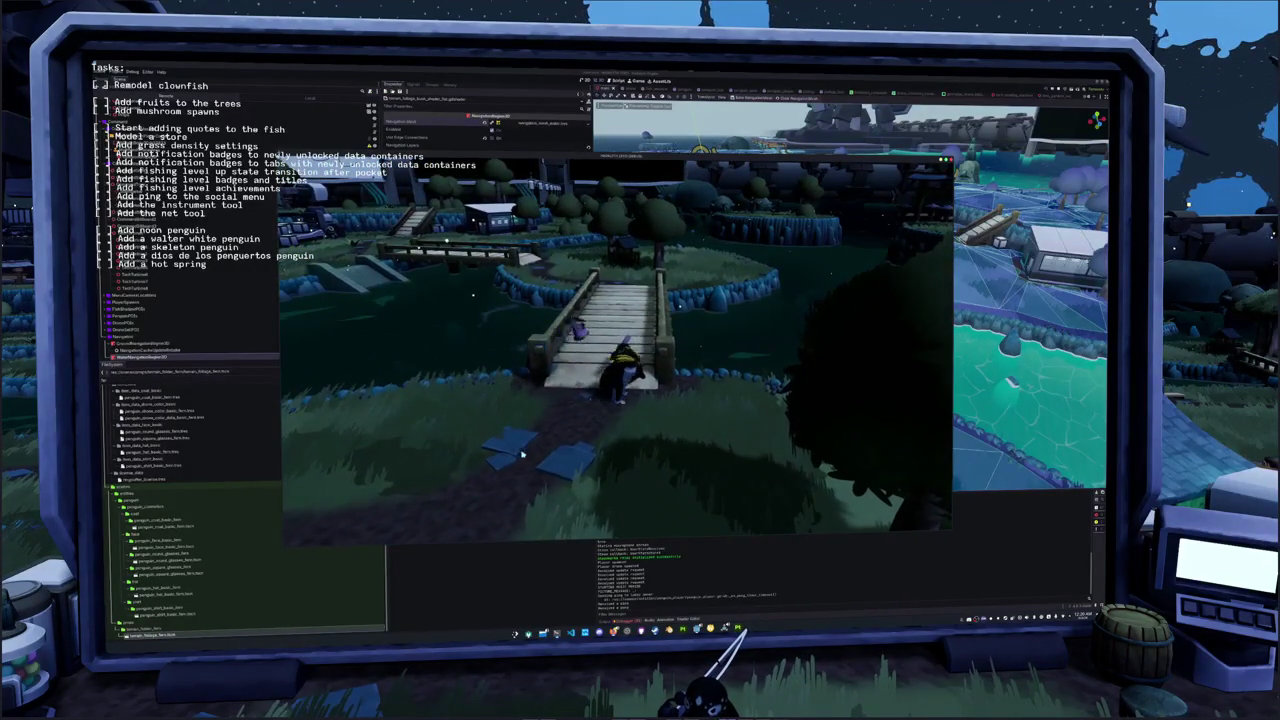
key(d)
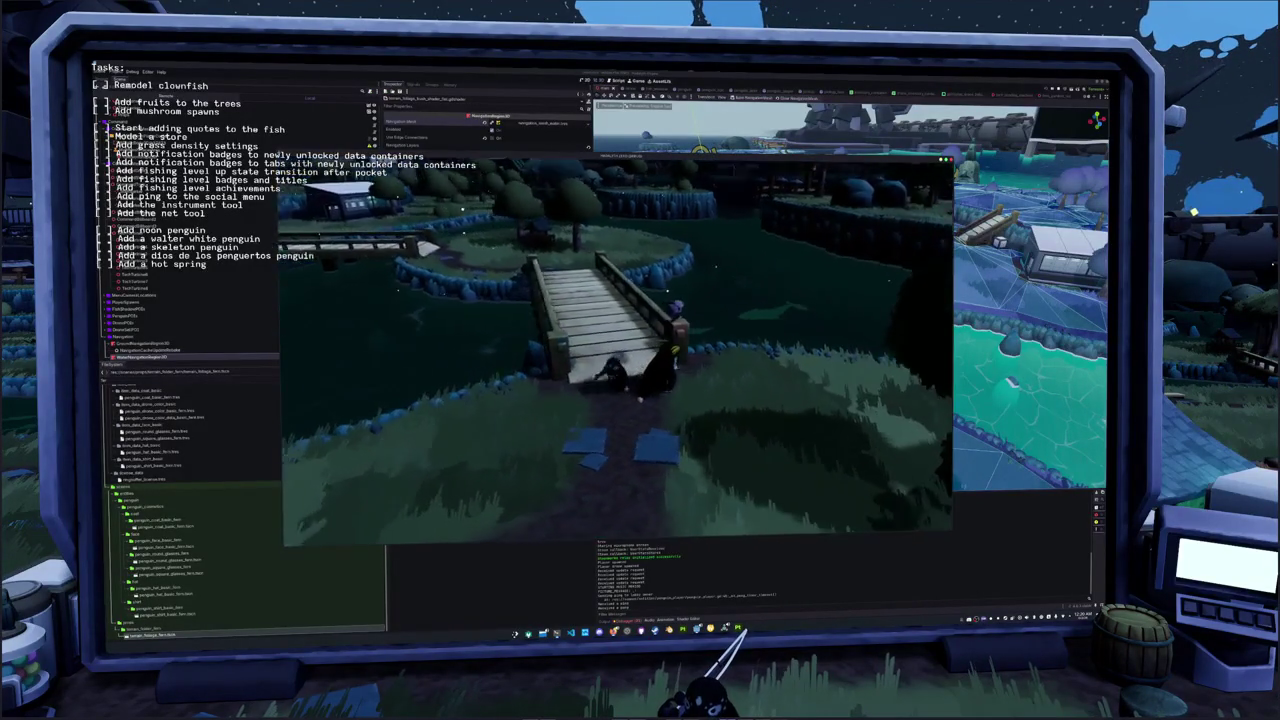
key(d)
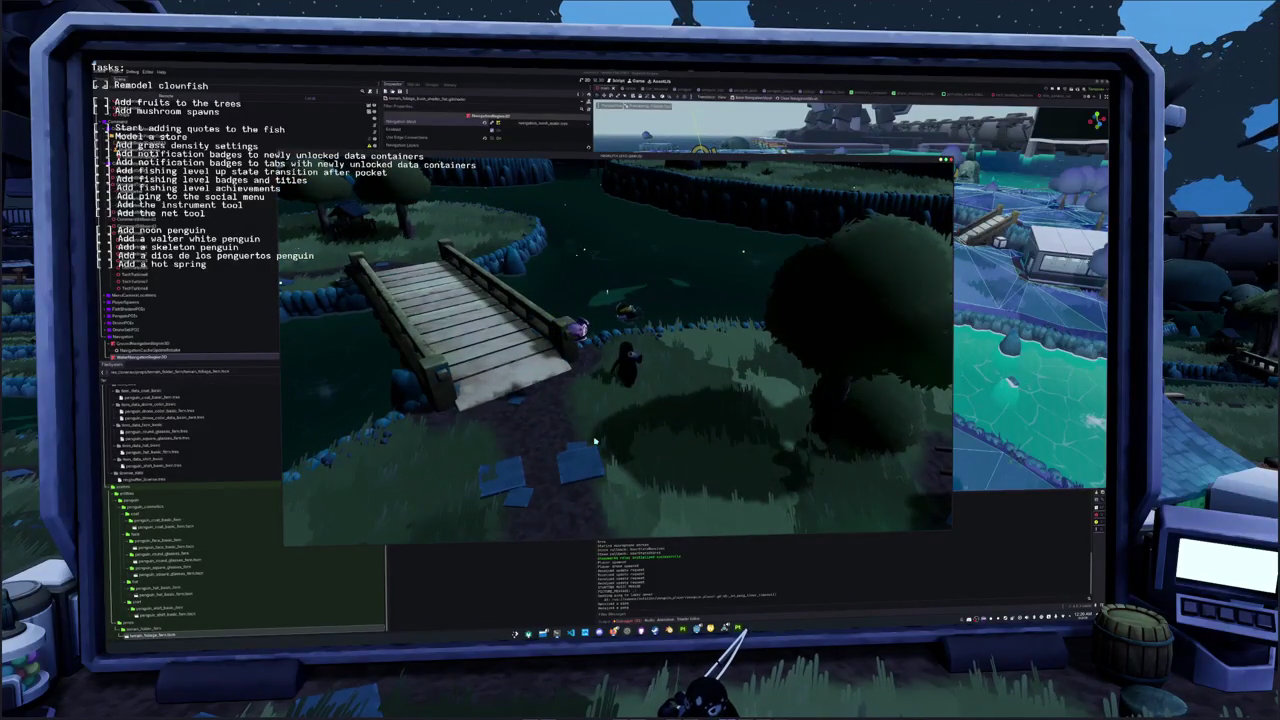
key(d)
key(d)
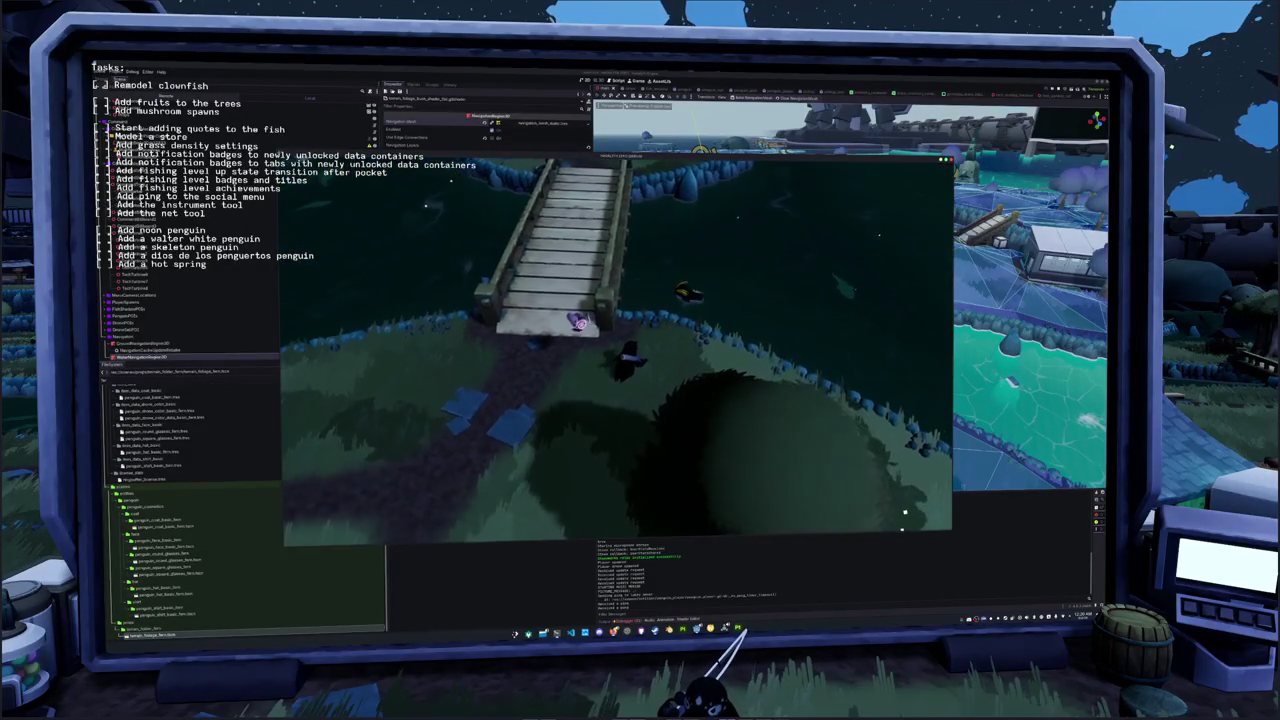
key(w)
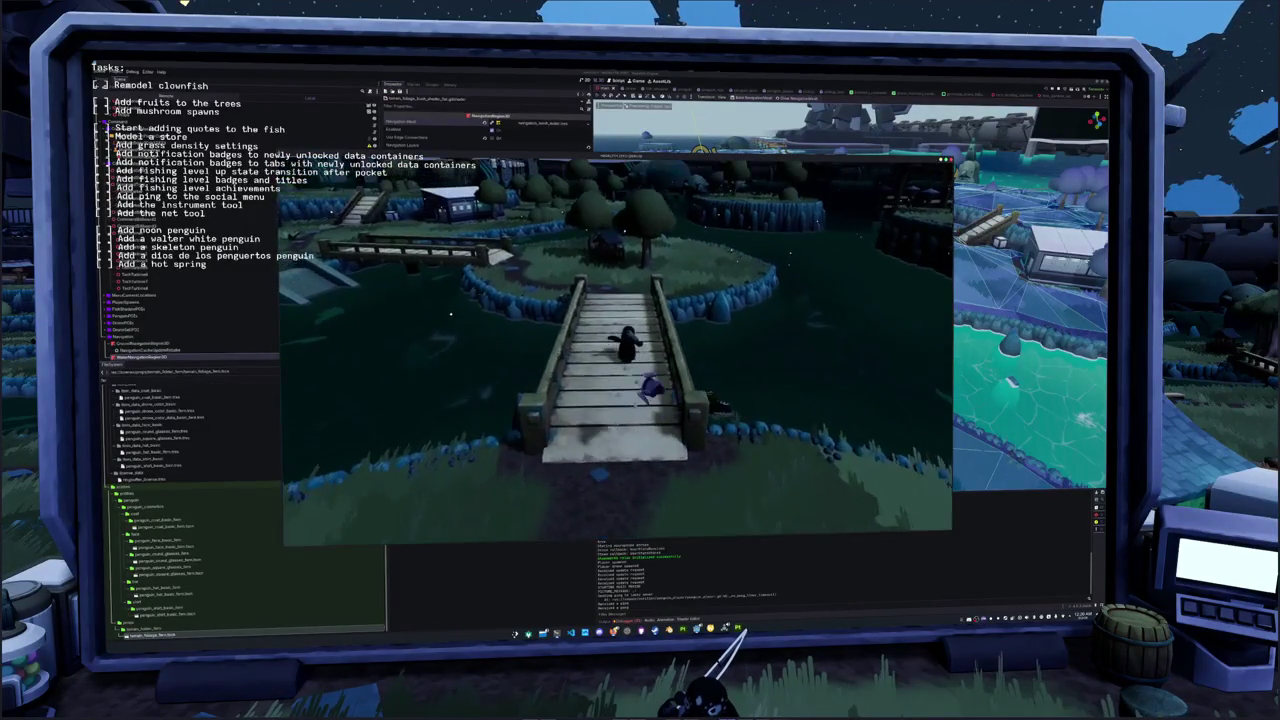
key(w)
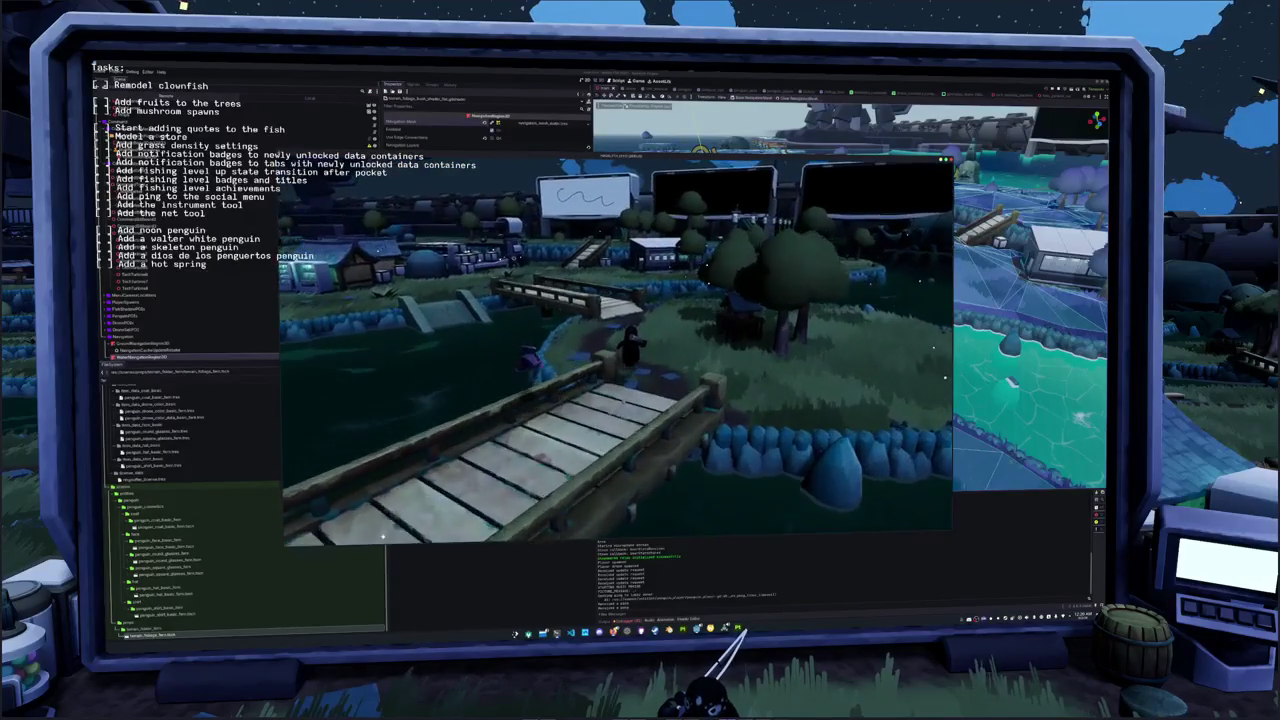
key(Escape)
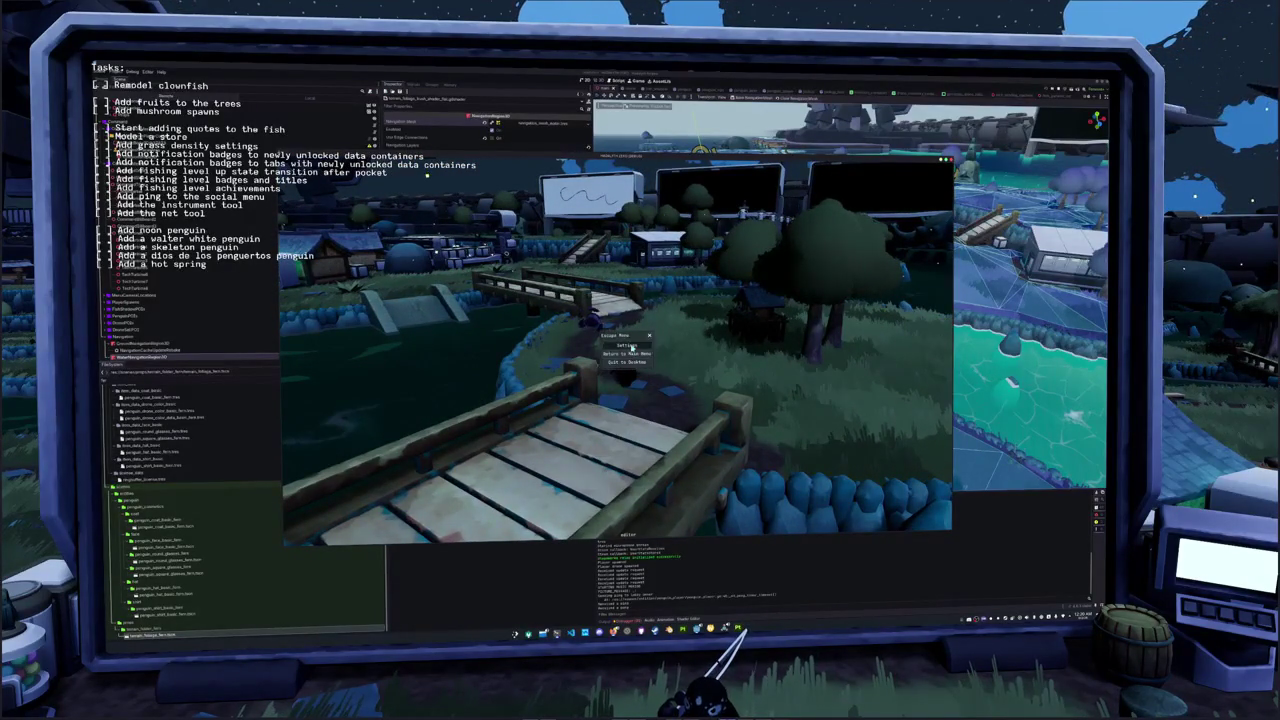
In the game's Settings, drag the night-time and day-time brightness sliders
click(626, 345)
drag(703, 309, 851, 318)
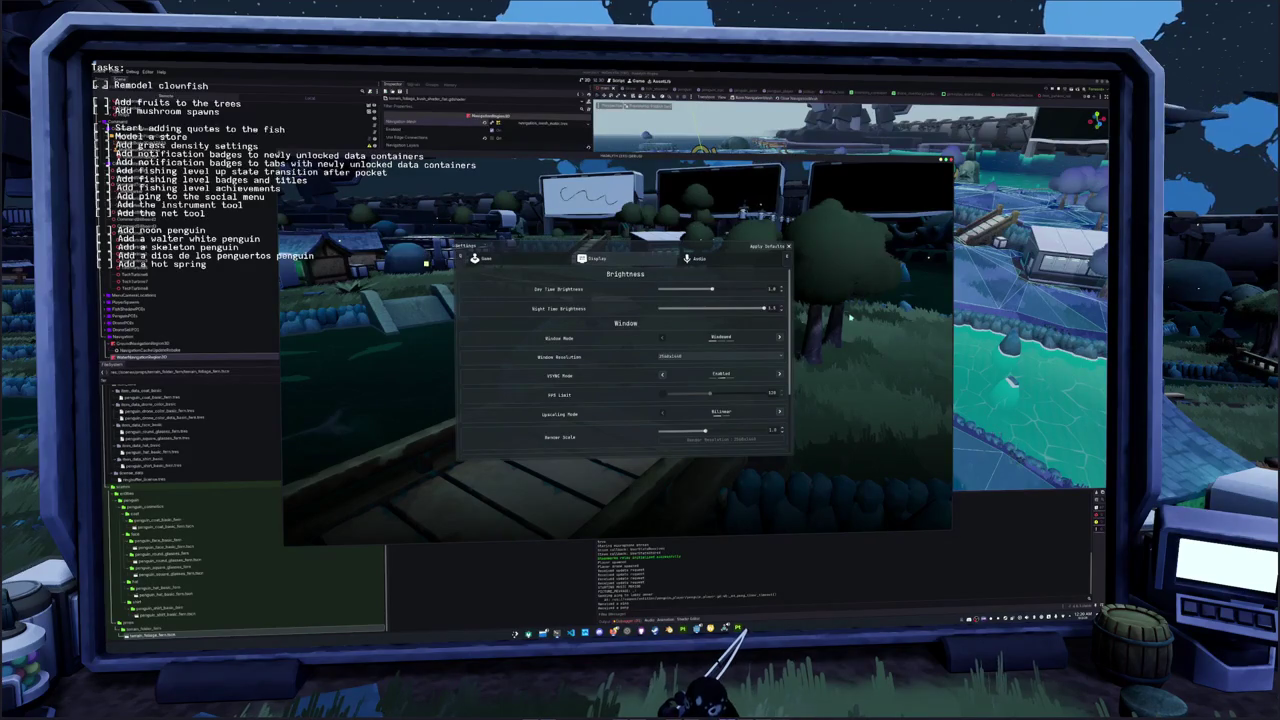
mouse_move(731, 309)
mouse_down()
mouse_move(645, 315)
mouse_move(818, 310)
mouse_up()
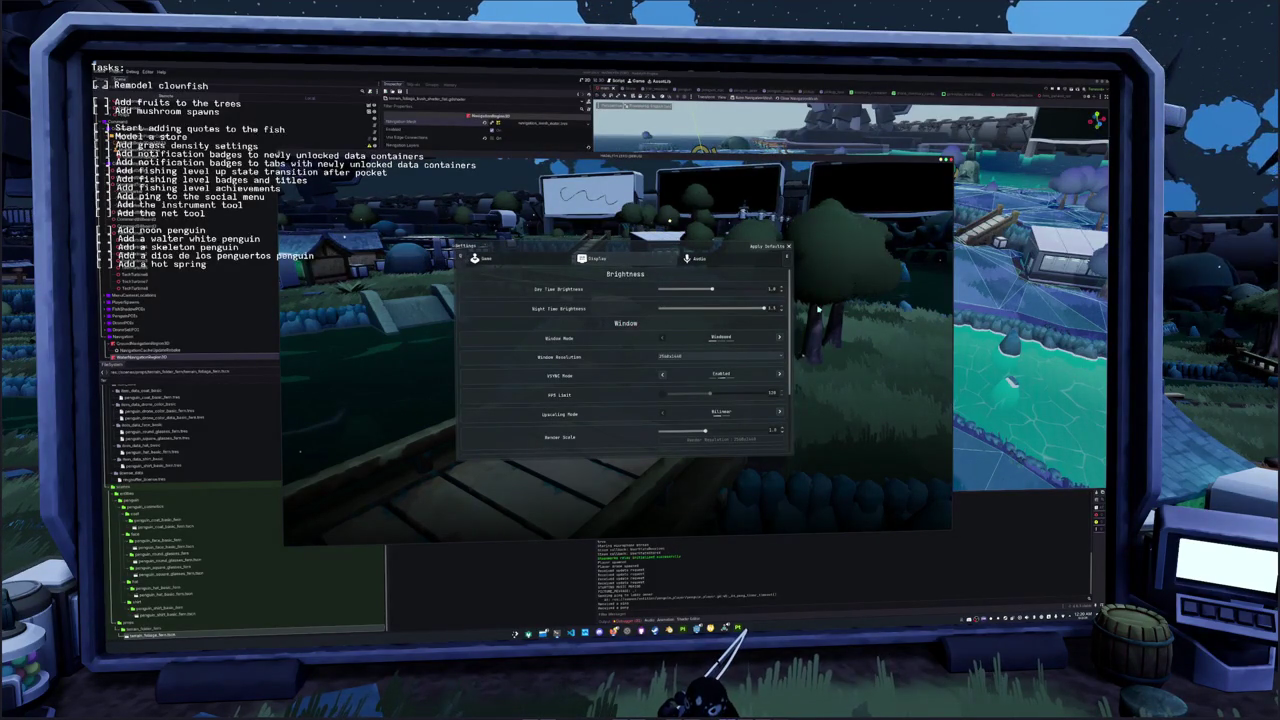
drag(712, 289, 623, 303)
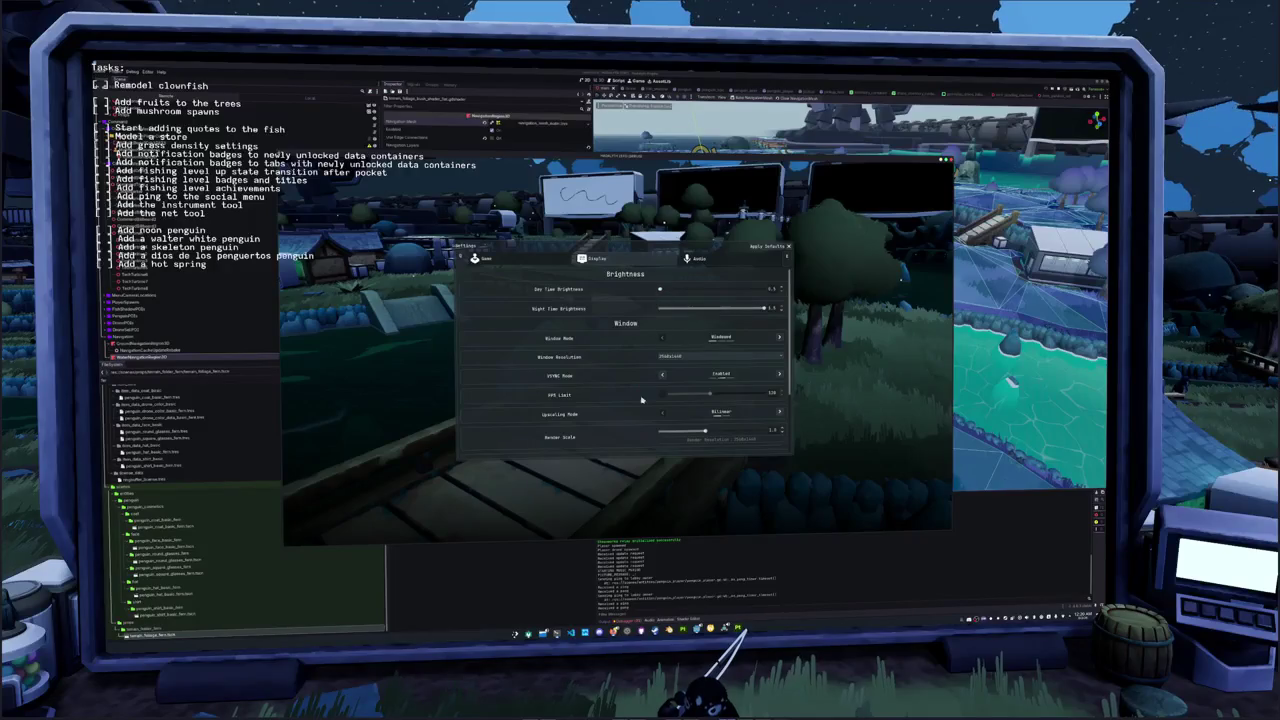
Apply default settings, raise Night Time Brightness to 1.26, then quit to the editor
click(772, 249)
mouse_move(757, 294)
mouse_down()
mouse_move(840, 294)
mouse_move(755, 295)
mouse_up()
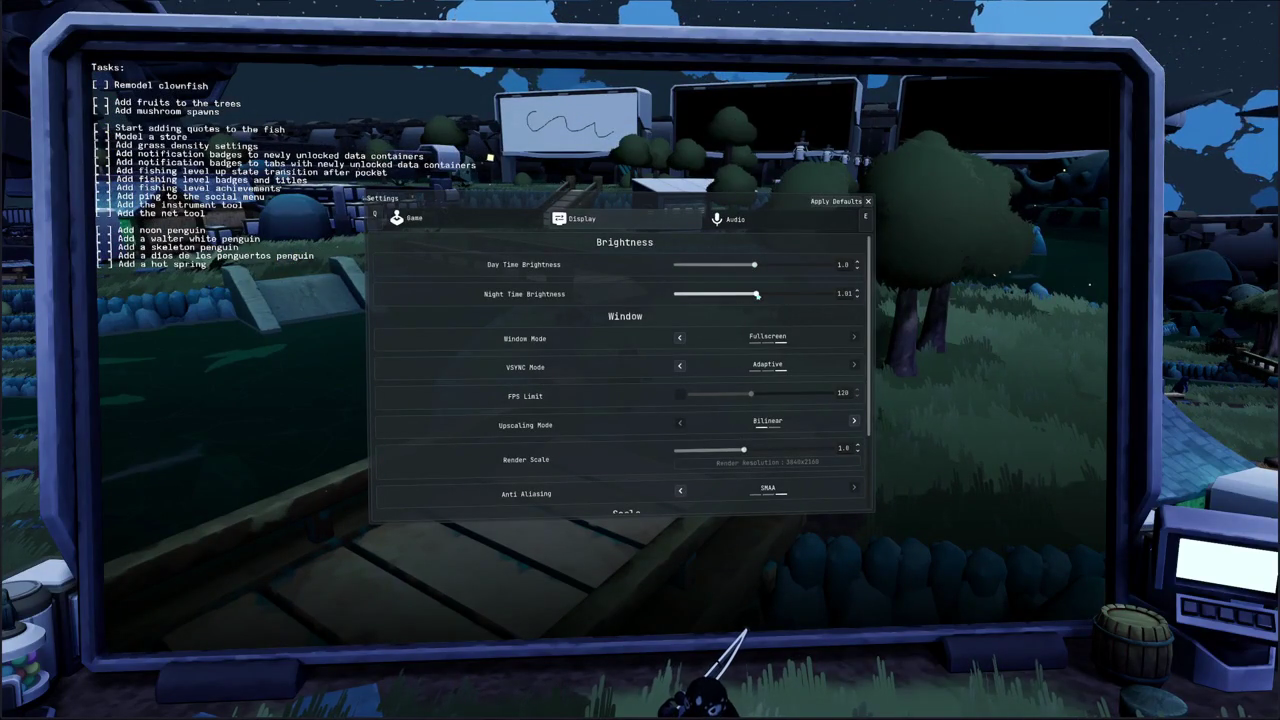
mouse_move(755, 295)
mouse_down()
mouse_move(795, 295)
mouse_move(759, 298)
mouse_up()
key(Escape)
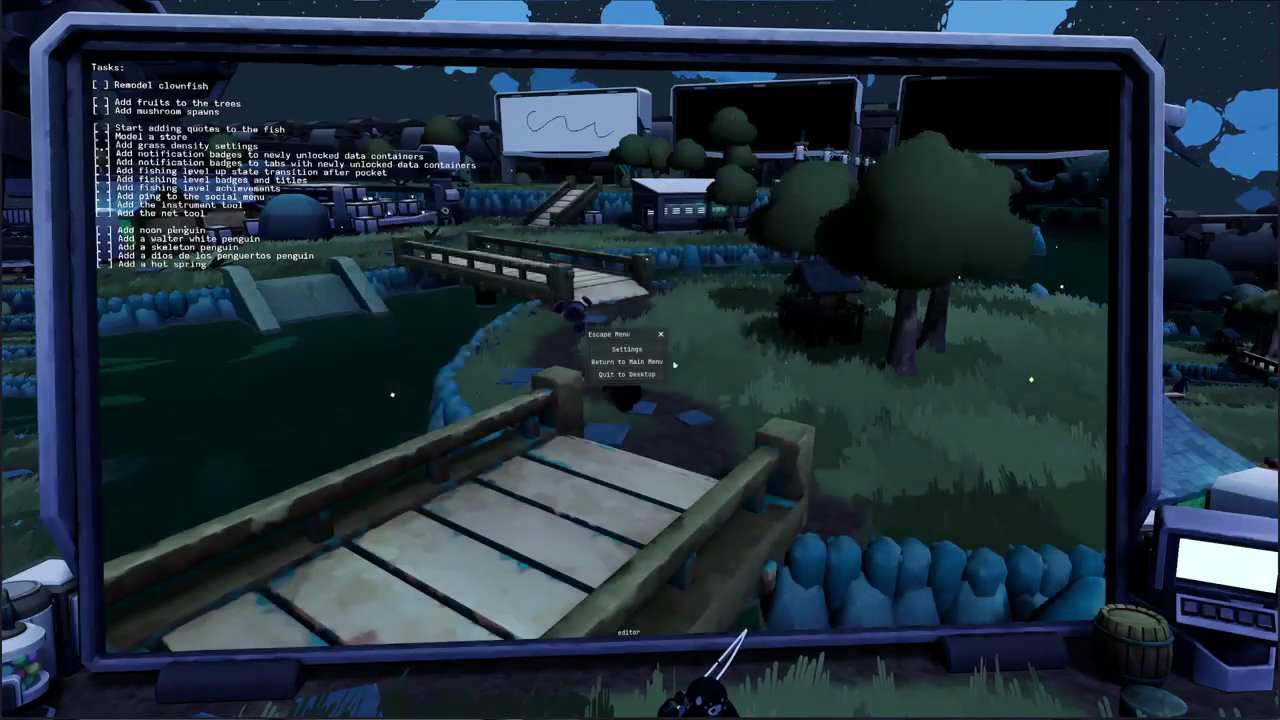
click(627, 374)
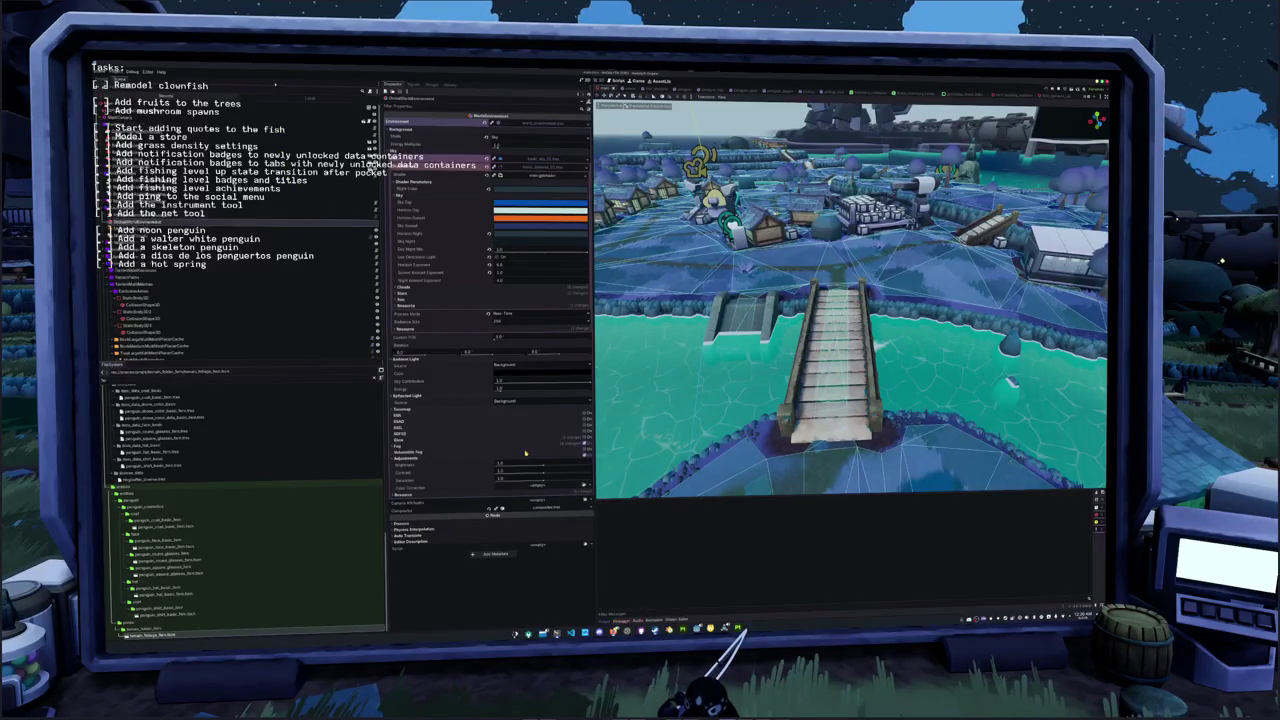
Run the game again and raise Night Time Brightness to 1.0 in Display settings
key(F5)
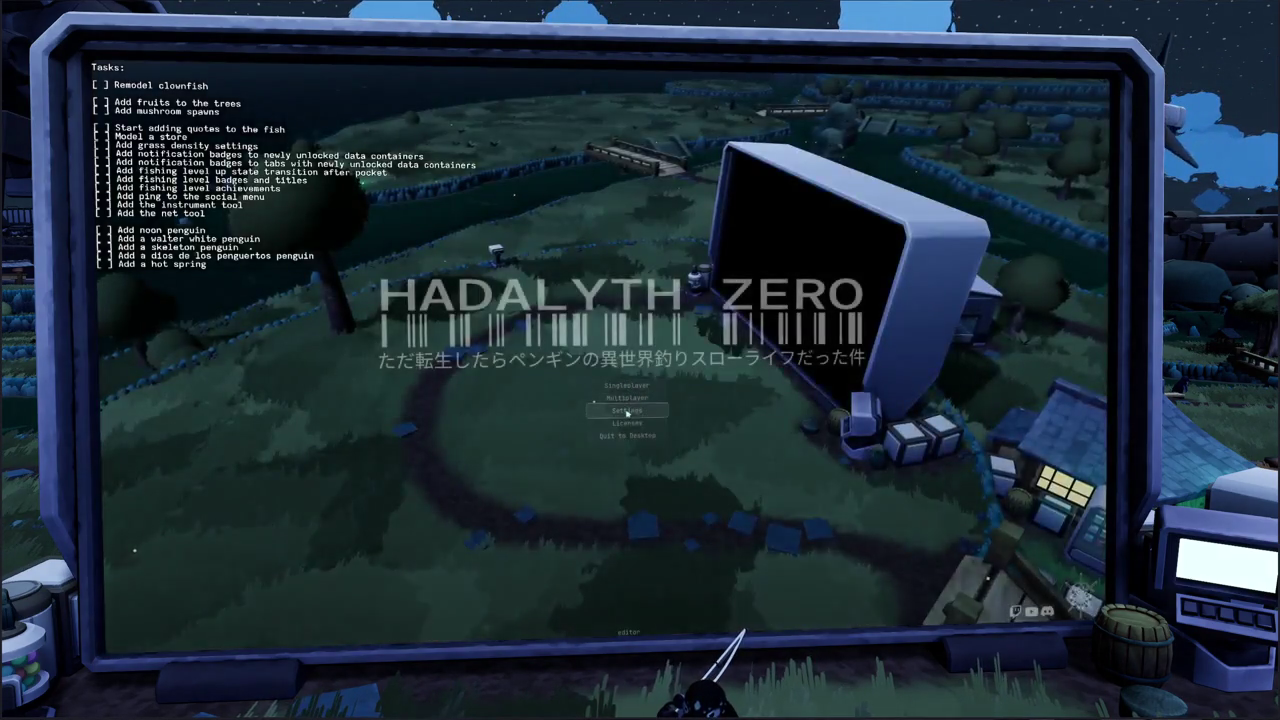
click(627, 411)
mouse_move(680, 293)
mouse_down()
mouse_move(836, 293)
mouse_move(676, 293)
mouse_up()
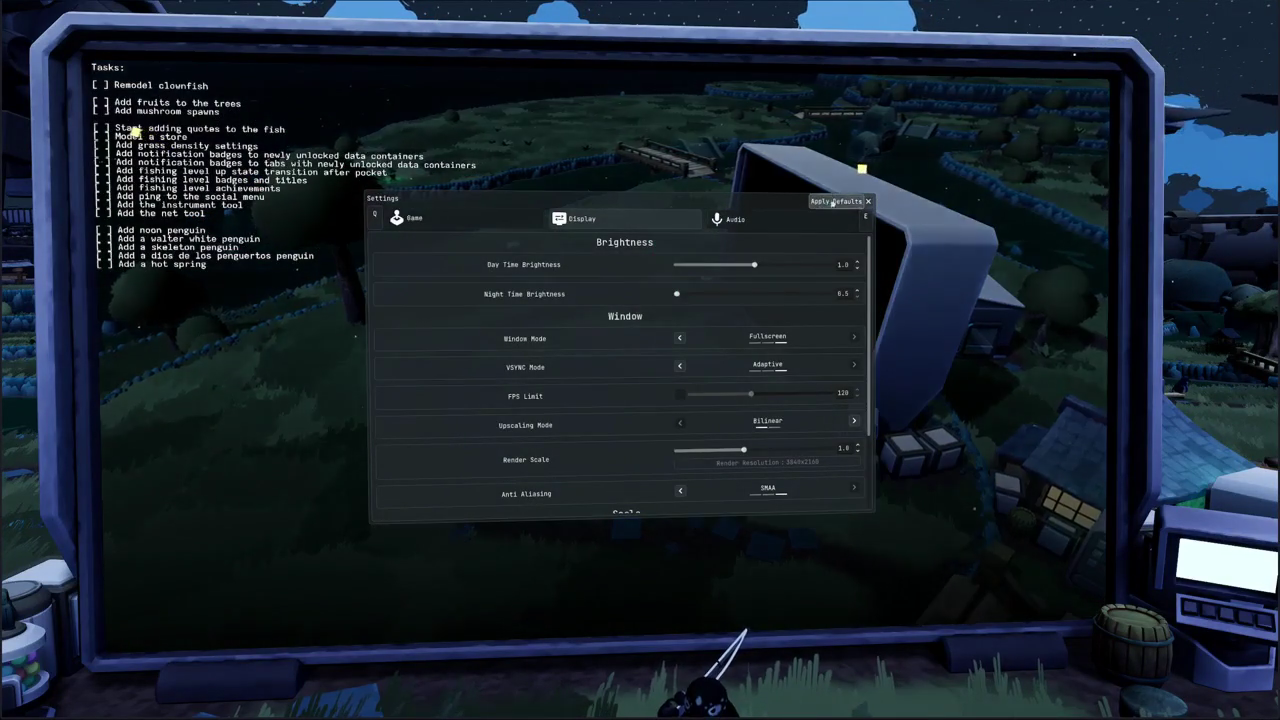
drag(676, 293, 754, 293)
Switch the game's Window Mode to Windowed and pick a smaller resolution
scroll(628, 280, down, 1)
click(676, 301)
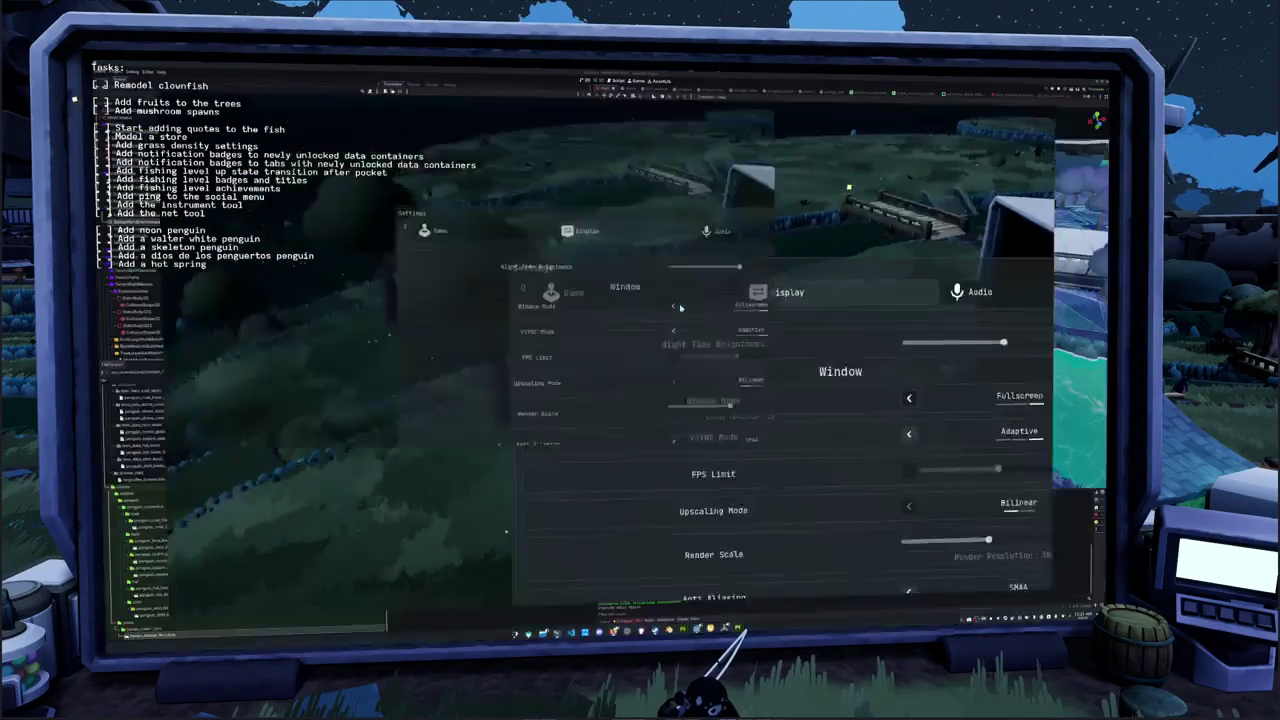
click(700, 329)
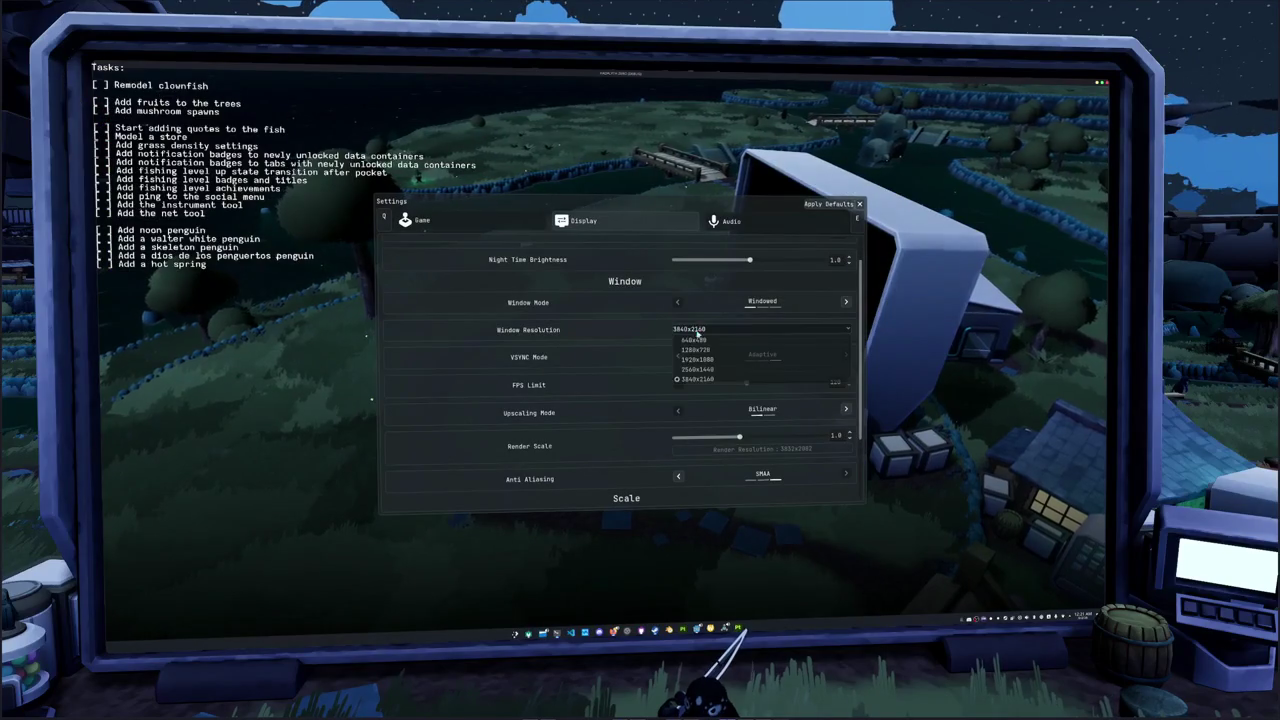
click(712, 369)
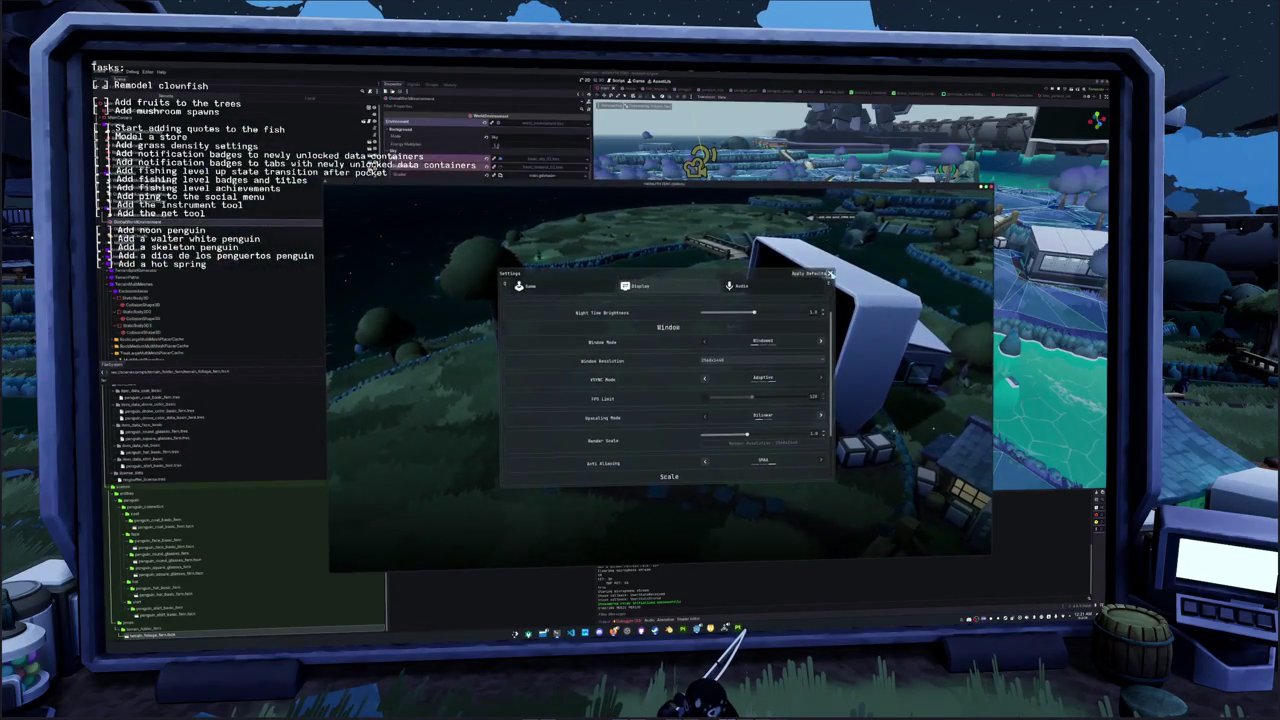
Close the settings, start a Singleplayer game in the village, and switch to OBS
click(831, 274)
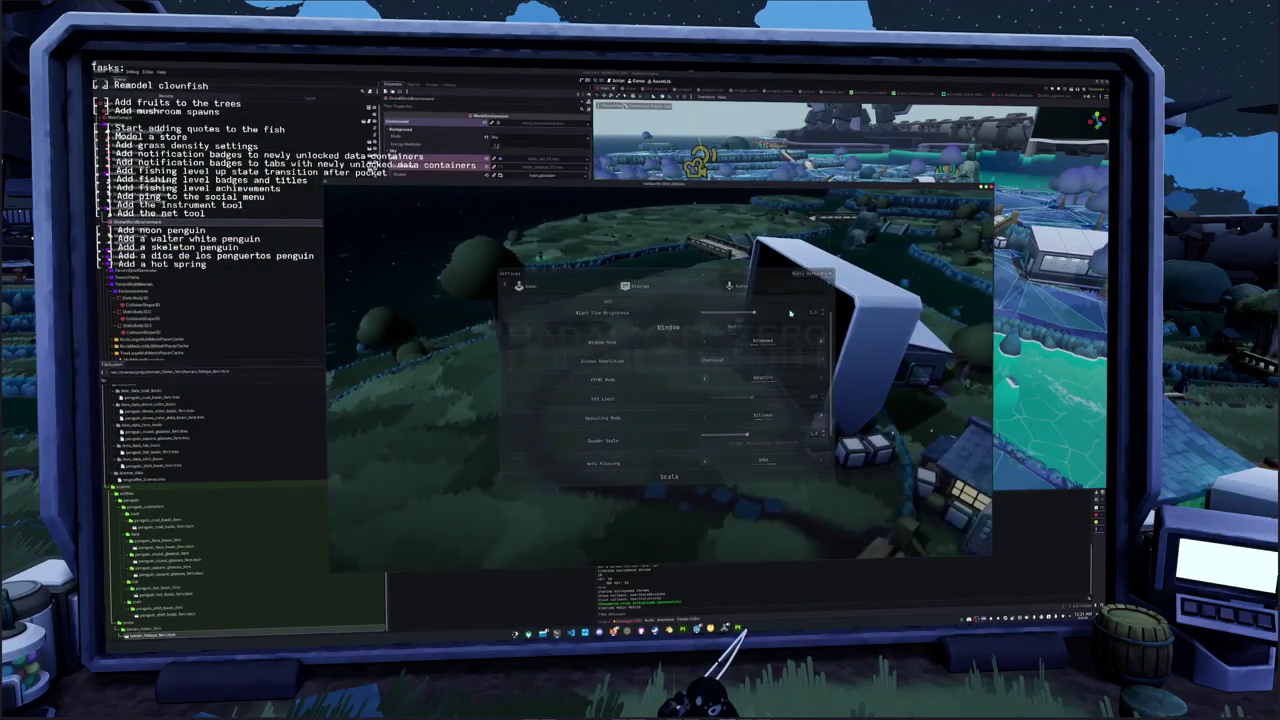
click(670, 396)
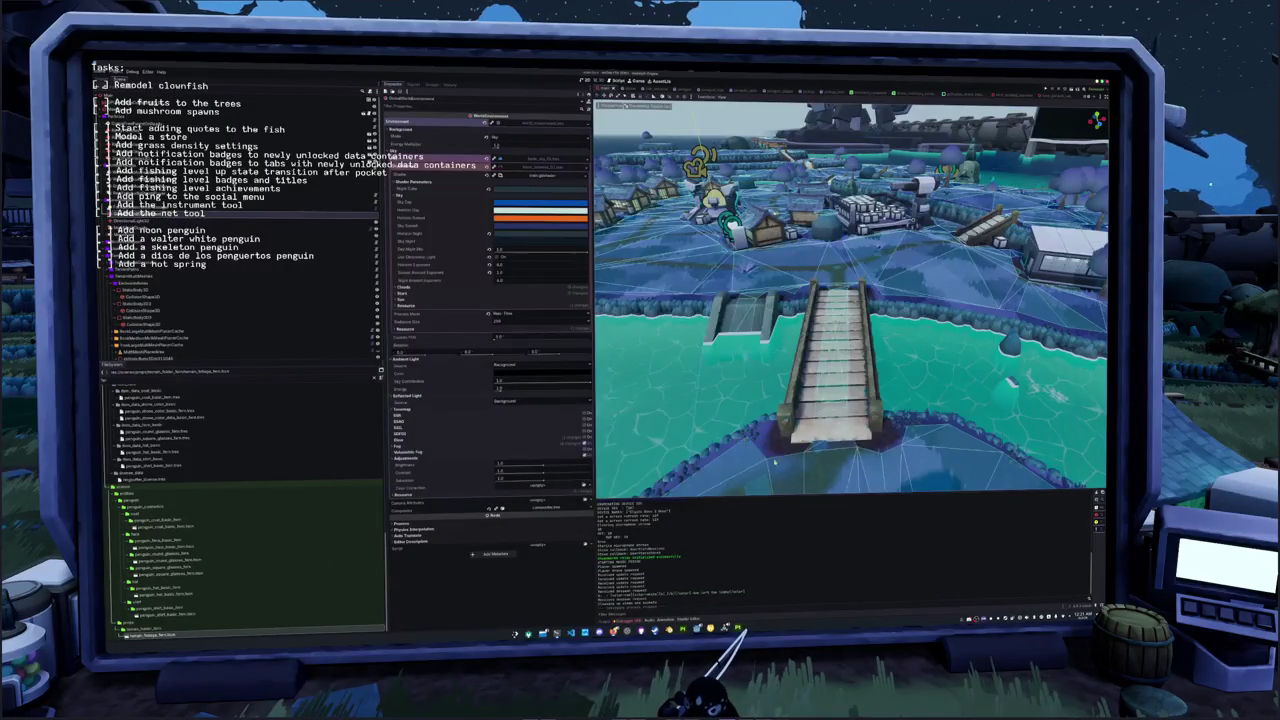
key(alt+Tab)
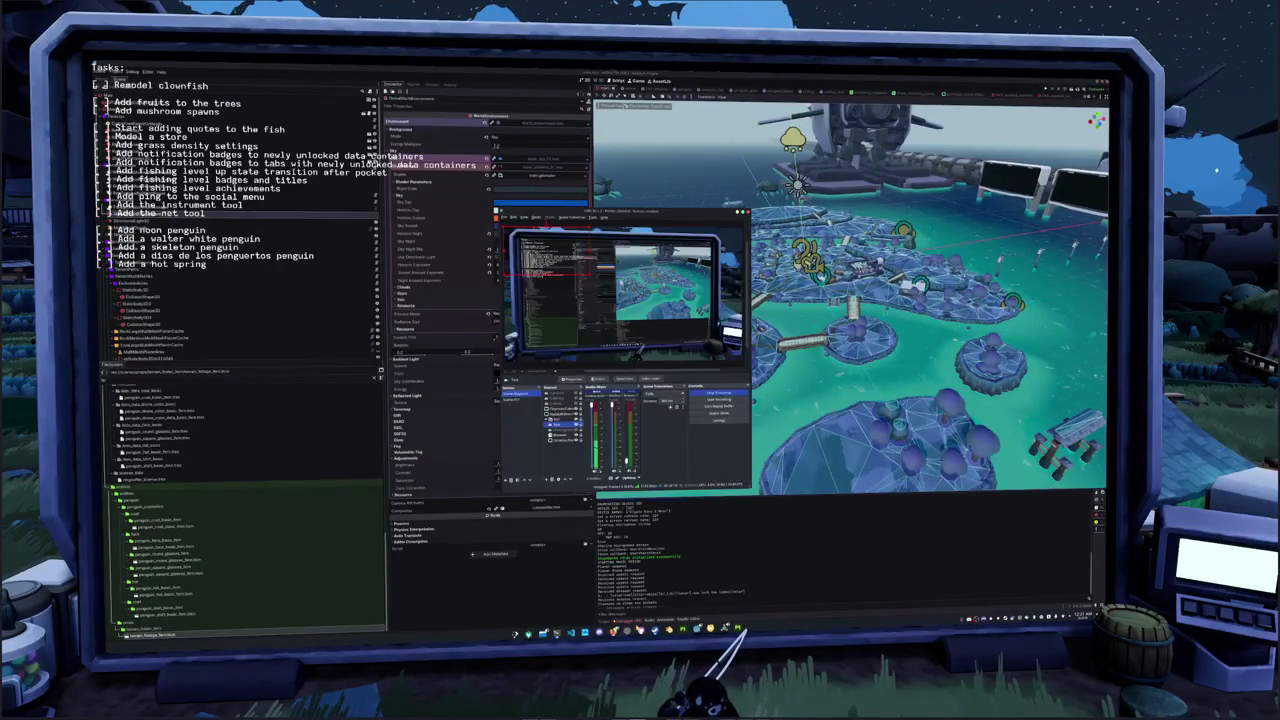
Open the task-list Text source's properties in OBS, confirm with OK, and return to Godot
click(573, 378)
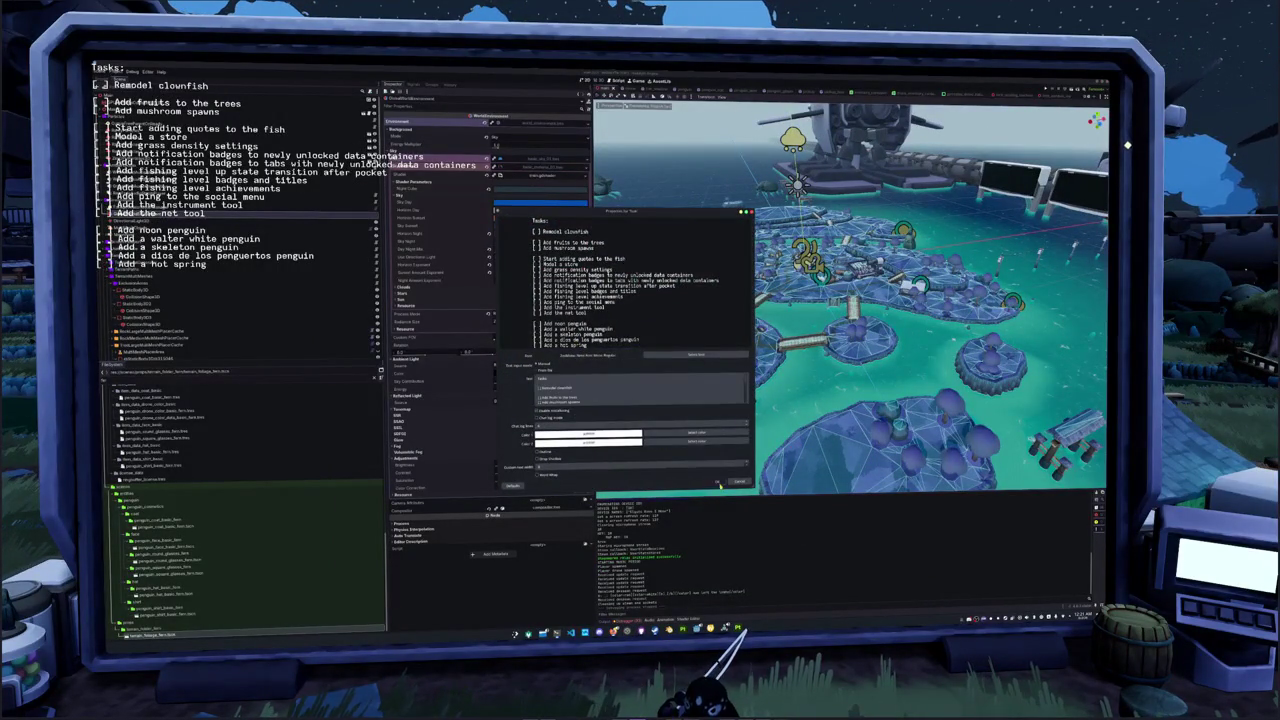
click(718, 483)
click(692, 549)
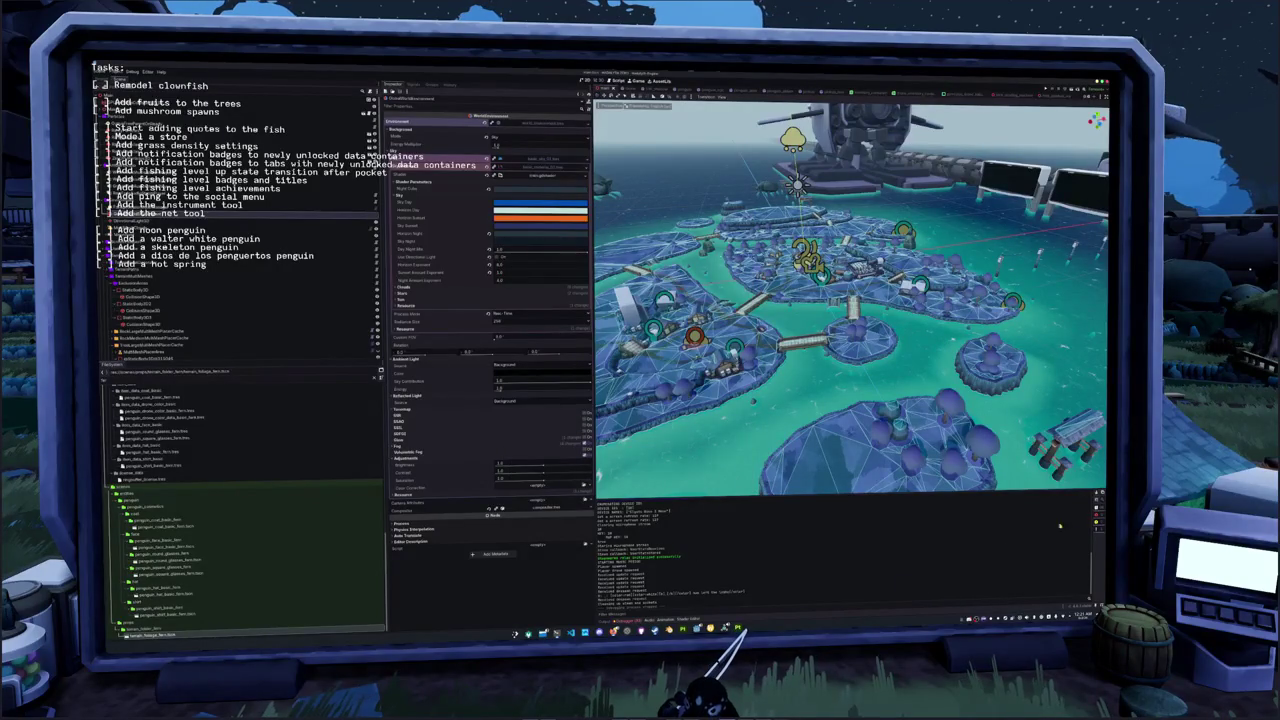
Clear Godot's output log and switch over to Blender
key(F5)
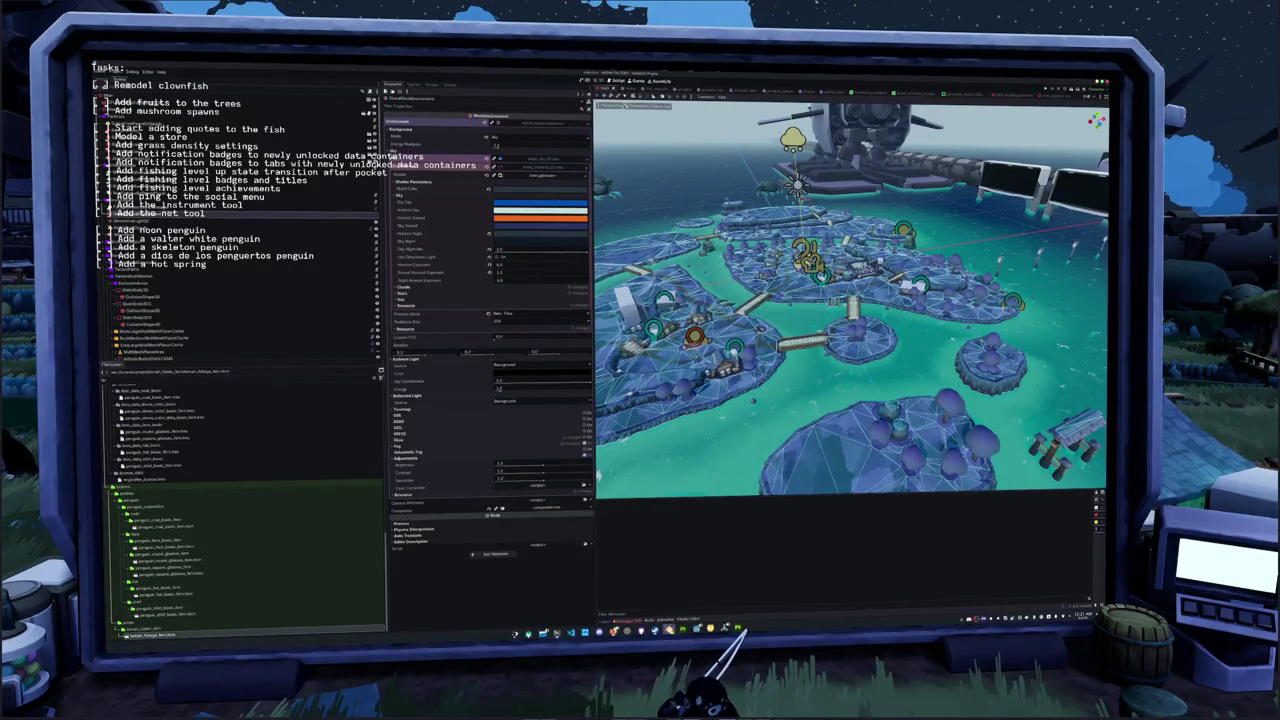
key(alt+Tab)
scroll(683, 478, down, 3)
Discard the mushroom scene without saving to get a fresh default scene
scroll(683, 478, up, 1)
scroll(685, 470, up, 4)
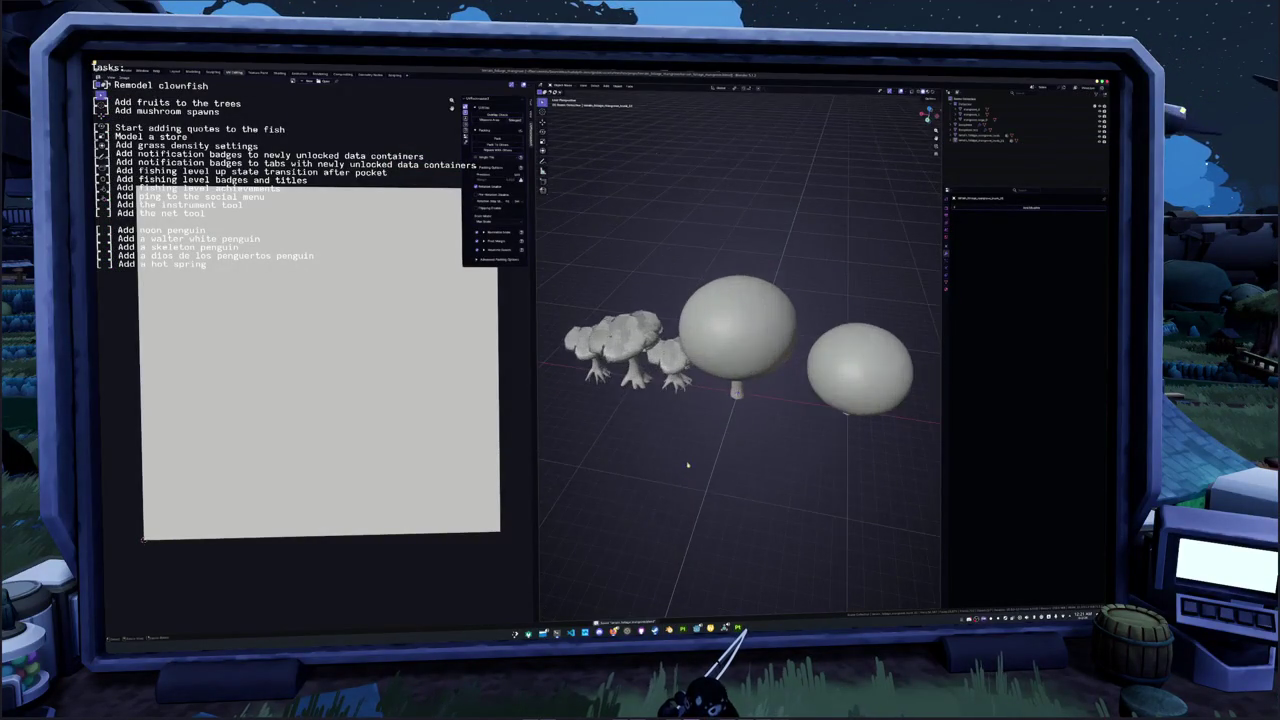
drag(684, 439, 578, 355)
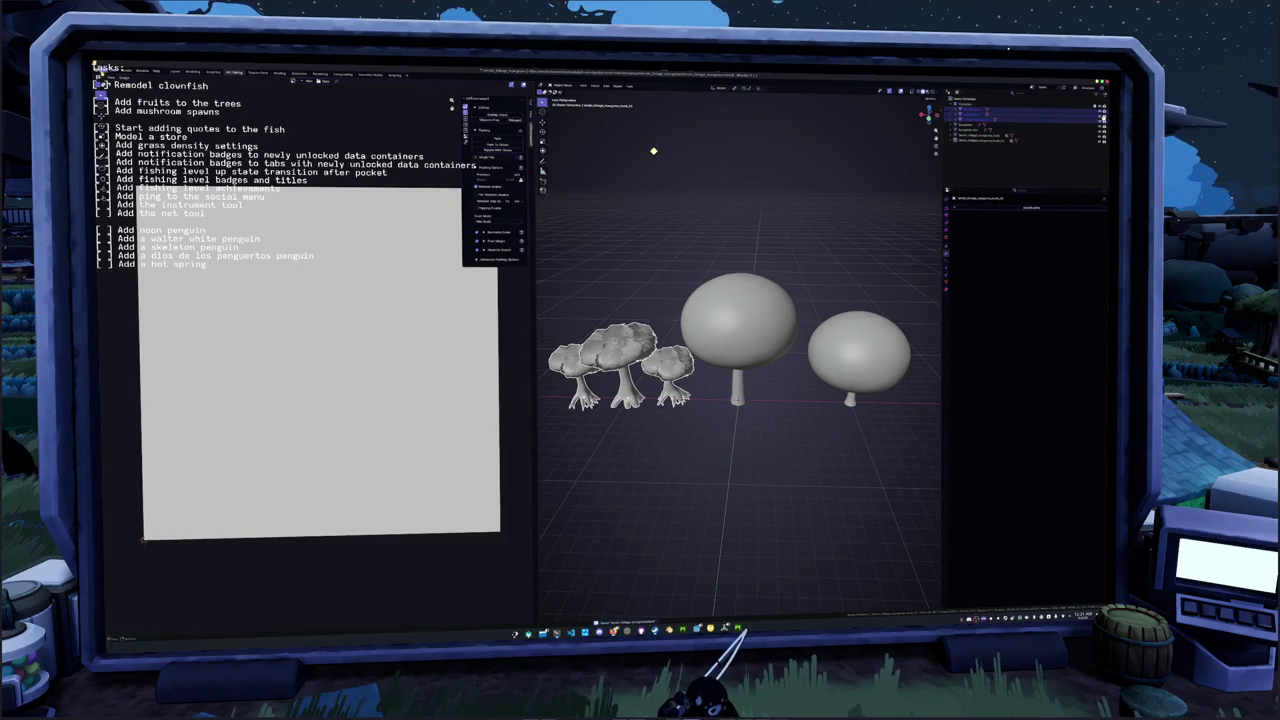
key(ctrl+q)
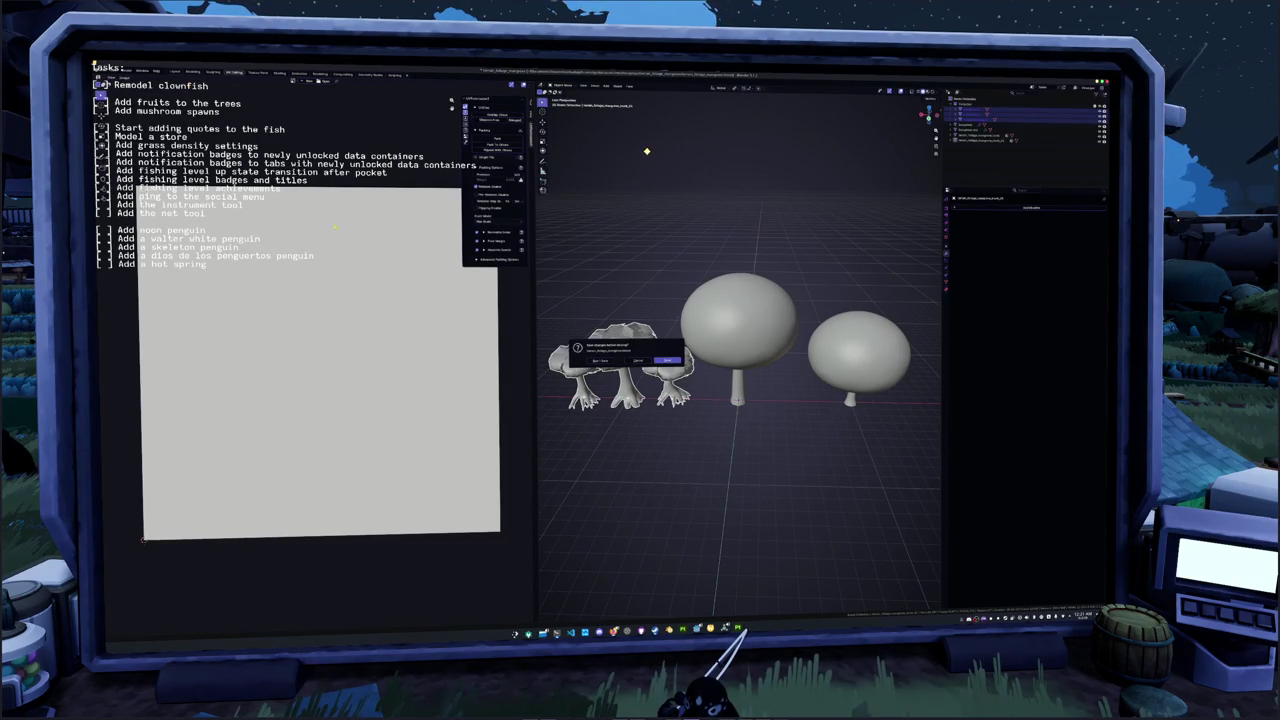
click(666, 361)
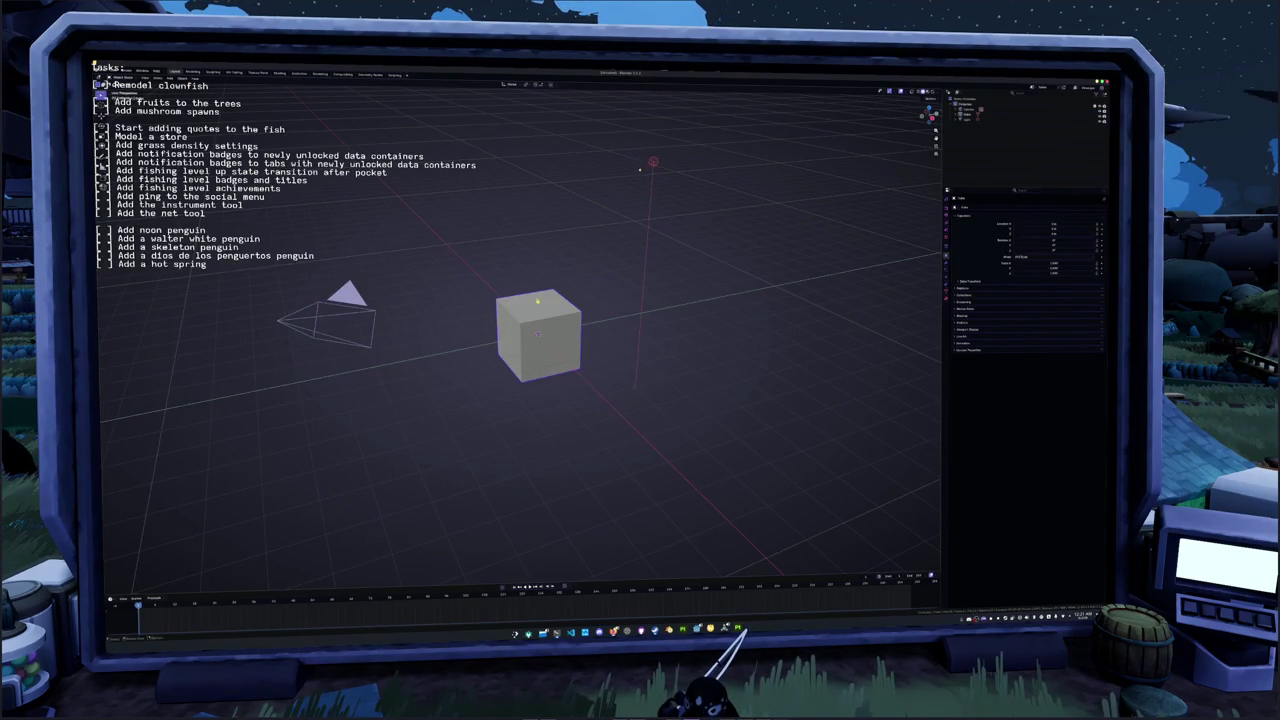
Bring up the File > Open browser and go up three parent folder levels
click(107, 72)
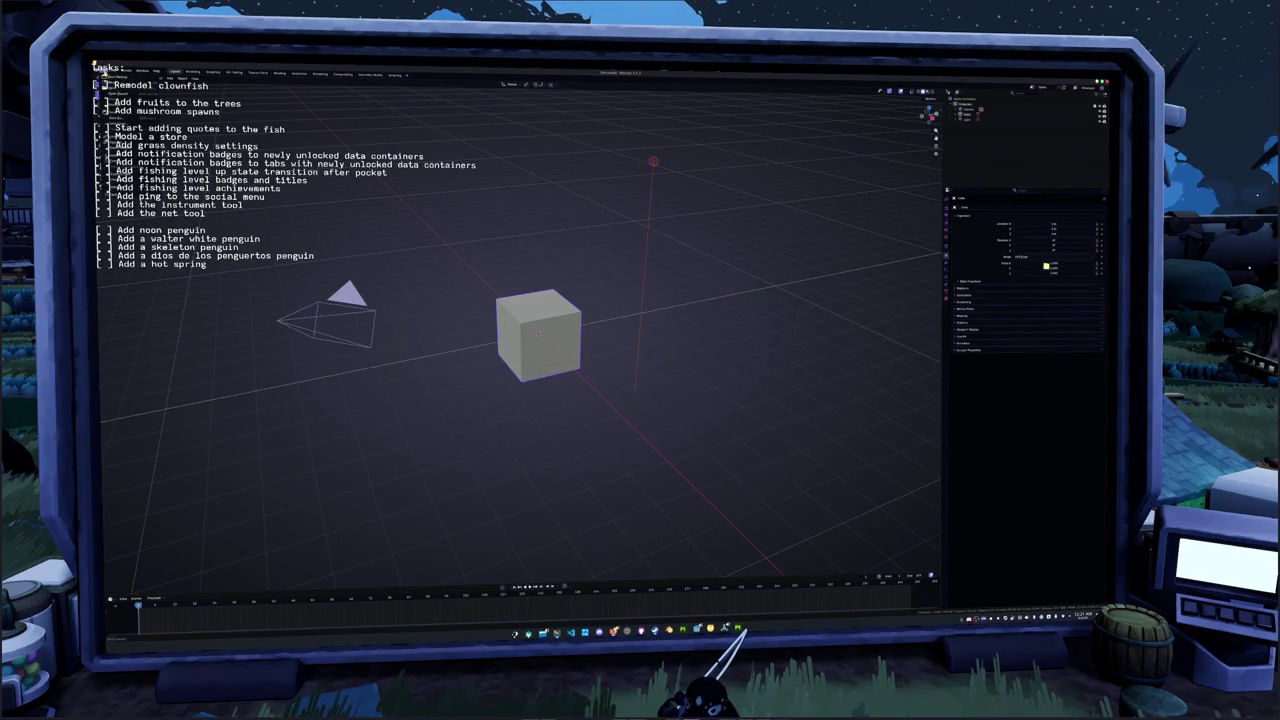
click(120, 86)
click(459, 96)
click(459, 95)
click(459, 95)
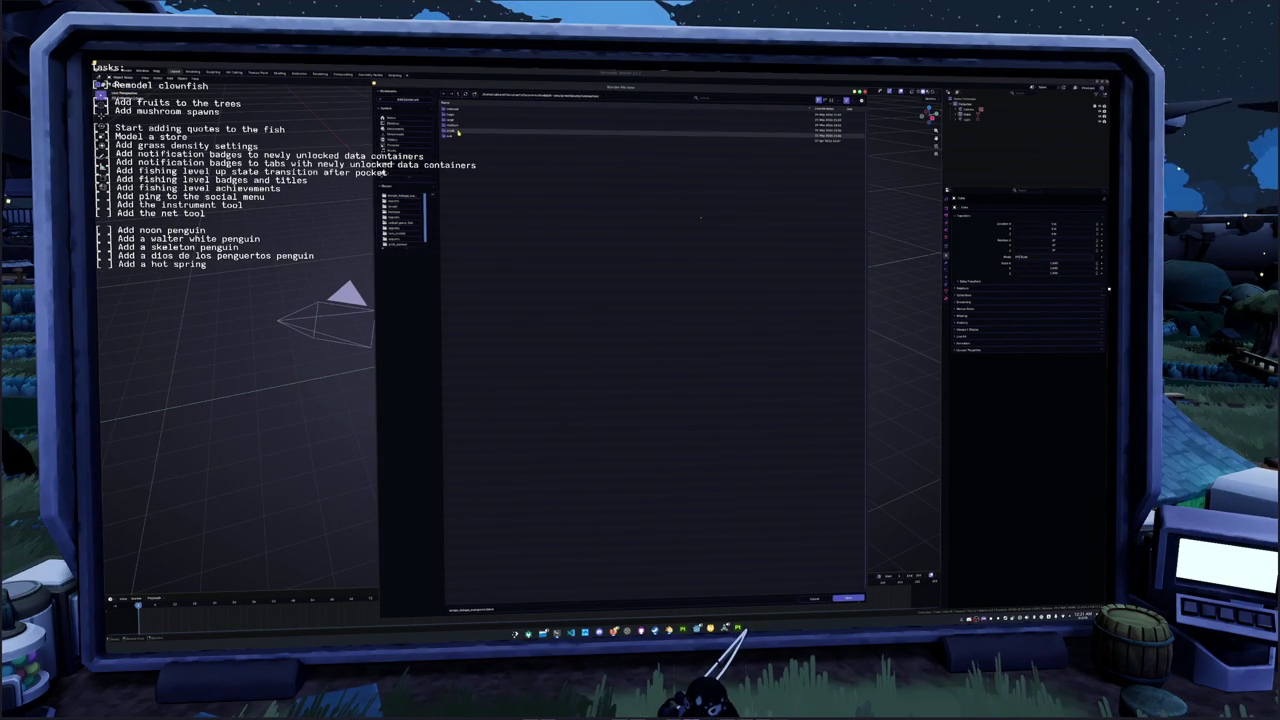
Load the fish .blend file, orbit to look down on the clownfish, and open the file manager
click(458, 131)
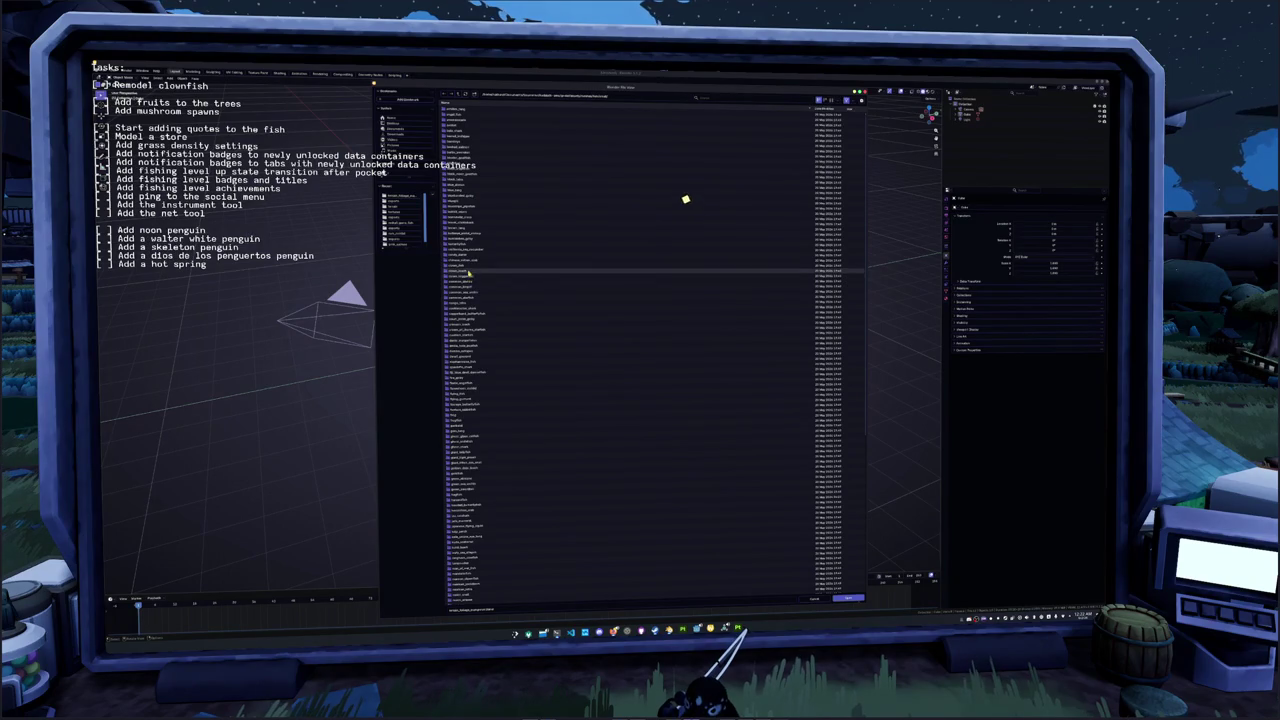
click(467, 268)
double_click(463, 121)
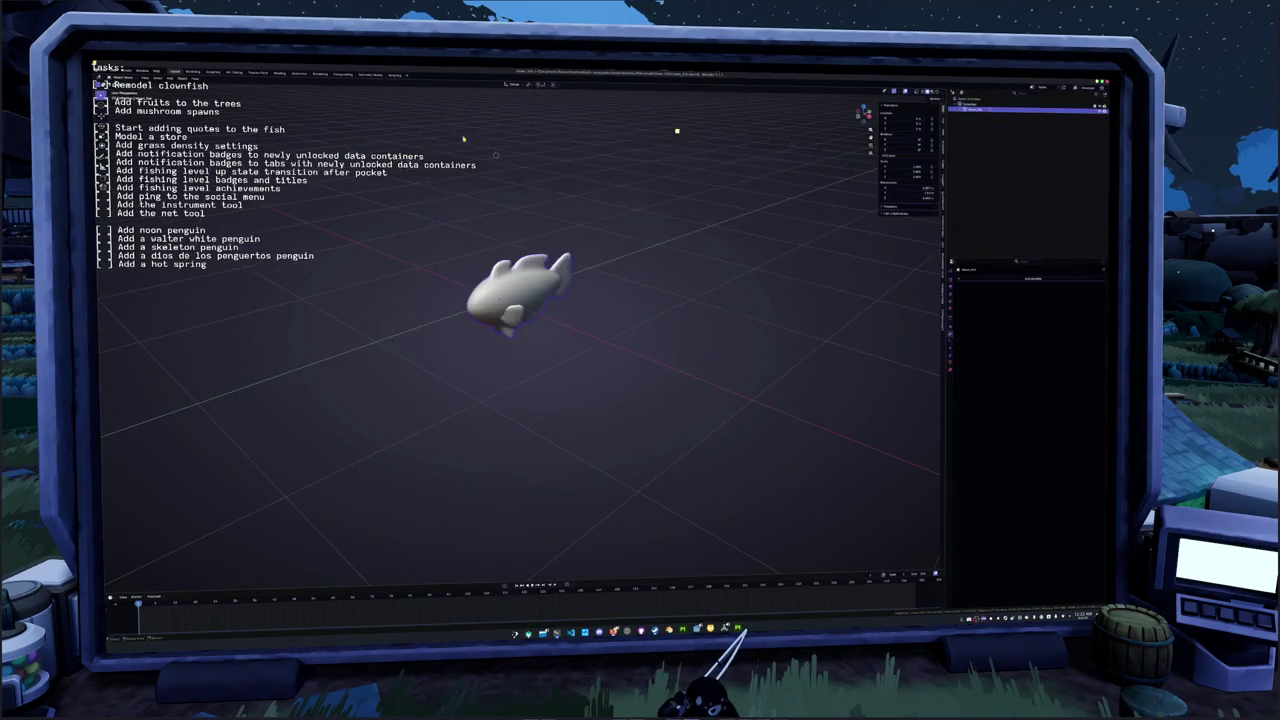
drag(862, 112, 895, 135)
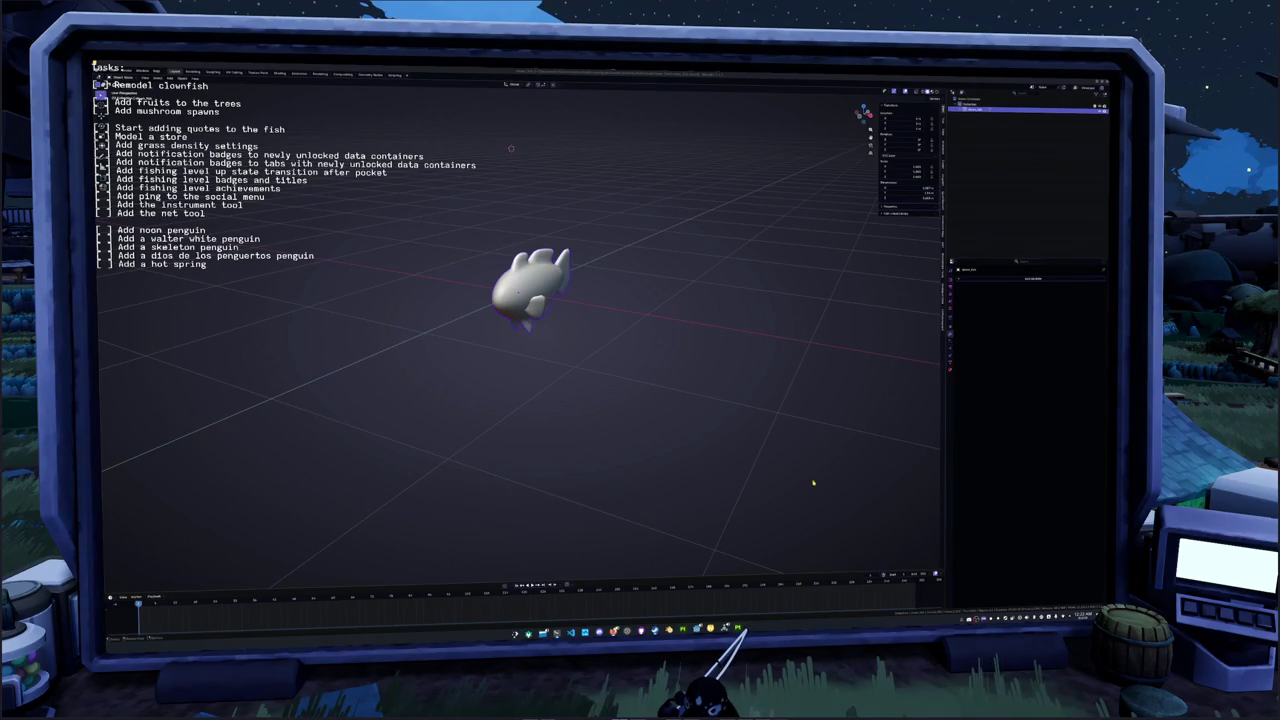
click(557, 633)
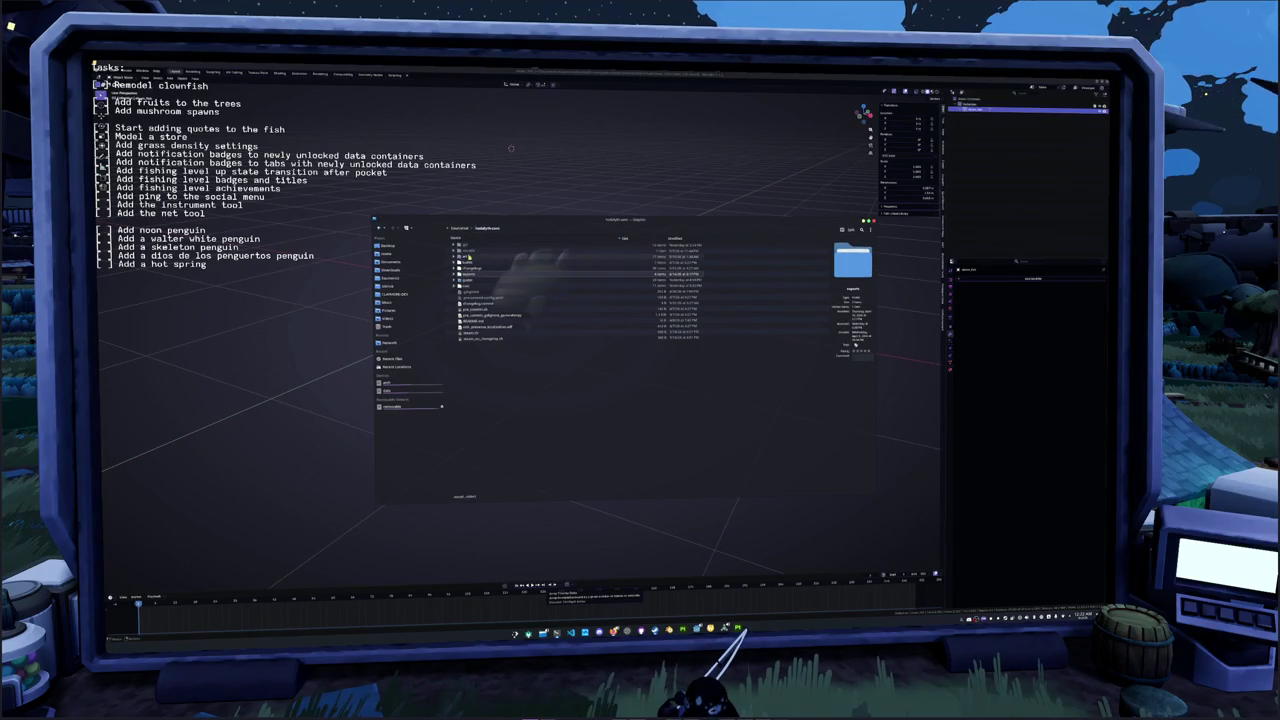
Navigate through godot > assets > meshes > fish > small into the clown_fish folder
double_click(469, 262)
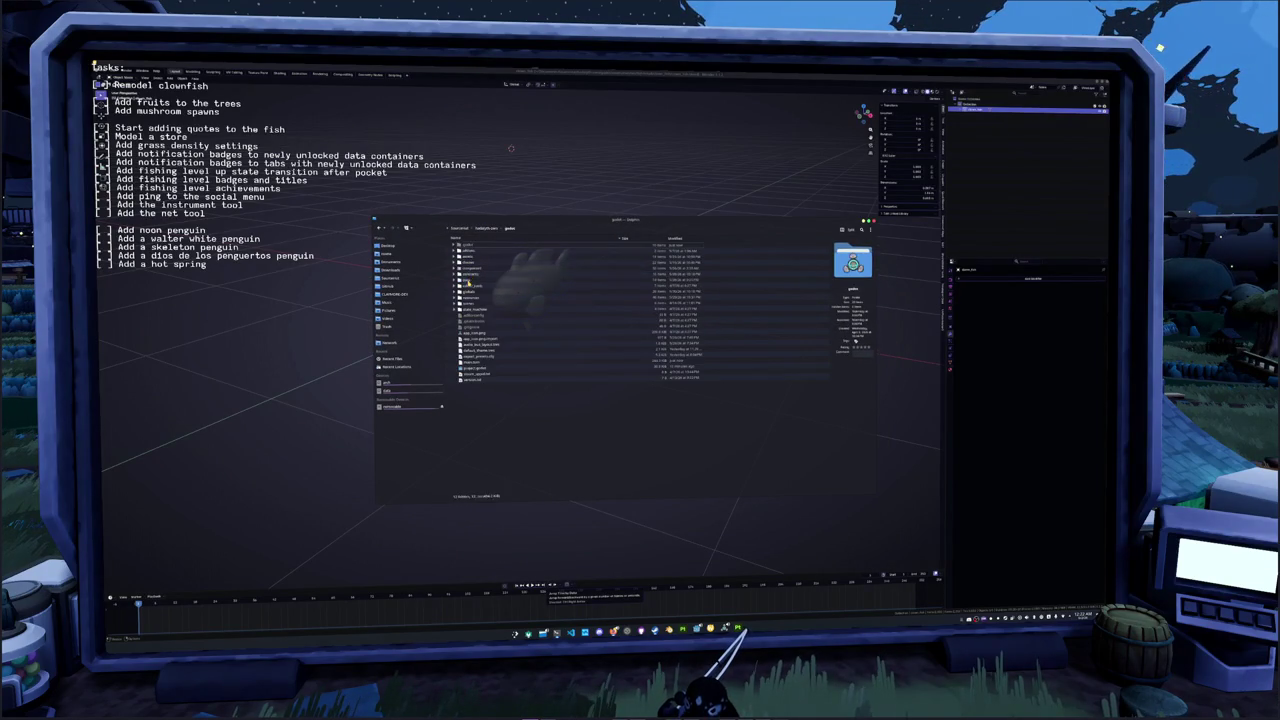
double_click(469, 262)
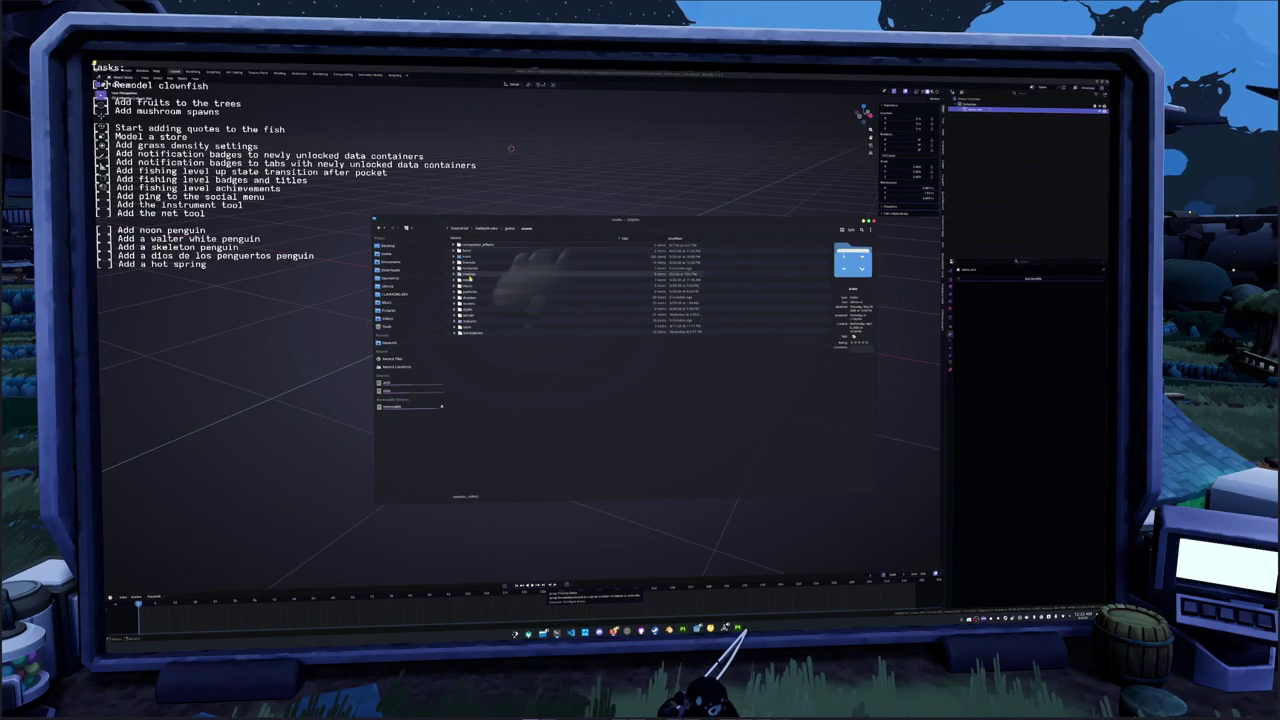
double_click(470, 263)
double_click(471, 264)
double_click(473, 268)
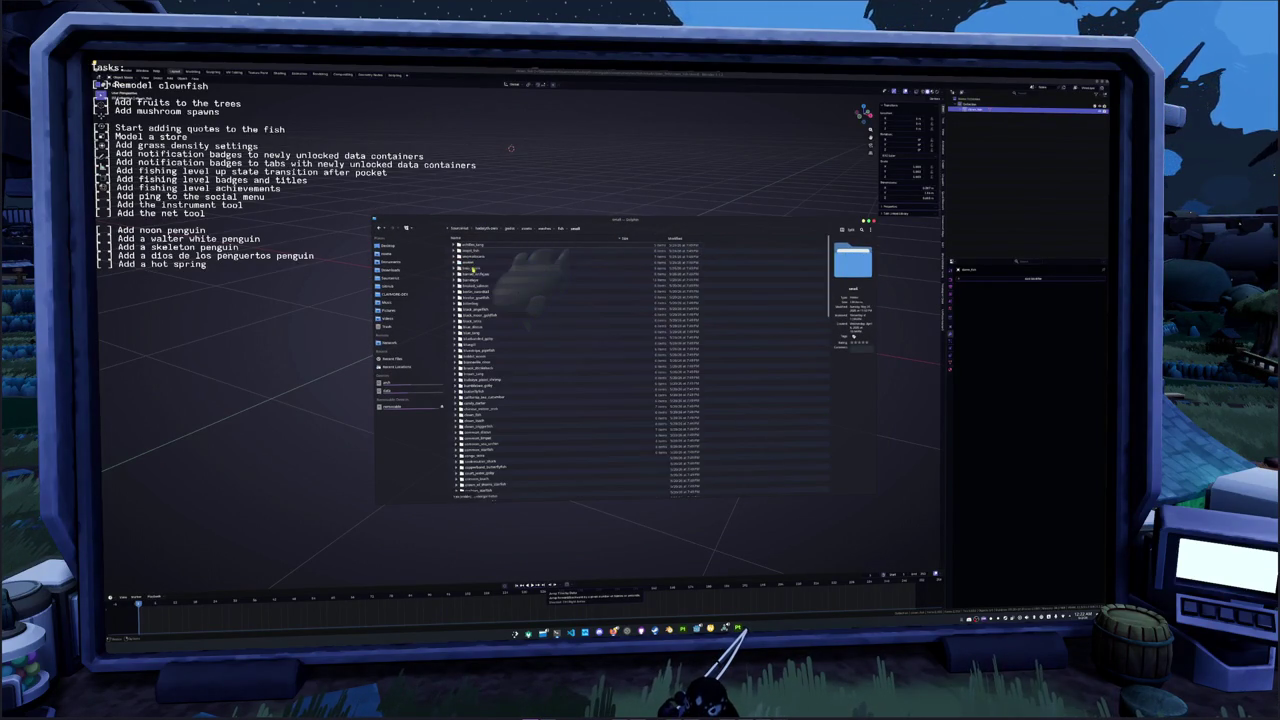
click(484, 414)
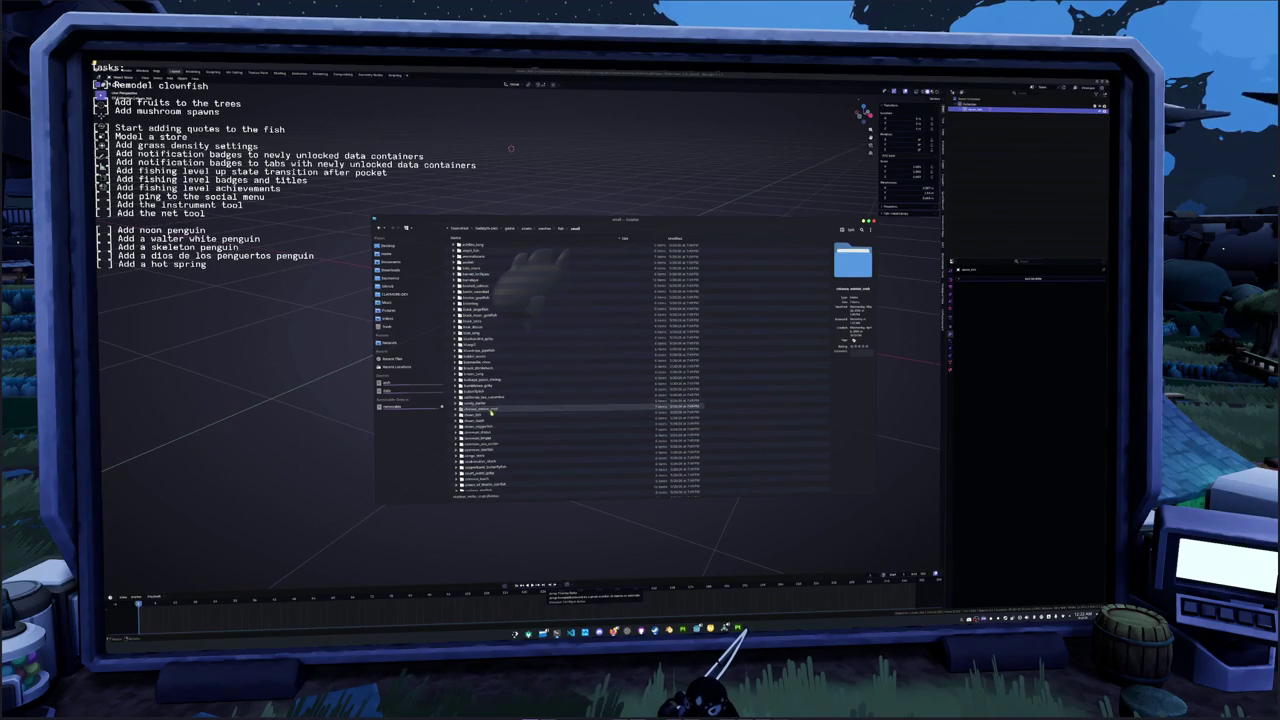
double_click(484, 415)
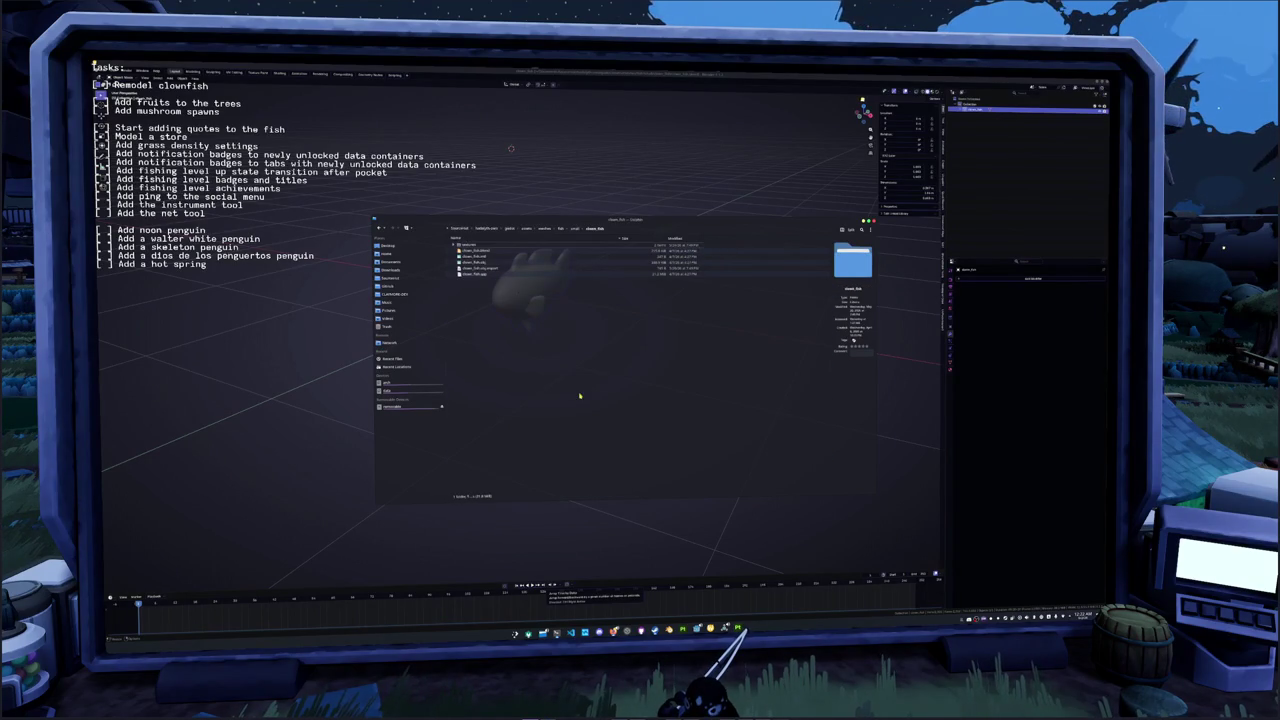
Create a new references folder inside clown_fish and open it
key(Down)
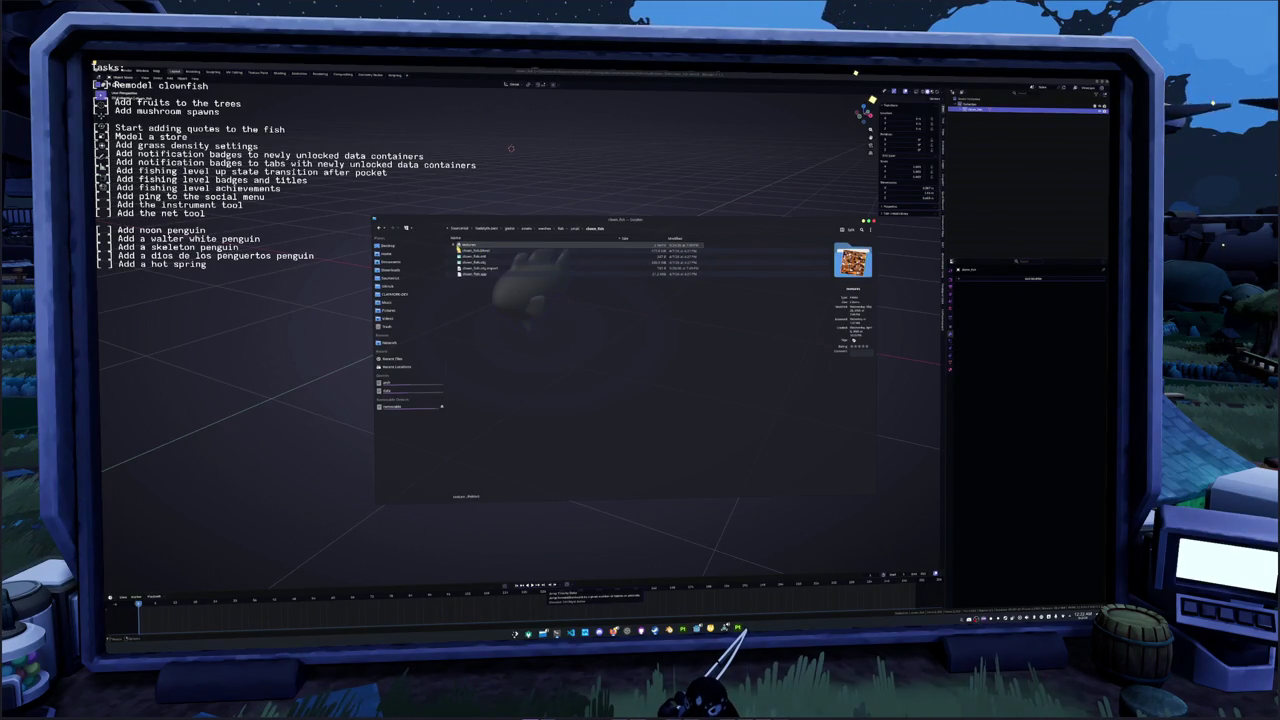
right_click(489, 309)
click(602, 313)
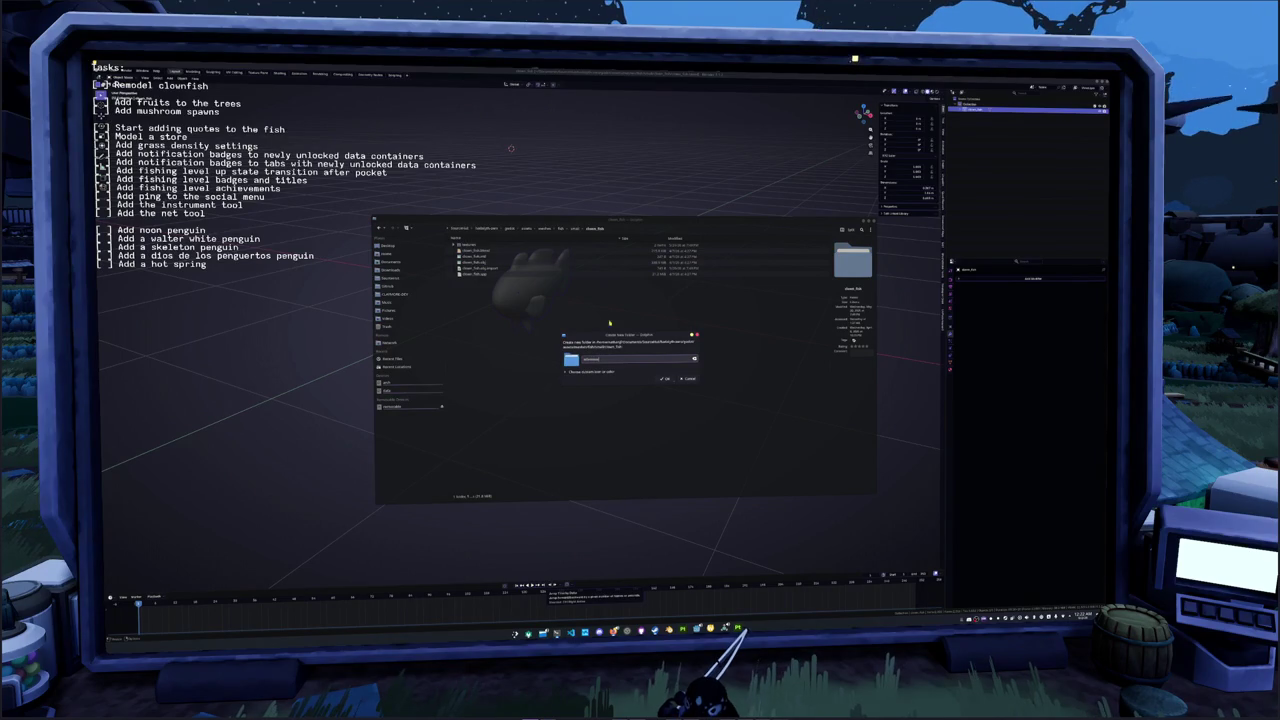
click(666, 380)
key(Return)
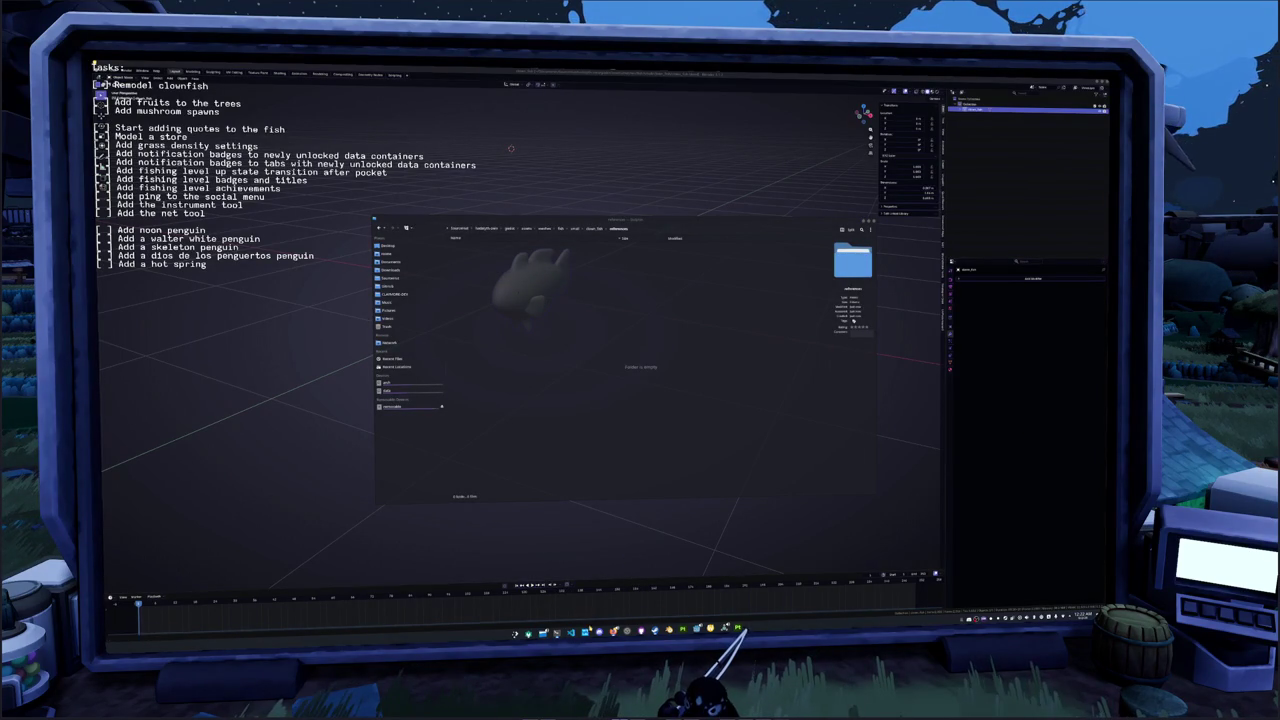
Go to Documents > Backups on the data drive and select the second item
click(395, 392)
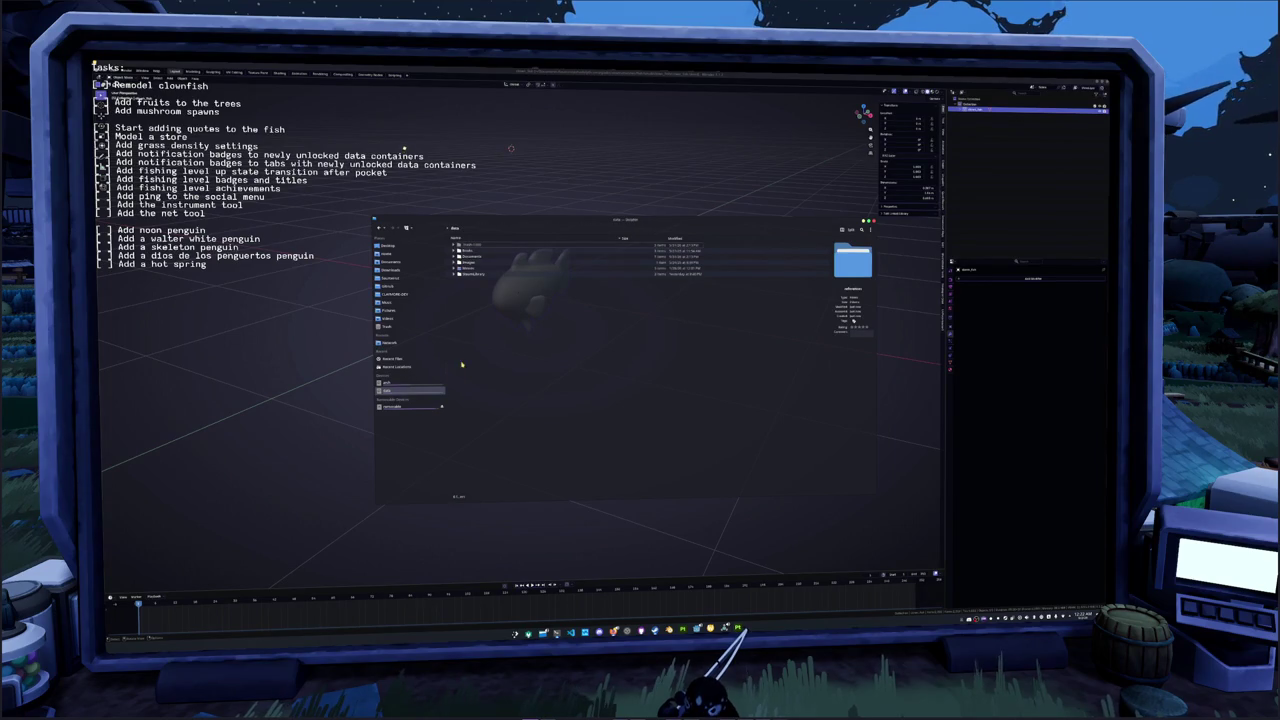
double_click(470, 256)
double_click(468, 245)
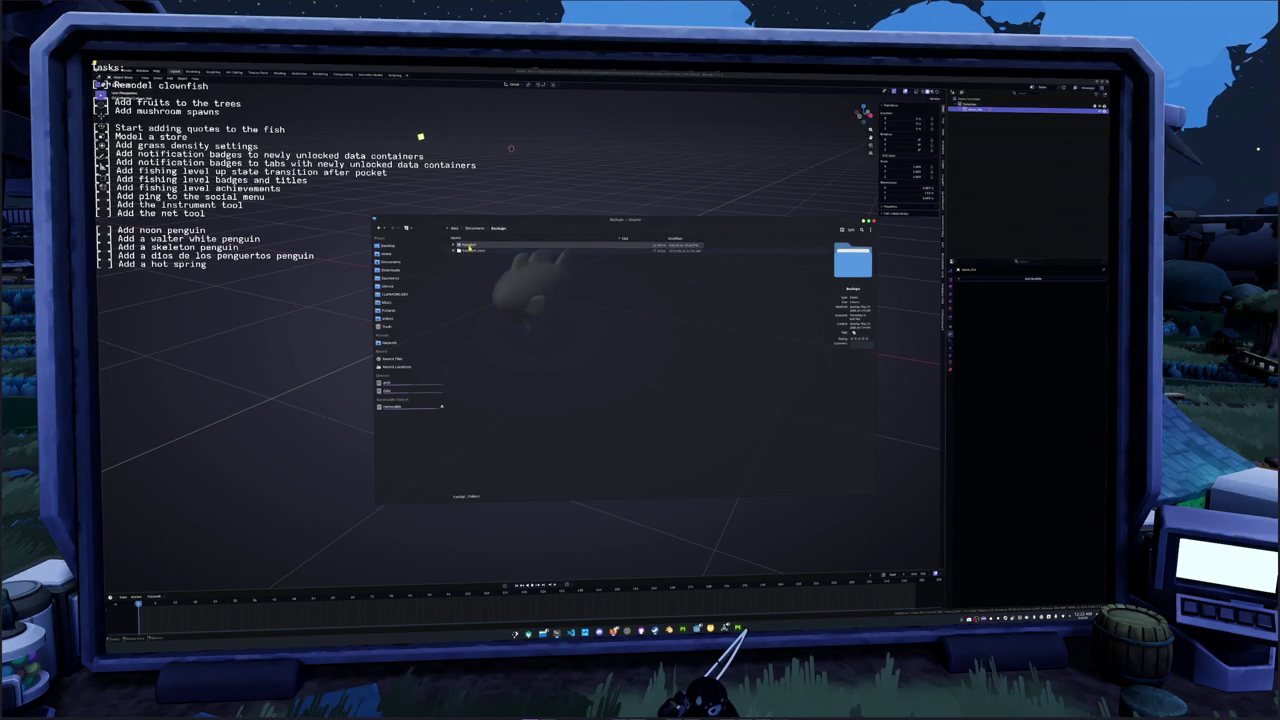
click(664, 251)
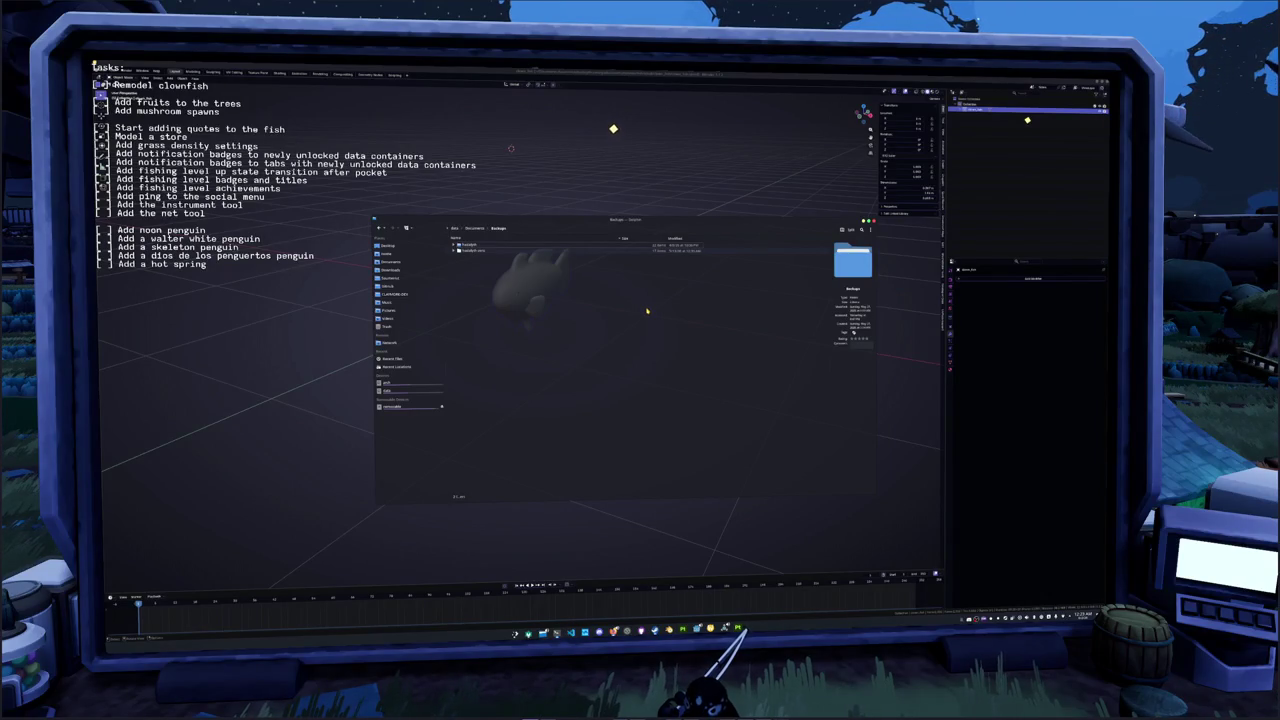
Search the application launcher through several queries and launch System Settings
key(super)
text(pla)
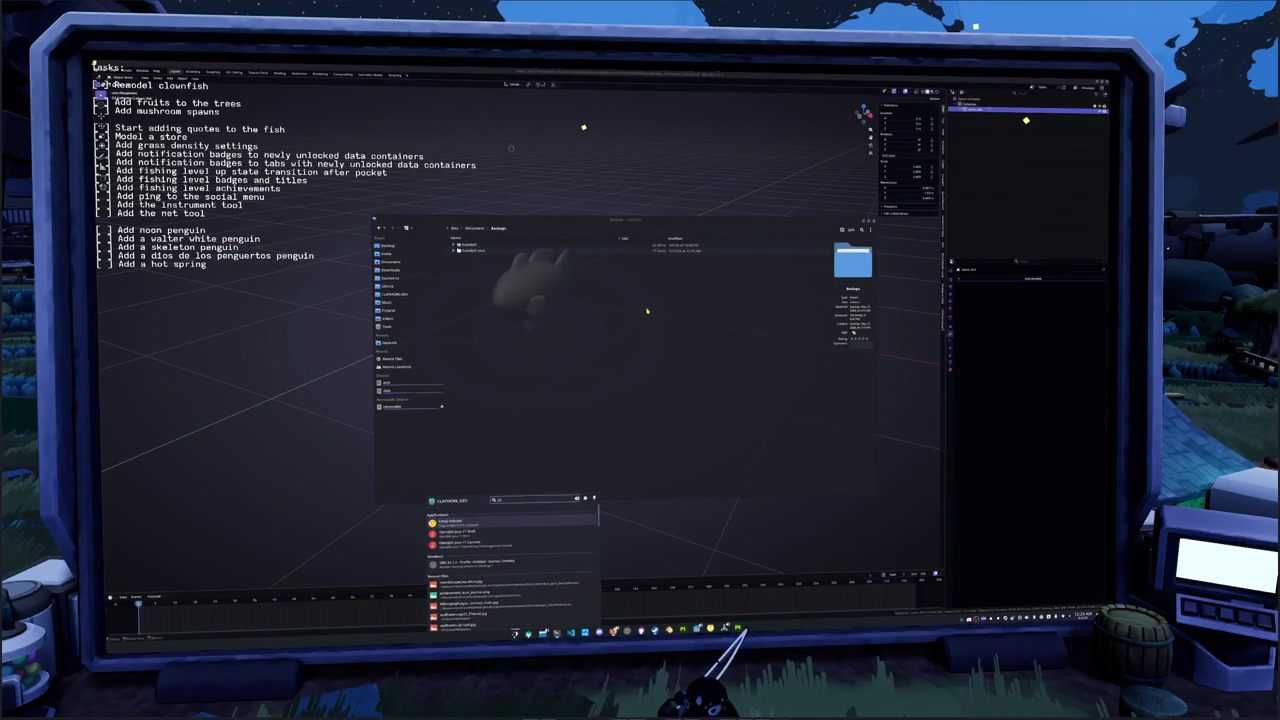
text(s)
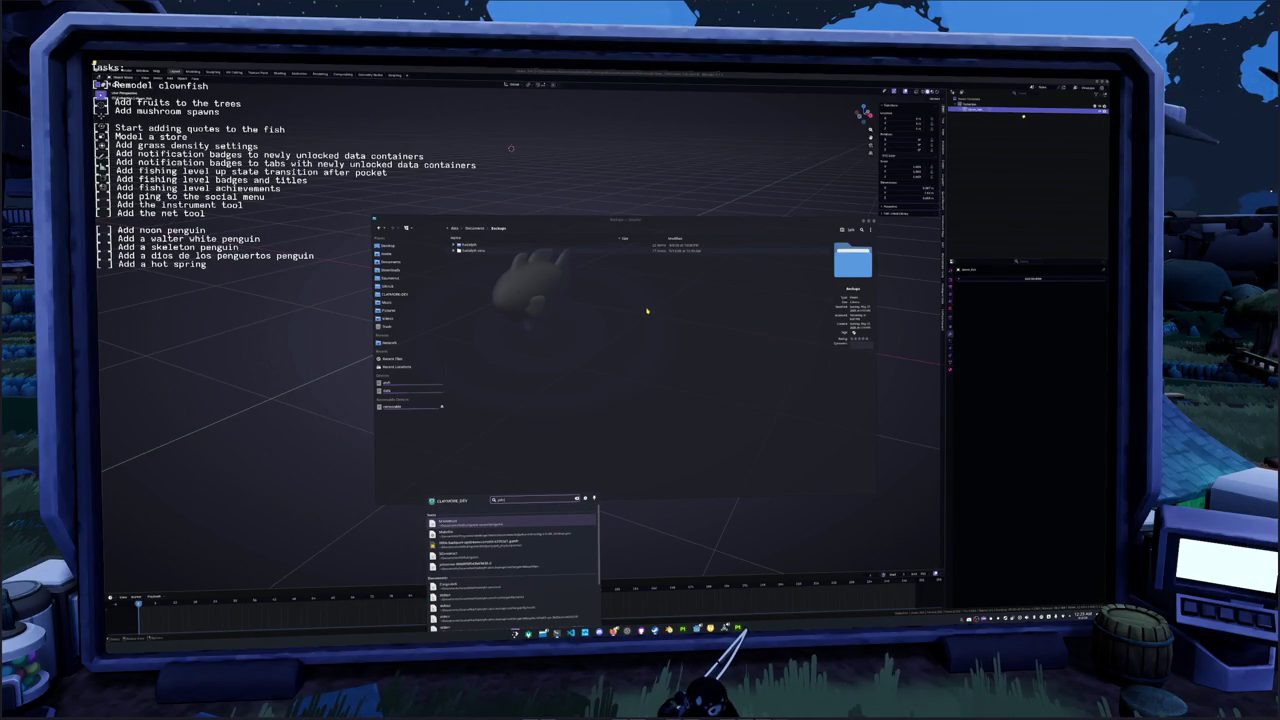
key(BackSpace)
key(BackSpace)
key(BackSpace)
text(cn)
key(BackSpace)
key(BackSpace)
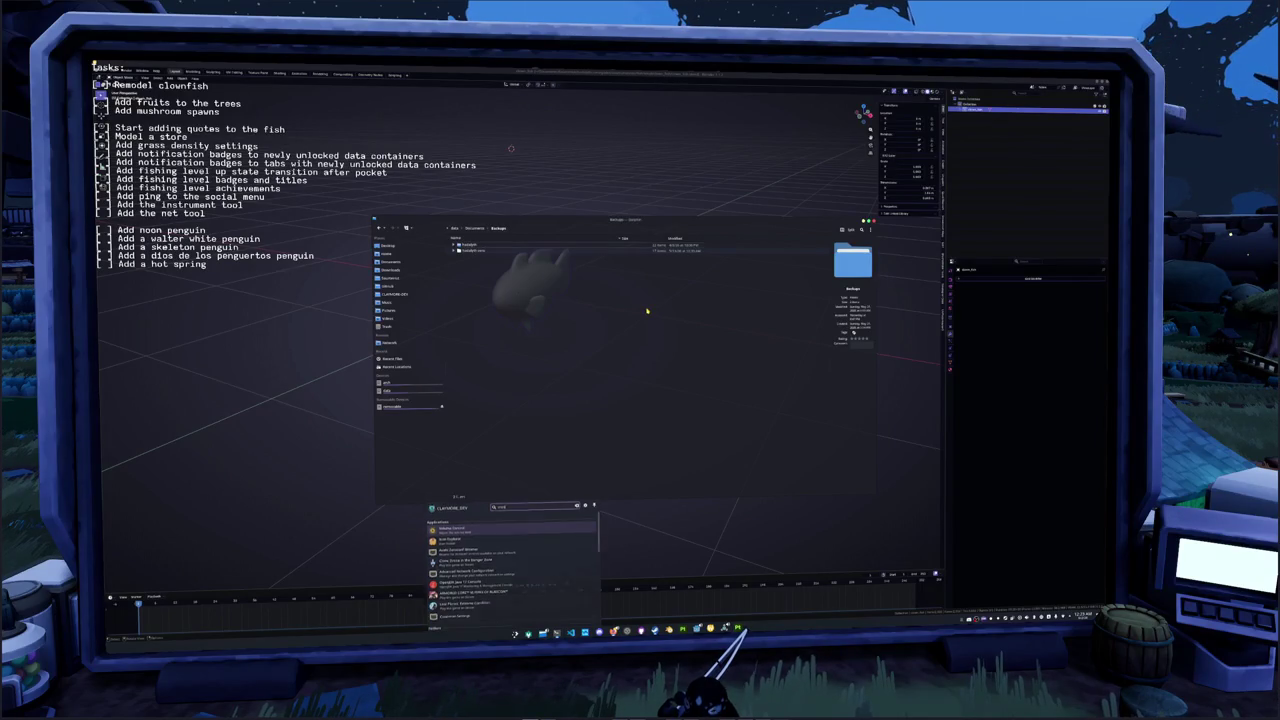
text(im)
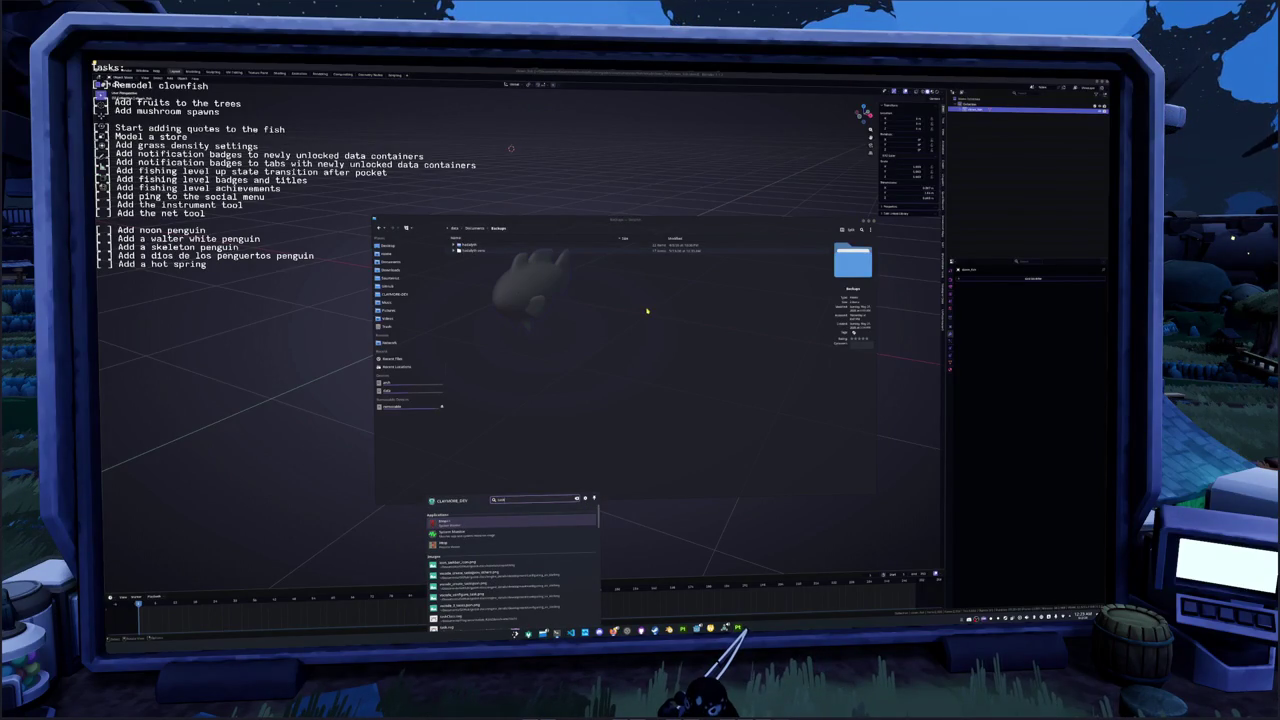
text(tasks)
key(BackSpace)
key(BackSpace)
key(BackSpace)
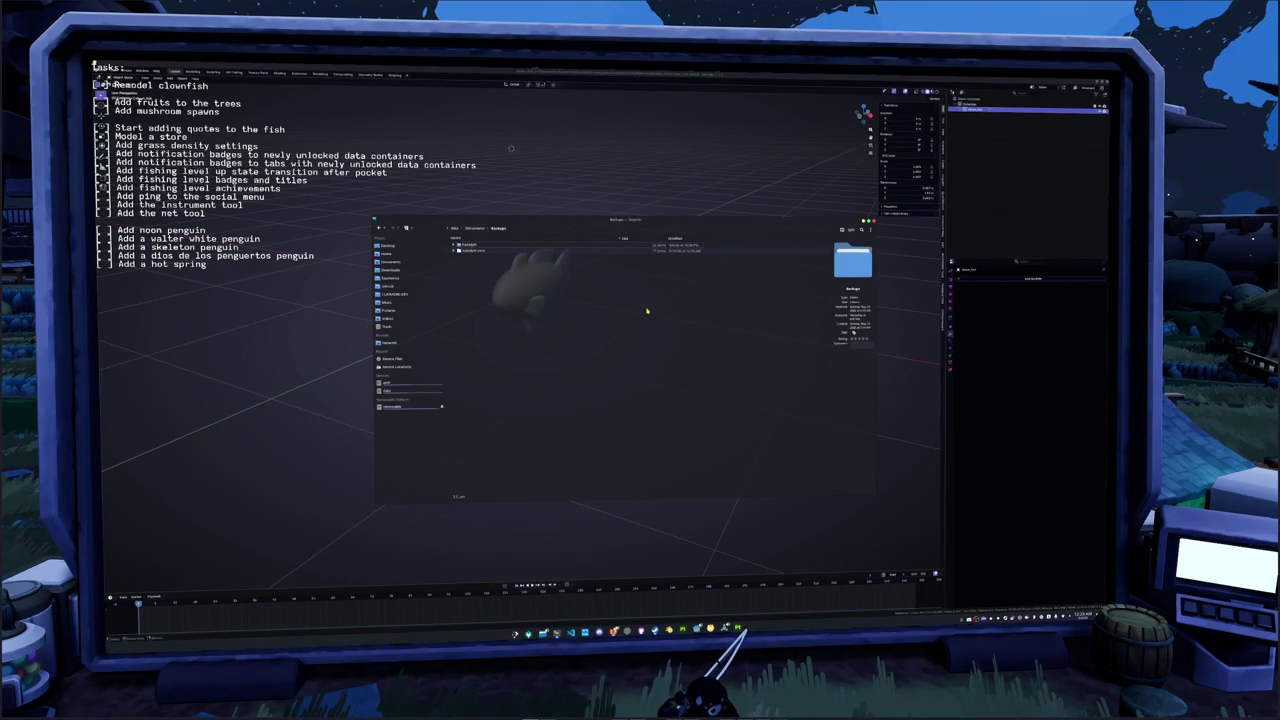
text(st)
key(BackSpace)
text(ettings)
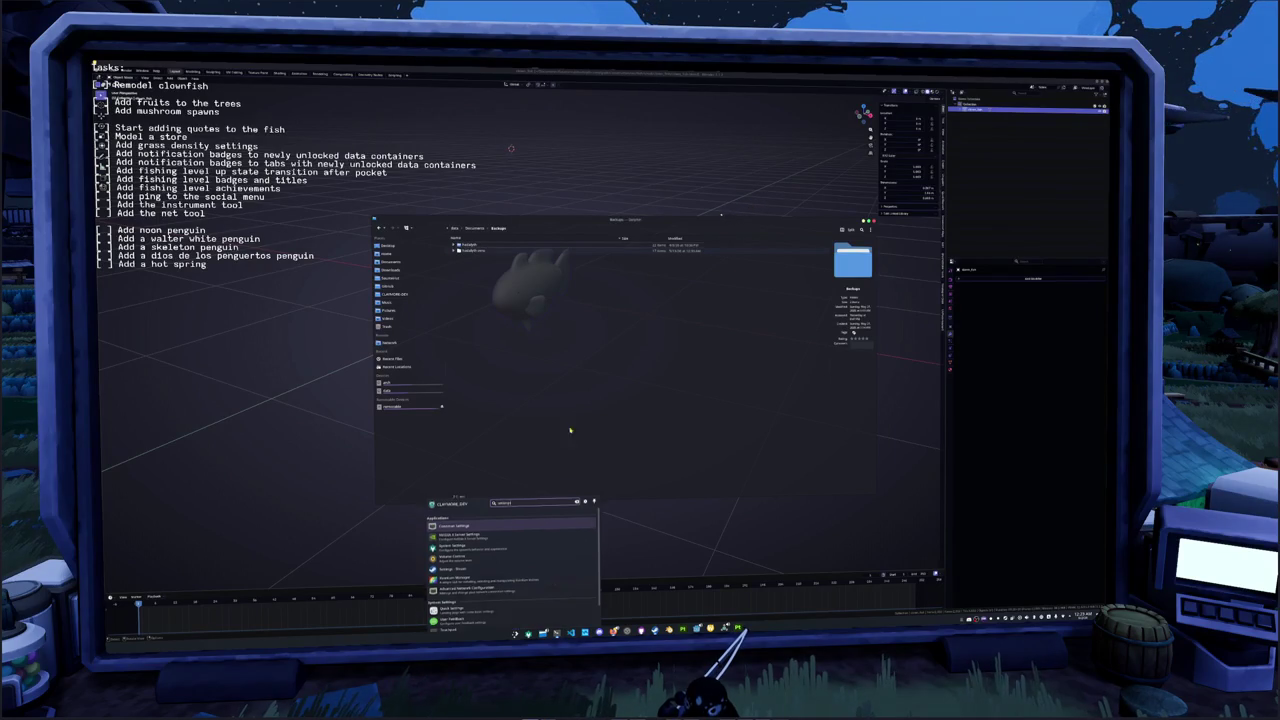
key(Escape)
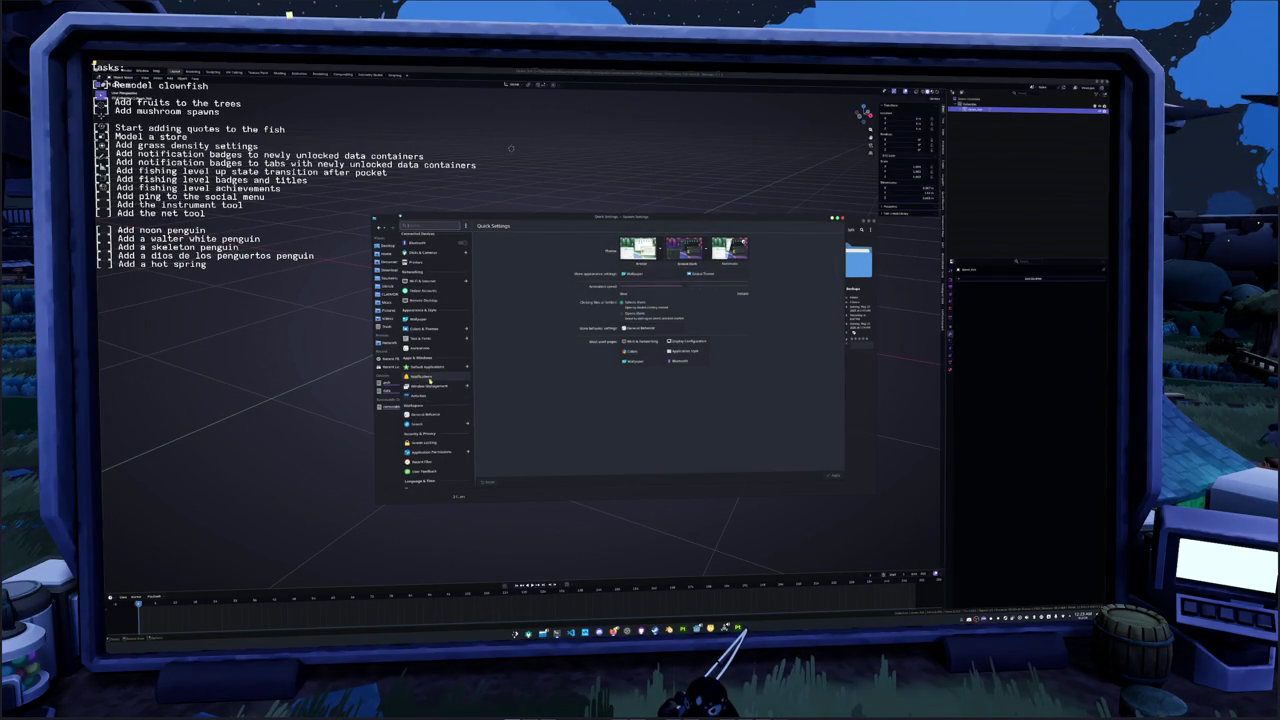
Search 'tab', open Task Scheduler, and run the first scheduled task now
scroll(430, 400, down, 3)
scroll(435, 431, down, 3)
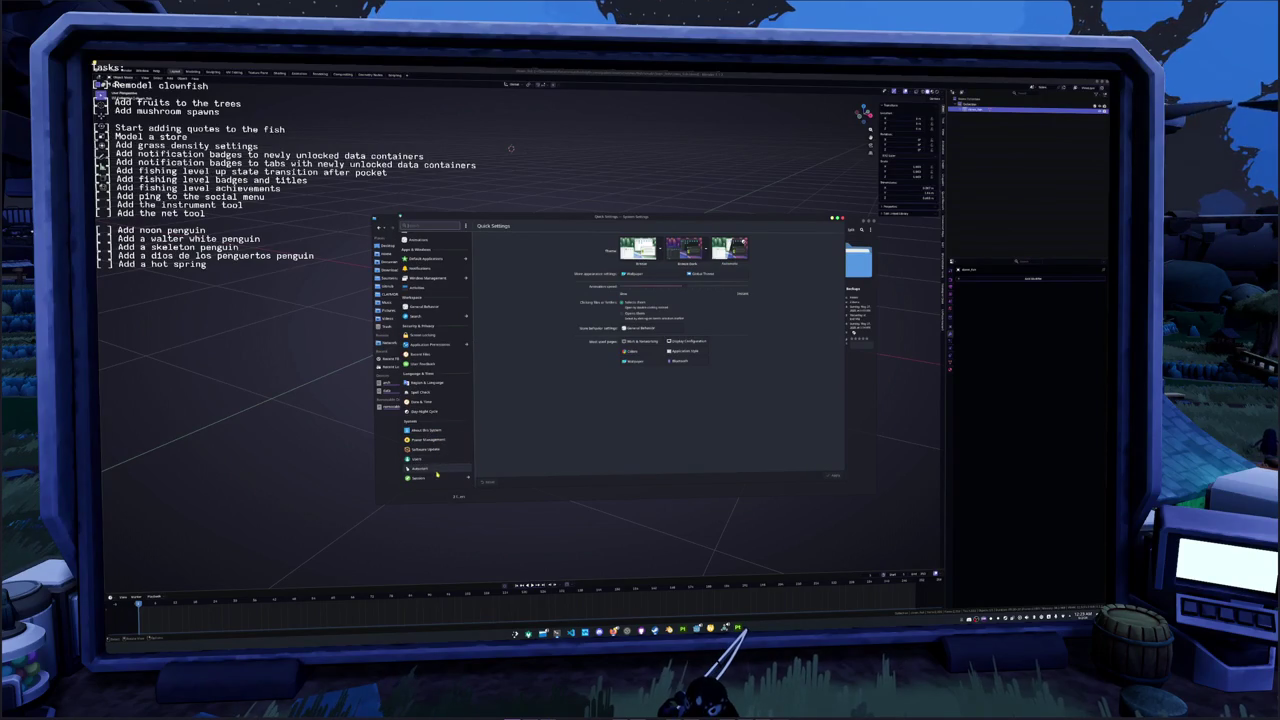
scroll(429, 383, up, 3)
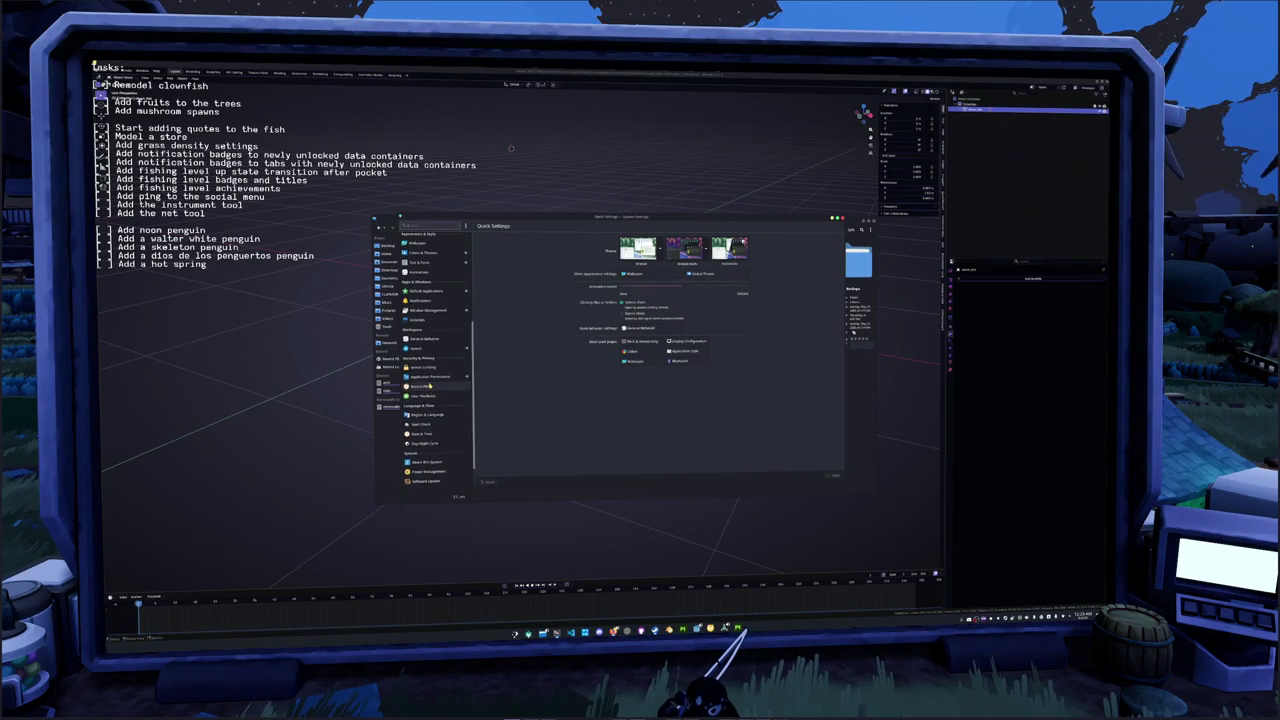
scroll(429, 386, up, 4)
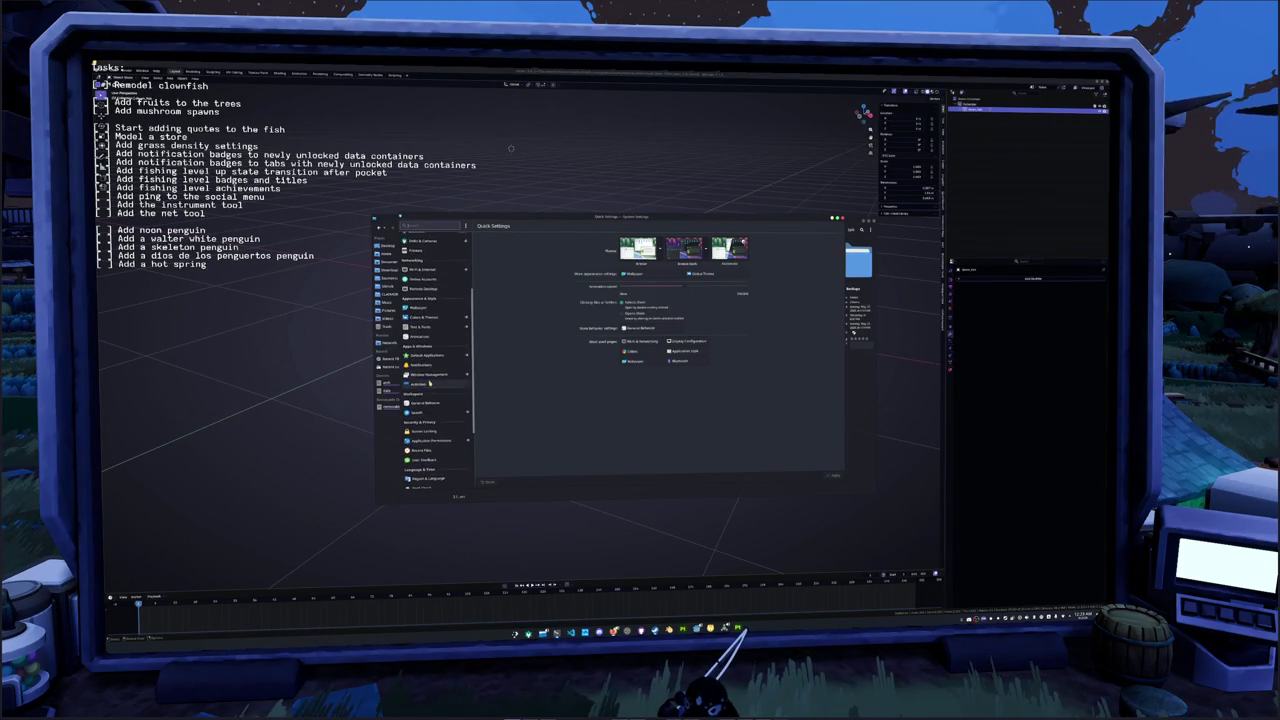
scroll(429, 360, up, 3)
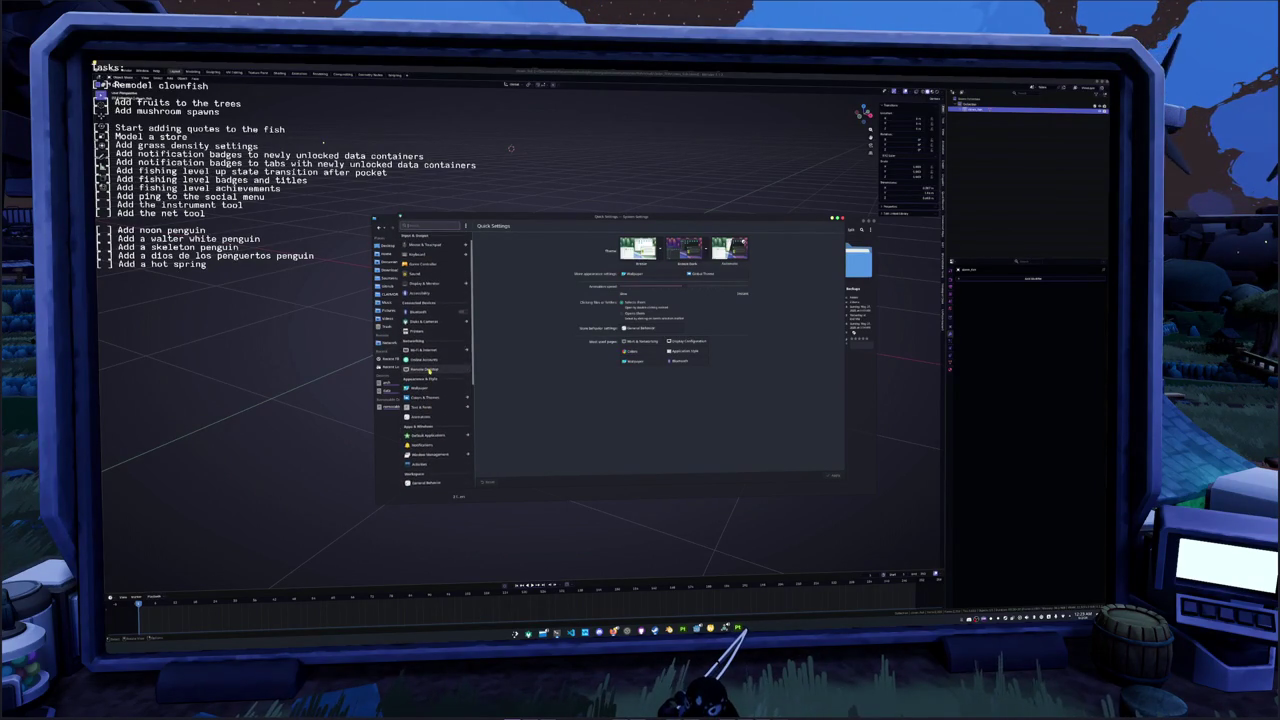
text(tab)
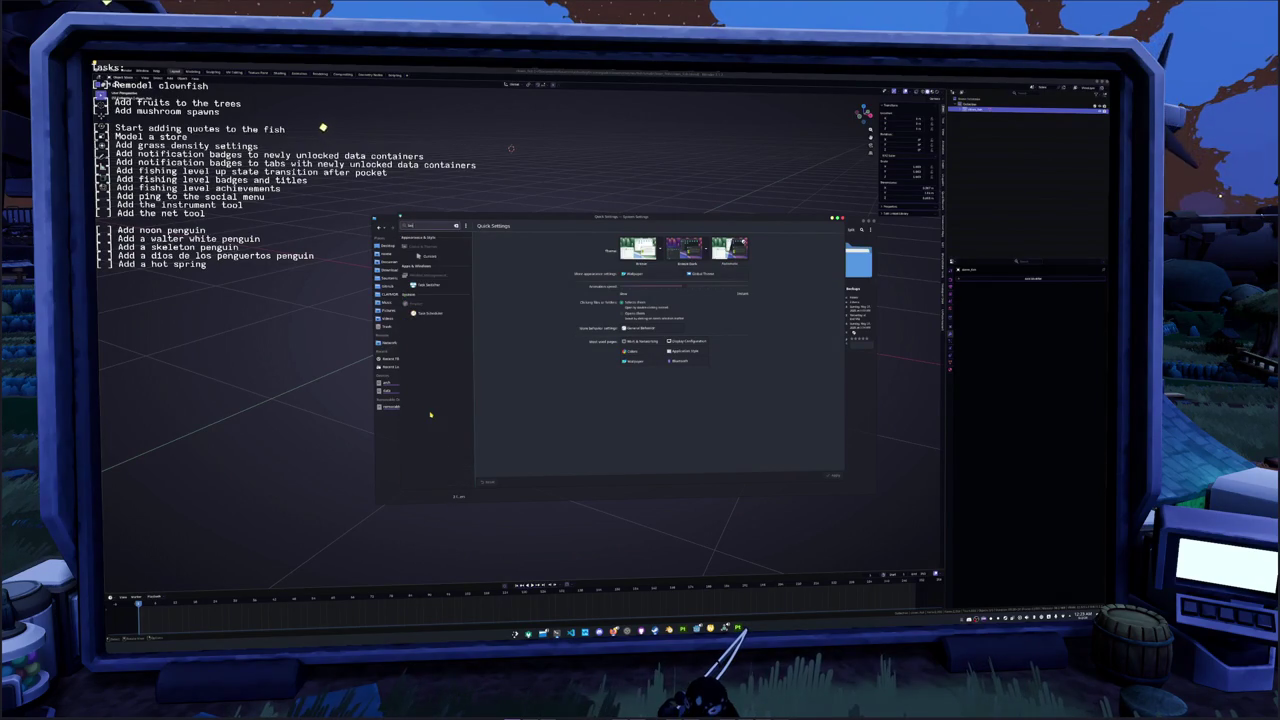
click(428, 313)
click(687, 264)
click(829, 281)
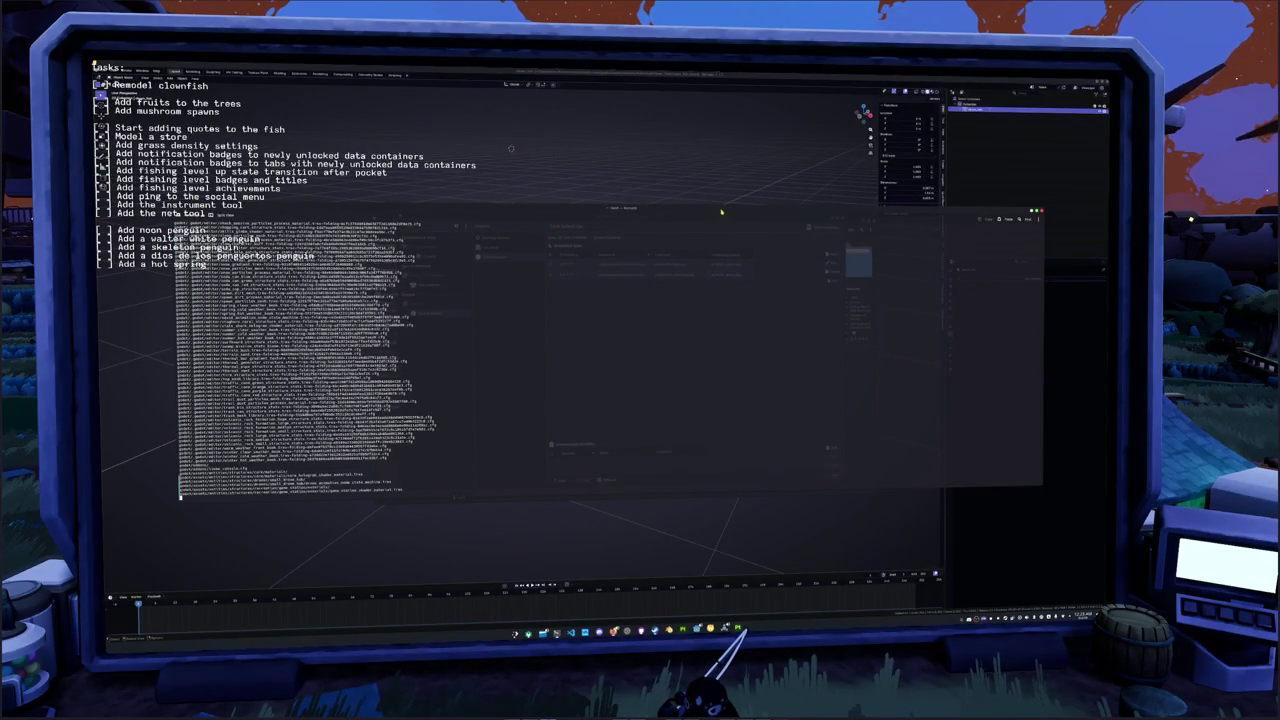
Move the terminal aside, then bring the finished task's terminal forward and close it
drag(721, 211, 721, 328)
click(829, 281)
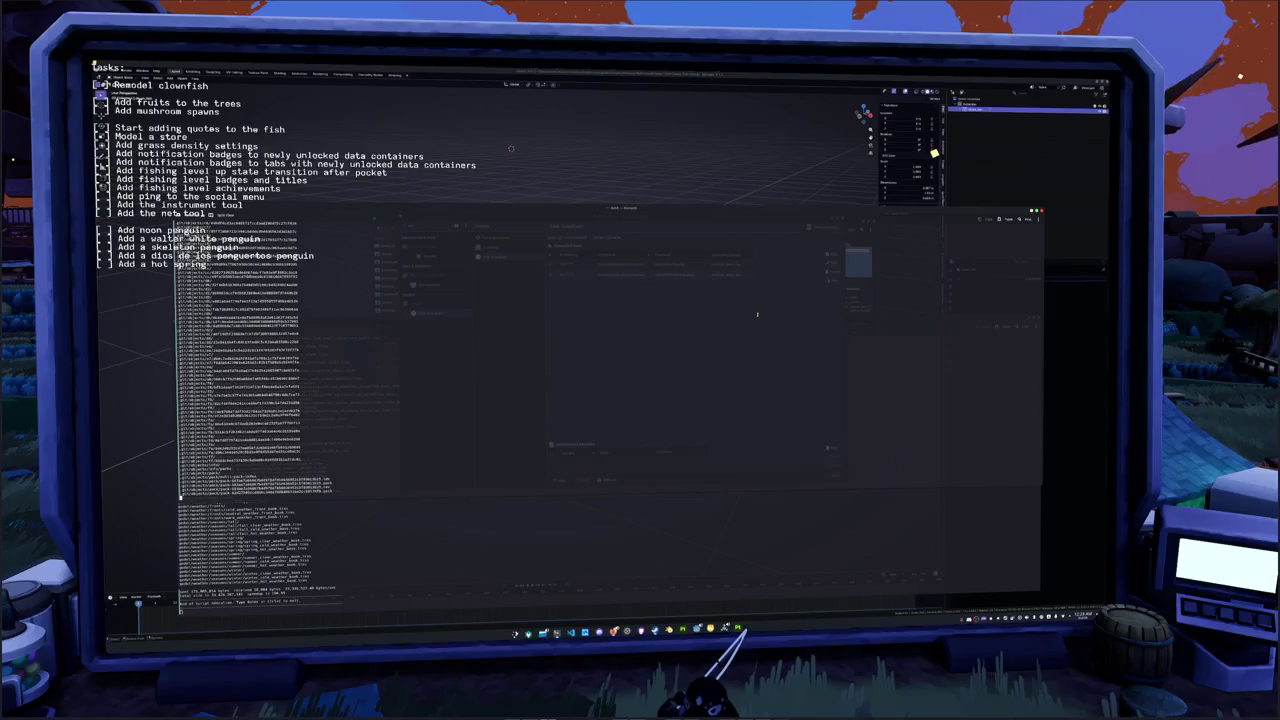
click(722, 515)
click(725, 512)
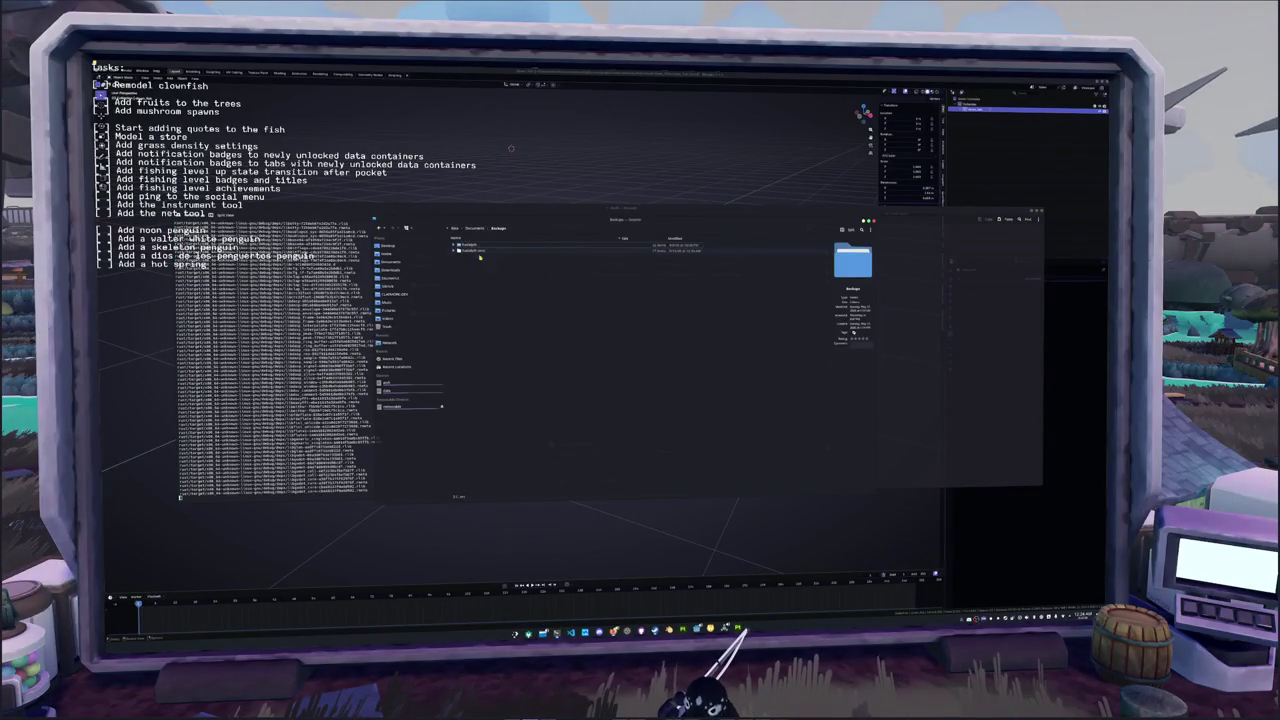
Navigate from Documents through project > godot > assets > fish > small into clown_fish
key(alt+Up)
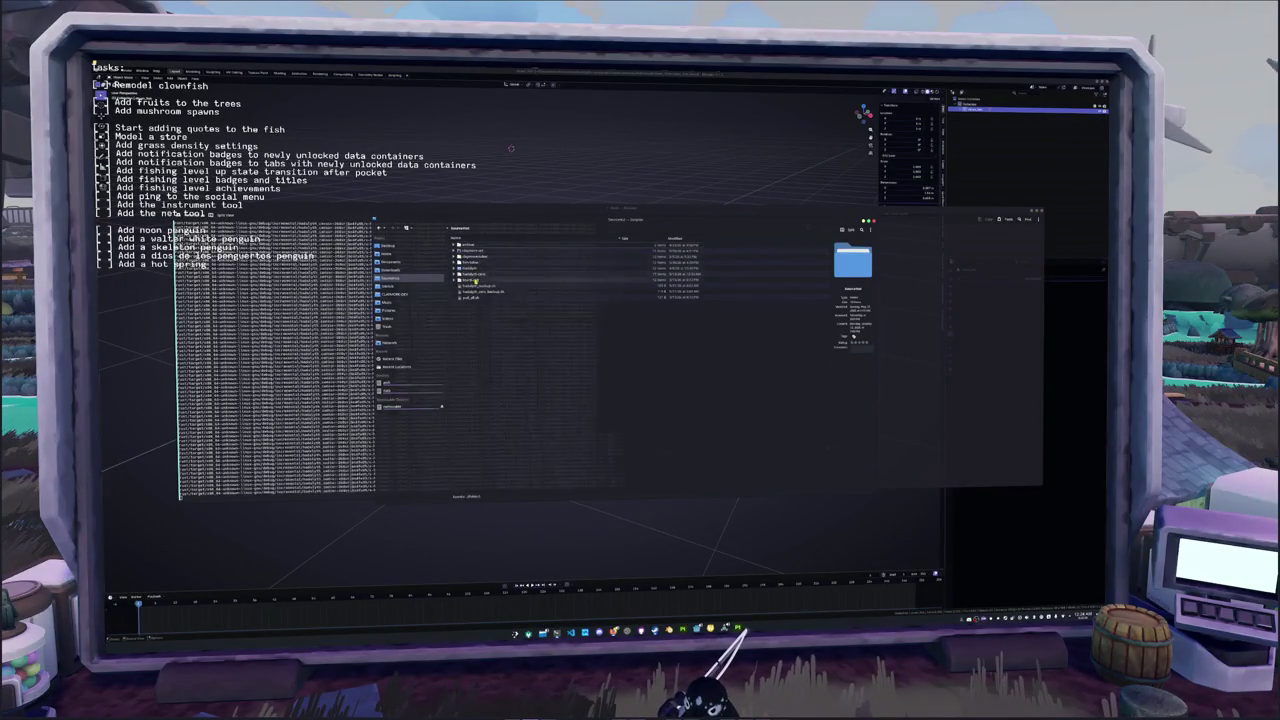
double_click(475, 282)
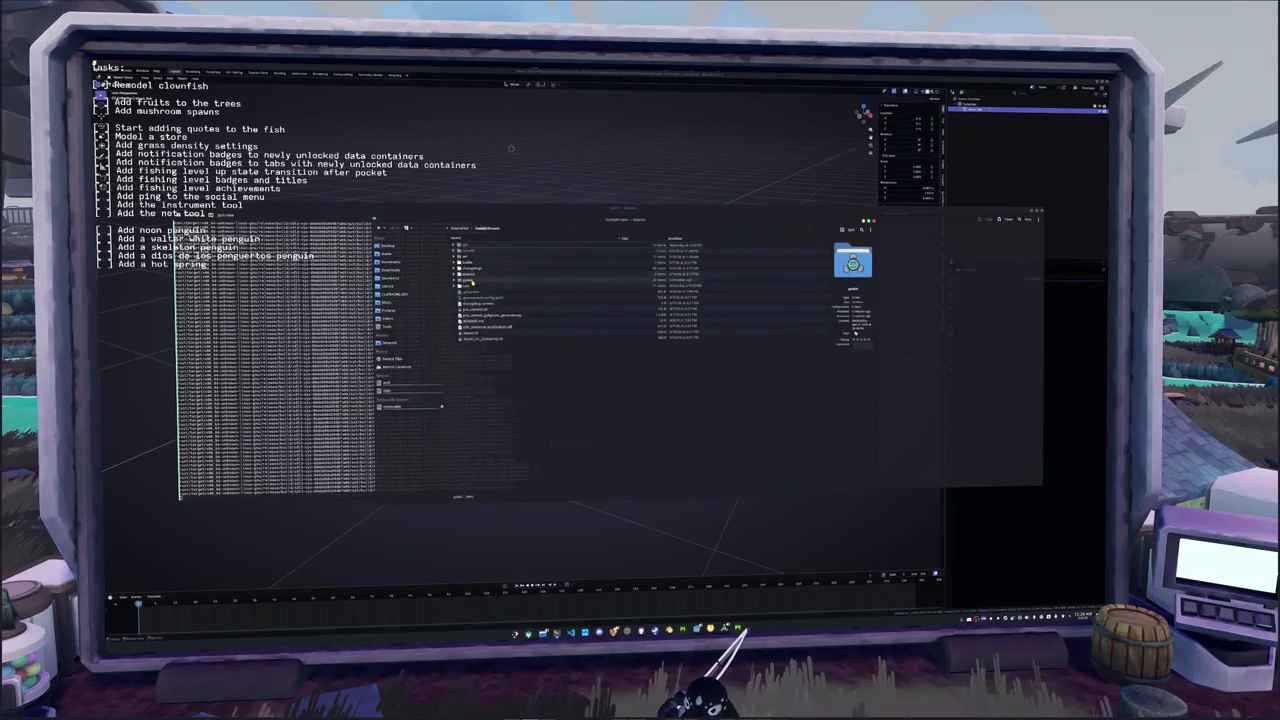
double_click(473, 283)
double_click(470, 264)
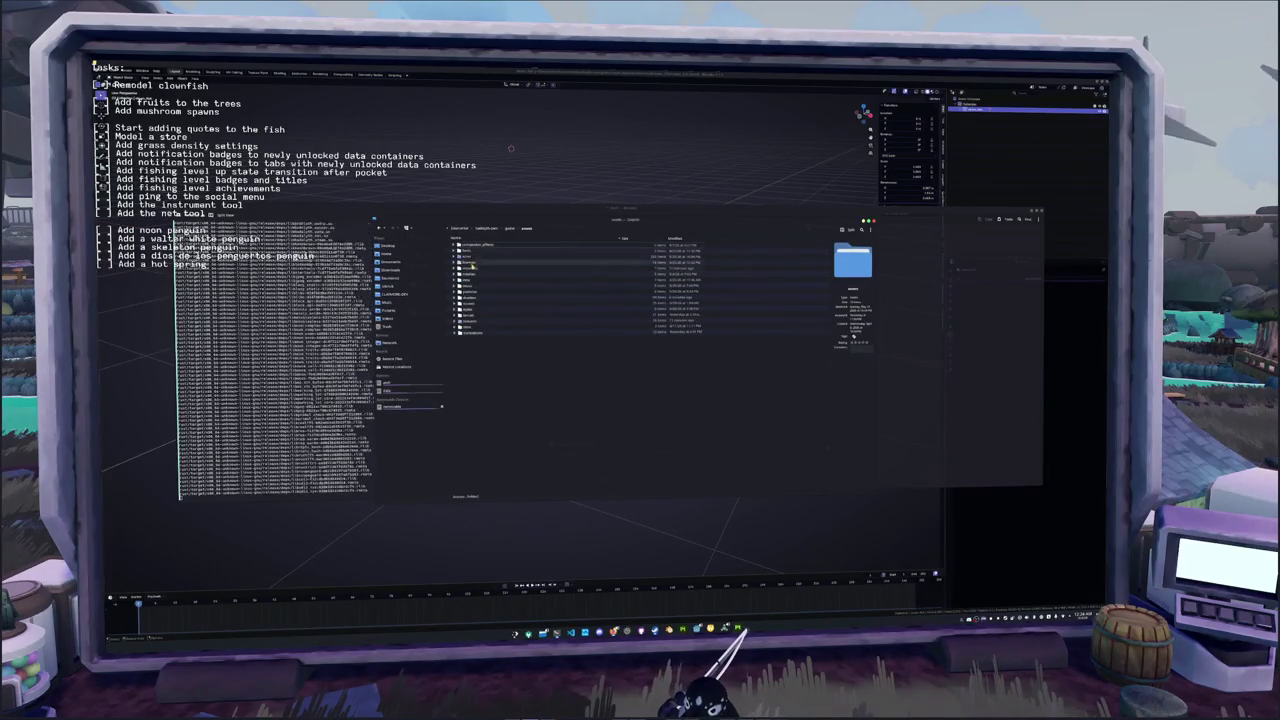
double_click(470, 263)
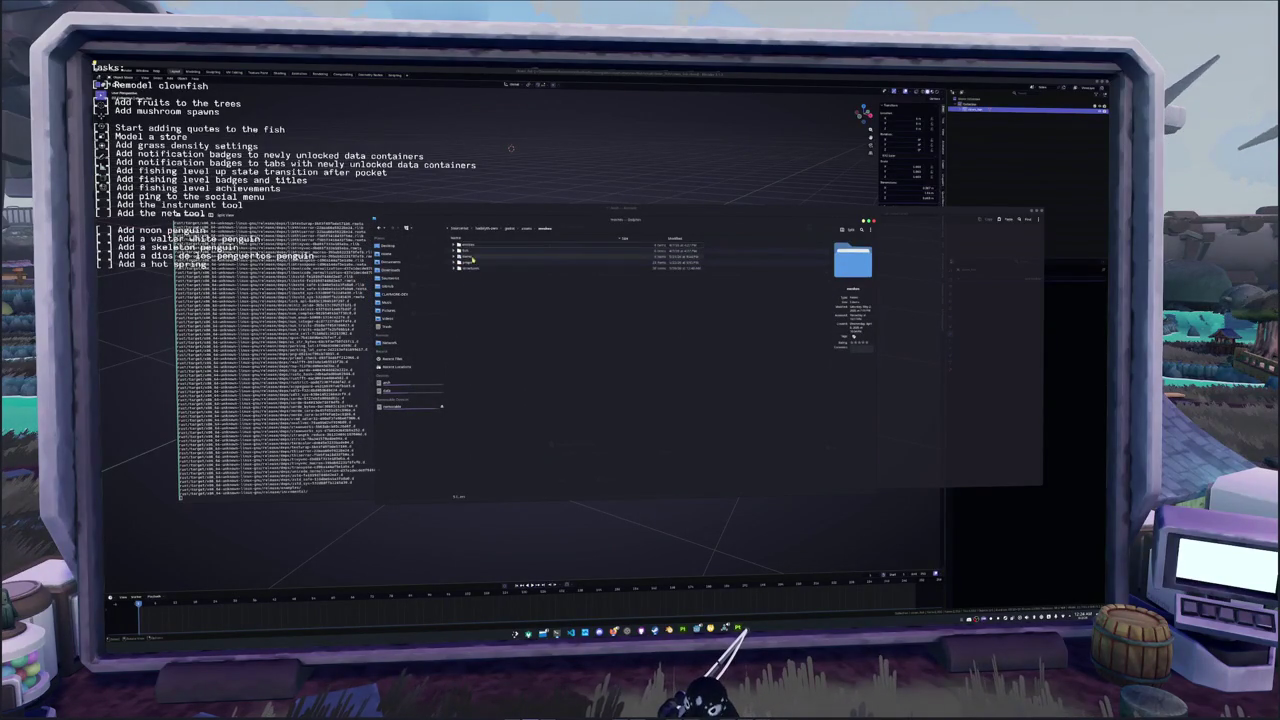
double_click(472, 251)
double_click(474, 266)
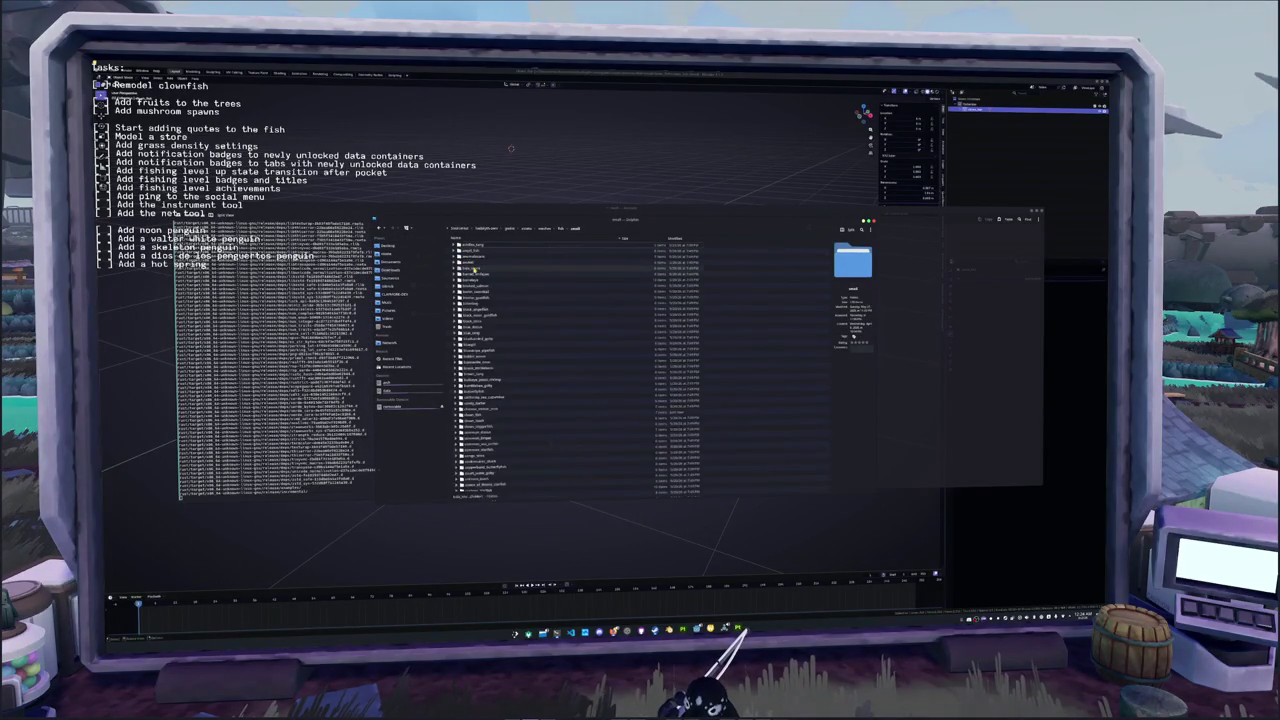
click(478, 397)
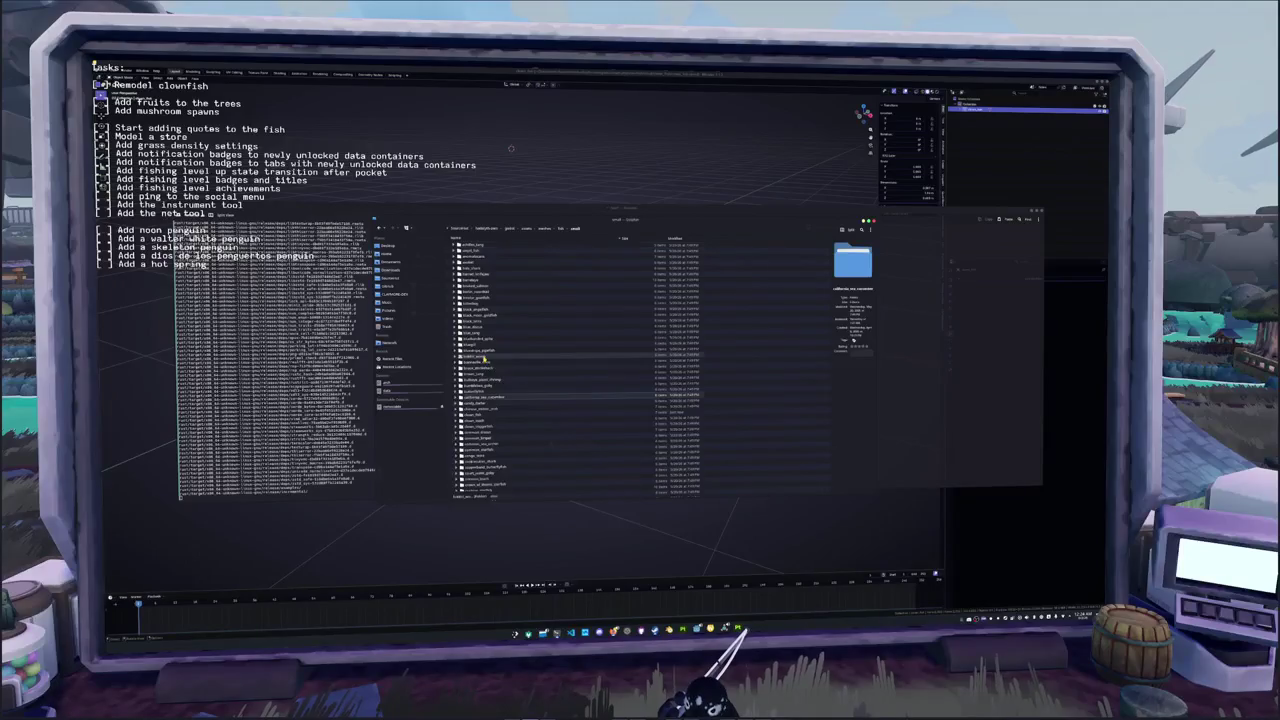
click(493, 414)
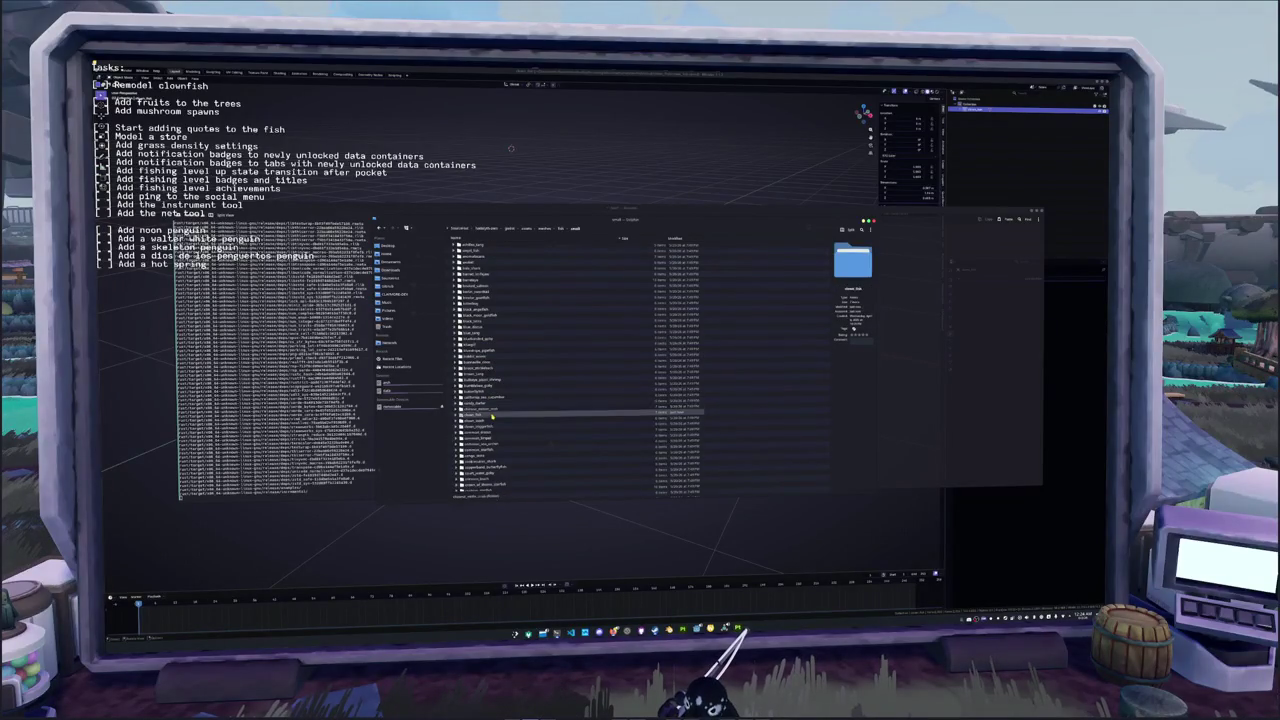
double_click(491, 416)
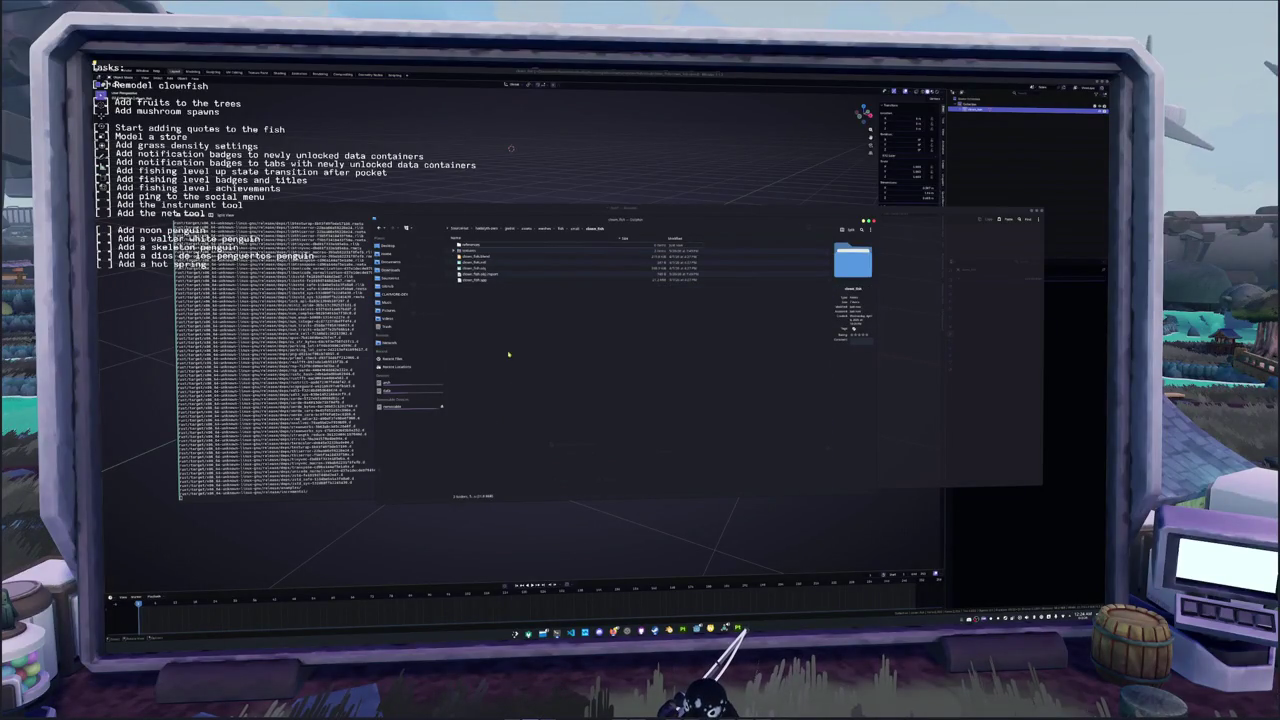
Drop a clownfish photo into the empty folder inside clown_fish and preview it
double_click(478, 244)
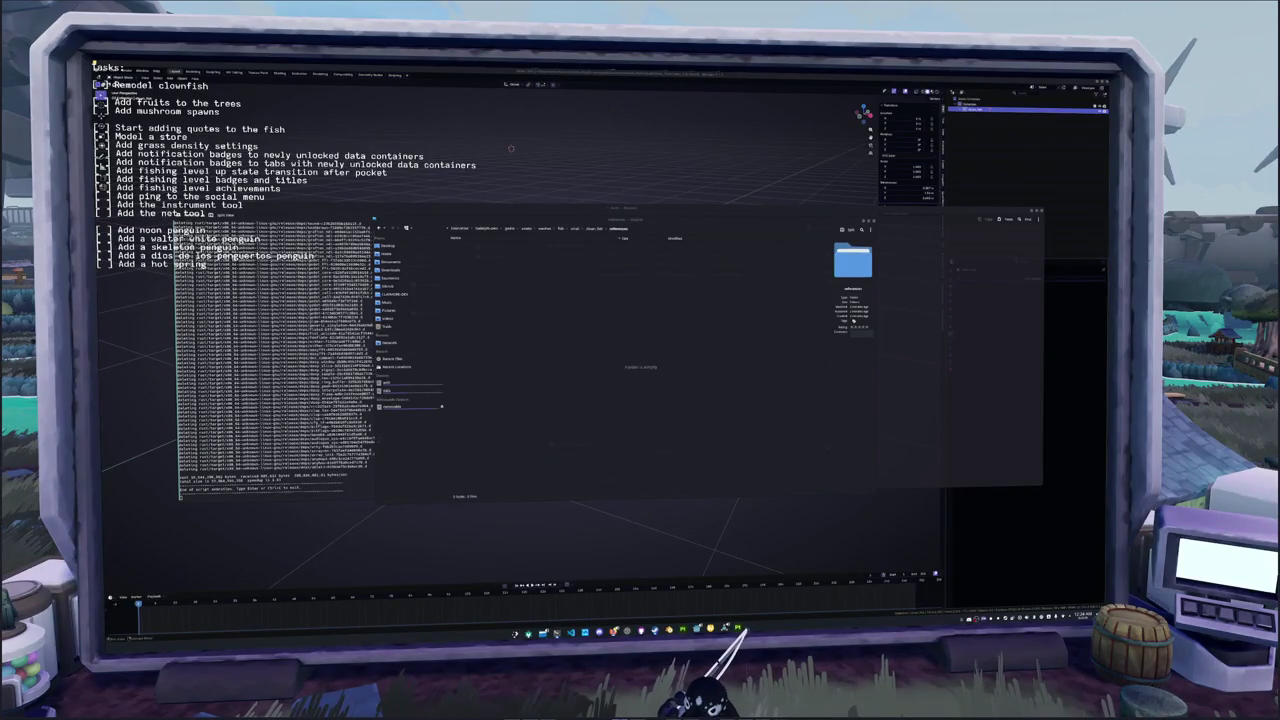
mouse_move(1105, 412)
mouse_down()
mouse_move(555, 358)
mouse_move(575, 362)
mouse_up()
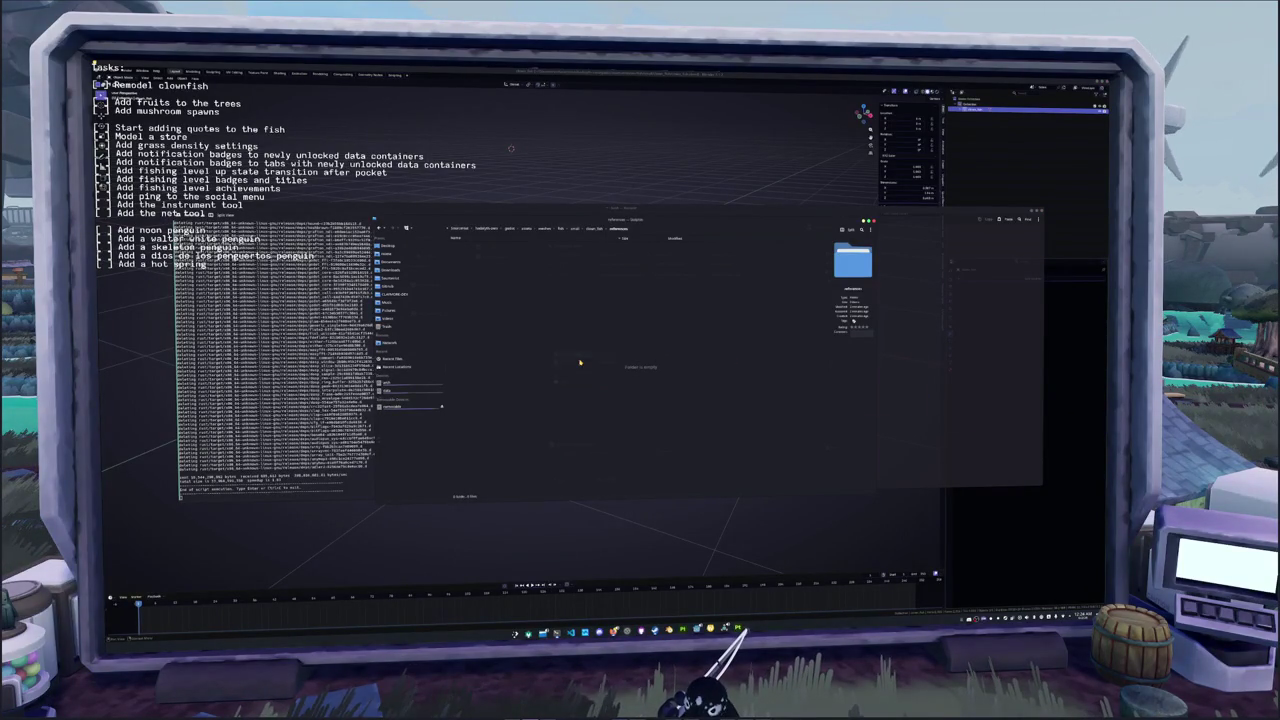
double_click(479, 245)
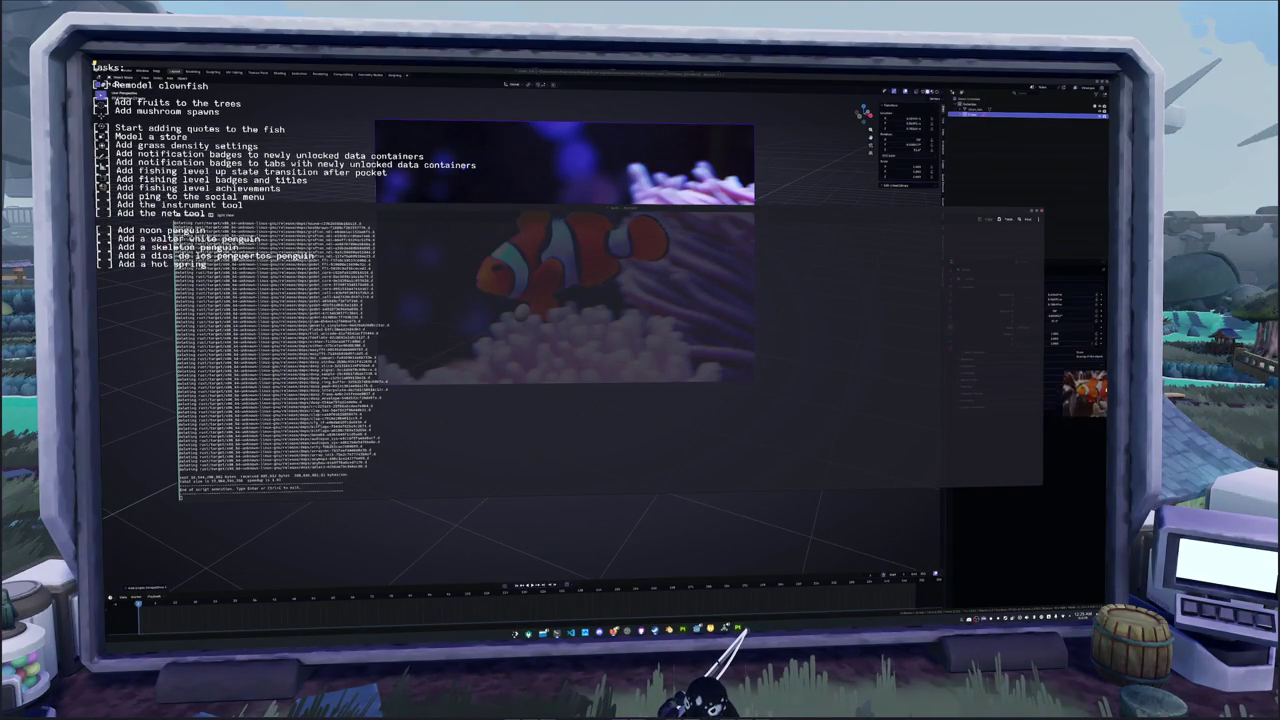
Paste the copied image link in the terminal and import images.jpeg into Blender as a plane
middle_click(628, 432)
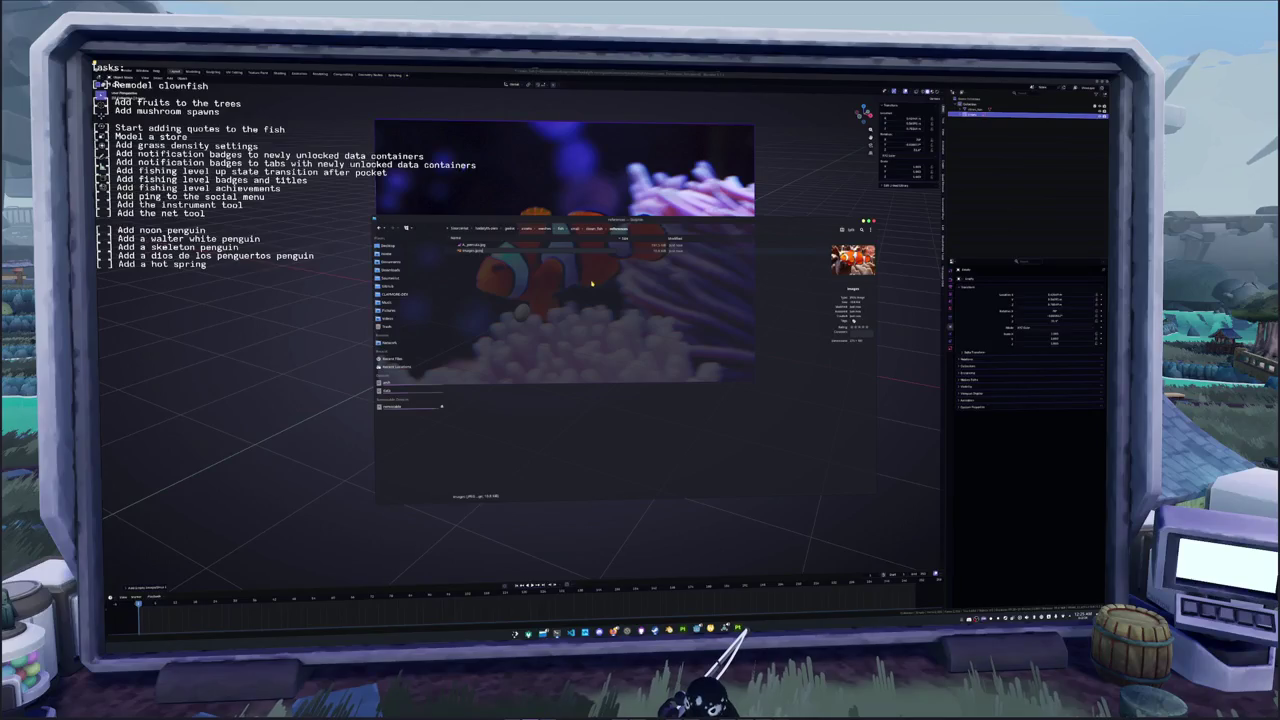
drag(852, 260, 286, 330)
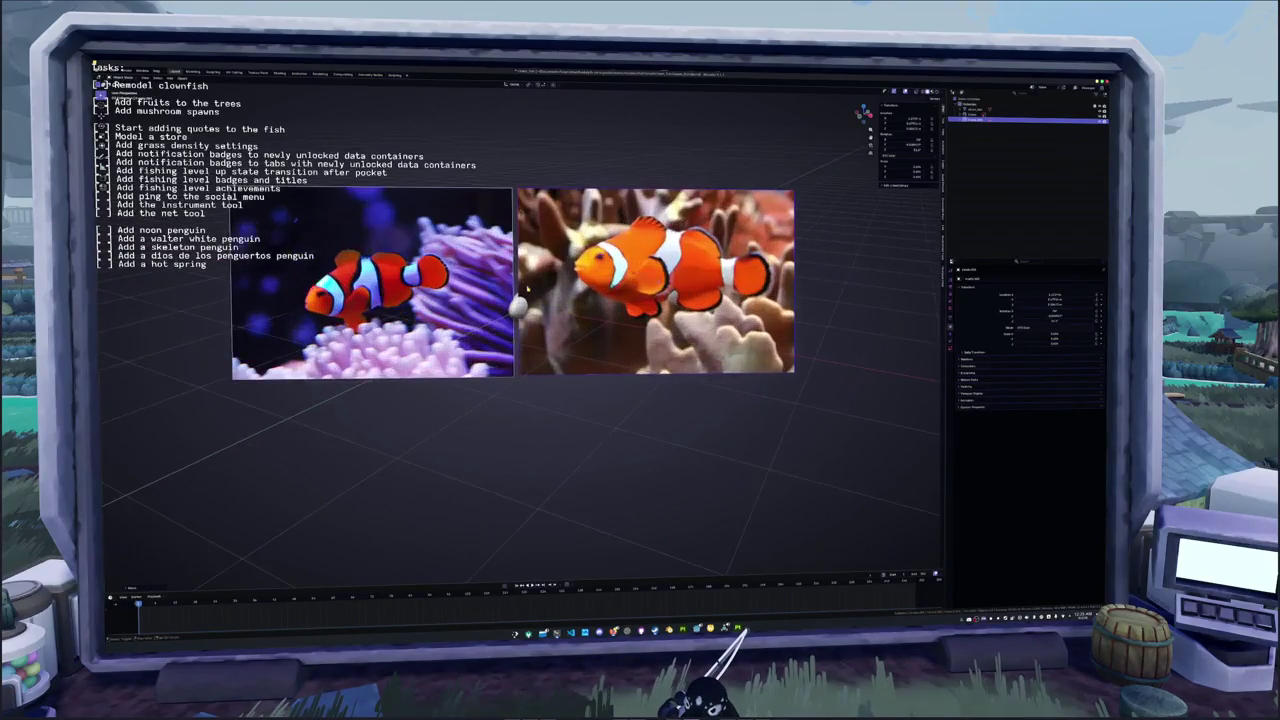
click(1030, 108)
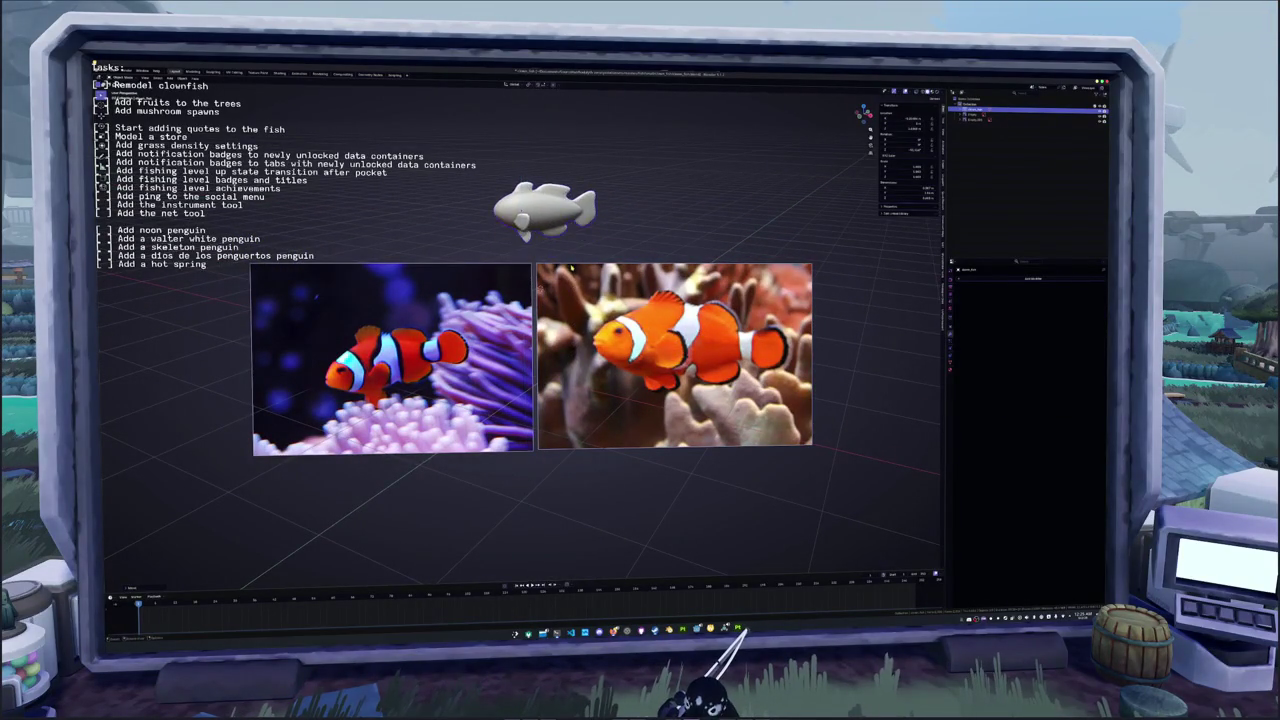
key(Tab)
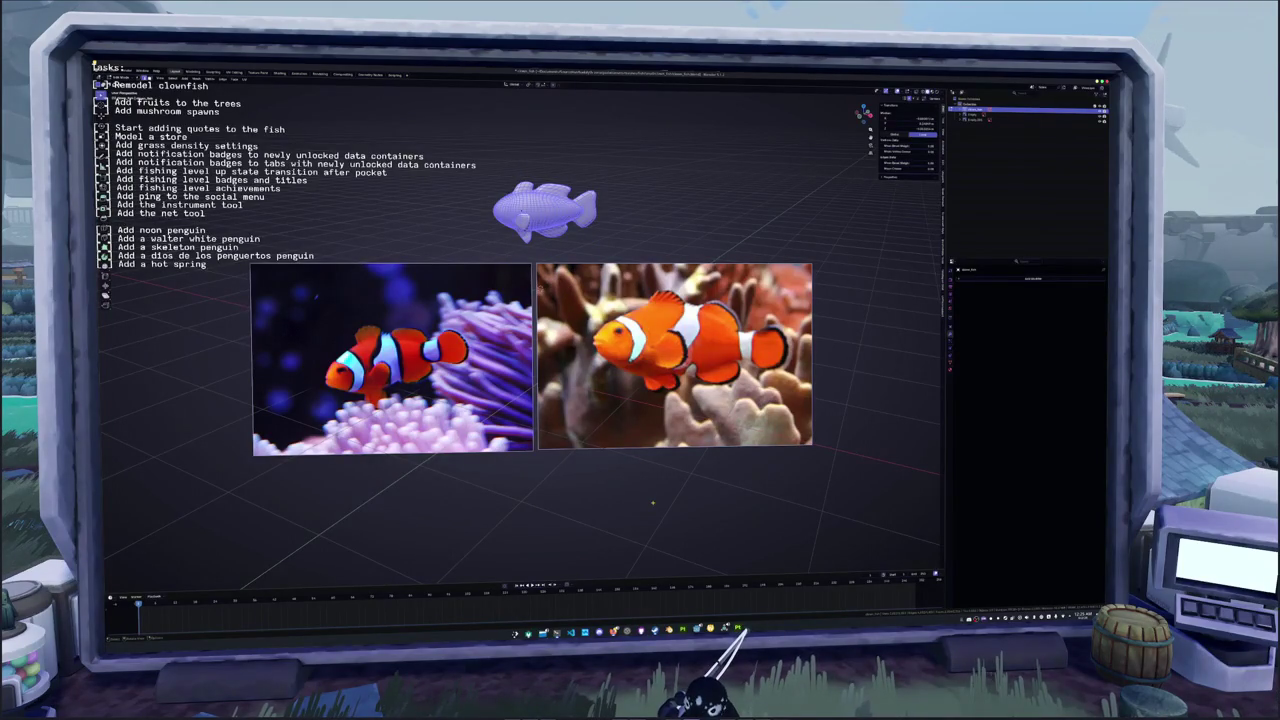
key(Tab)
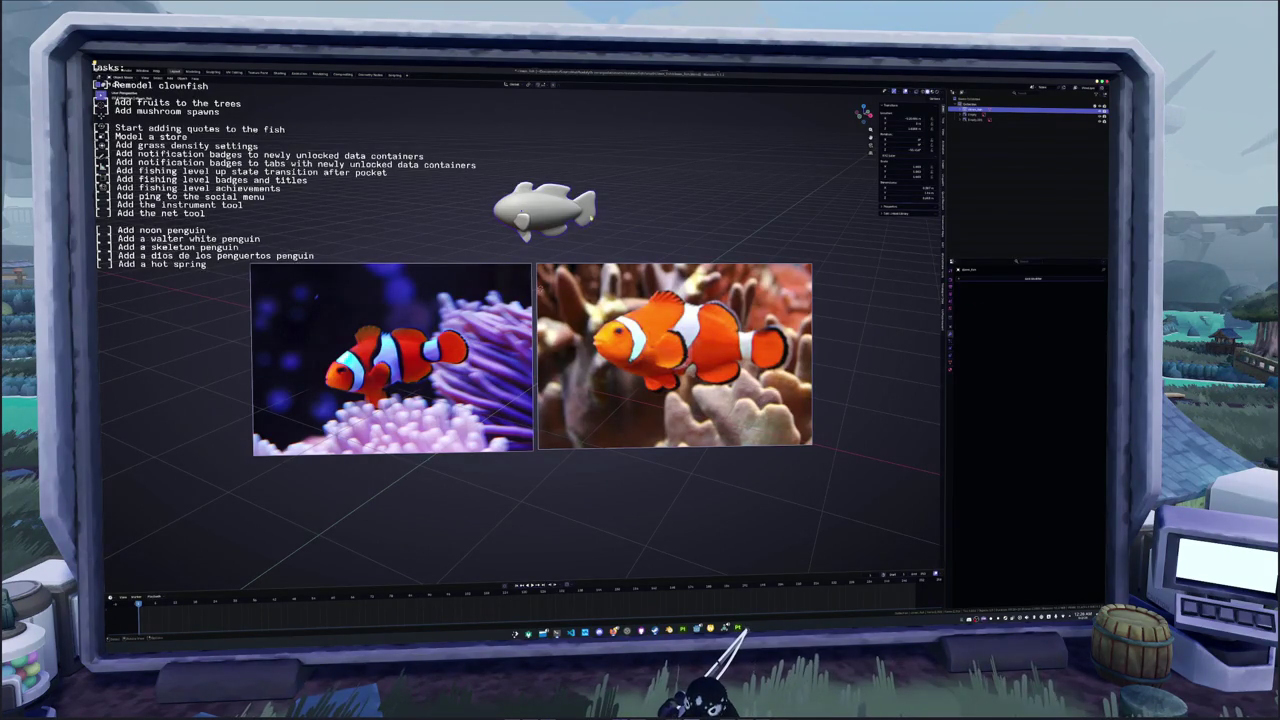
key(Tab)
mouse_move(610, 221)
mouse_down()
mouse_move(515, 223)
mouse_move(540, 235)
mouse_move(504, 275)
mouse_move(478, 193)
mouse_move(537, 183)
mouse_up()
key(Tab)
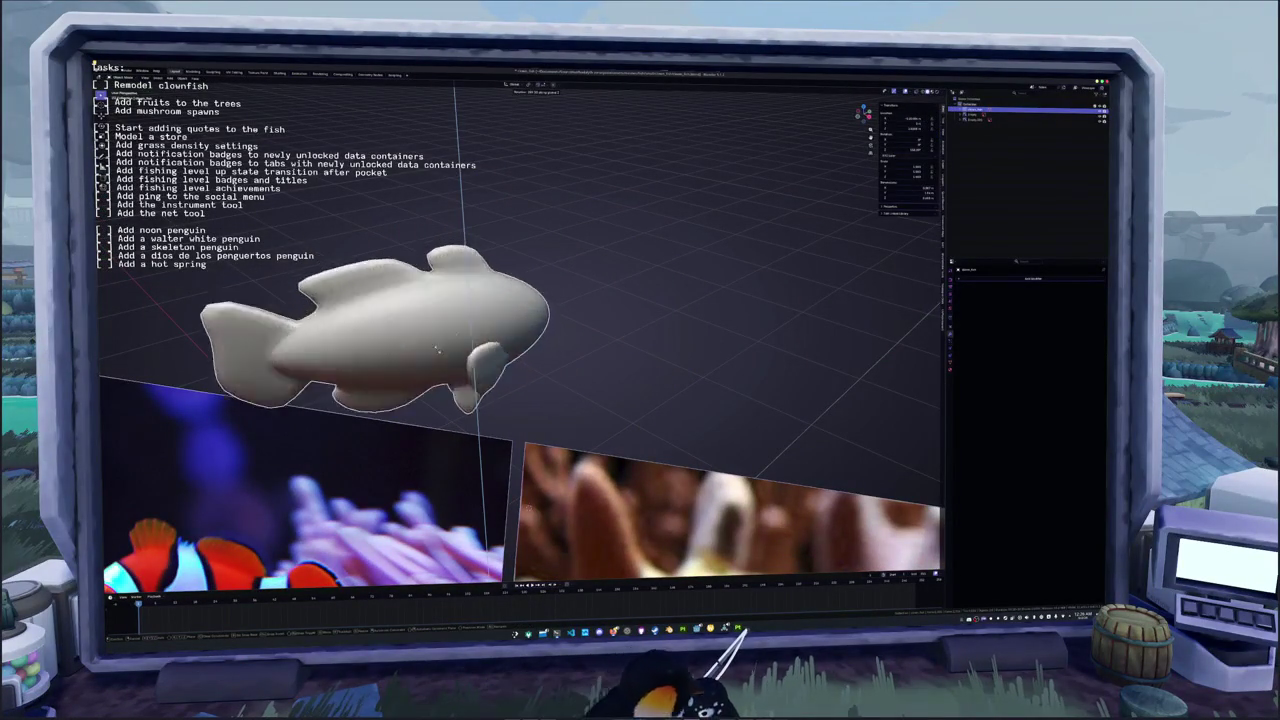
mouse_move(530, 320)
mouse_down()
mouse_move(610, 321)
mouse_move(579, 321)
mouse_up()
key(Tab)
key(Tab)
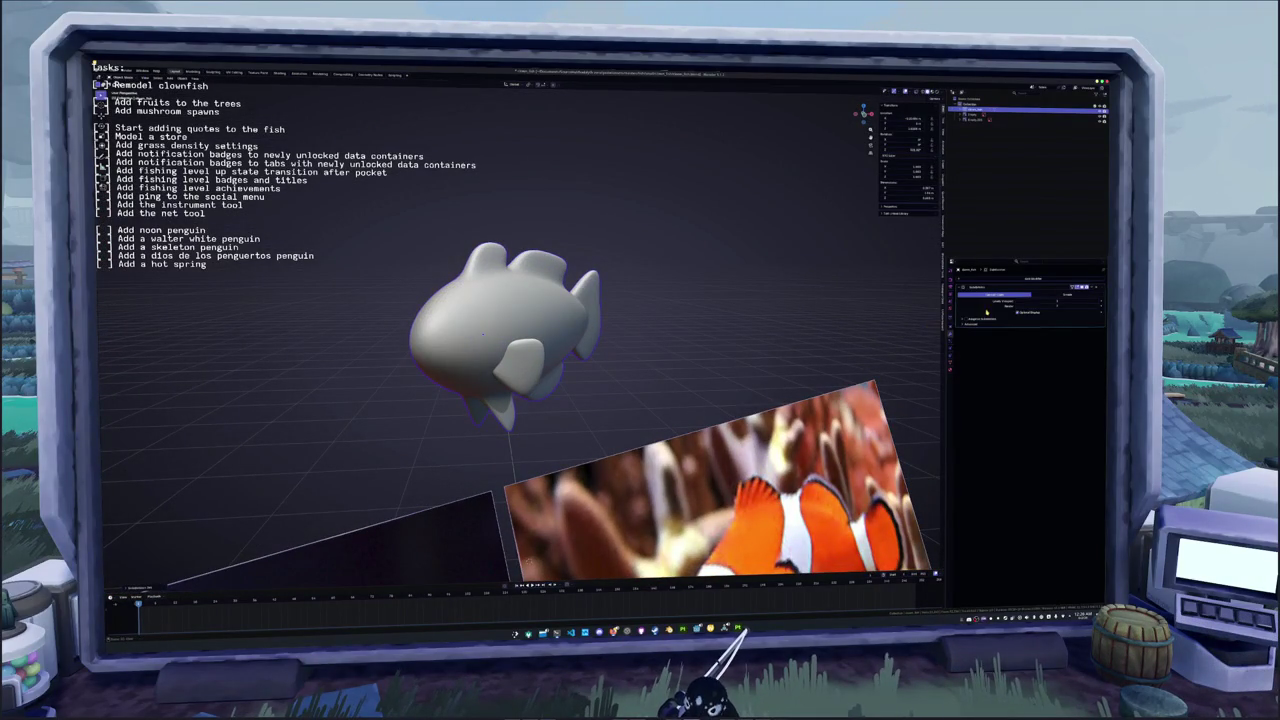
key(Tab)
key(Tab)
key(Tab)
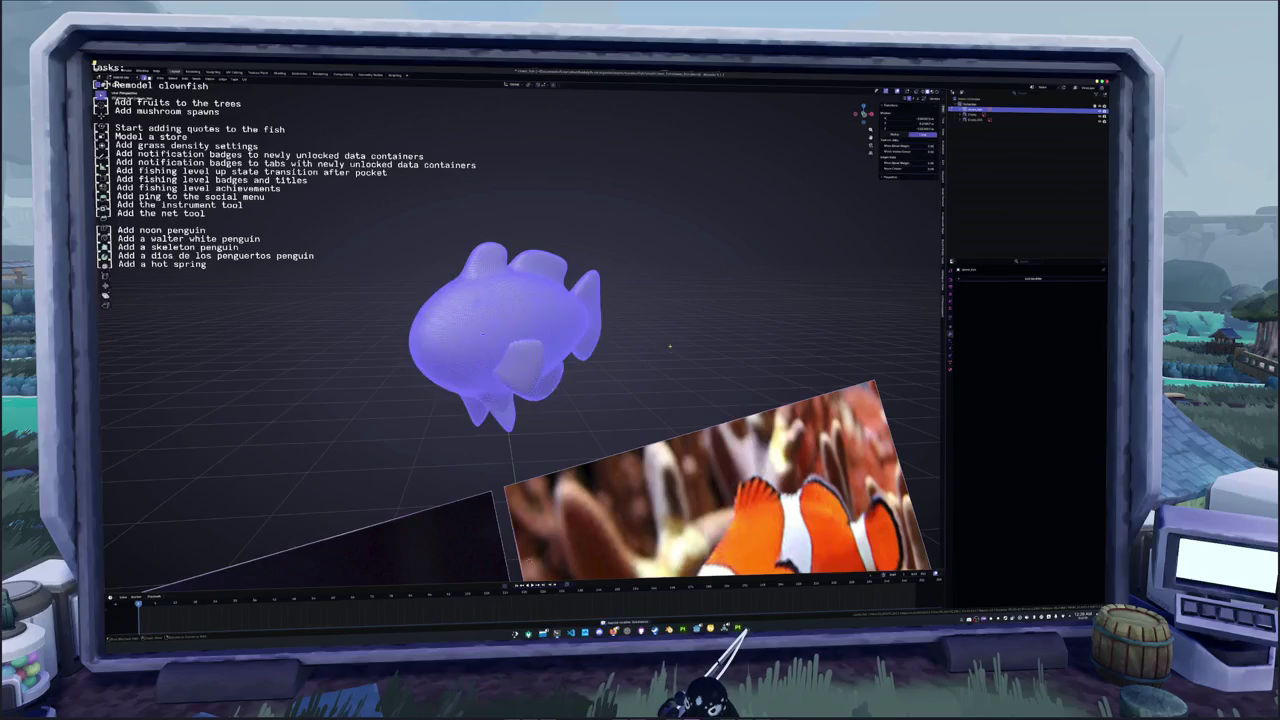
key(Tab)
scroll(700, 340, down, 3)
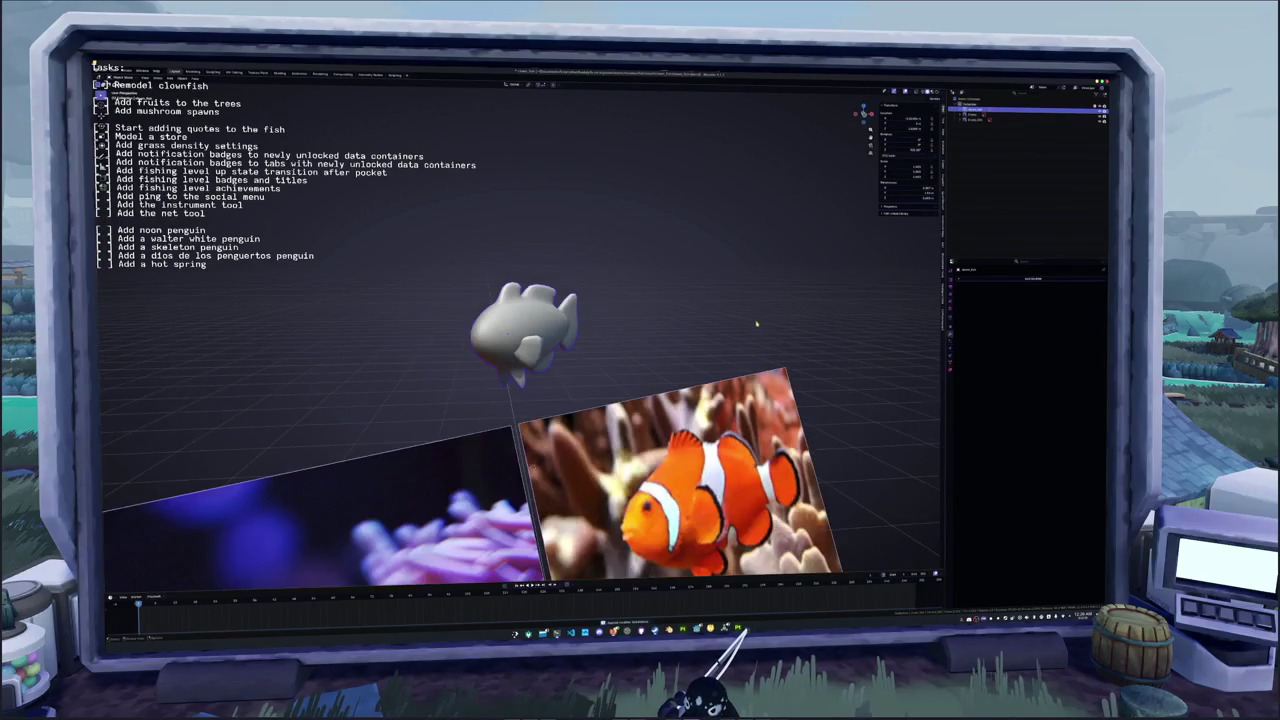
key(KP_1)
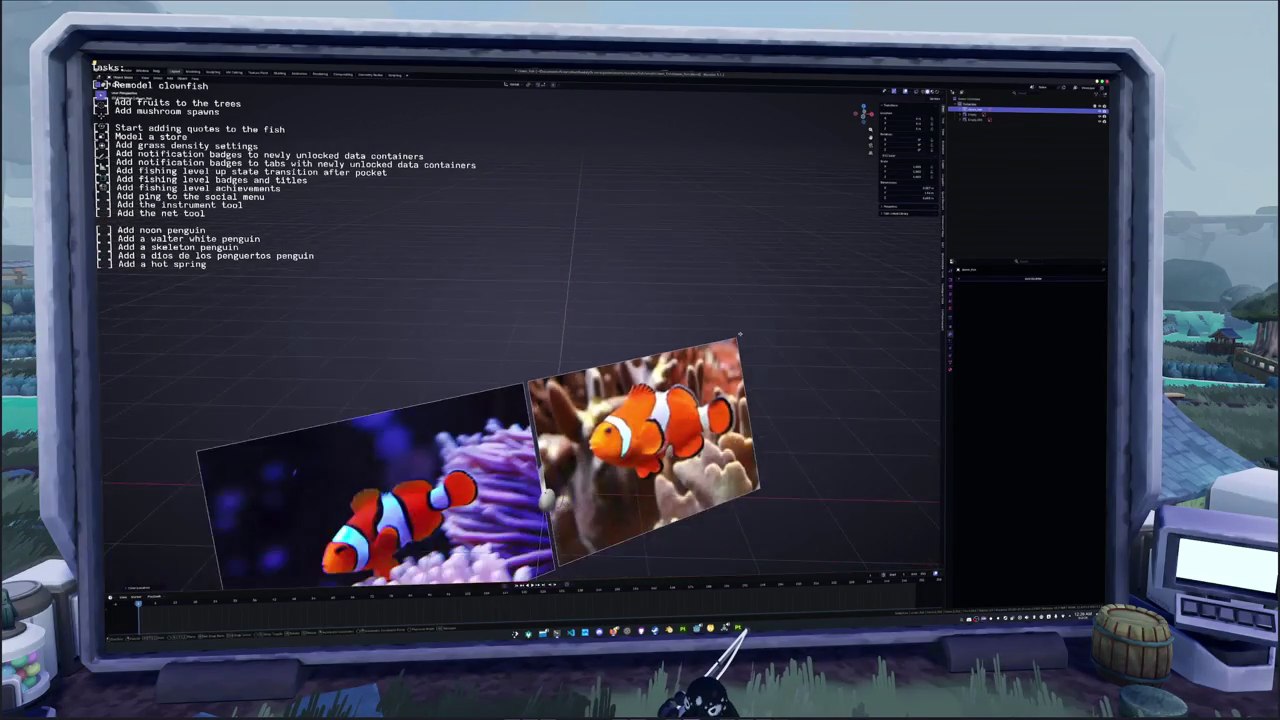
Stand the left image plane upright with a 90° X rotation, undoing the extra turn
scroll(520, 420, down, 3)
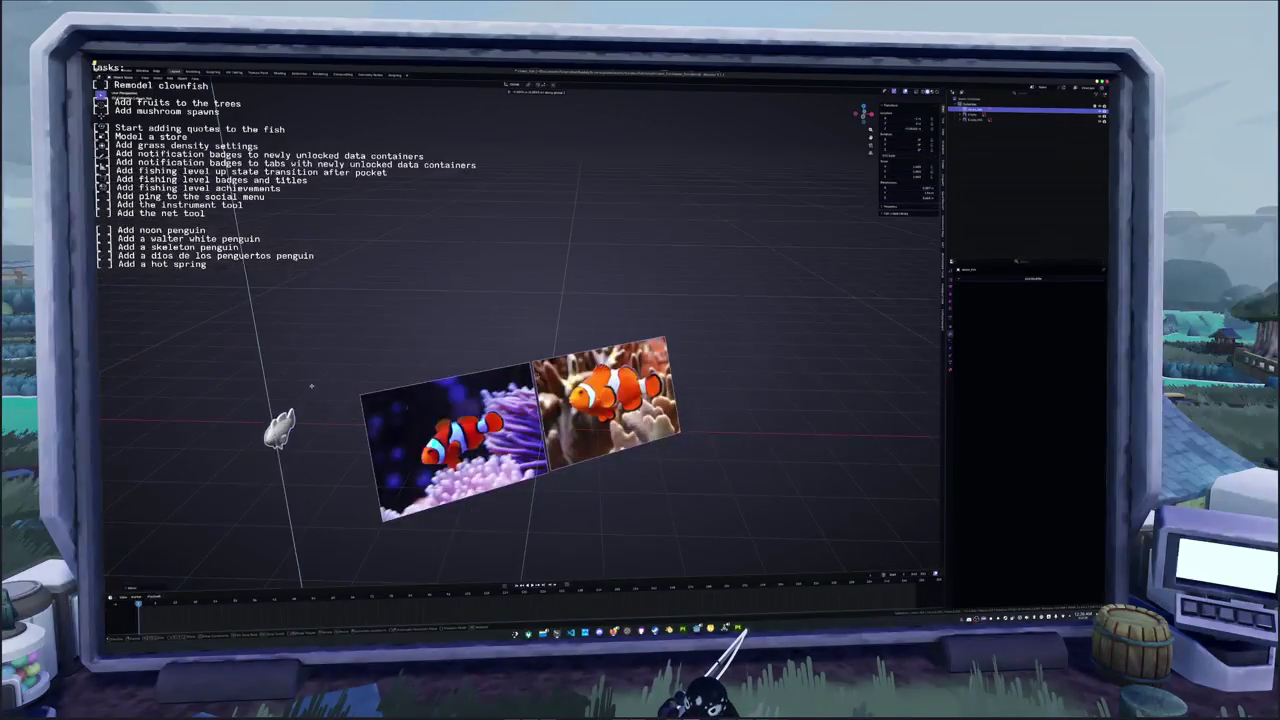
click(975, 116)
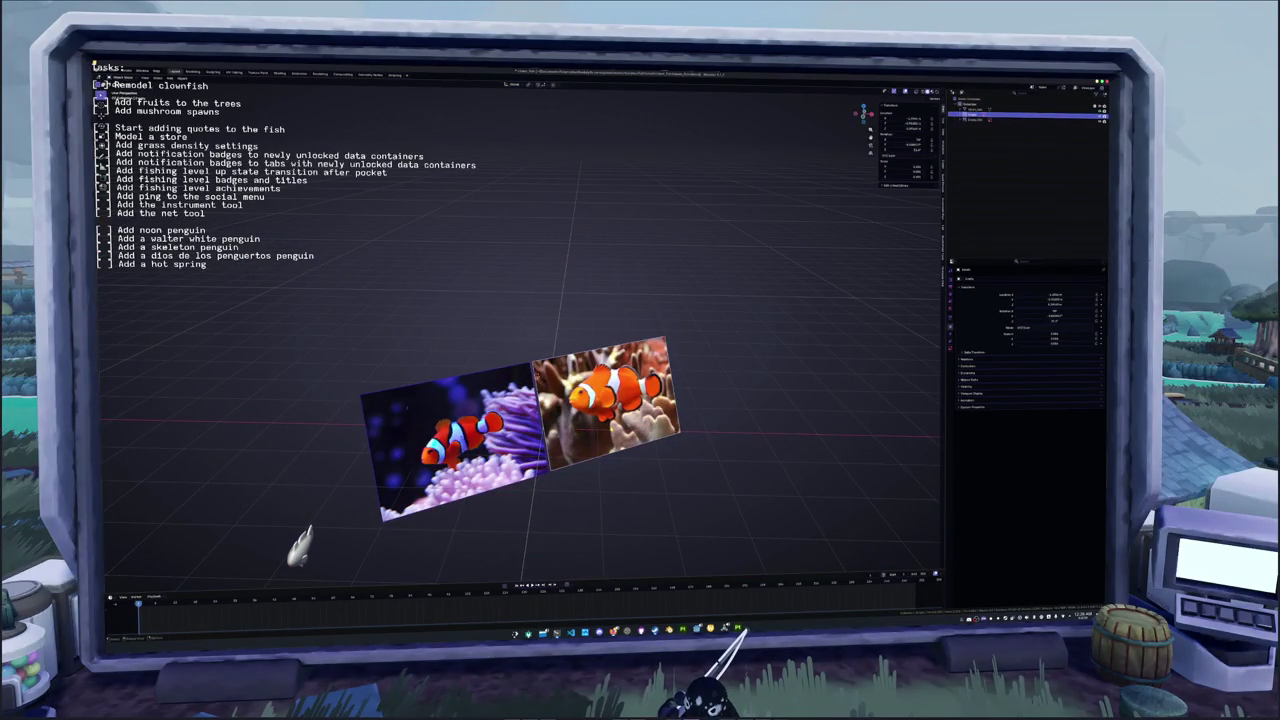
key(alt+r)
text(rx90)
key(Return)
text(gz90)
key(Return)
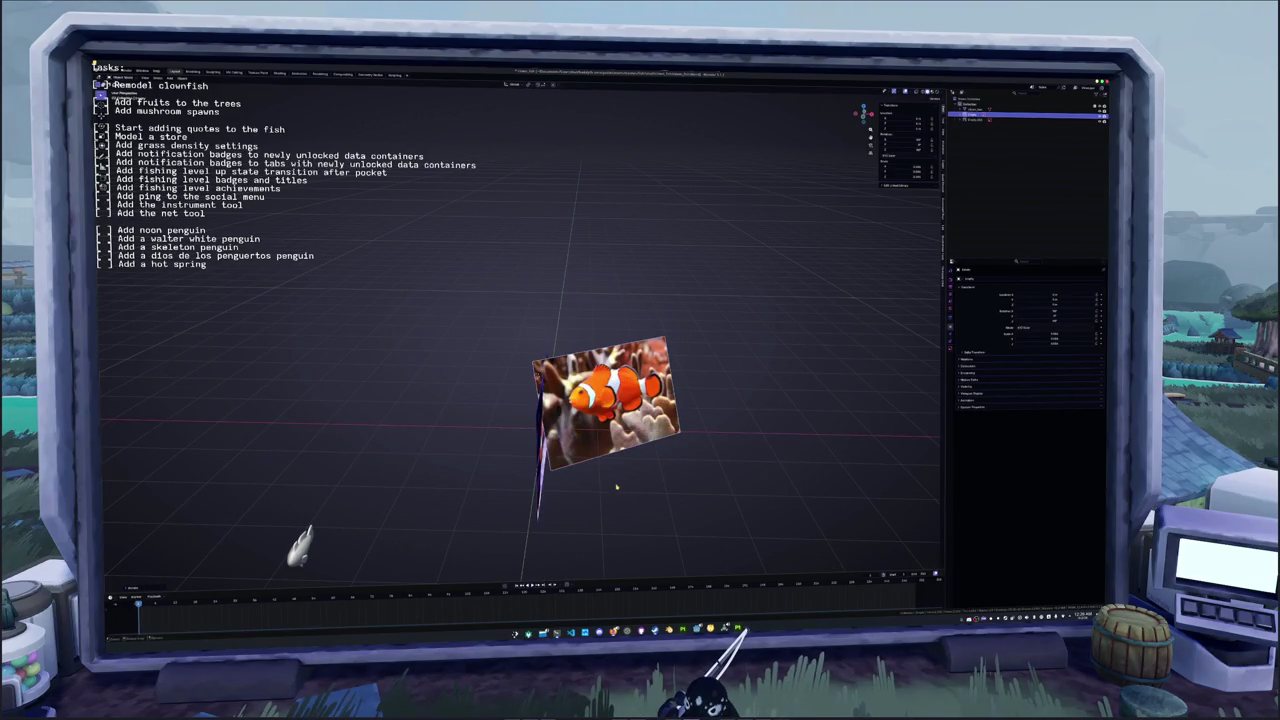
key(ctrl+z)
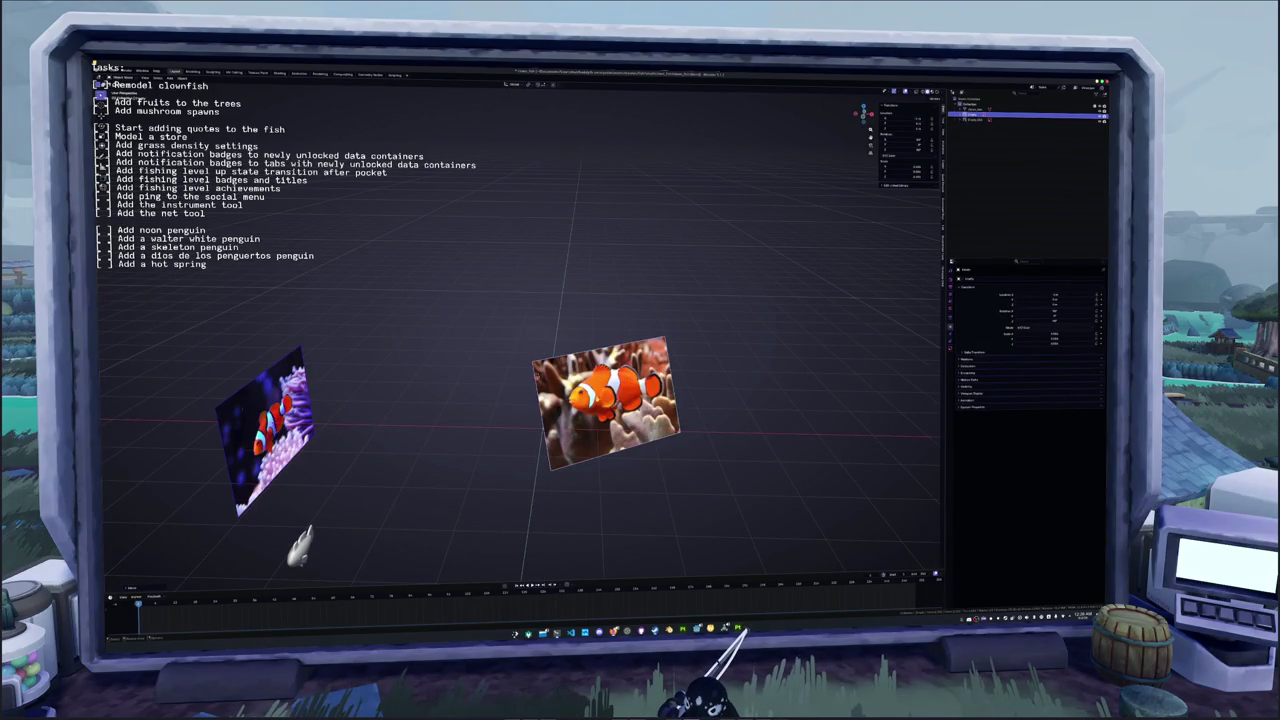
Try raising the centre clownfish plane along Z, then undo and cancel the move
click(605, 400)
key(g)
key(z)
click(596, 399)
key(ctrl+z)
key(g)
key(z)
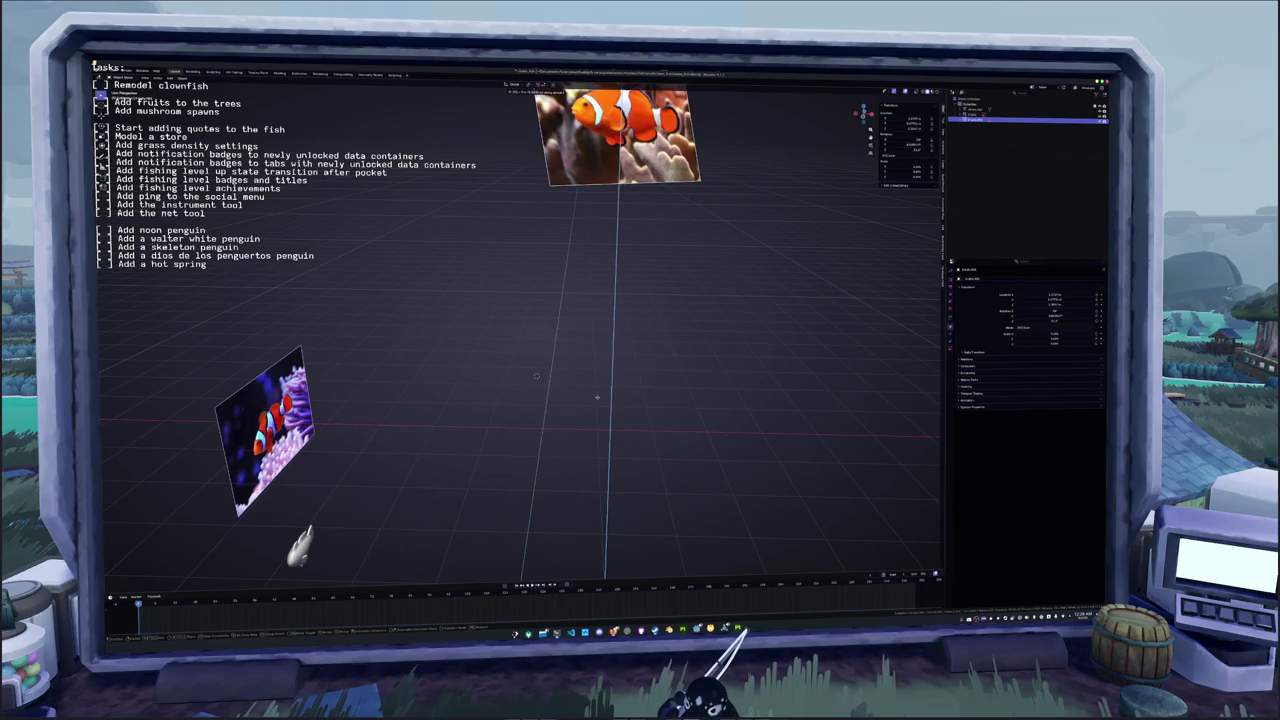
key(Escape)
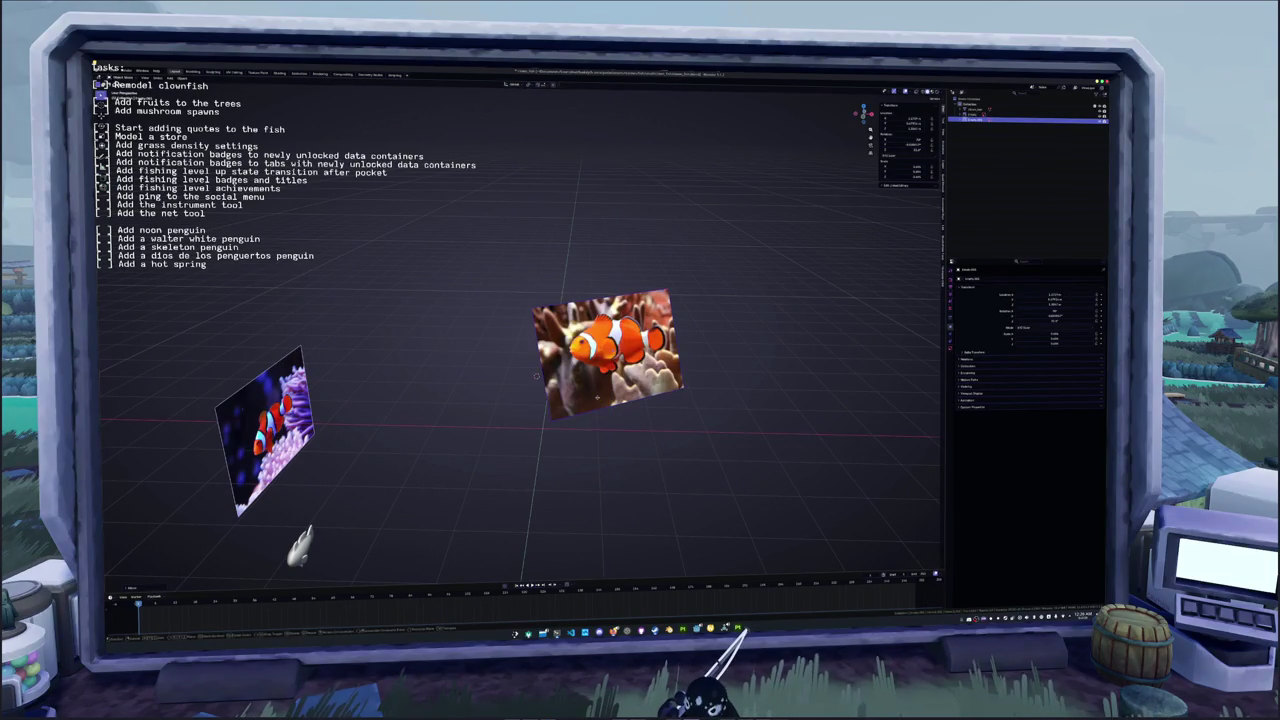
In front orthographic view, rotate the plane around Z to face front and place it above the lower photo
key(KP_1)
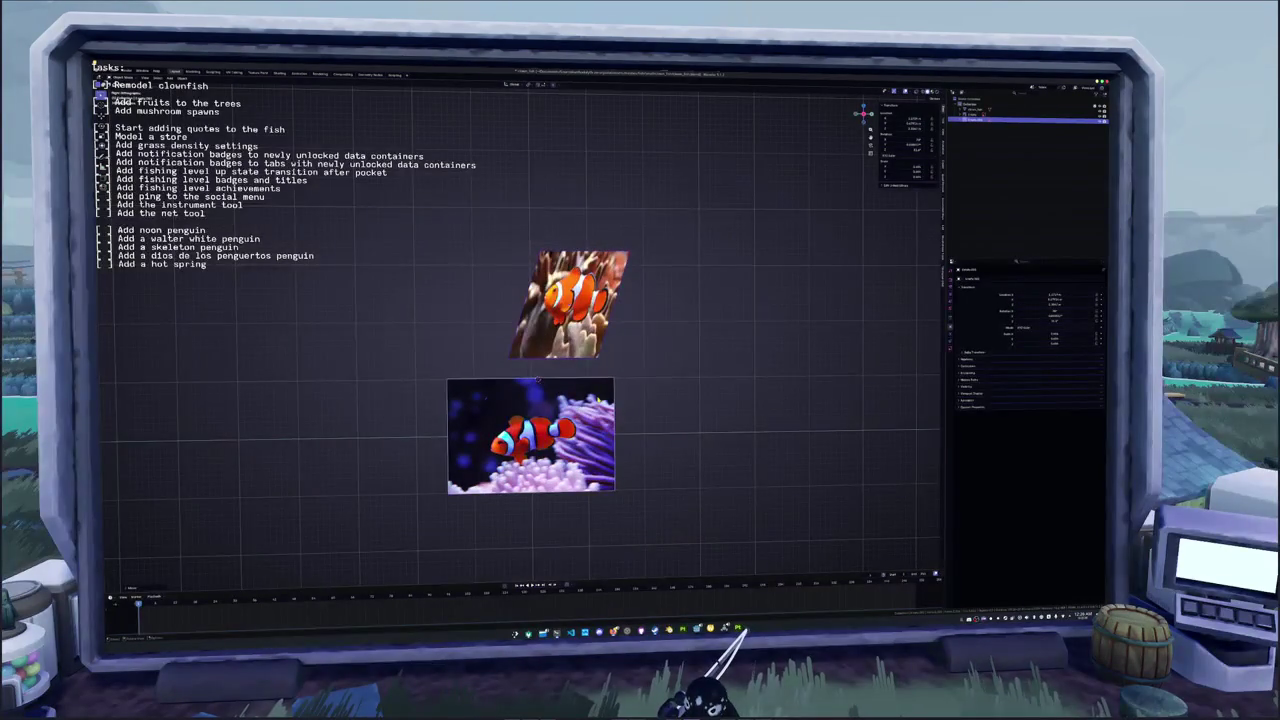
key(r)
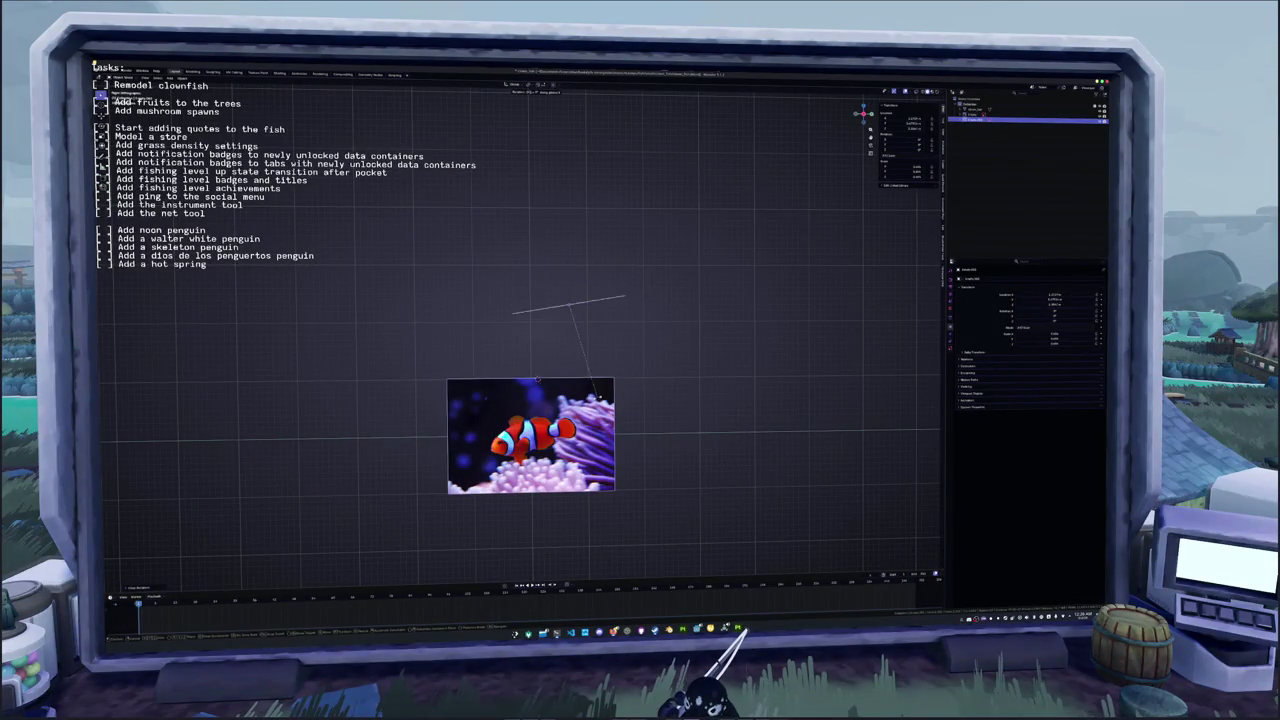
key(z)
key(Return)
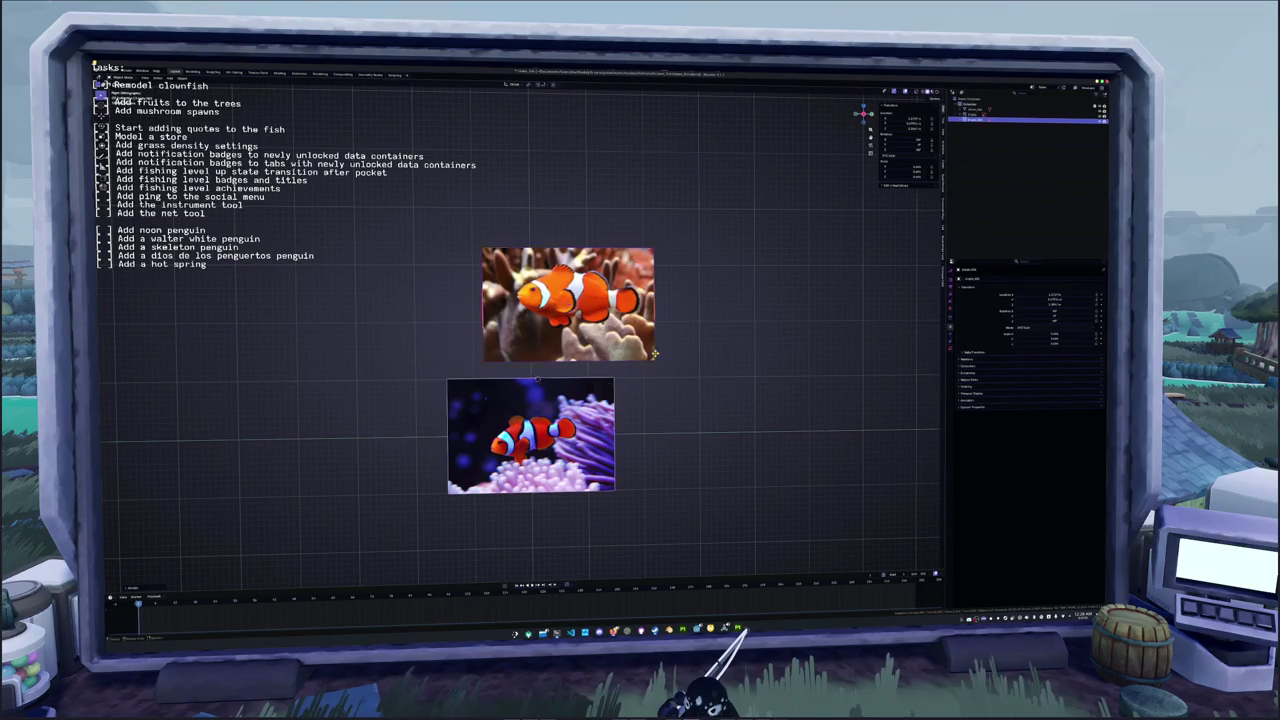
key(g)
click(615, 366)
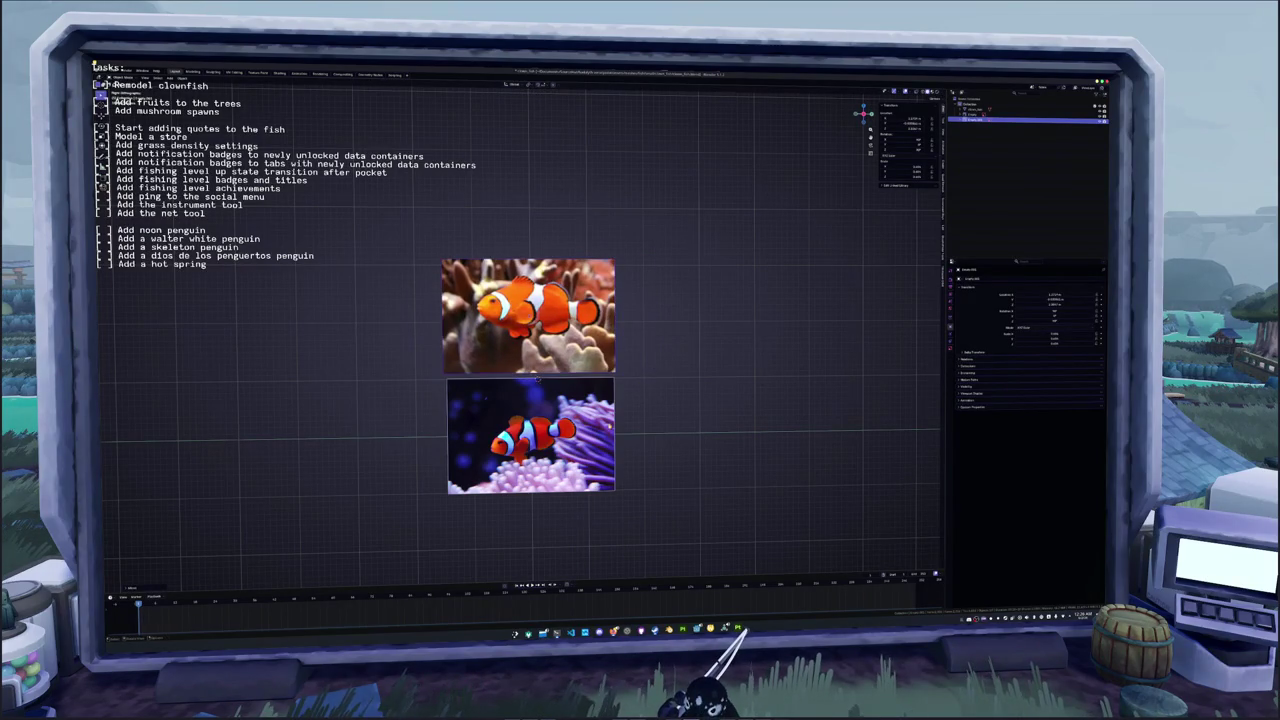
Recentre the view on both planes and select the lower clownfish photo plane
drag(537, 378, 571, 345)
click(680, 343)
click(570, 346)
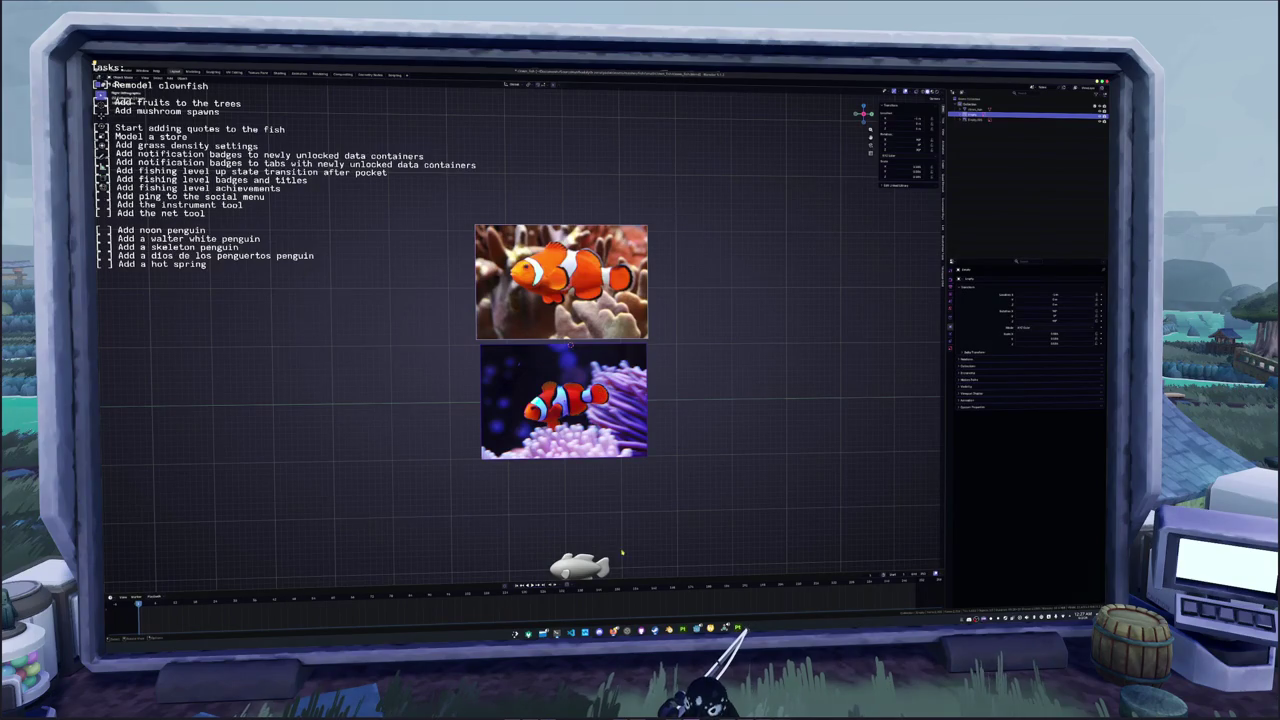
Drag the white-background clownfish photo from the web page into the reference images folder
key(super+e)
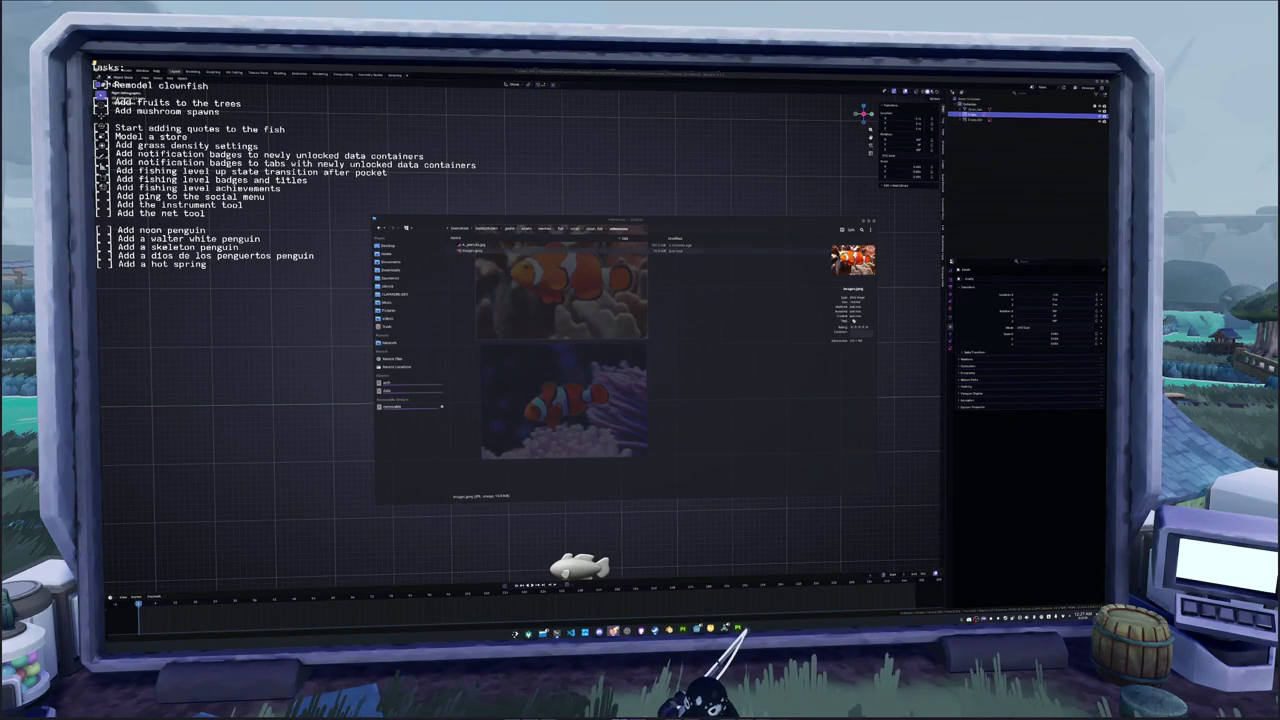
key(alt+Tab)
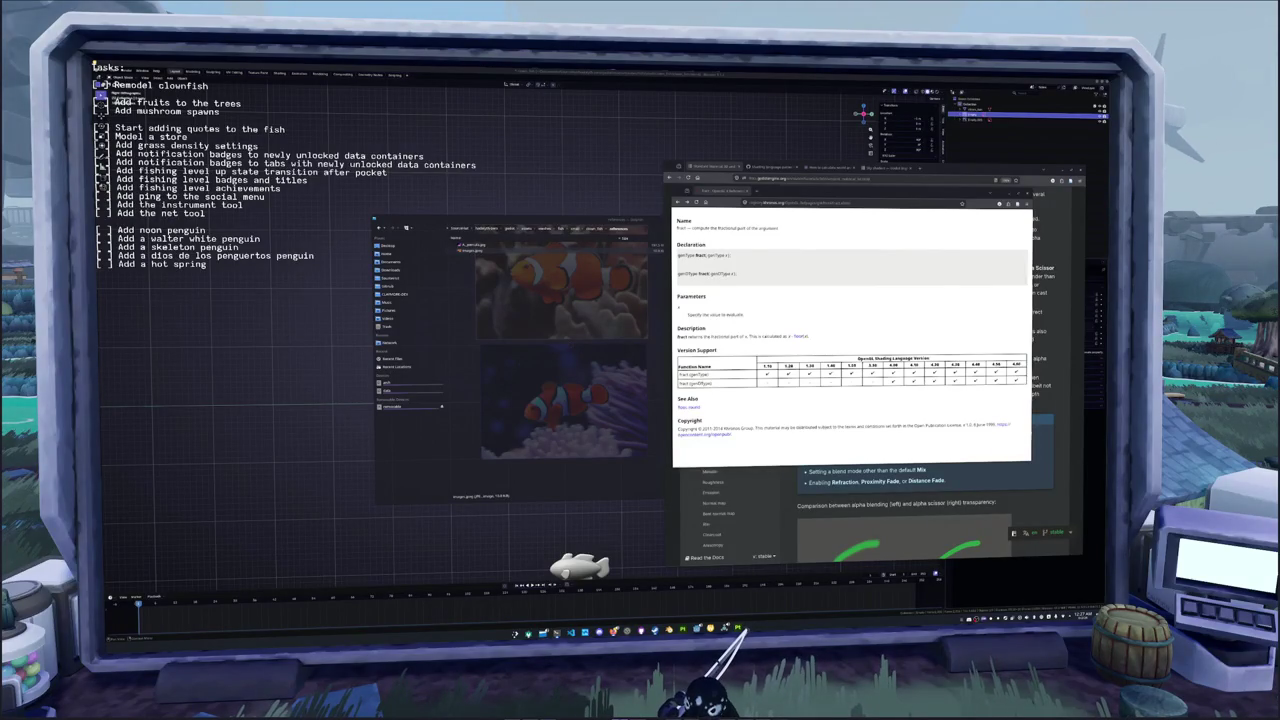
mouse_move(1077, 344)
mouse_down()
mouse_move(735, 372)
mouse_move(533, 358)
mouse_up()
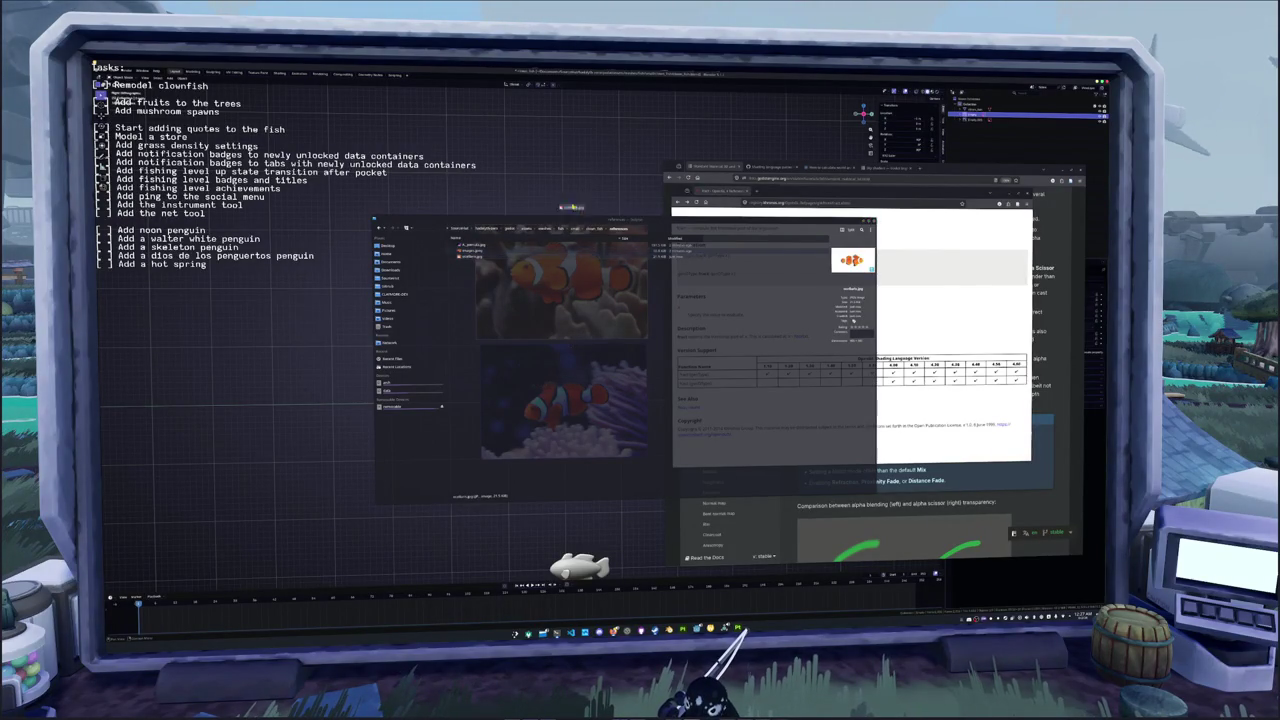
scroll(624, 251, down, 3)
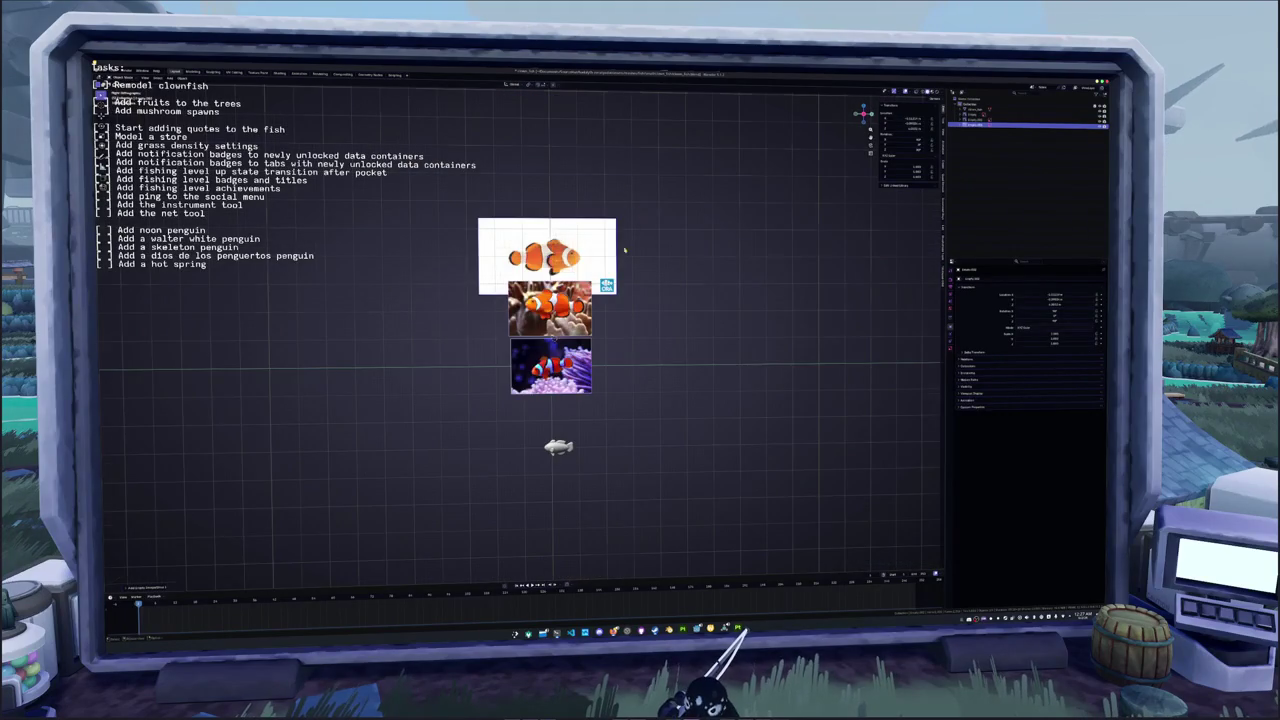
Stand the white-background clownfish plane upright above the two stacked photo planes
scroll(624, 251, down, 5)
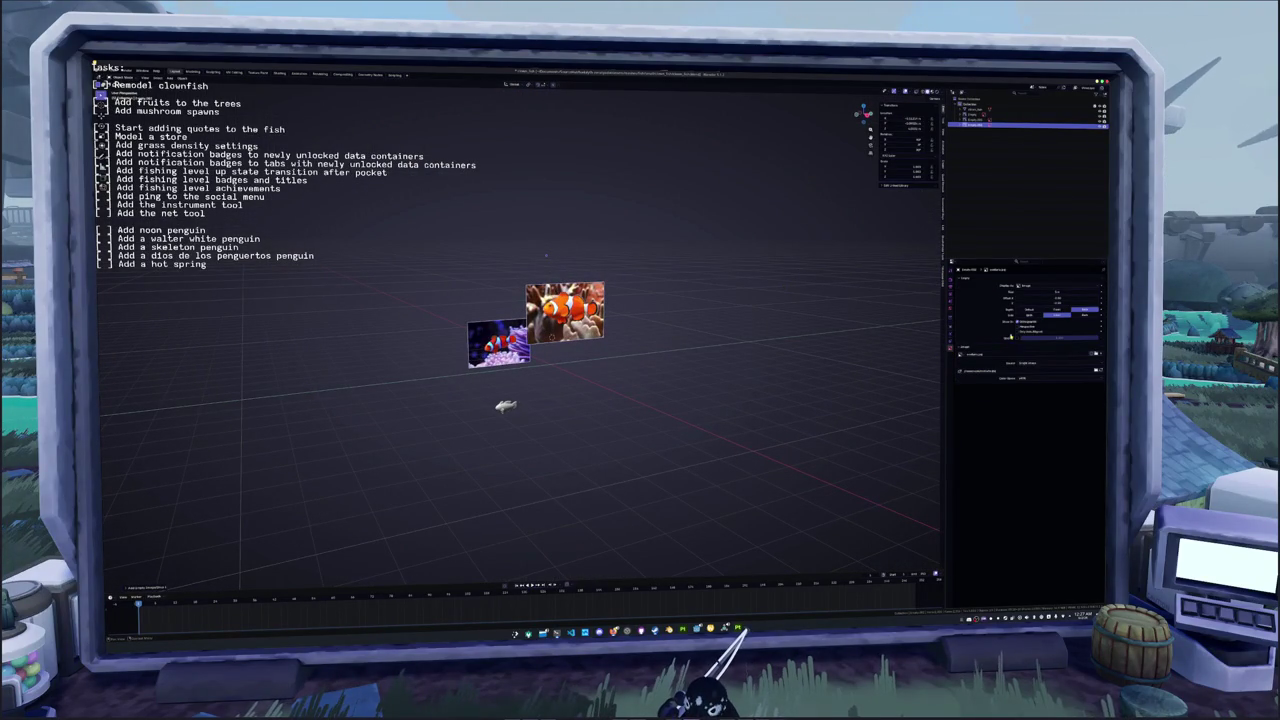
key(KP_6)
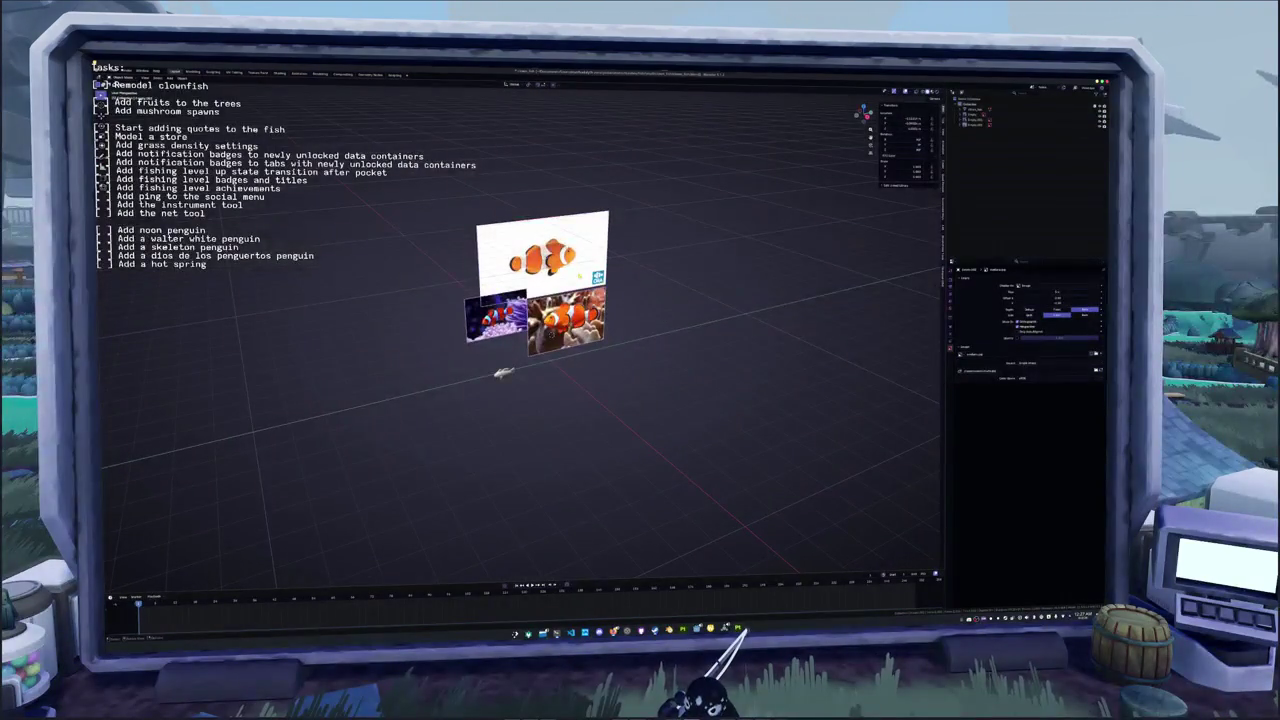
key(ctrl+z)
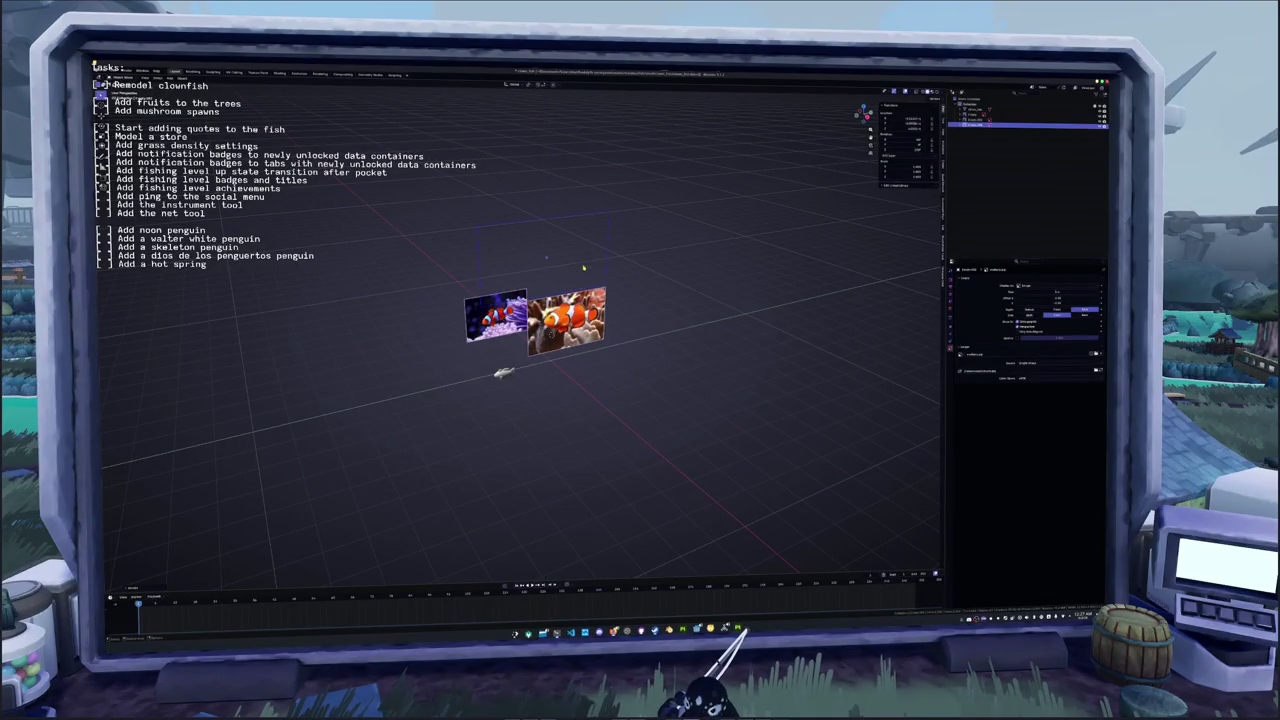
key(ctrl+shift+z)
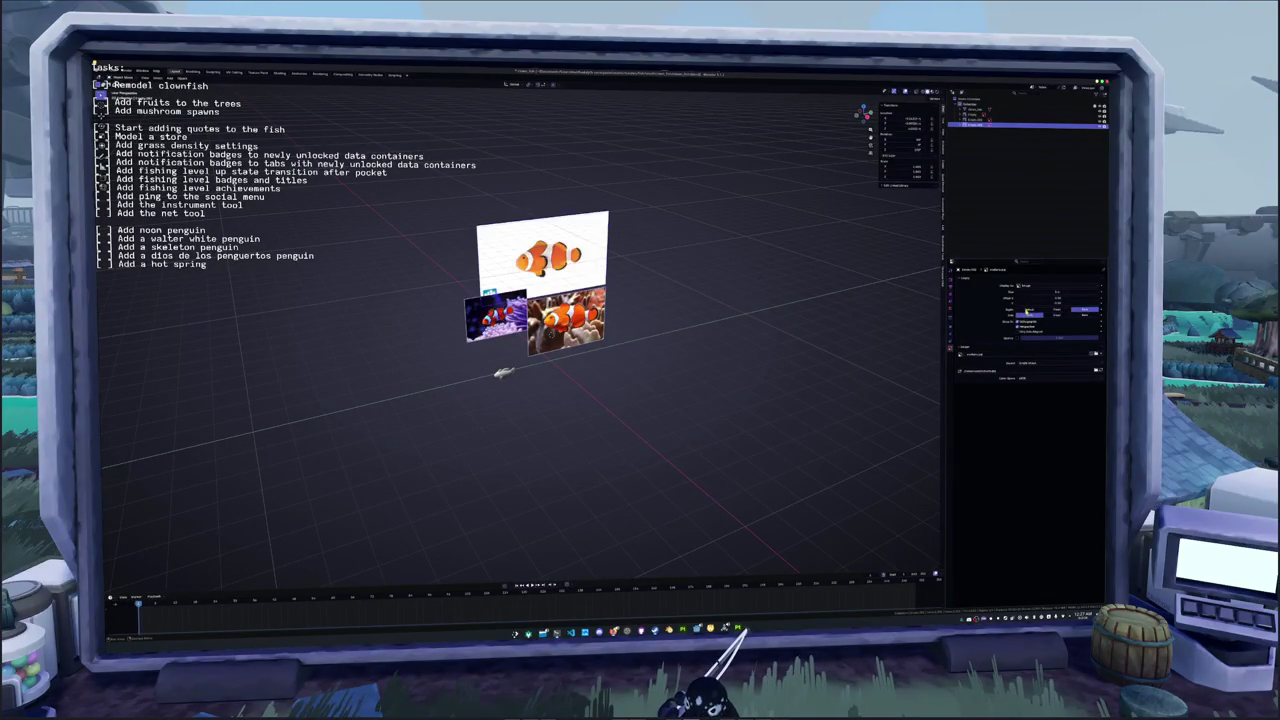
key(ctrl+z)
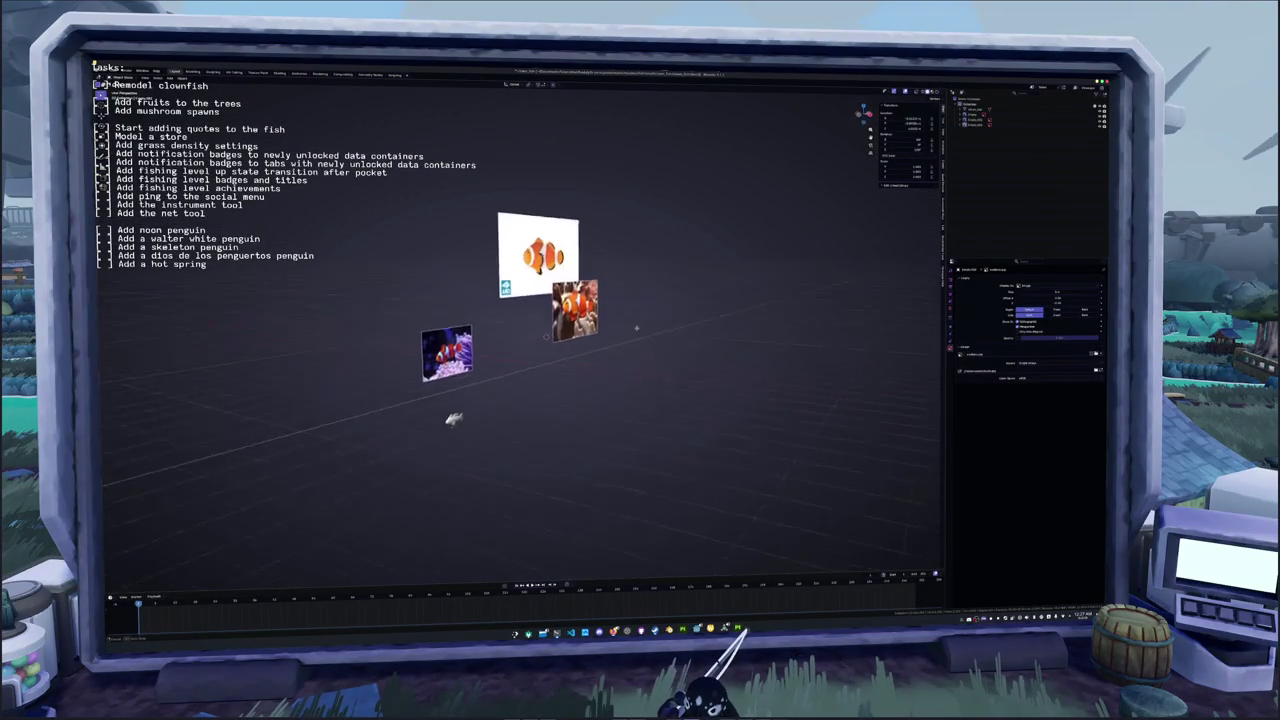
scroll(622, 328, up, 3)
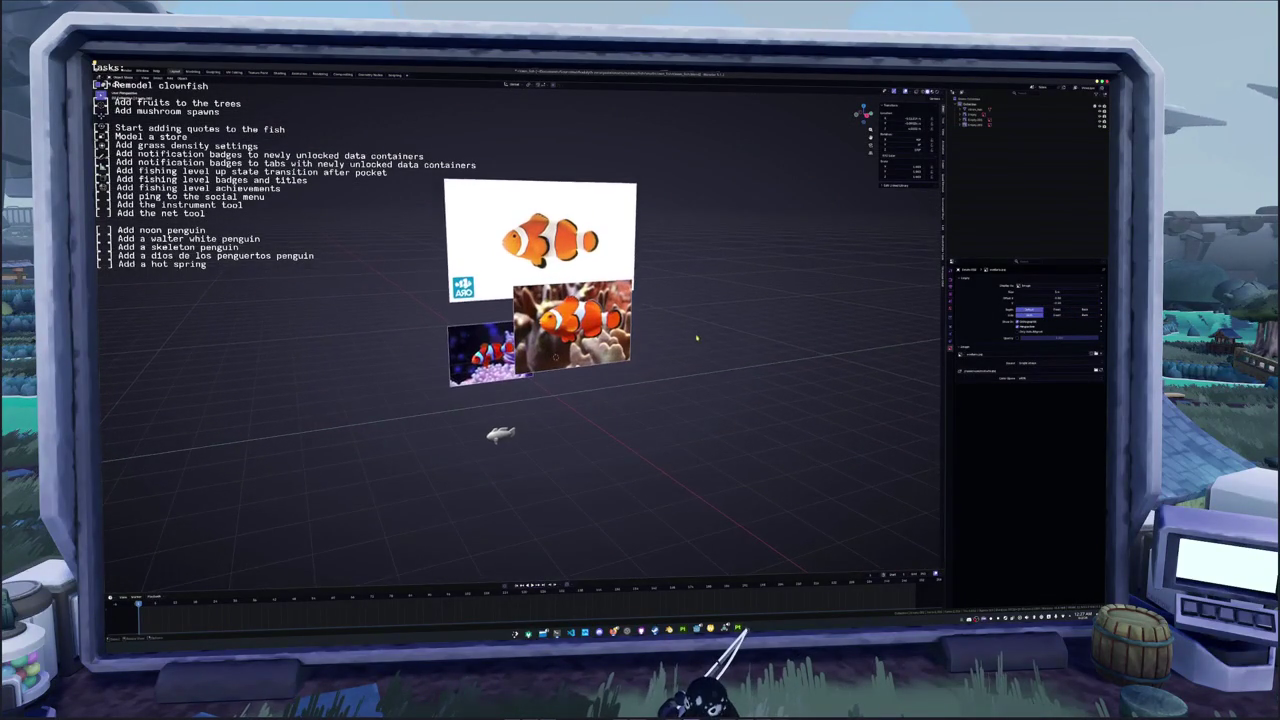